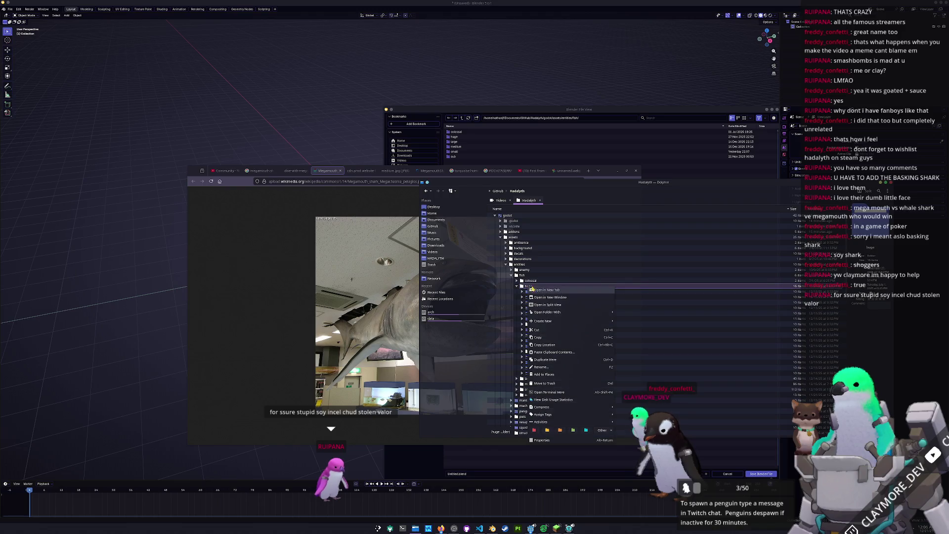
# - Create a new folder named megamouth_shark inside the huge folder
pyautogui.click(515, 299)
pyautogui.rightClick(534, 288)
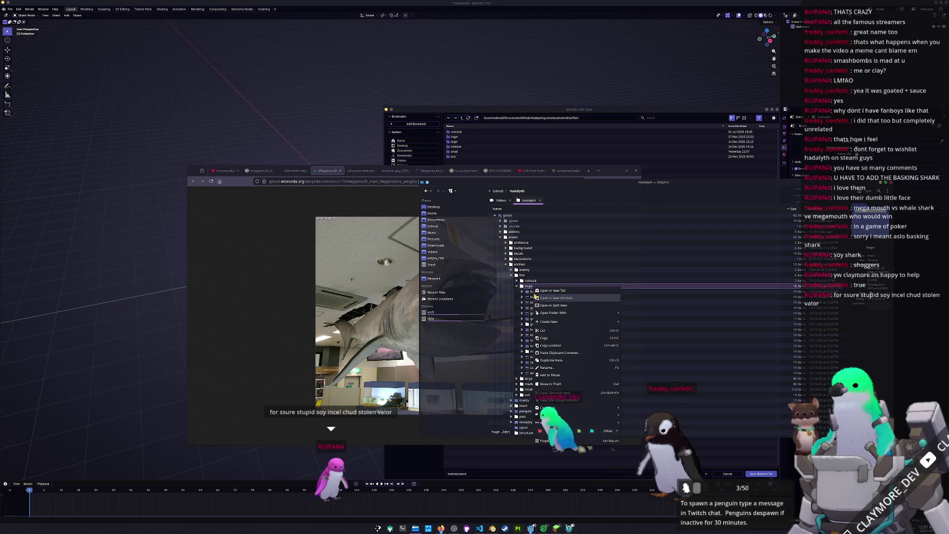
pyautogui.click(640, 320)
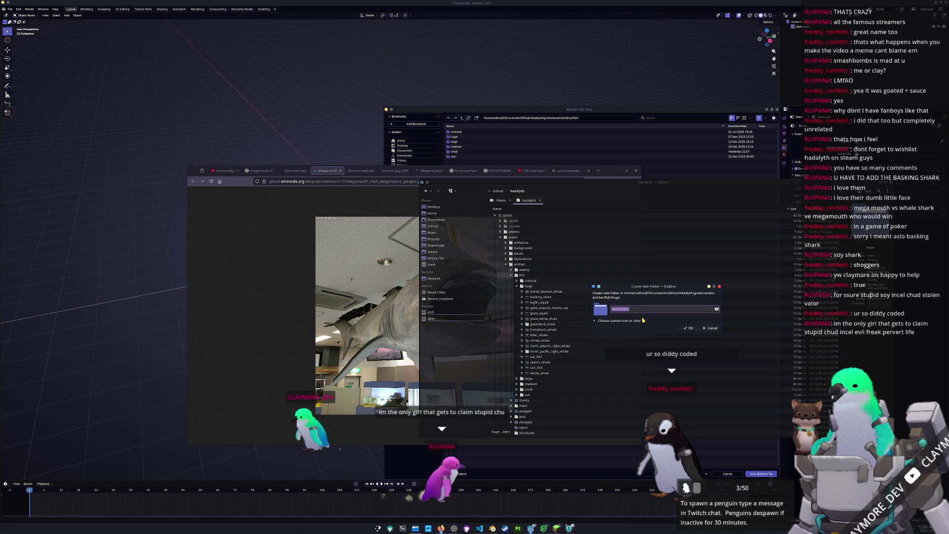
pyautogui.write('megamouth_shar')
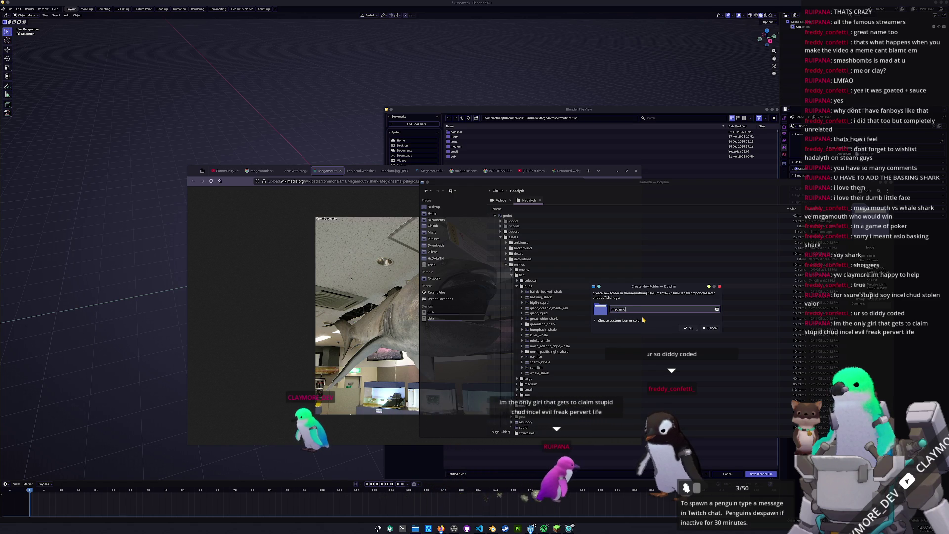
pyautogui.write('k')
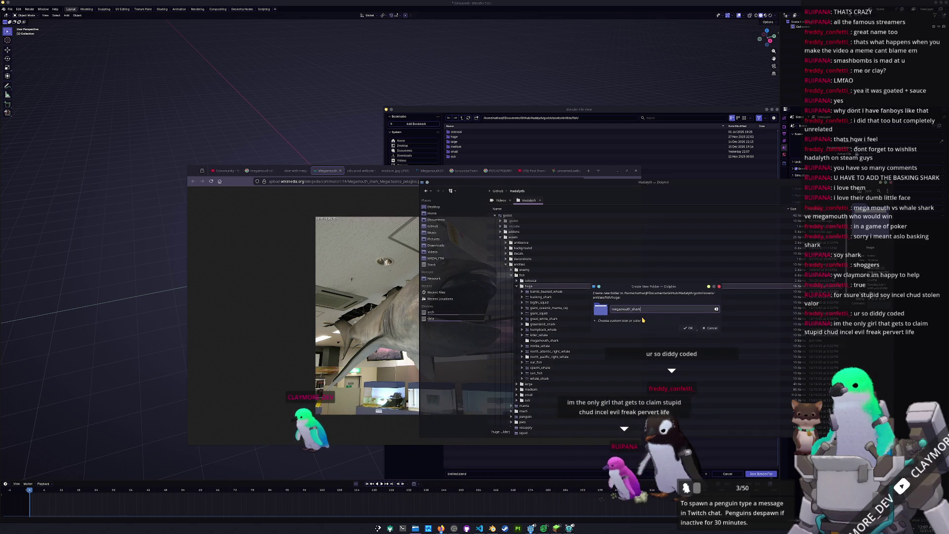
pyautogui.press('Return')
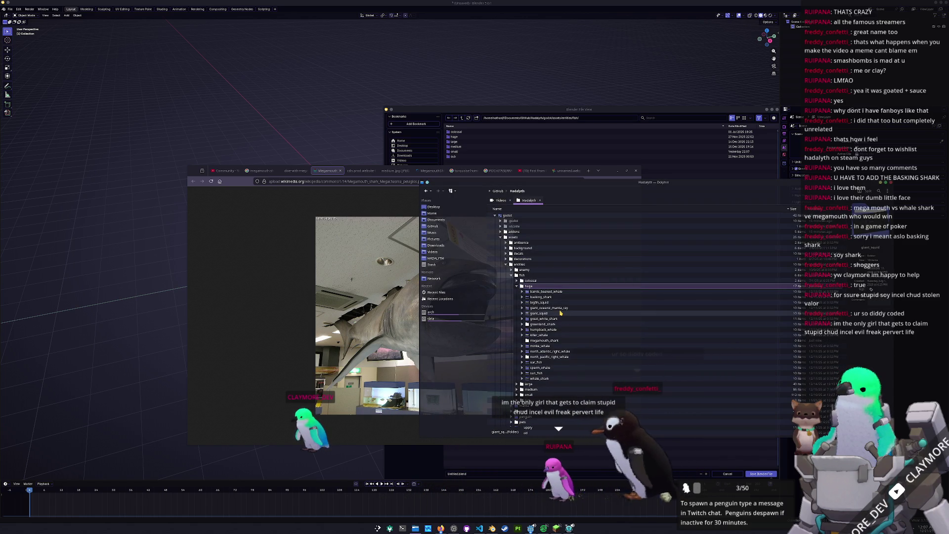
# - Open megamouth_shark, create a references folder inside it, and open that folder
pyautogui.click(552, 308)
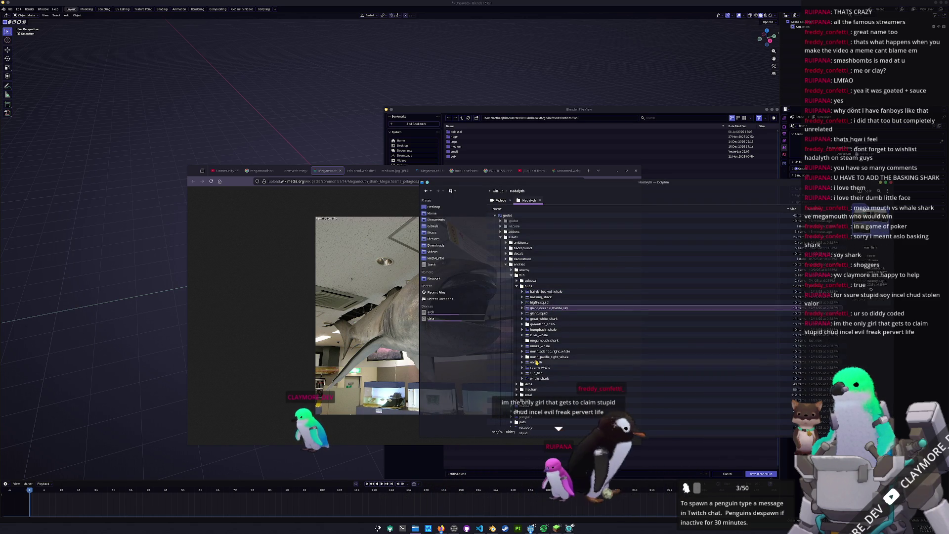
pyautogui.doubleClick(544, 340)
pyautogui.rightClick(549, 272)
pyautogui.moveTo(583, 274)
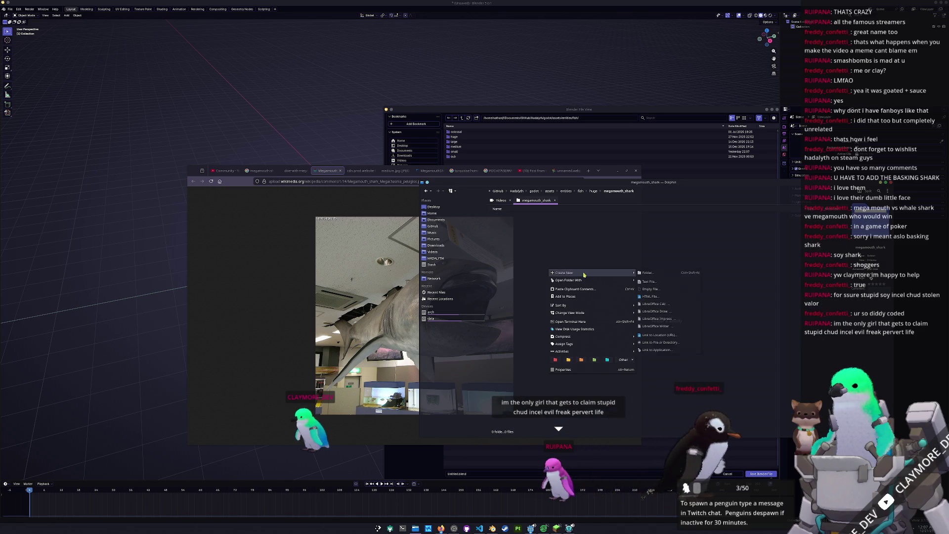
pyautogui.click(651, 273)
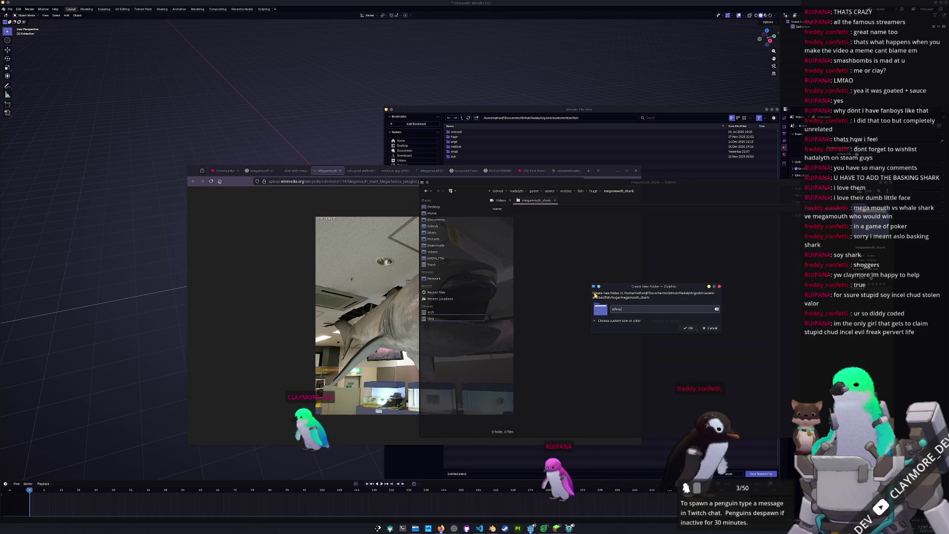
pyautogui.click(686, 328)
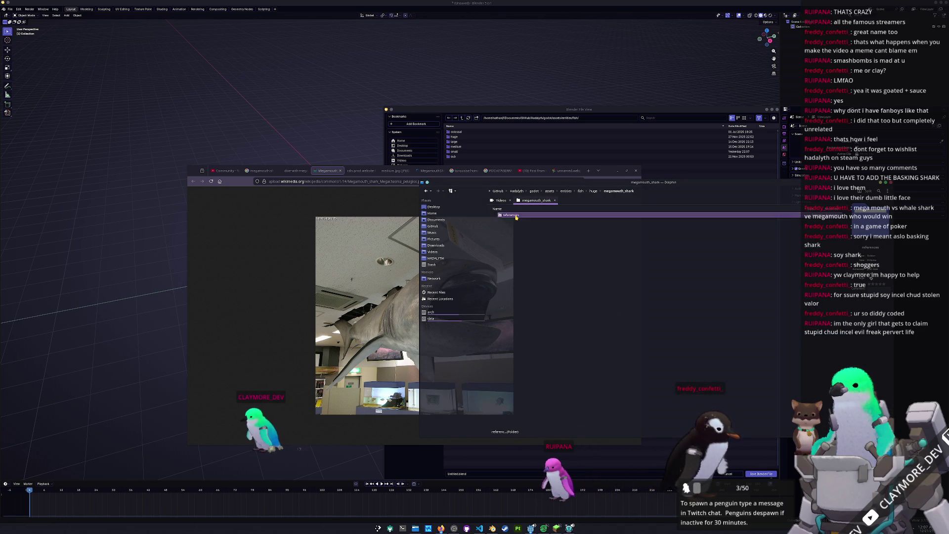
pyautogui.doubleClick(495, 215)
pyautogui.moveTo(602, 171); pyautogui.dragTo(405, 131)
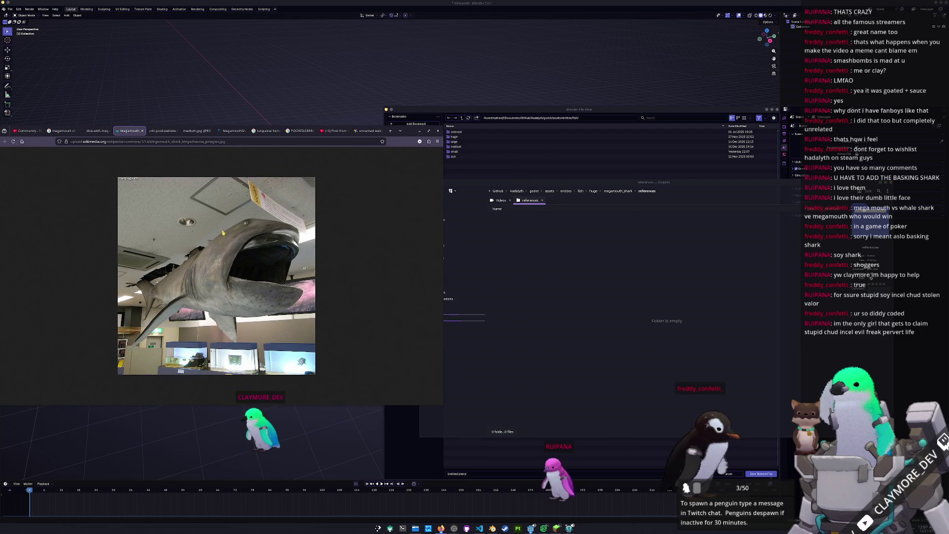
# - Download the museum shark photo into references, then screenshot the outline drawing and move it there
pyautogui.moveTo(290, 267); pyautogui.dragTo(583, 307)
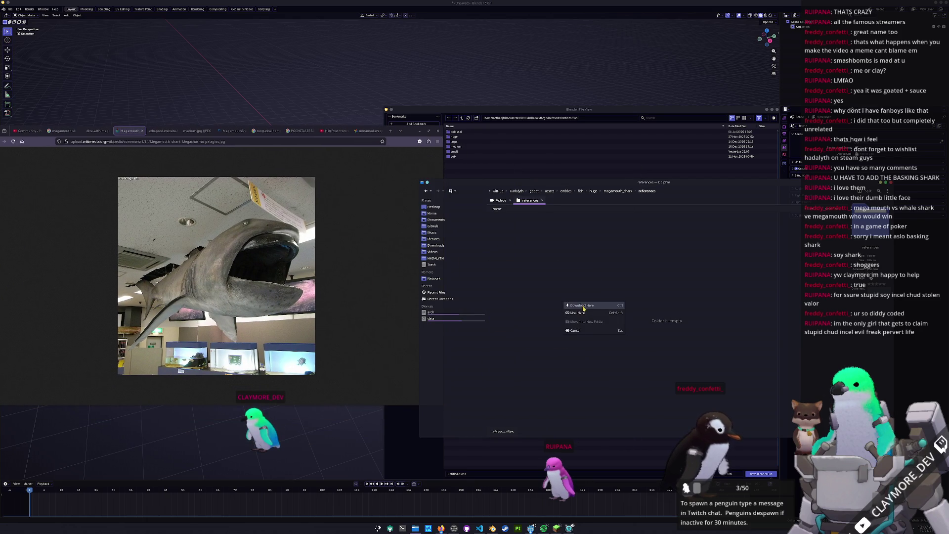
pyautogui.click(163, 130)
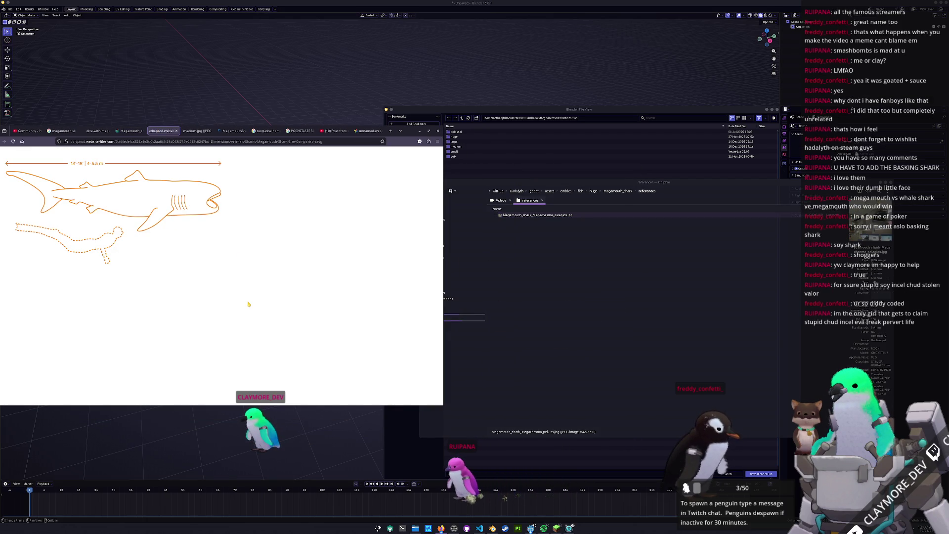
pyautogui.press('Print')
pyautogui.moveTo(243, 276); pyautogui.dragTo(3, 152)
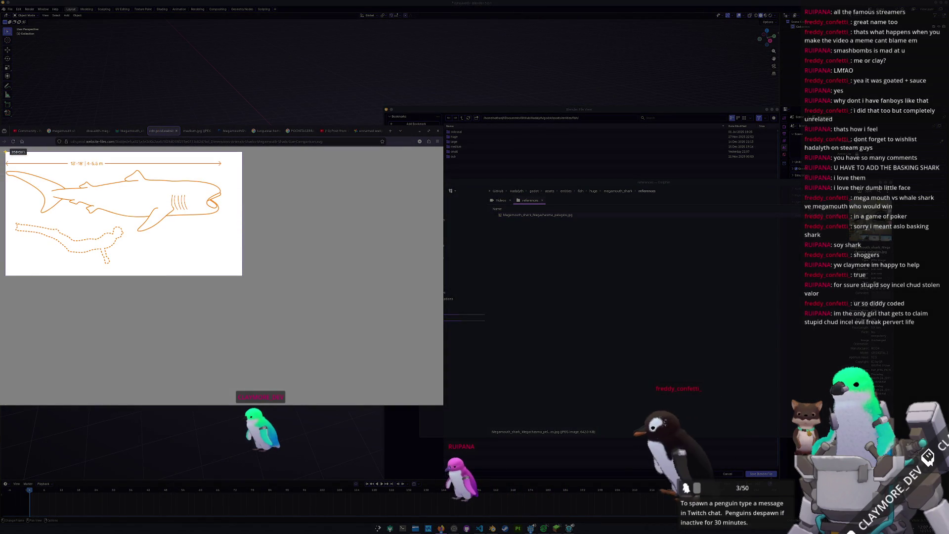
pyautogui.press('Return')
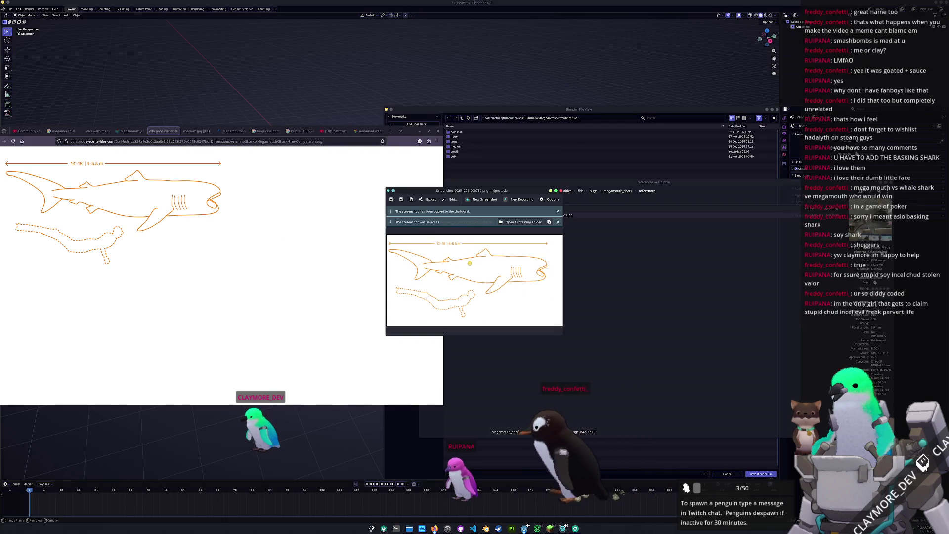
pyautogui.click(516, 222)
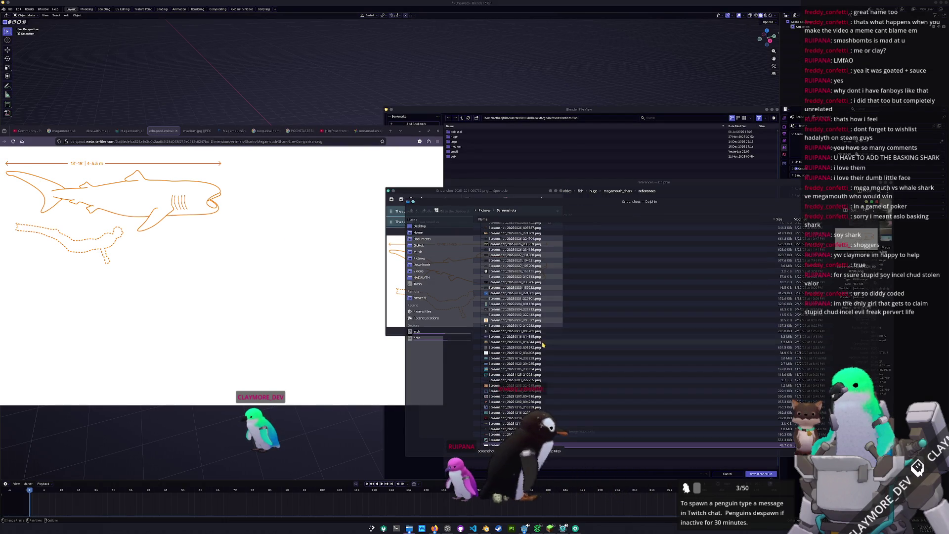
pyautogui.moveTo(464, 498); pyautogui.dragTo(689, 325)
pyautogui.click(707, 328)
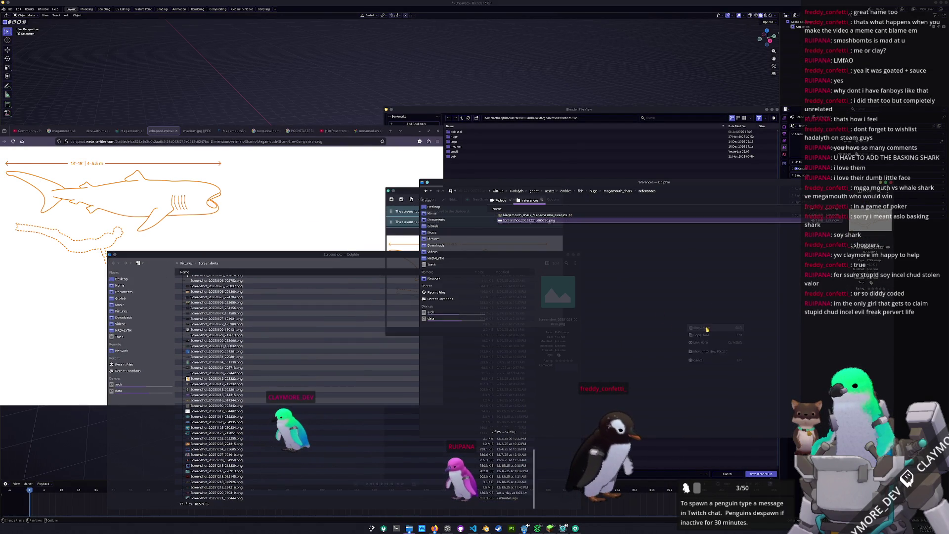
# - Download medium.jpg and MegamouthShark_MLE.png from the browser into references
pyautogui.click(317, 170)
pyautogui.click(197, 132)
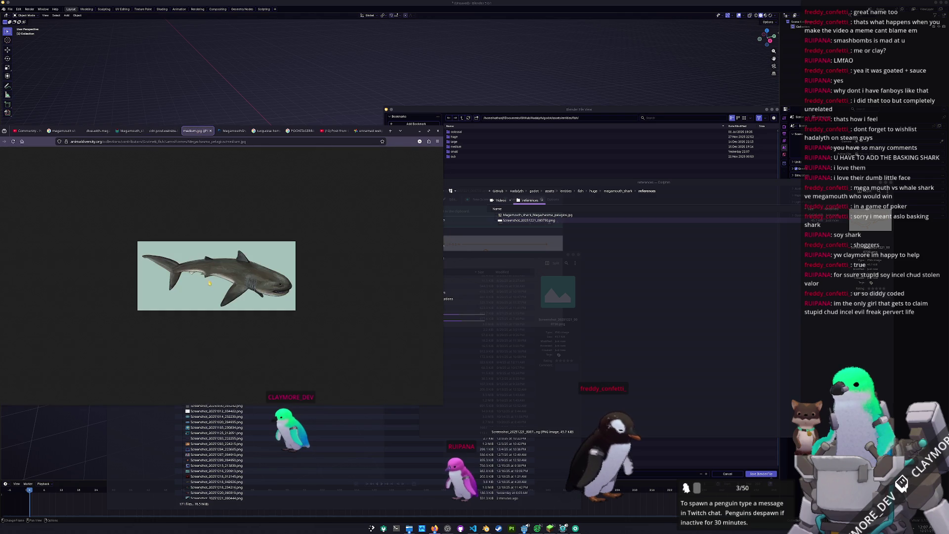
pyautogui.moveTo(209, 283); pyautogui.dragTo(670, 286)
pyautogui.click(686, 289)
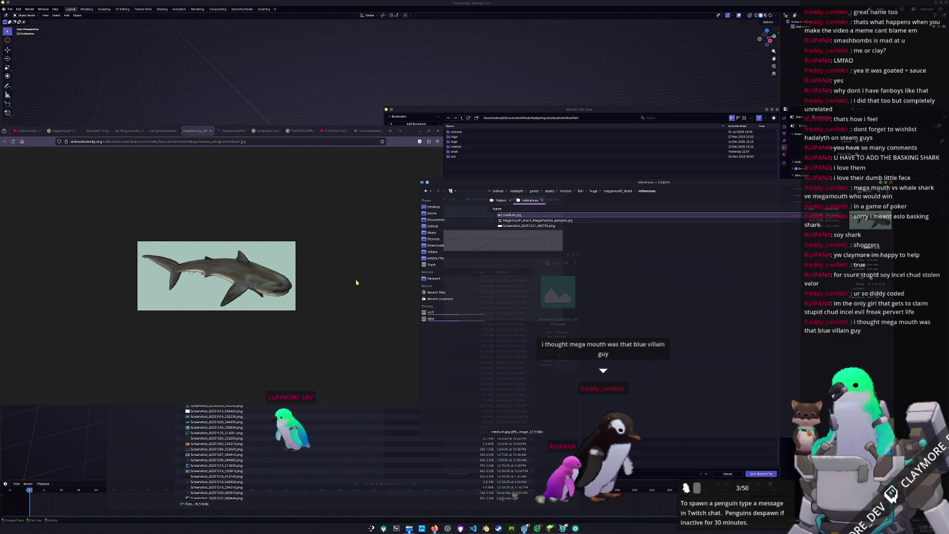
pyautogui.click(222, 130)
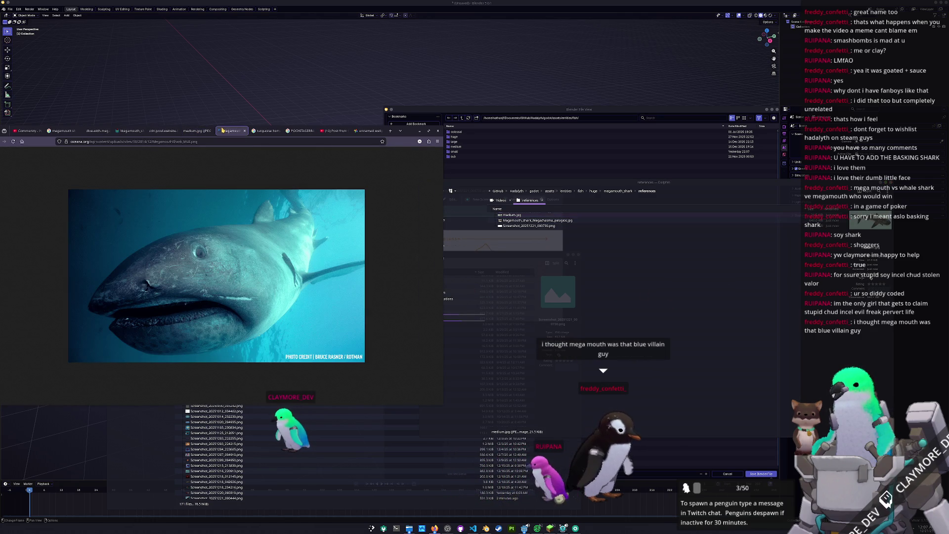
pyautogui.moveTo(202, 255); pyautogui.dragTo(643, 262)
pyautogui.click(664, 269)
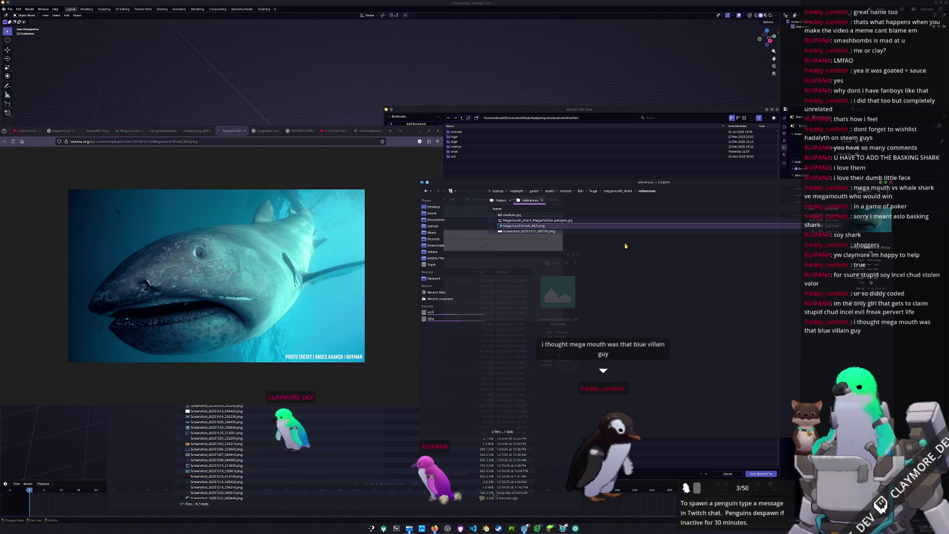
pyautogui.click(561, 171)
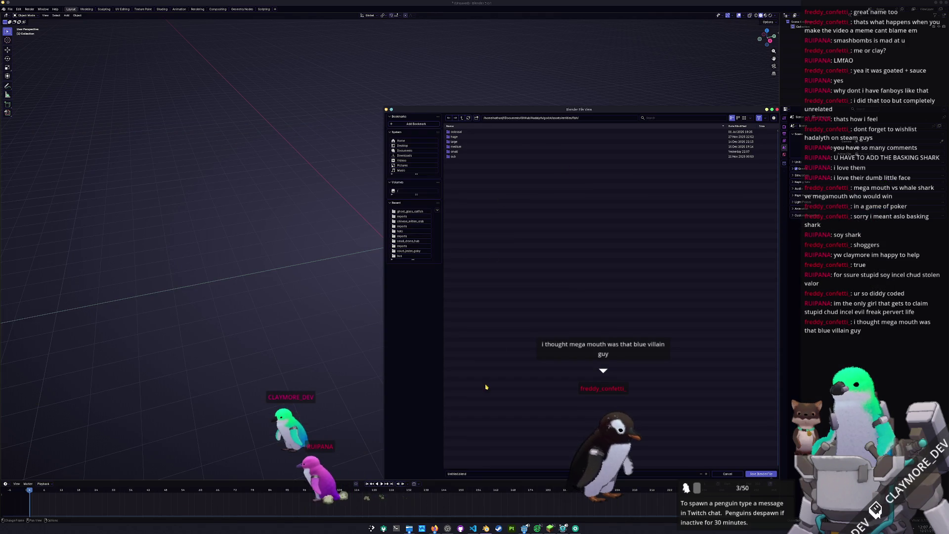
# - Go to fish/huge/megamouth_shark and save the scene as megamouth_shark.blend
pyautogui.doubleClick(454, 141)
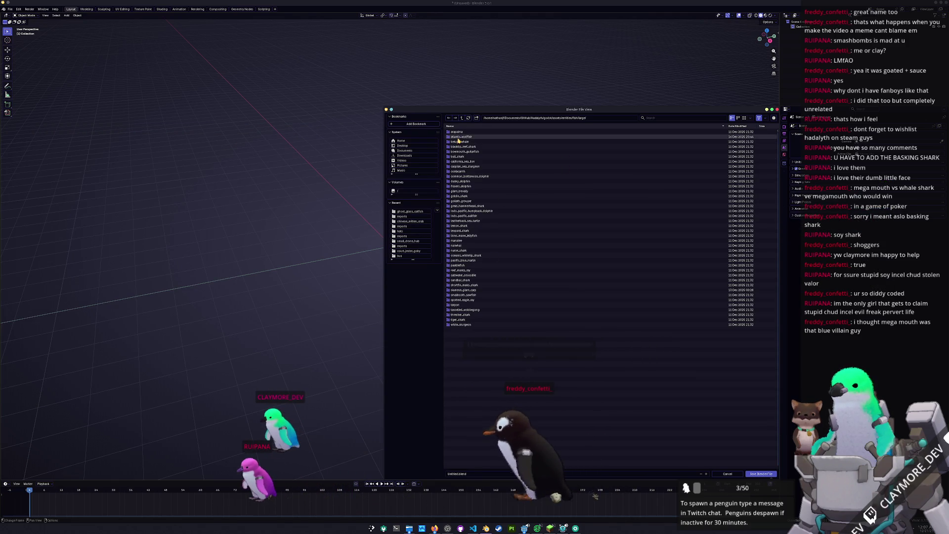
pyautogui.click(462, 120)
pyautogui.doubleClick(457, 136)
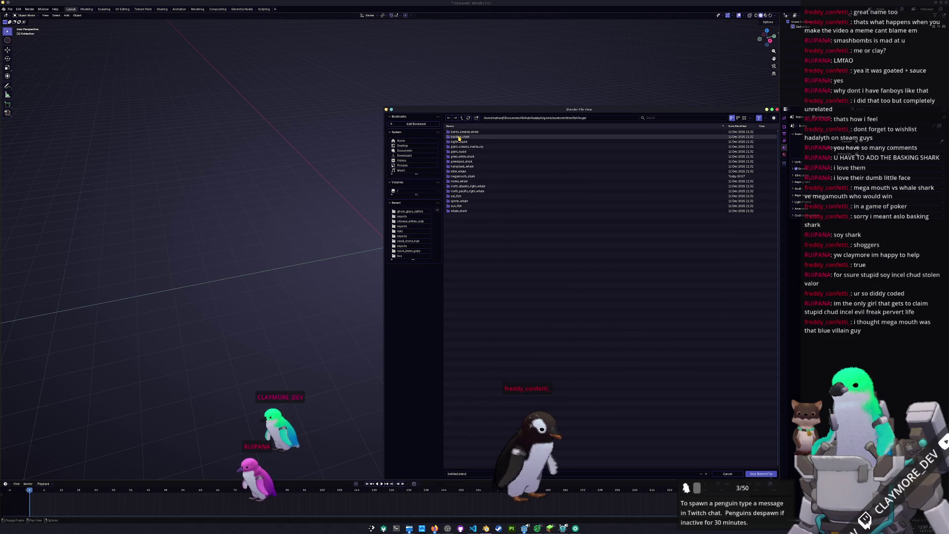
pyautogui.doubleClick(461, 176)
pyautogui.write('megamouth_shark')
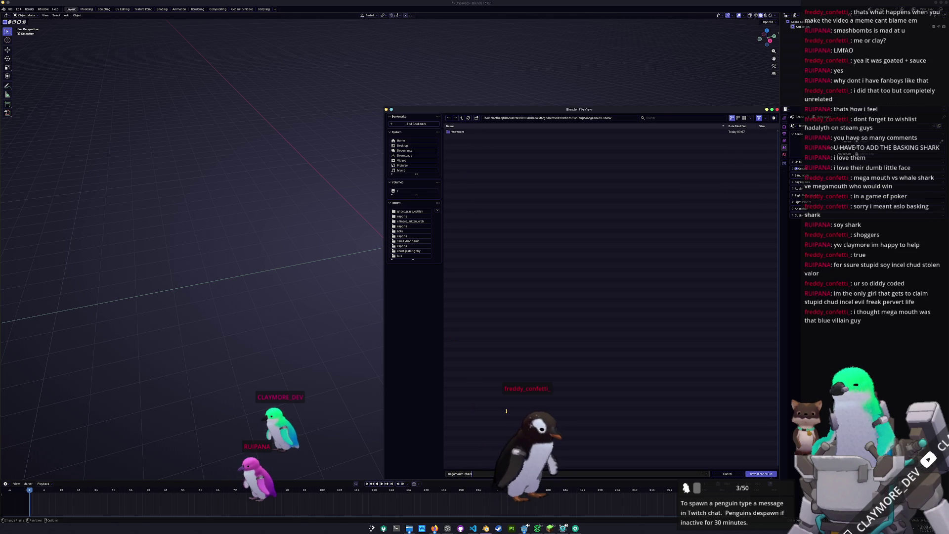
pyautogui.press('Return')
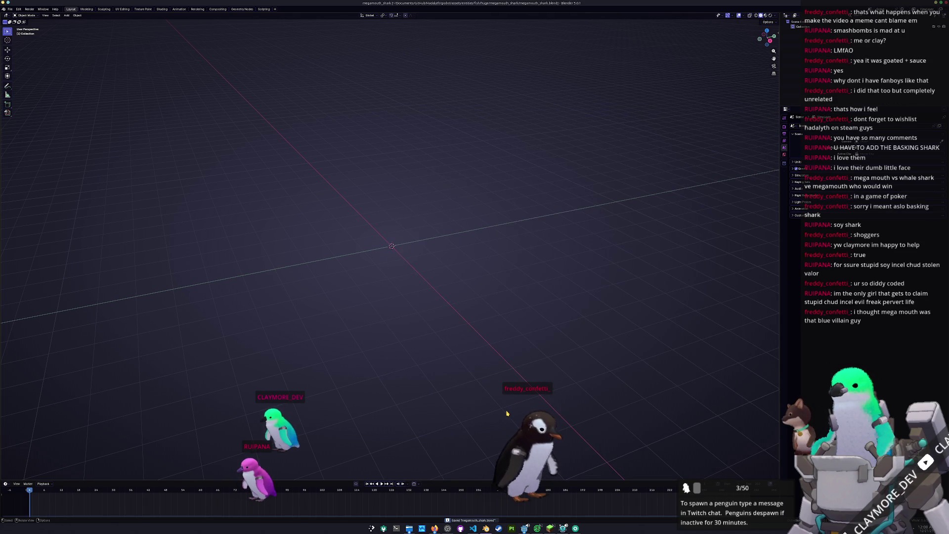
# - Drag the side-view, museum, underwater and outline images into Blender as reference images
pyautogui.click(410, 528)
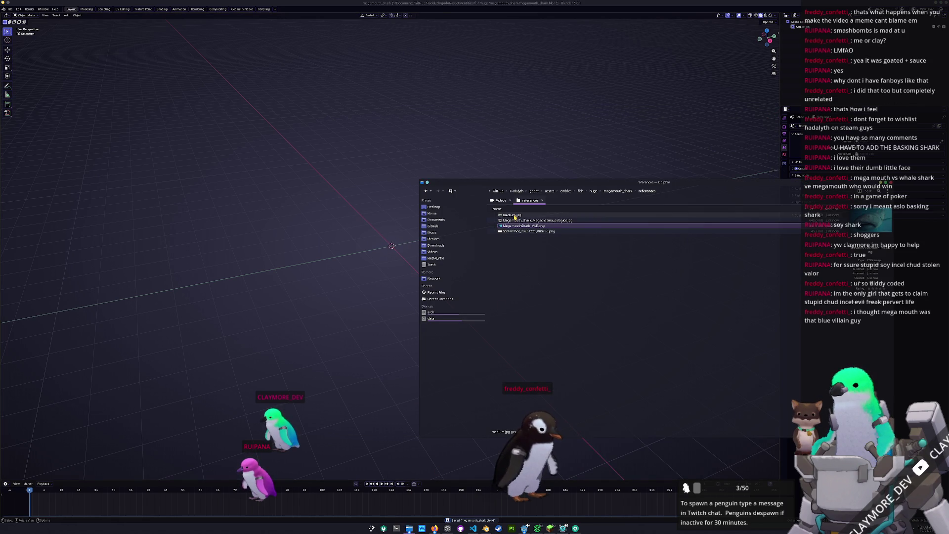
pyautogui.moveTo(504, 215)
pyautogui.mouseDown()
pyautogui.moveTo(370, 165)
pyautogui.moveTo(350, 139)
pyautogui.mouseUp()
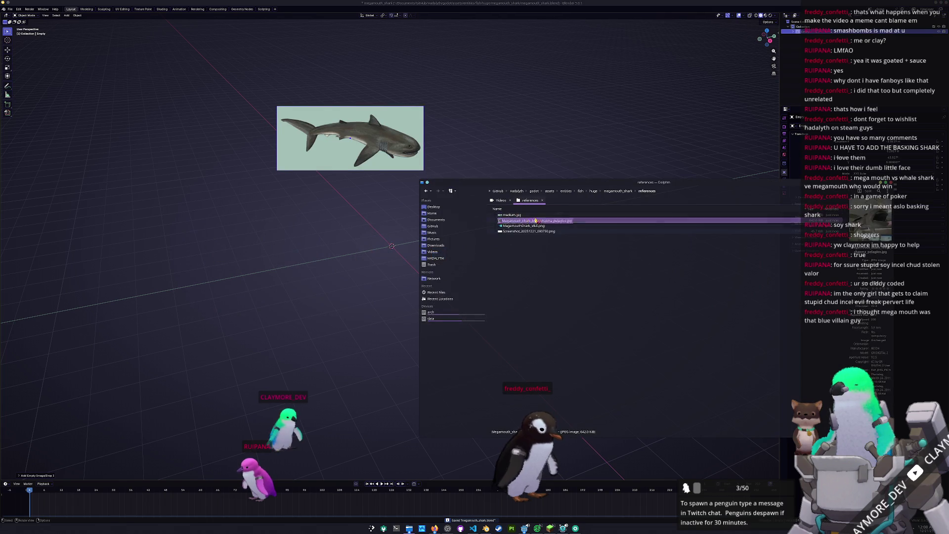
pyautogui.moveTo(544, 219); pyautogui.dragTo(518, 119)
pyautogui.moveTo(523, 225); pyautogui.dragTo(334, 231)
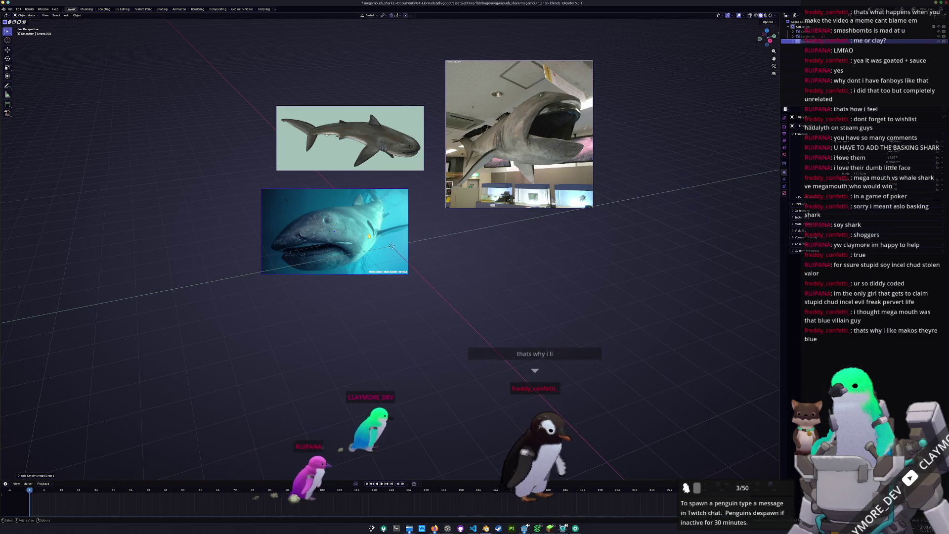
pyautogui.moveTo(531, 233); pyautogui.dragTo(307, 360)
# - Move the outline diagram, underwater photo and side-view image into a tight 2×2 grid
pyautogui.press('g')
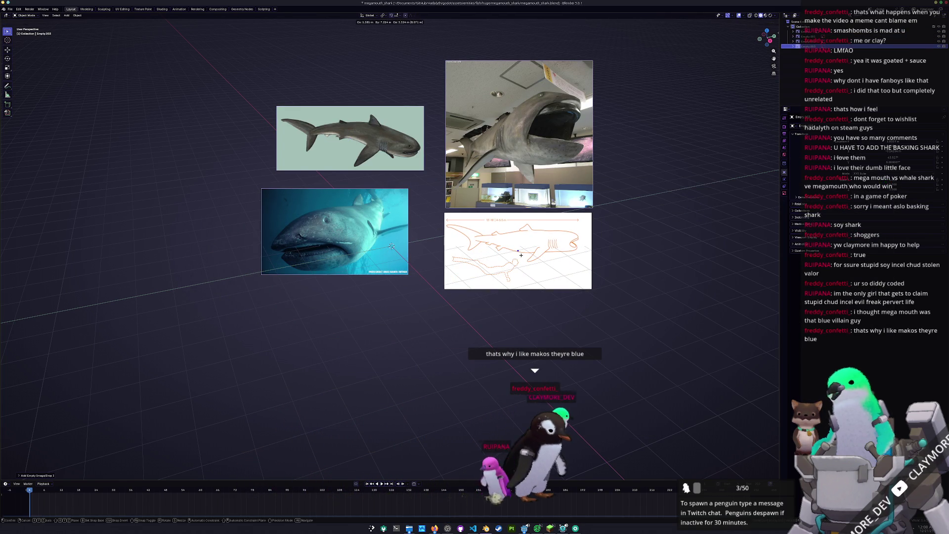
pyautogui.moveTo(375, 257); pyautogui.dragTo(409, 281)
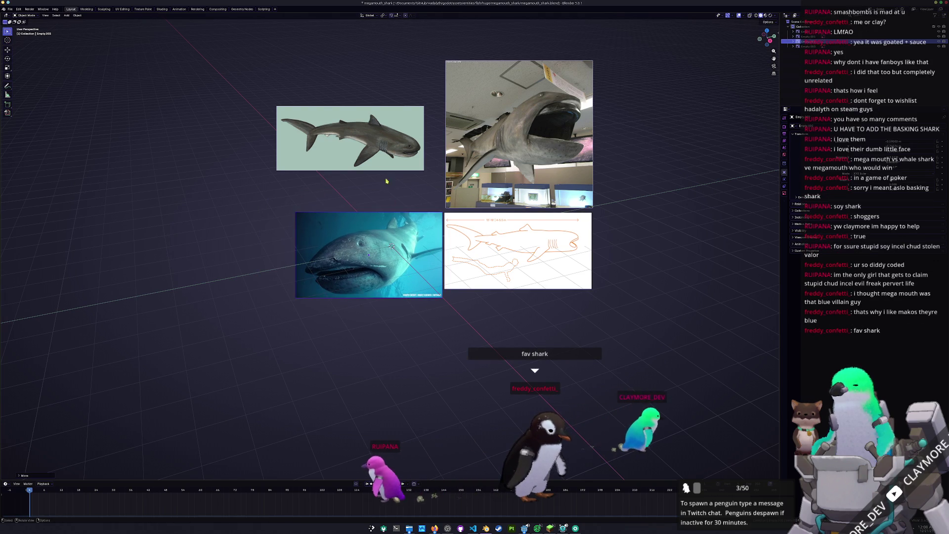
pyautogui.moveTo(372, 144); pyautogui.dragTo(391, 182)
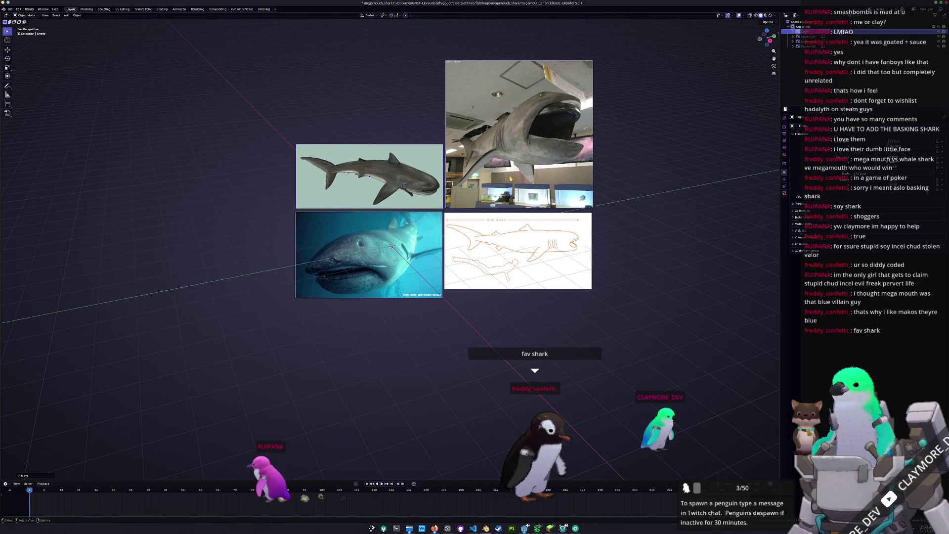
pyautogui.click(511, 177)
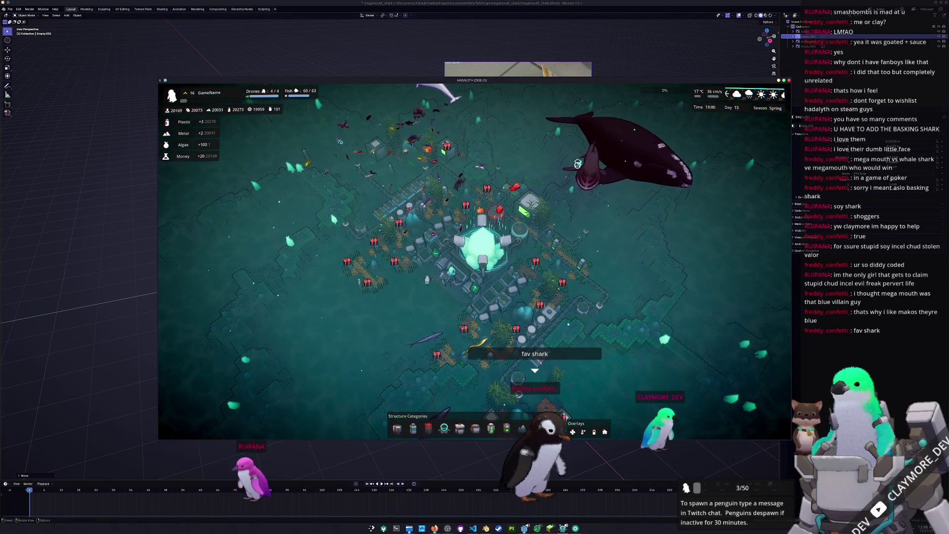
pyautogui.scroll(5, 577, 163)
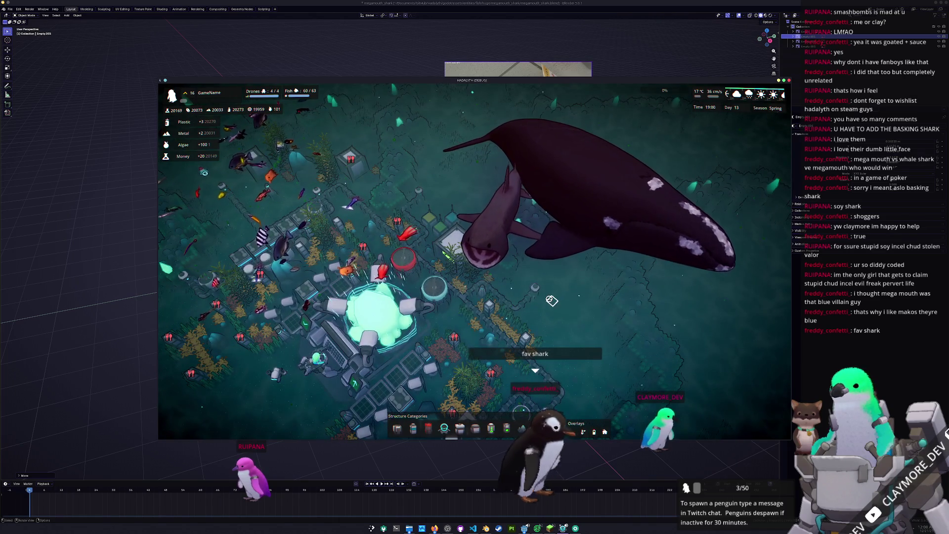
pyautogui.press('Escape')
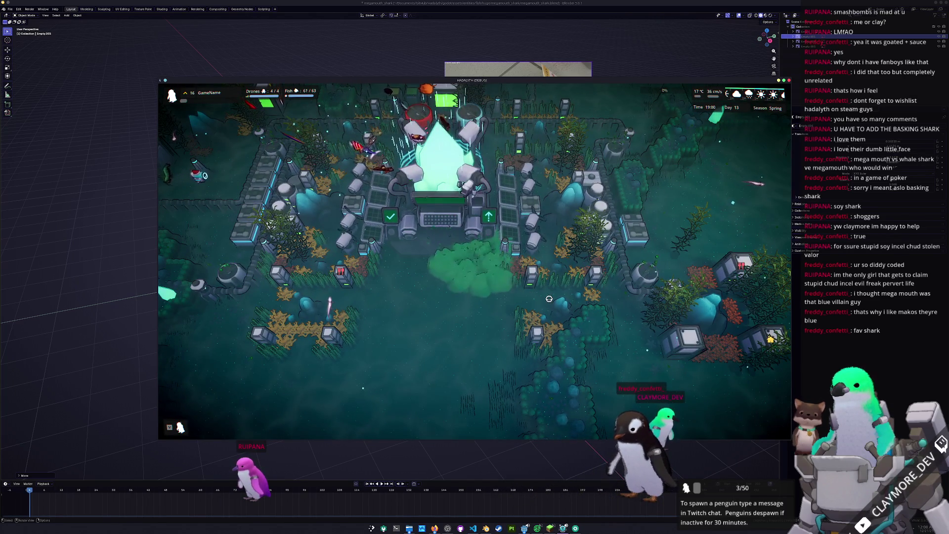
pyautogui.press('e')
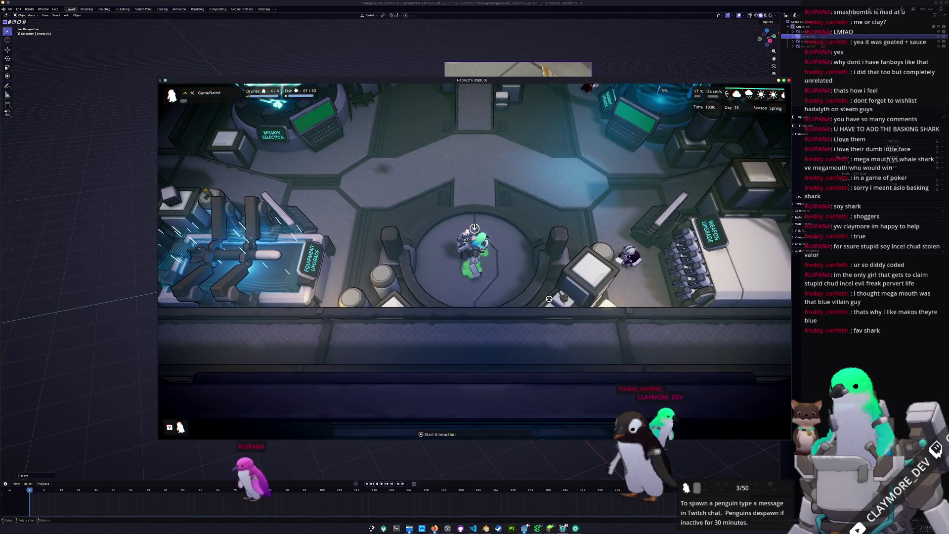
pyautogui.press('w')
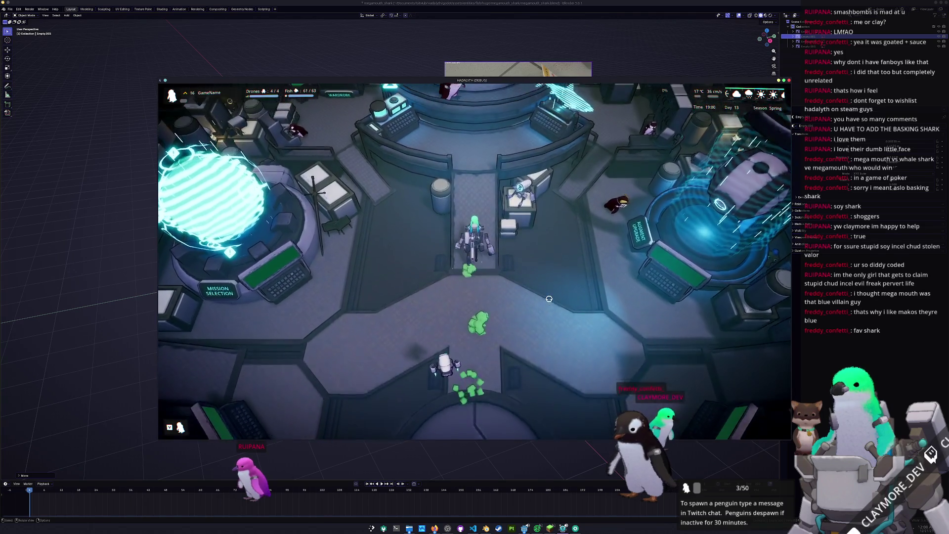
pyautogui.press('w')
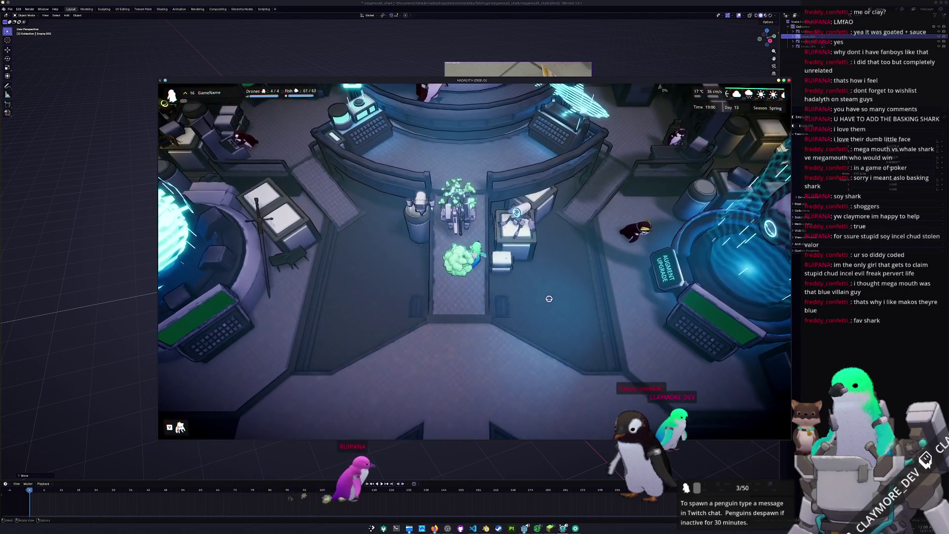
pyautogui.press('w')
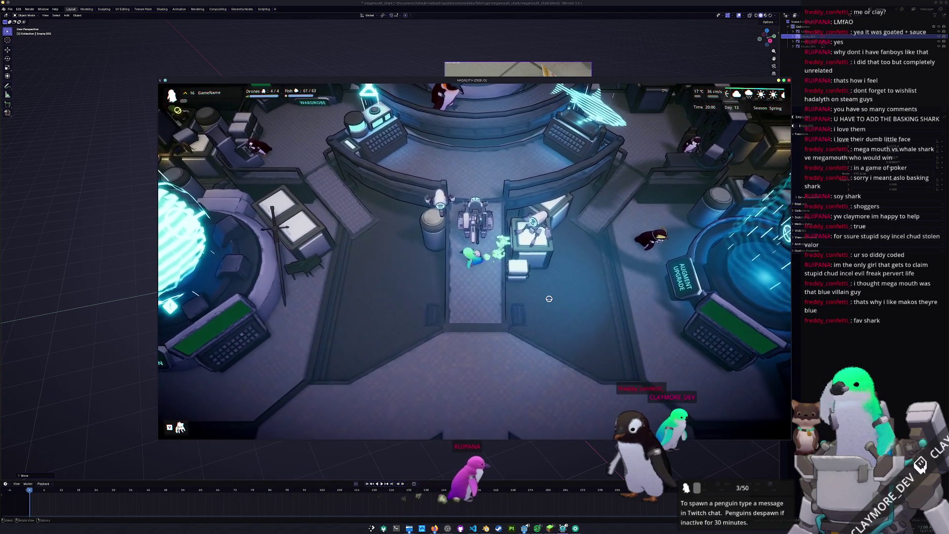
pyautogui.press('a')
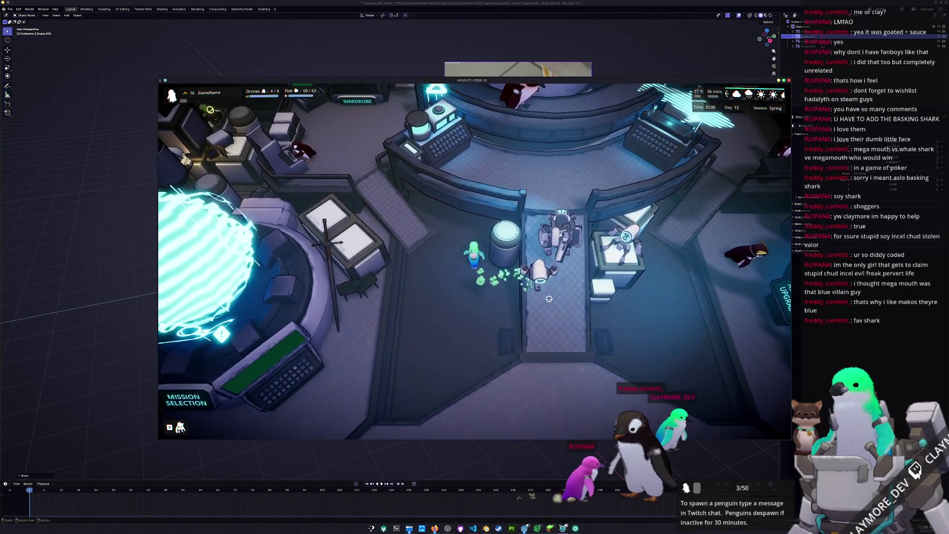
pyautogui.press('w')
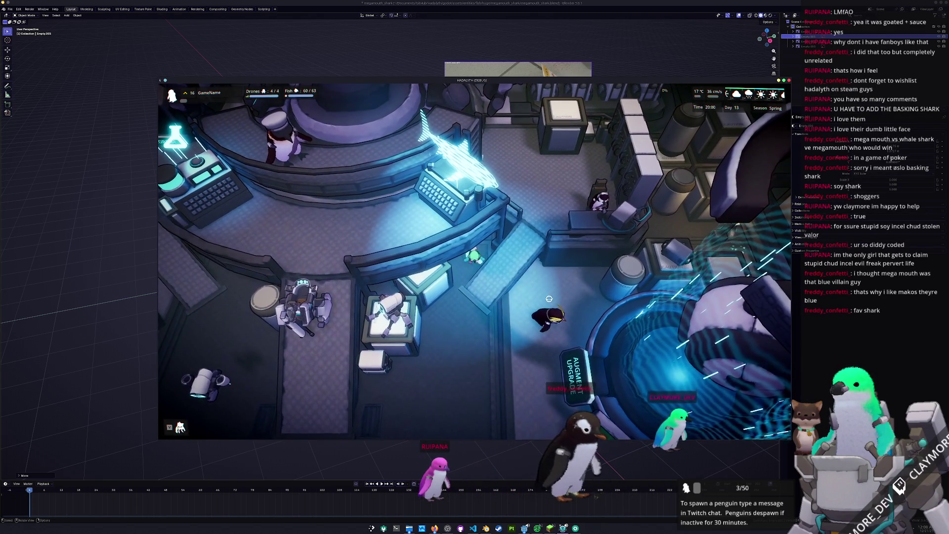
pyautogui.press('s')
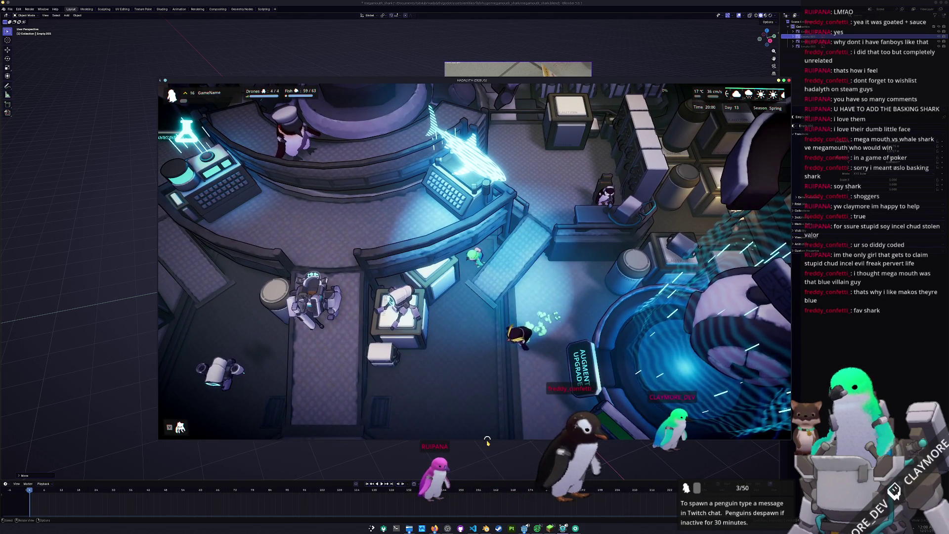
pyautogui.press('a')
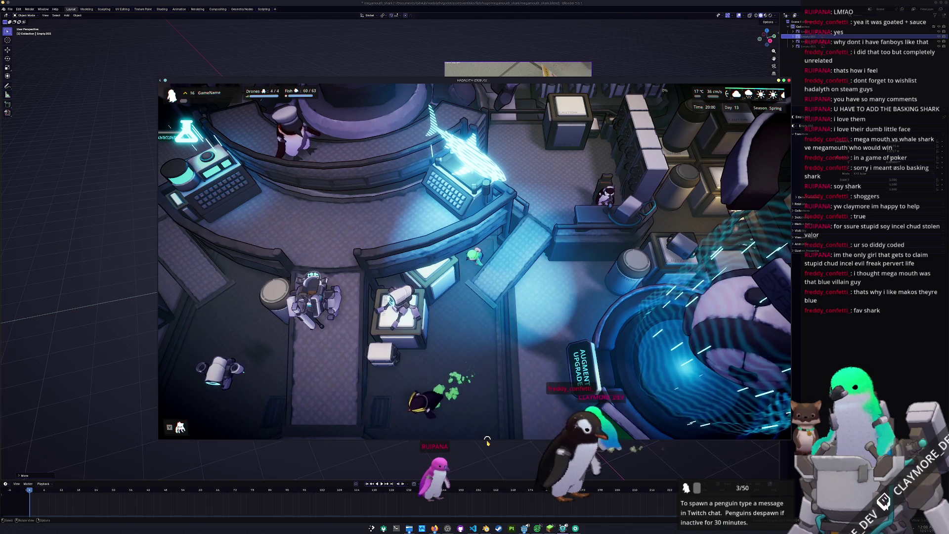
pyautogui.press('a')
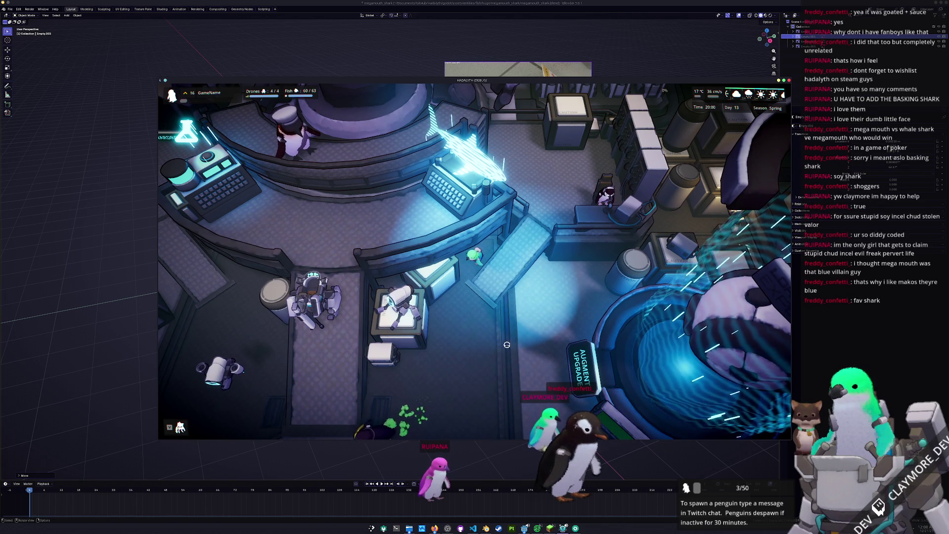
pyautogui.press('Escape')
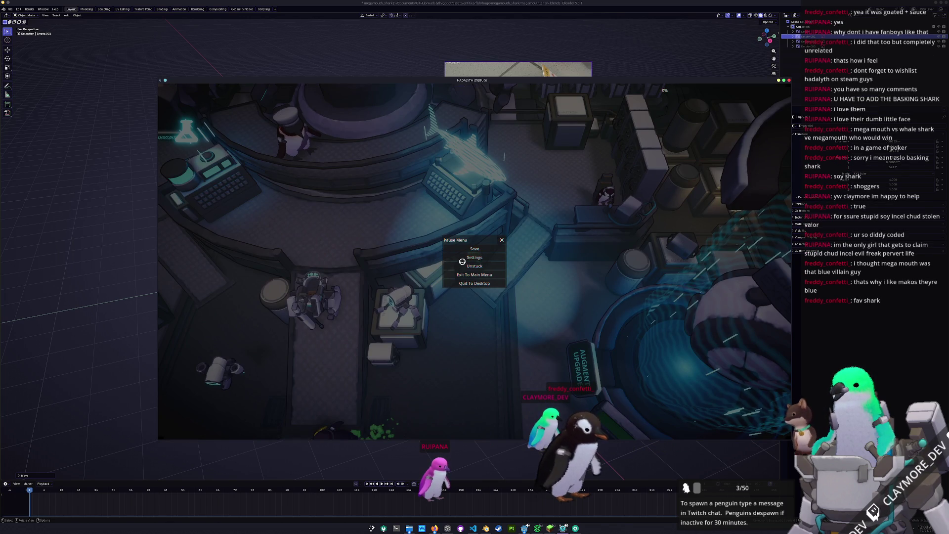
pyautogui.click(462, 265)
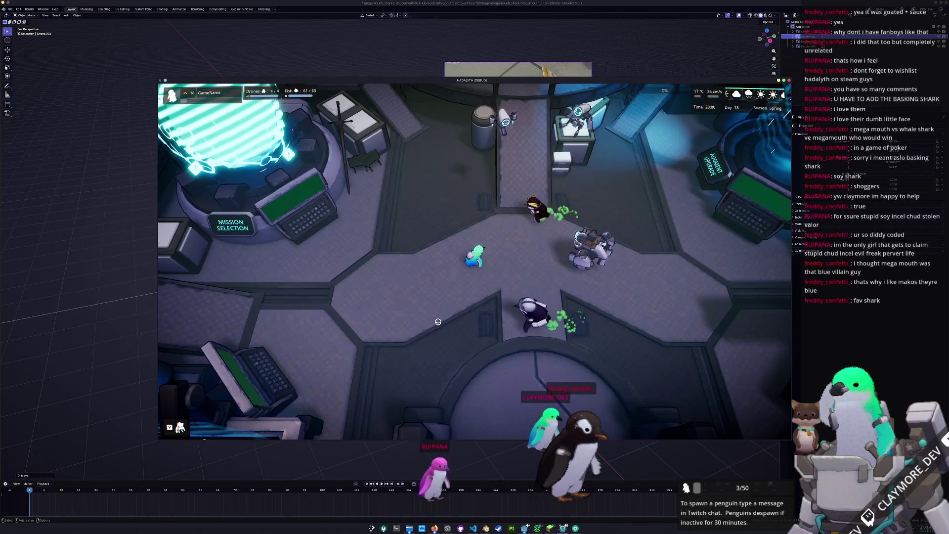
pyautogui.press('d')
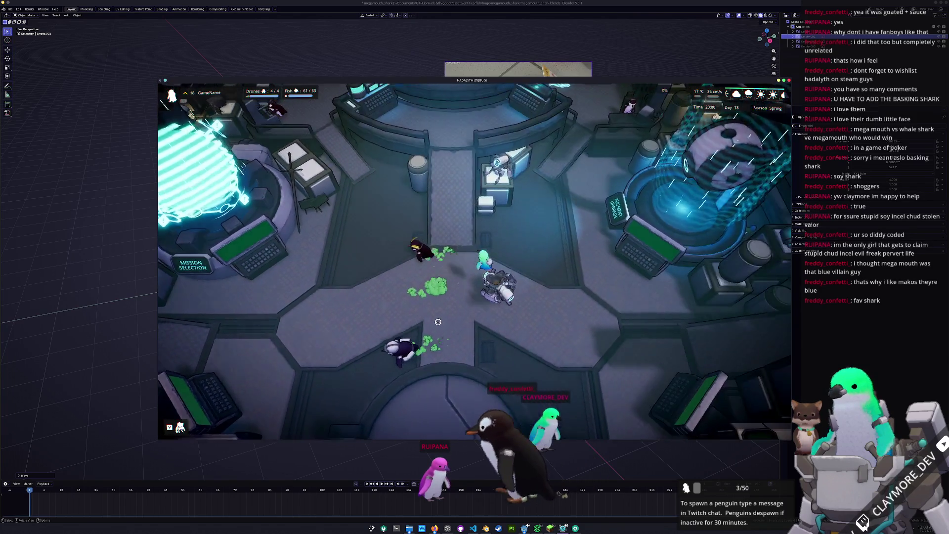
pyautogui.press('a')
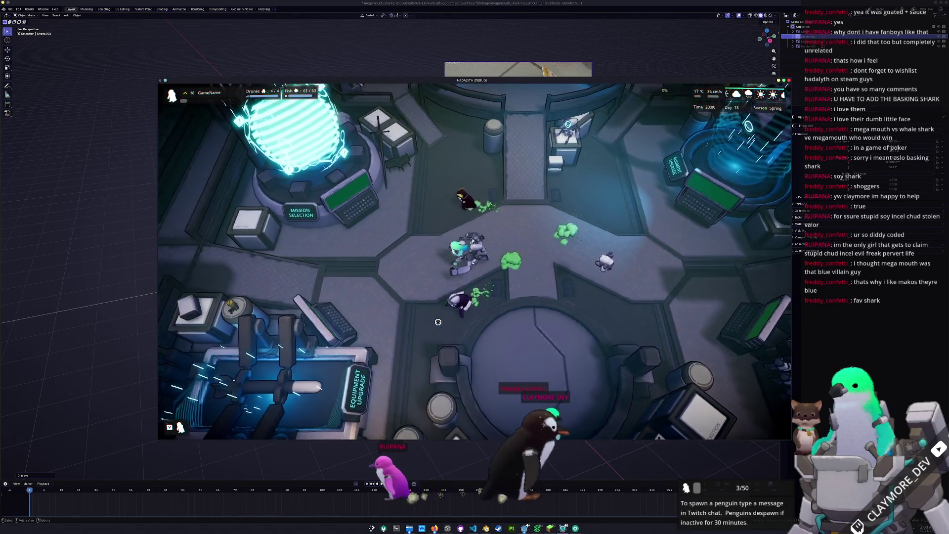
pyautogui.press('s')
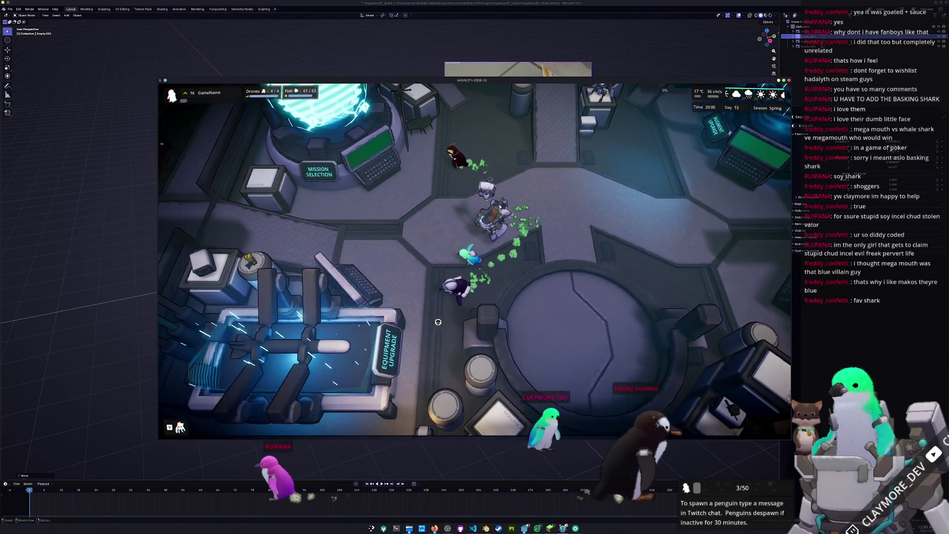
pyautogui.press('s')
pyautogui.press('d')
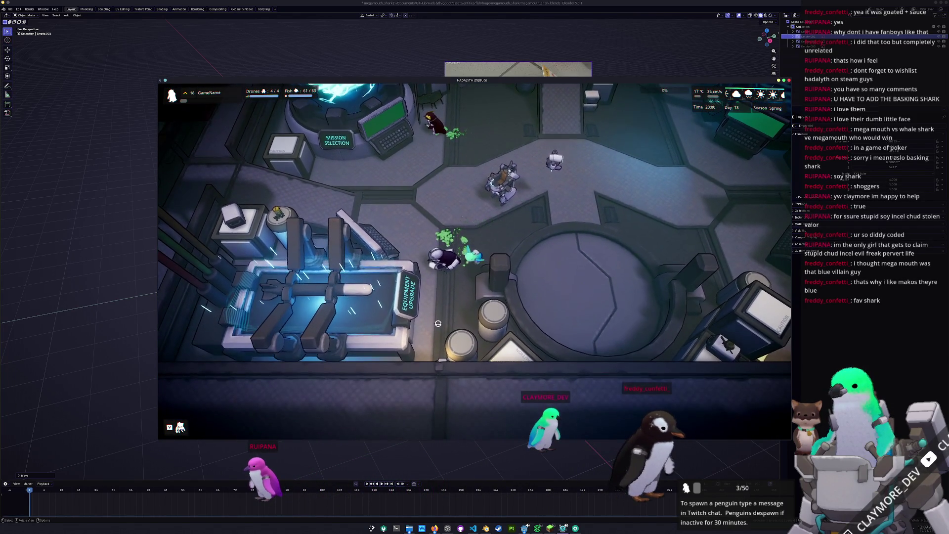
pyautogui.press('d')
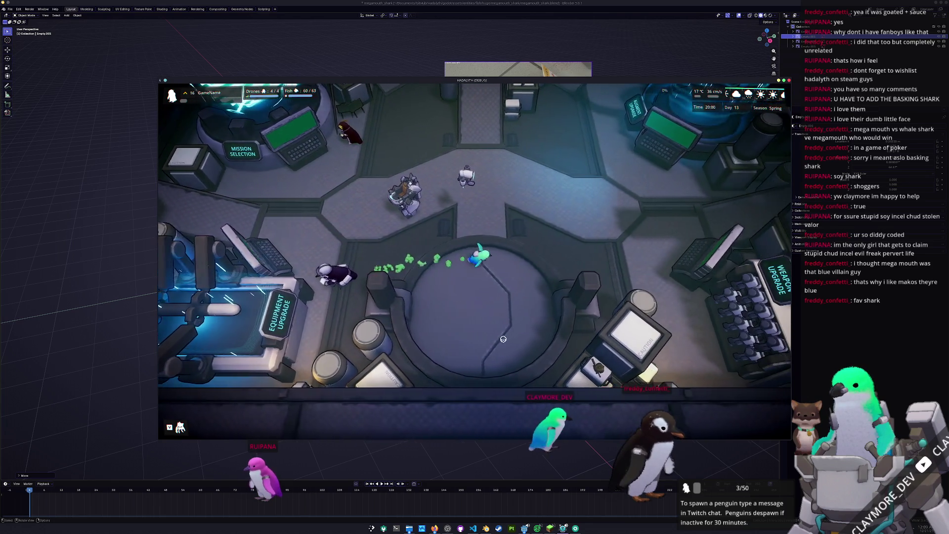
pyautogui.press('d')
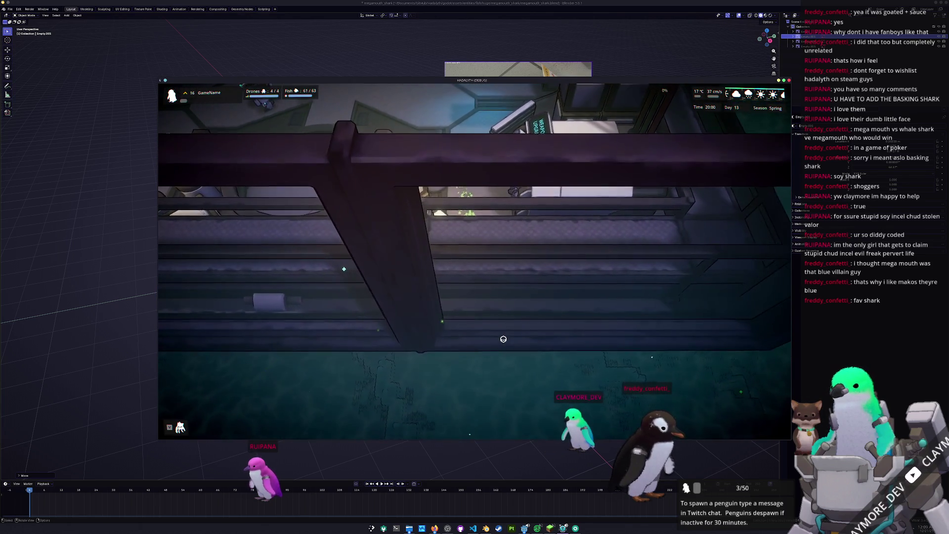
pyautogui.press('d')
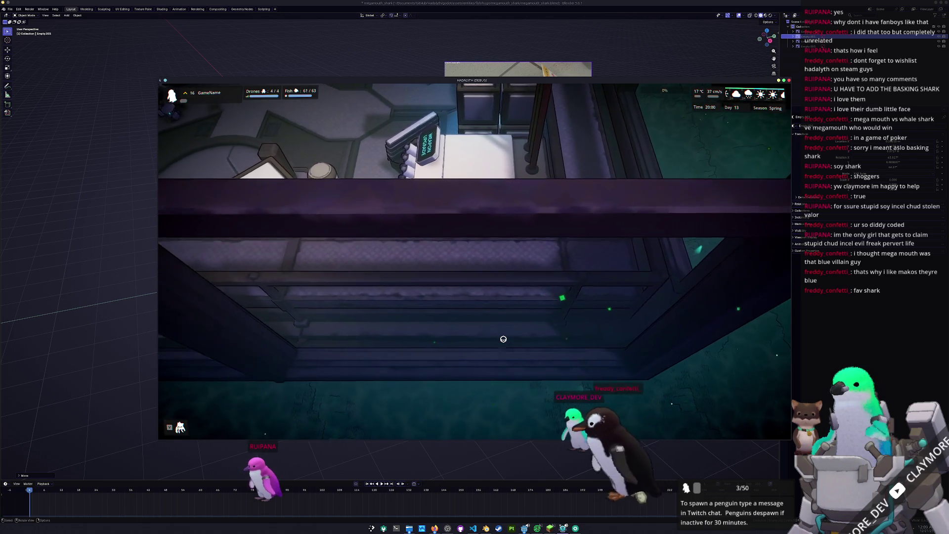
pyautogui.press('s')
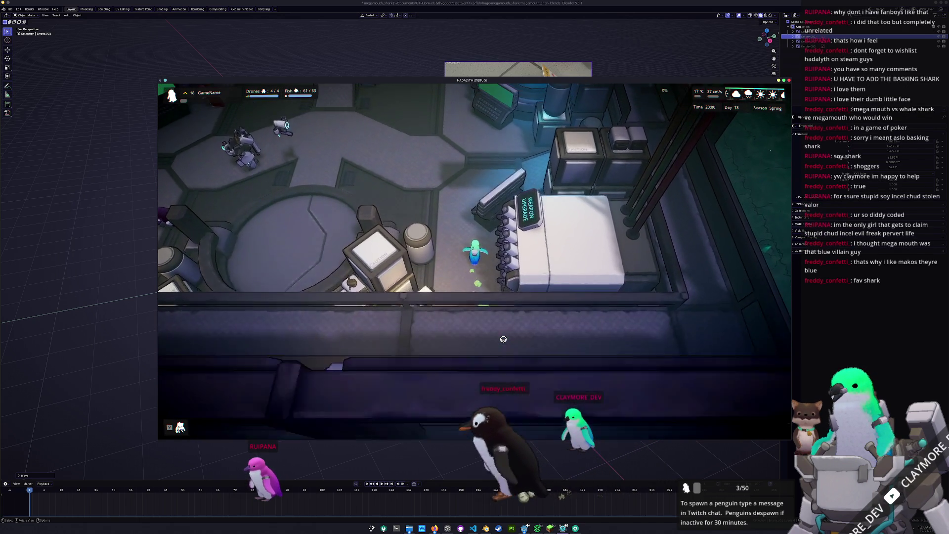
pyautogui.press('w')
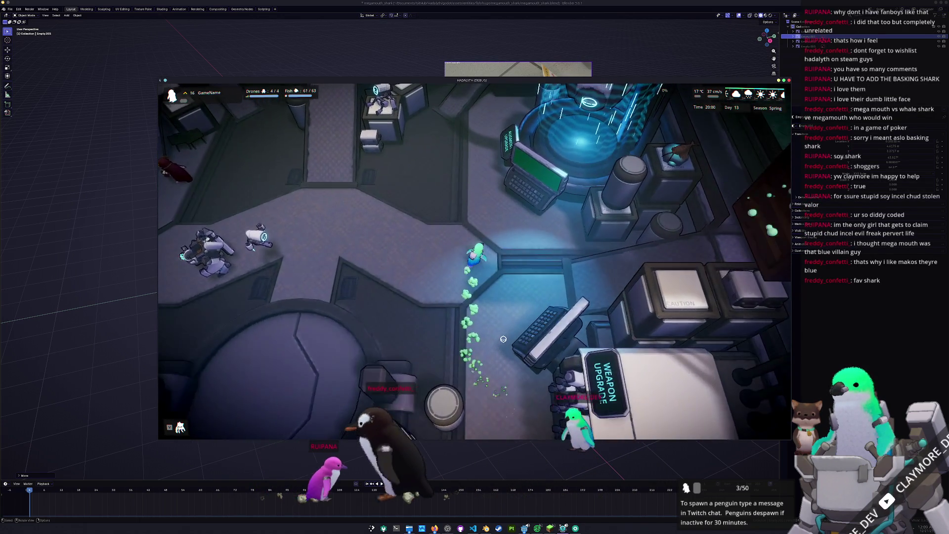
pyautogui.press('d')
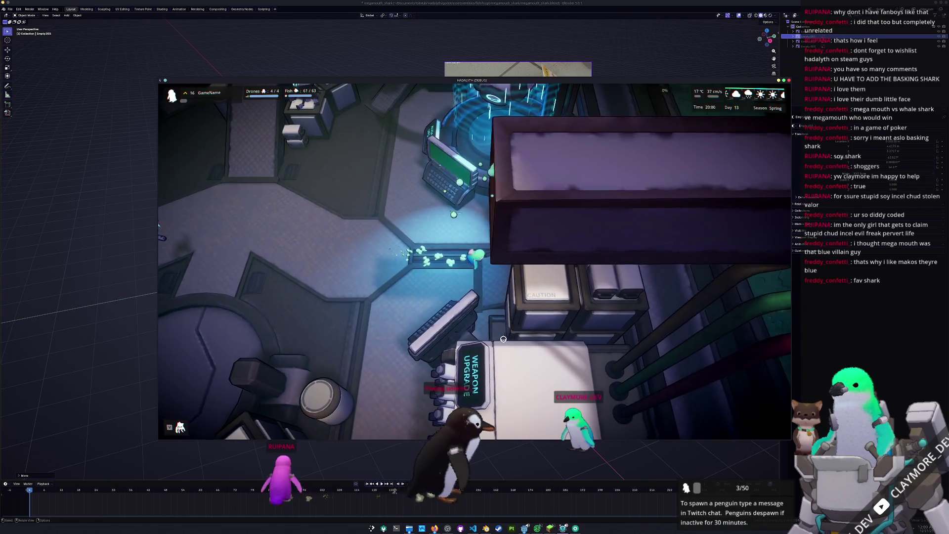
pyautogui.press('d')
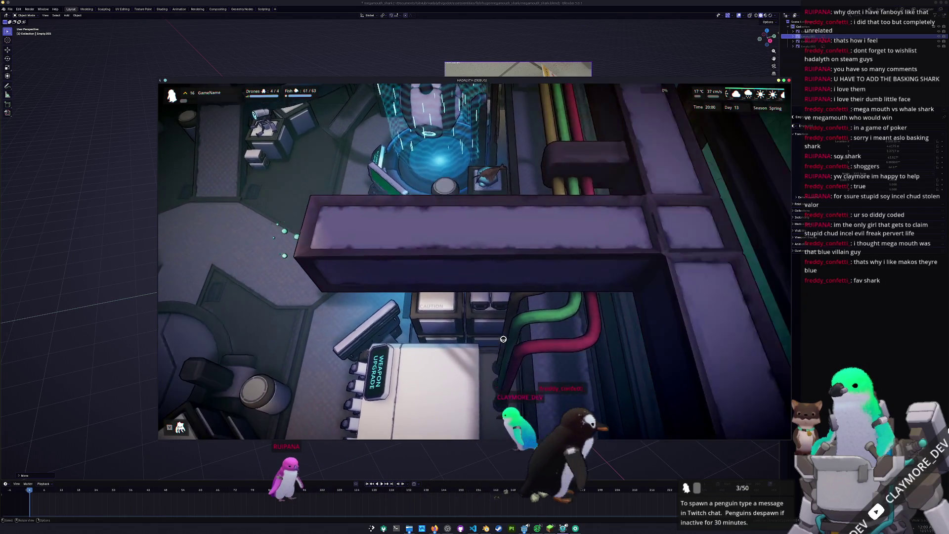
pyautogui.press('s')
pyautogui.press('d')
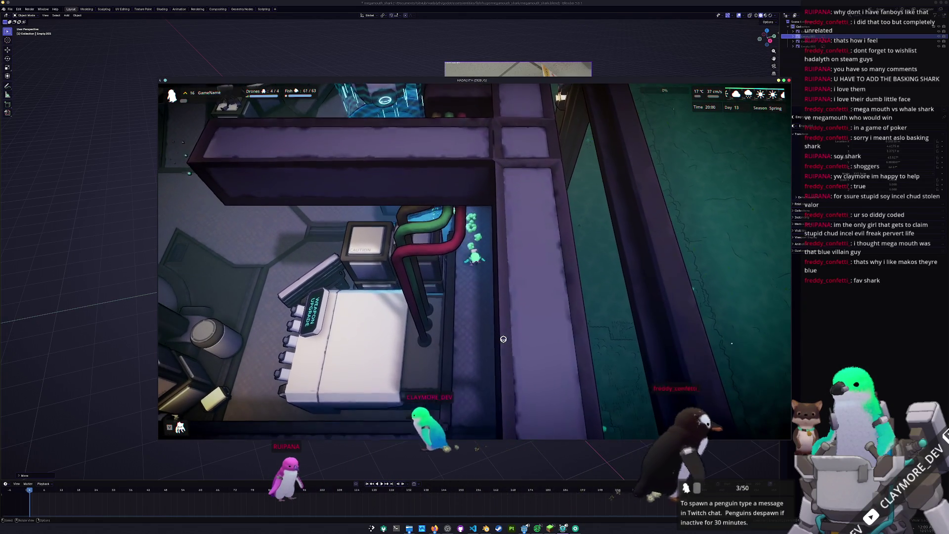
pyautogui.hotkey('alt', 'F4')
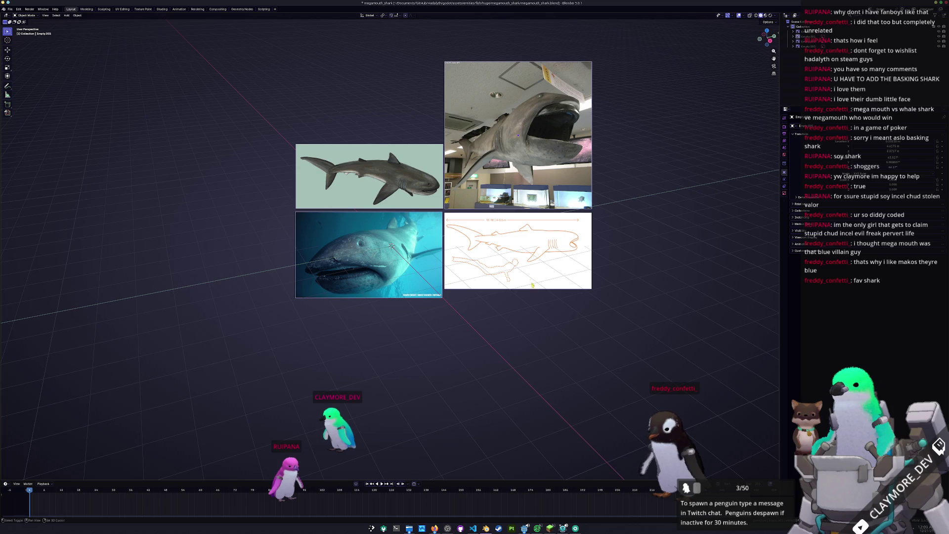
# - Select the side-view and museum photos and raise them along Y
pyautogui.keyDown('shift'); pyautogui.moveTo(532, 286); pyautogui.dragTo(588, 370, button='middle'); pyautogui.keyUp('shift')
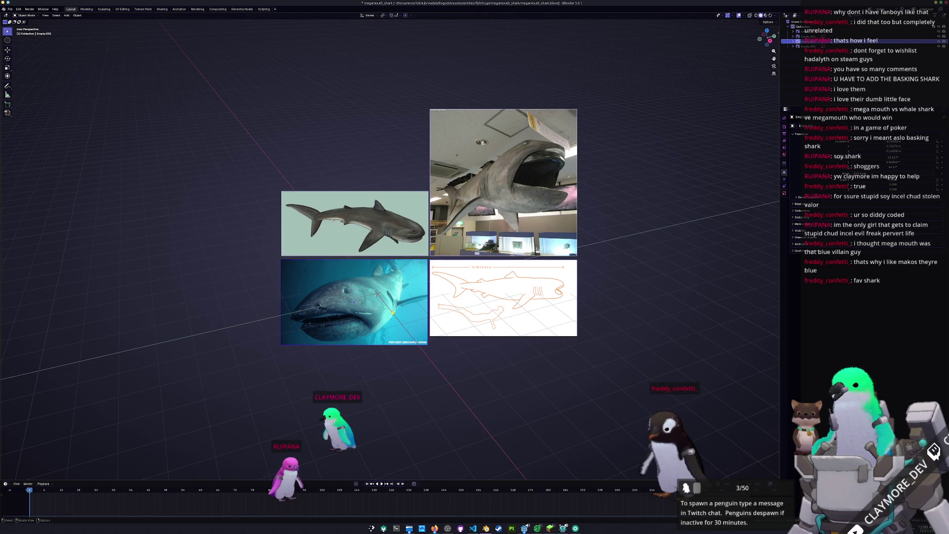
pyautogui.keyDown('shift'); pyautogui.click(355, 224); pyautogui.keyUp('shift')
pyautogui.keyDown('shift'); pyautogui.click(472, 213); pyautogui.keyUp('shift')
pyautogui.press('g')
pyautogui.press('y')
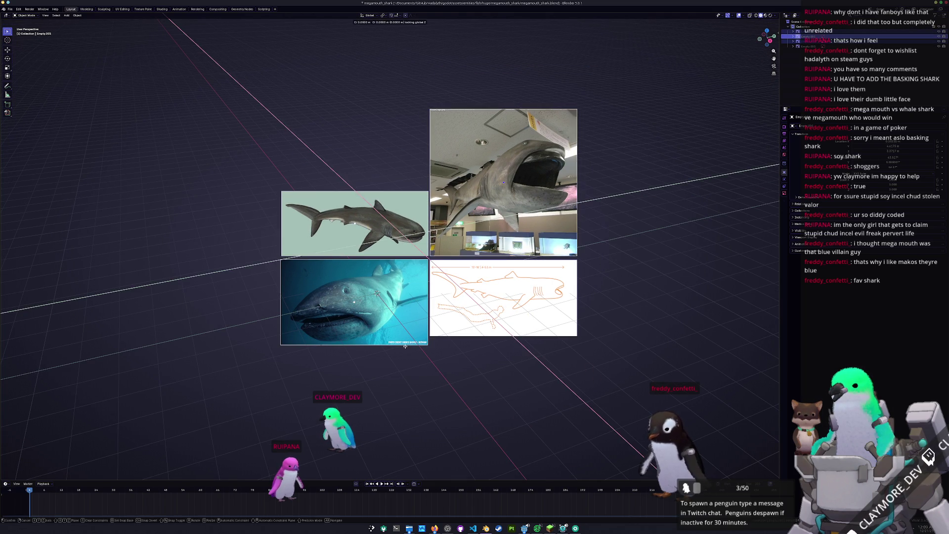
pyautogui.click(542, 295)
pyautogui.press('r')
pyautogui.press('x')
pyautogui.press('x')
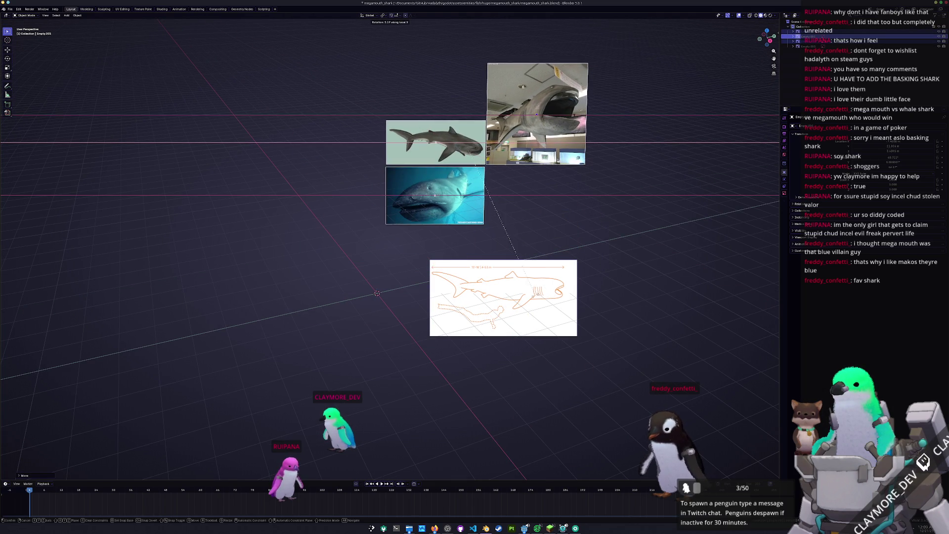
pyautogui.press('Escape')
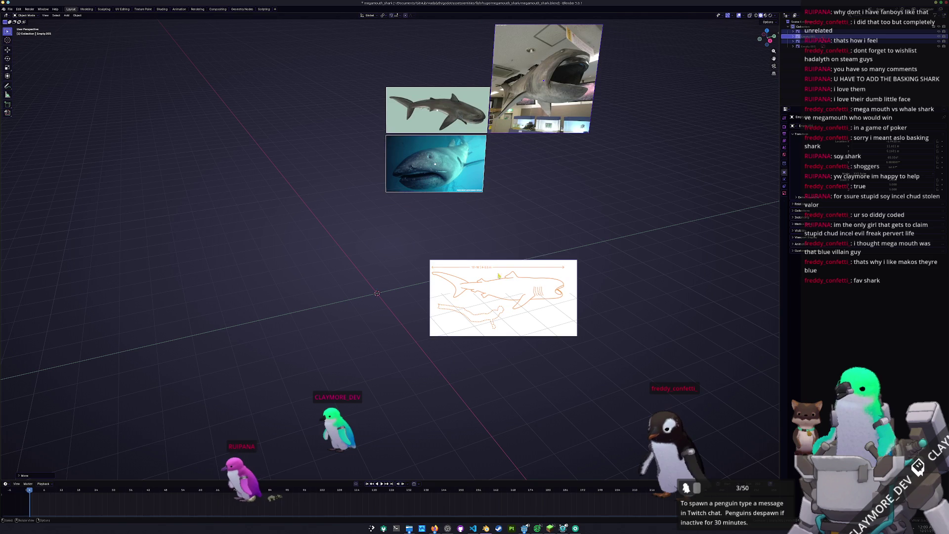
# - Clear the sketch's location and rotate it 90° about X and 180° about Z
pyautogui.click(506, 309)
pyautogui.hotkey('alt', 'g')
pyautogui.write('rx')
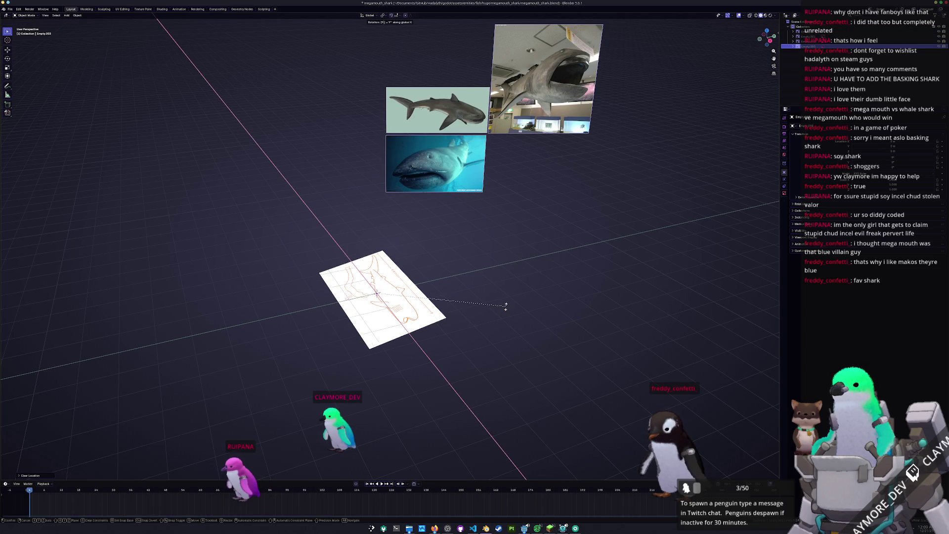
pyautogui.write('0')
pyautogui.press('Return')
pyautogui.write('z-90')
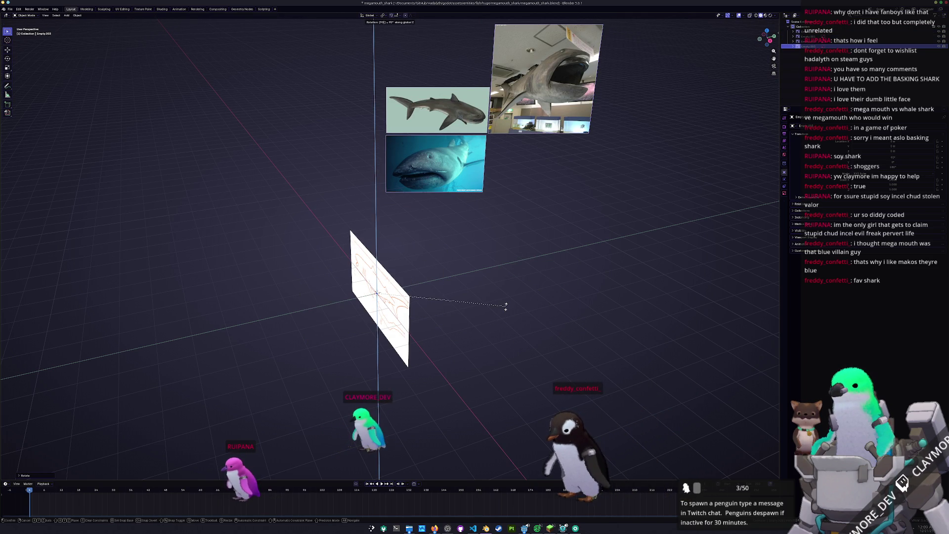
pyautogui.press('BackSpace')
pyautogui.press('BackSpace')
pyautogui.write('180')
pyautogui.press('Return')
# - Move the sketch 5 m along negative X and set its opacity to 0.25
pyautogui.write('gx-5')
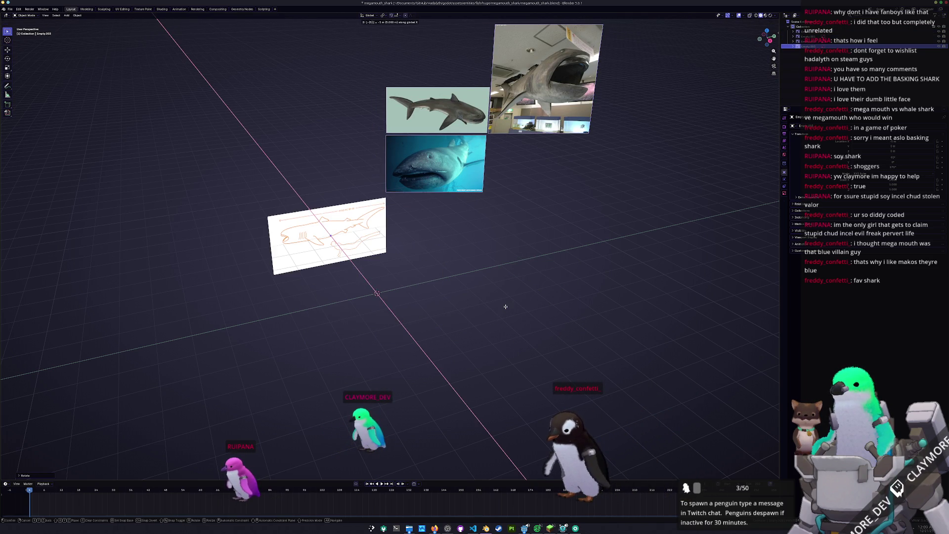
pyautogui.press('Return')
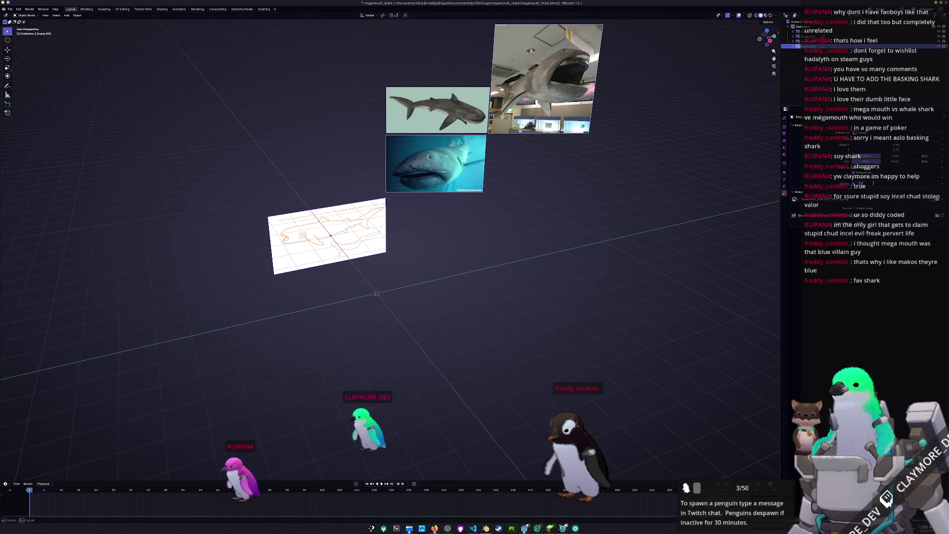
pyautogui.press('Return')
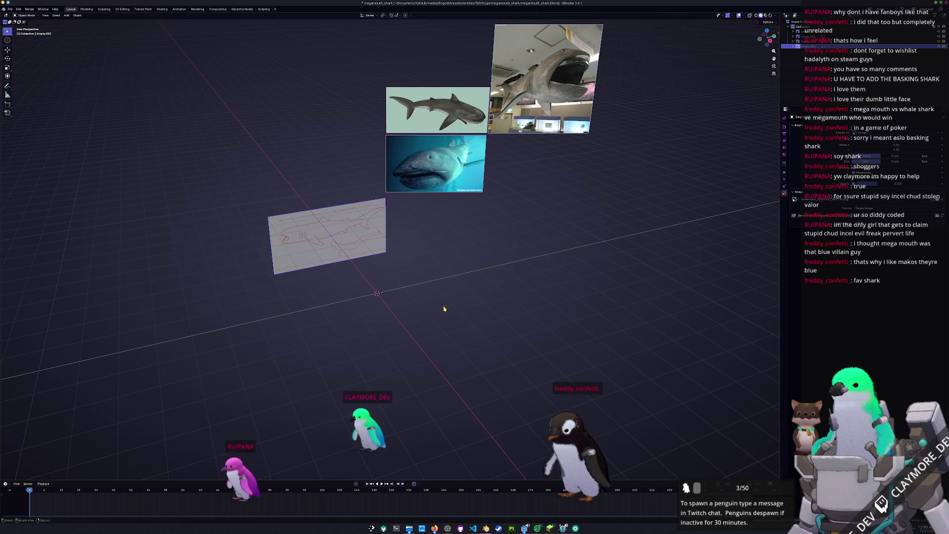
pyautogui.hotkey('alt', 'Tab')
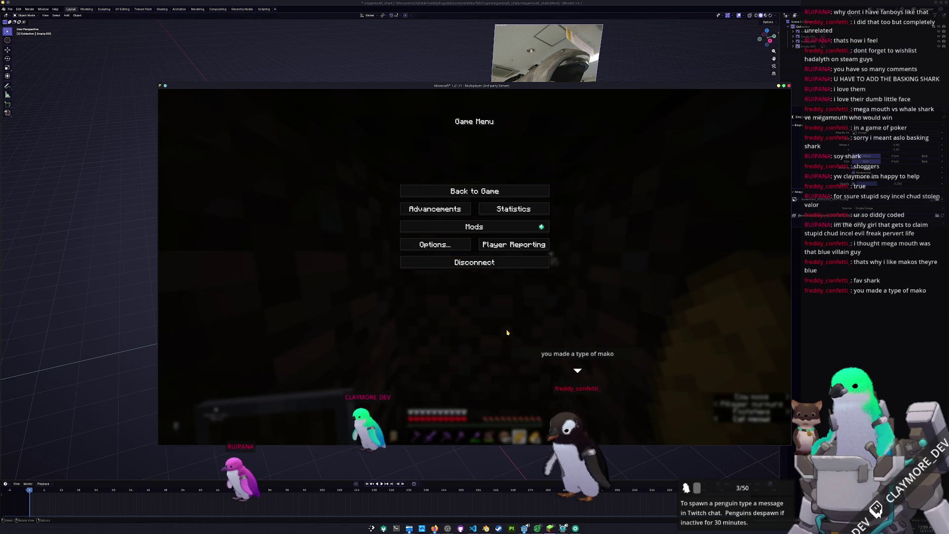
# - Resume Minecraft, open and close its chat, then hide it to return to Blender
pyautogui.press('Escape')
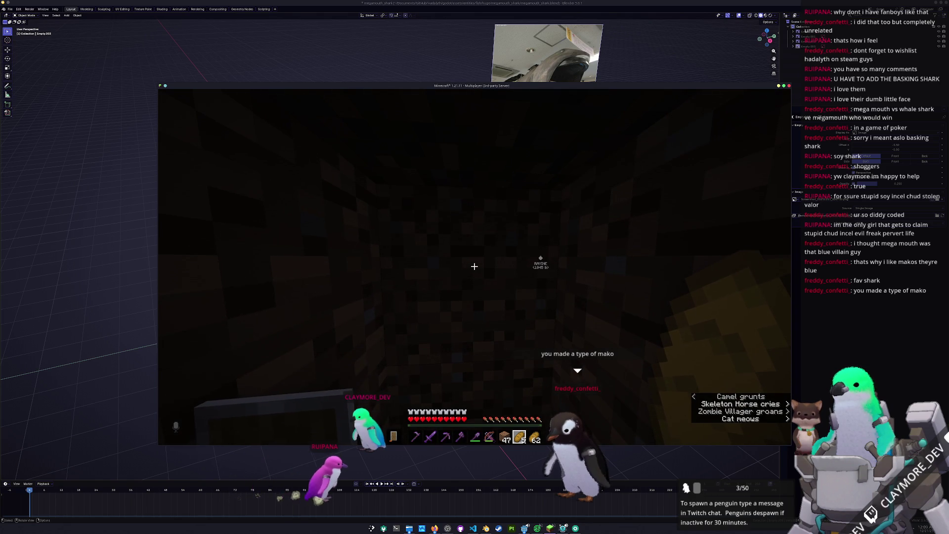
pyautogui.press('t')
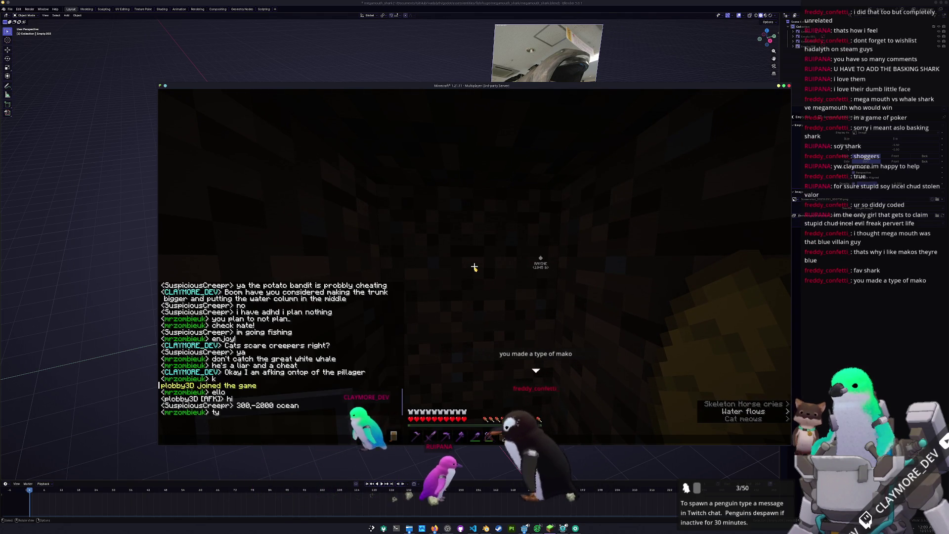
pyautogui.press('Escape')
pyautogui.press('Escape')
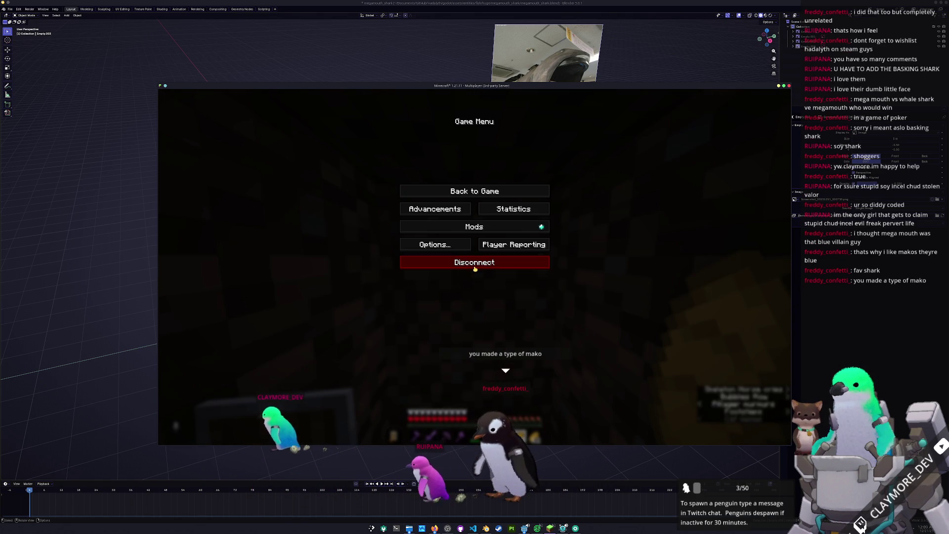
pyautogui.hotkey('alt', 'Tab')
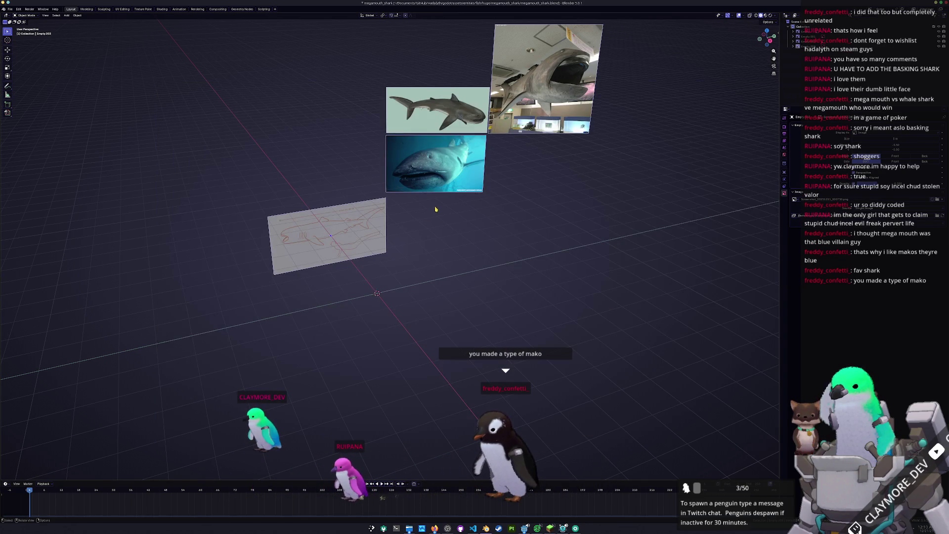
# - Add a cube mesh at the origin
pyautogui.scroll(2, 436, 209)
pyautogui.hotkey('shift', 'a')
pyautogui.moveTo(399, 282)
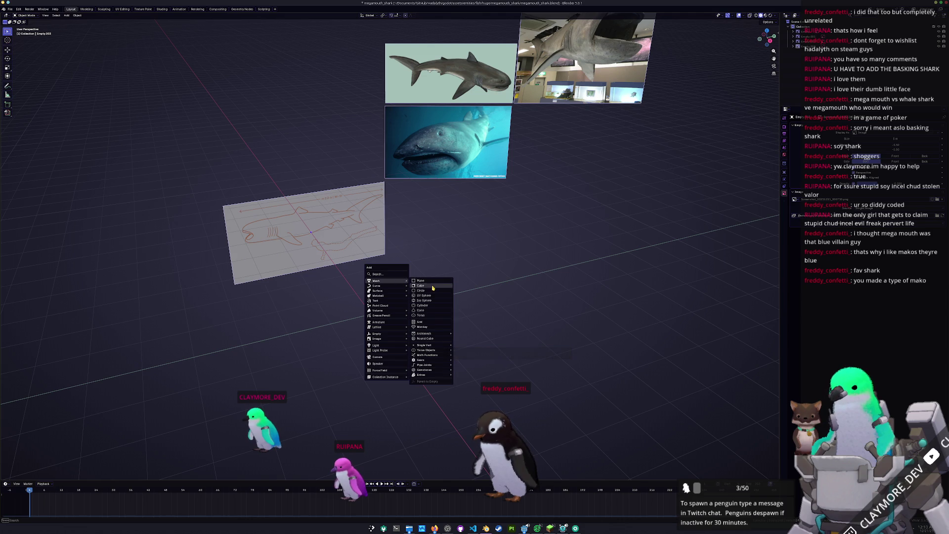
pyautogui.click(433, 288)
pyautogui.moveTo(433, 288)
pyautogui.mouseDown(button='middle')
pyautogui.moveTo(431, 261)
pyautogui.moveTo(418, 257)
pyautogui.mouseUp(button='middle')
# - Split the cube down the middle and delete its left-half vertices in X-ray mode
pyautogui.press('Tab')
pyautogui.hotkey('alt', 'z')
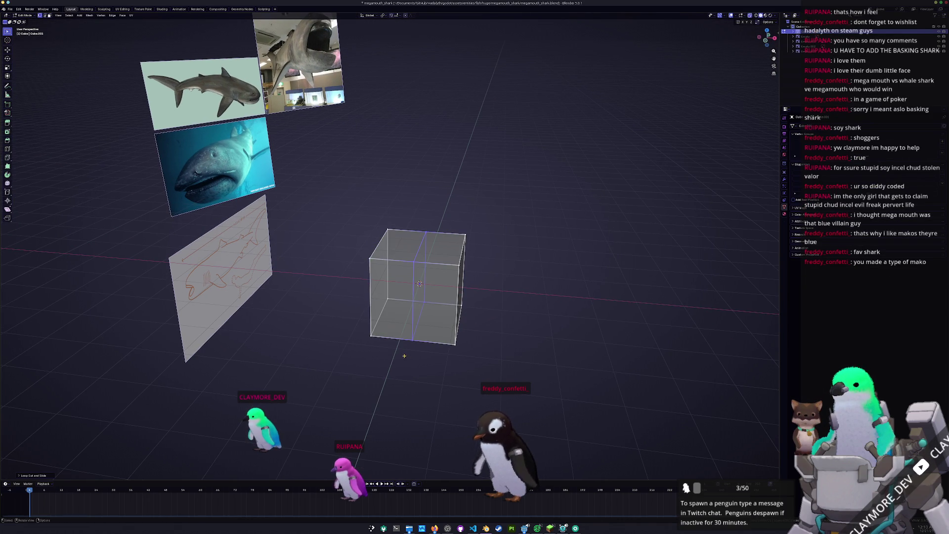
pyautogui.moveTo(403, 353); pyautogui.dragTo(341, 199)
pyautogui.press('x')
pyautogui.click(339, 196)
pyautogui.moveTo(339, 196); pyautogui.dragTo(441, 245, button='middle')
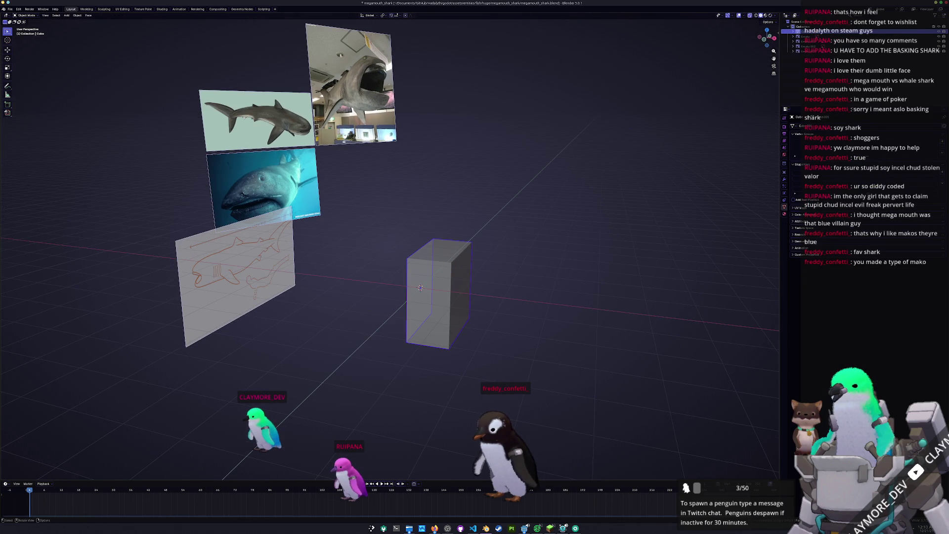
# - Check Minecraft, close its menus, and return to Blender
pyautogui.hotkey('alt', 'Tab')
pyautogui.press('Escape')
pyautogui.press('v')
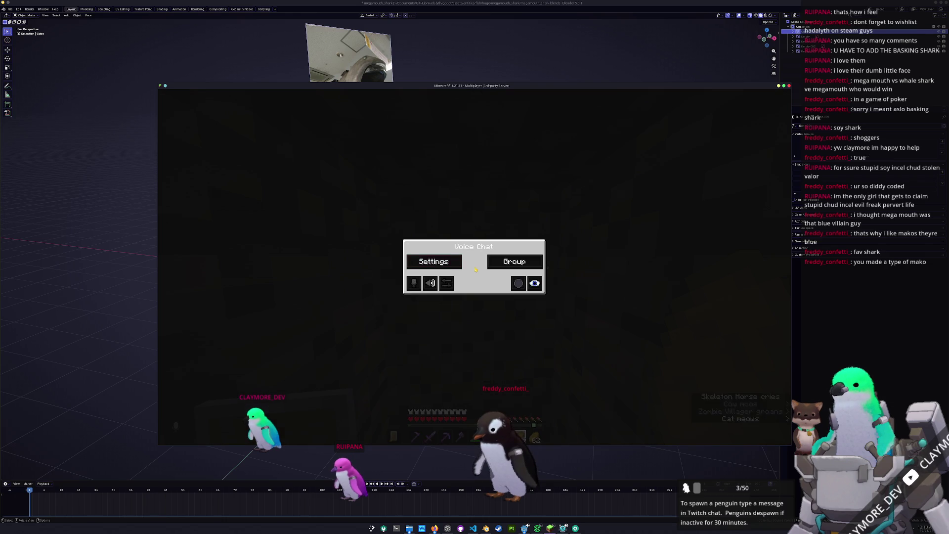
pyautogui.press('Escape')
pyautogui.press('Escape')
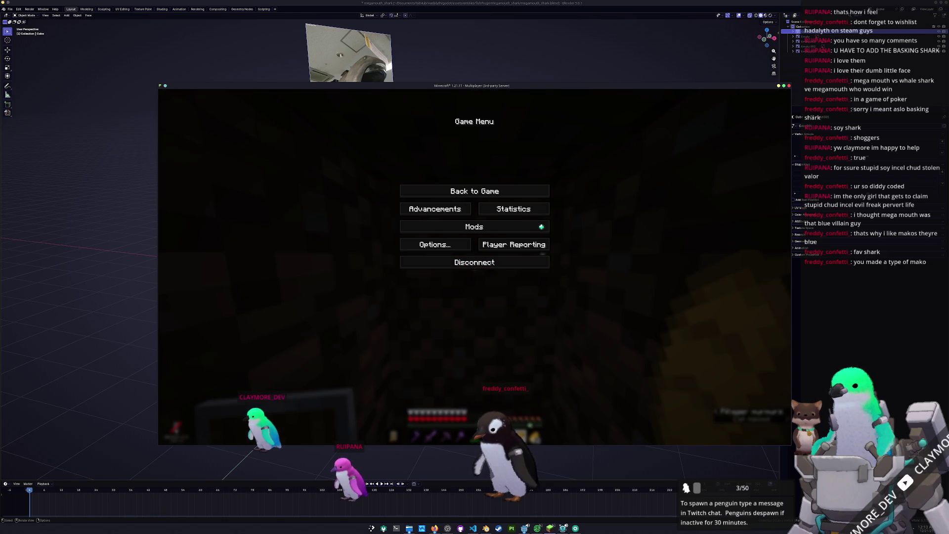
pyautogui.hotkey('alt', 'Tab')
# - Add a Mirror modifier to the half cube to restore the full cube
pyautogui.click(460, 301)
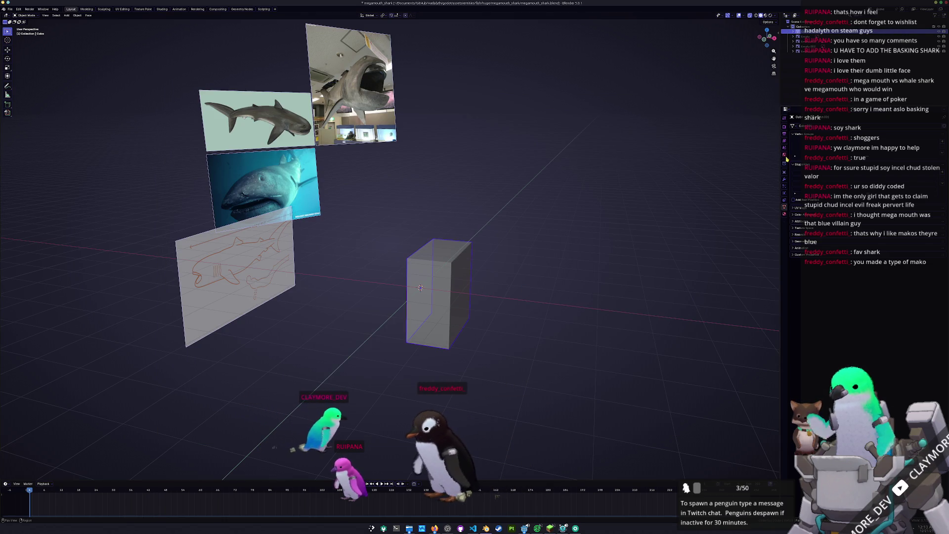
pyautogui.click(784, 179)
pyautogui.click(870, 125)
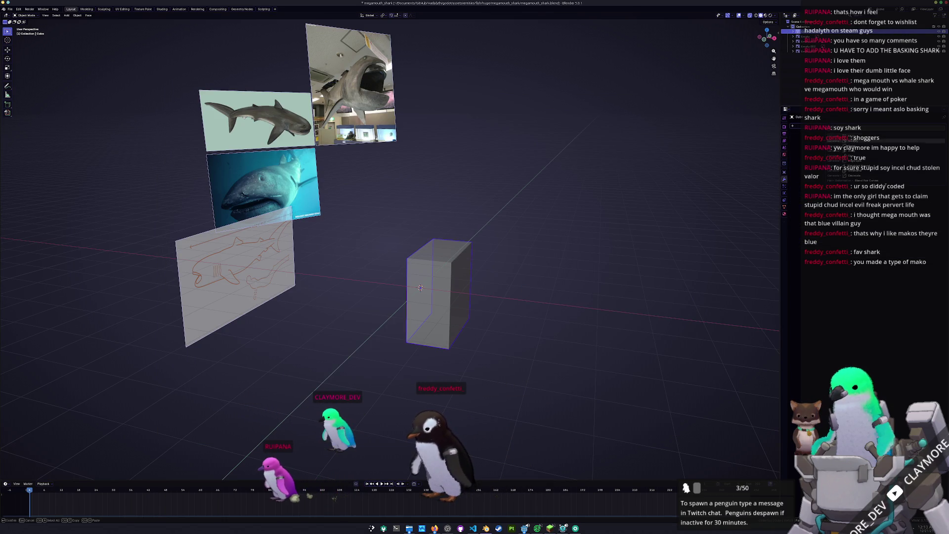
pyautogui.click(840, 149)
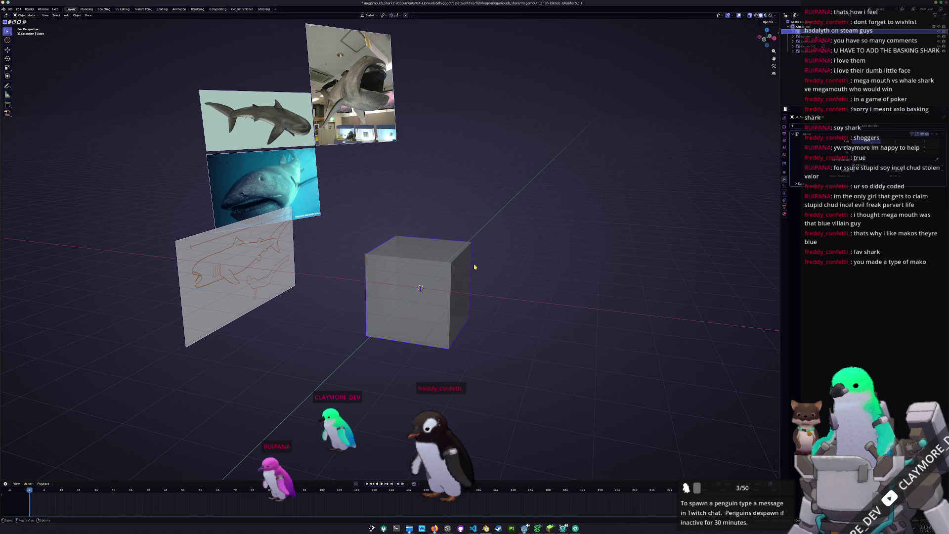
pyautogui.moveTo(426, 290)
pyautogui.mouseDown(button='middle')
pyautogui.moveTo(493, 290)
pyautogui.moveTo(517, 268)
pyautogui.moveTo(363, 295)
pyautogui.mouseUp(button='middle')
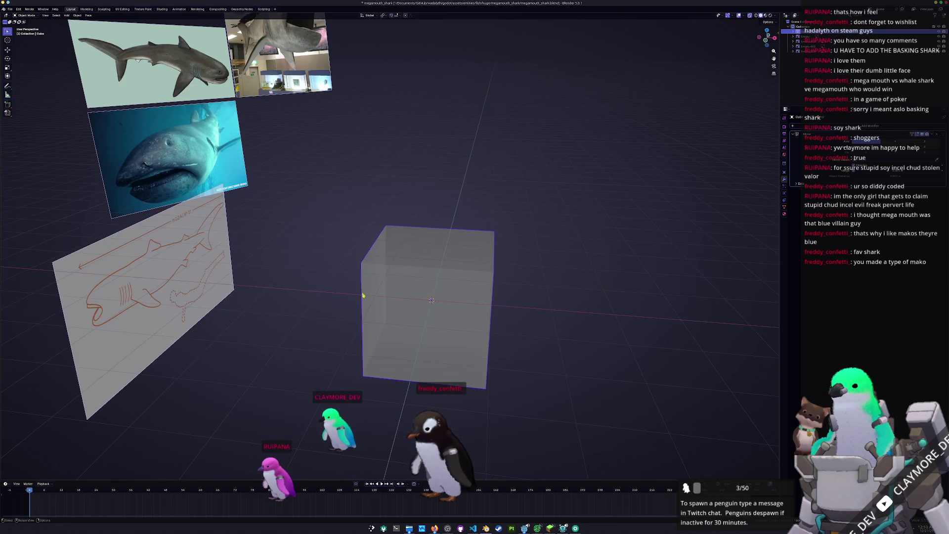
pyautogui.moveTo(166, 282); pyautogui.dragTo(178, 301)
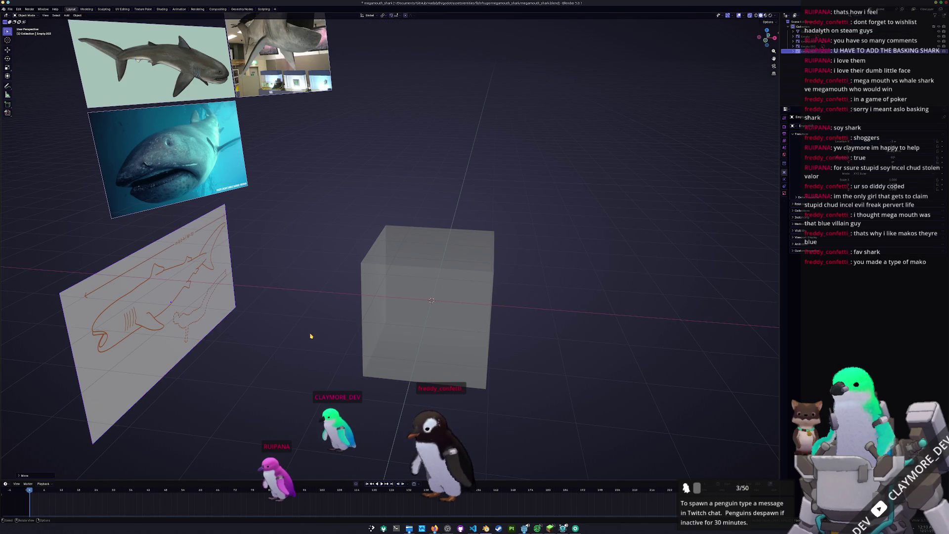
pyautogui.moveTo(178, 302); pyautogui.dragTo(311, 336, button='middle')
# - From the right view, shift the sketch plane along Y and rotate it to level it
pyautogui.press('KP_3')
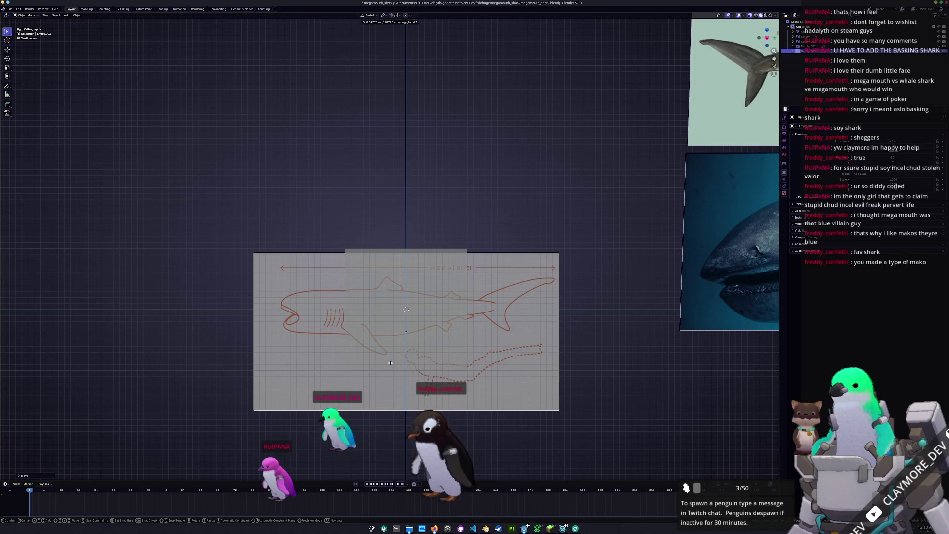
pyautogui.press('g')
pyautogui.press('y')
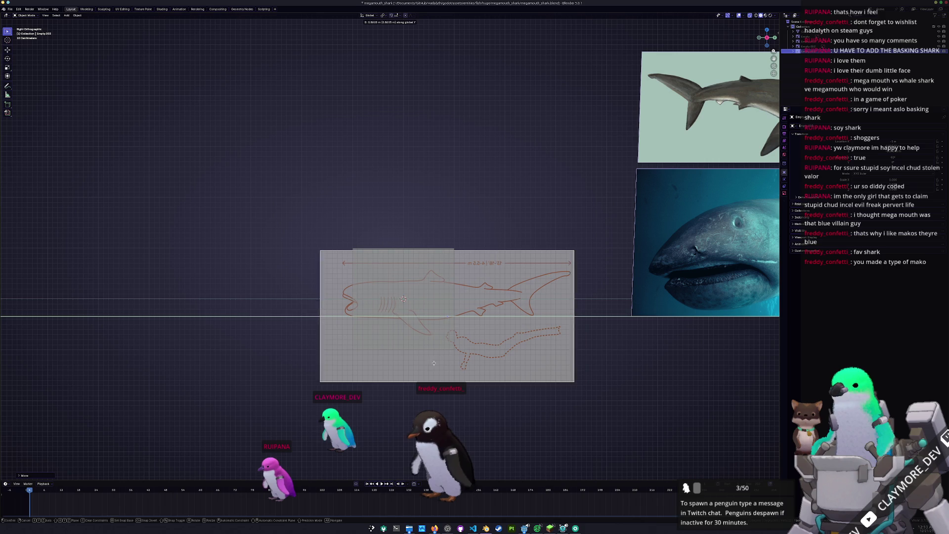
pyautogui.click(440, 364)
pyautogui.press('g')
pyautogui.press('z')
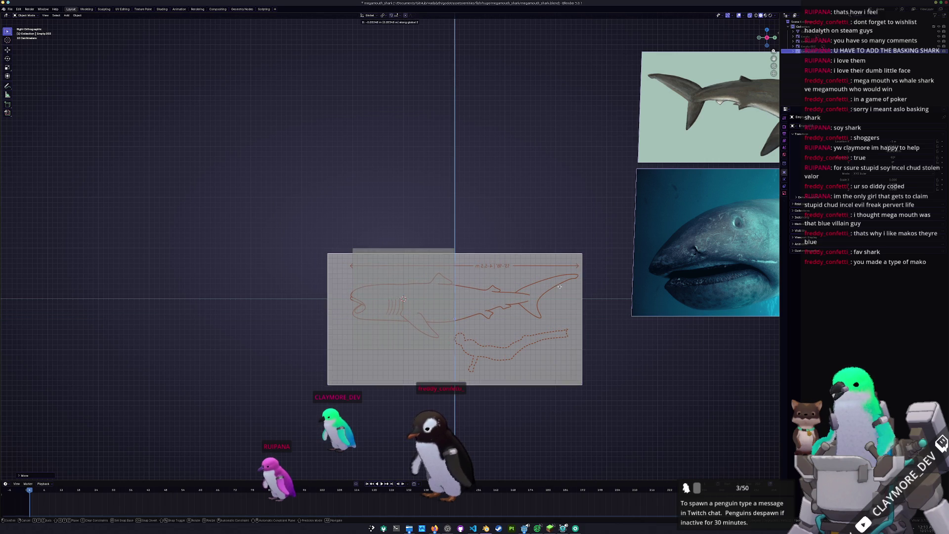
pyautogui.press('r')
pyautogui.press('z')
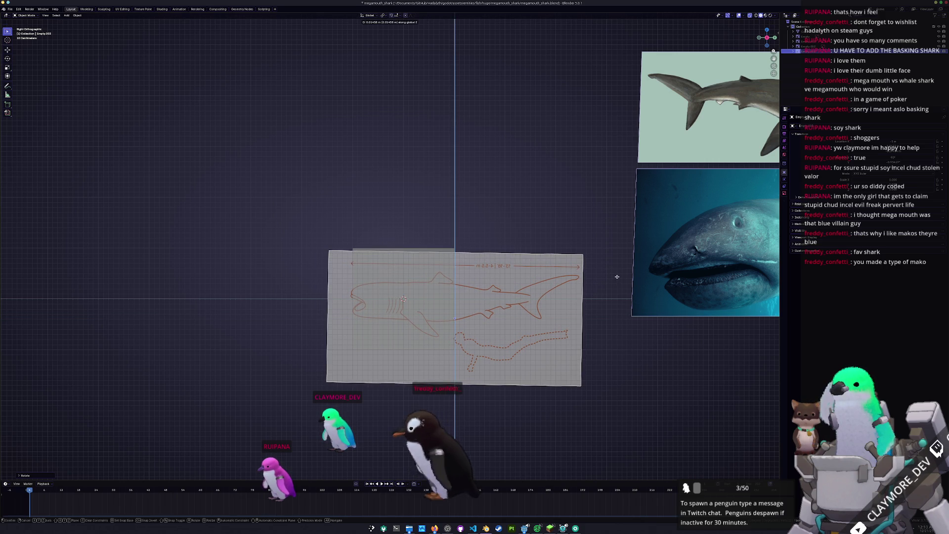
pyautogui.press('z')
pyautogui.click(618, 278)
# - Fine-tune the reference plane with small vertical moves and a Z rotation
pyautogui.press('g')
pyautogui.press('z')
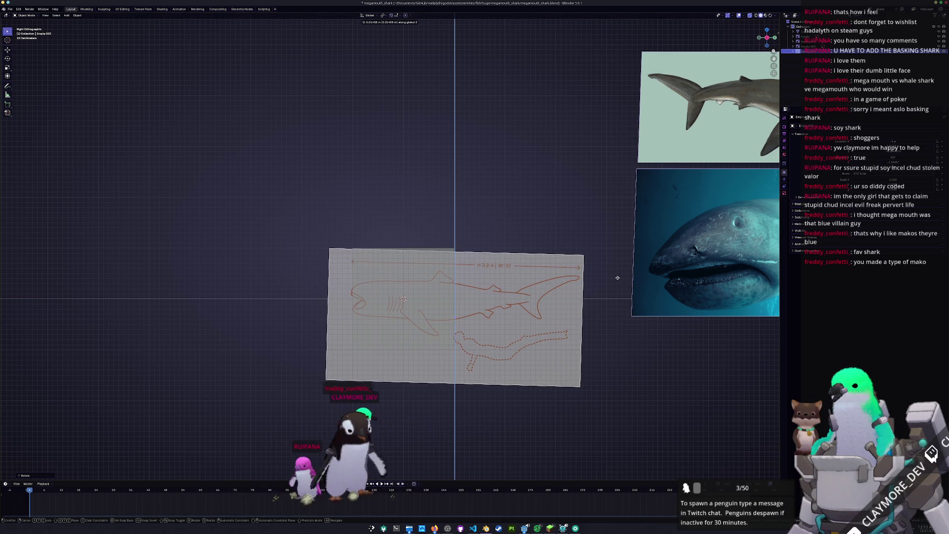
pyautogui.click(617, 277)
pyautogui.press('r')
pyautogui.press('z')
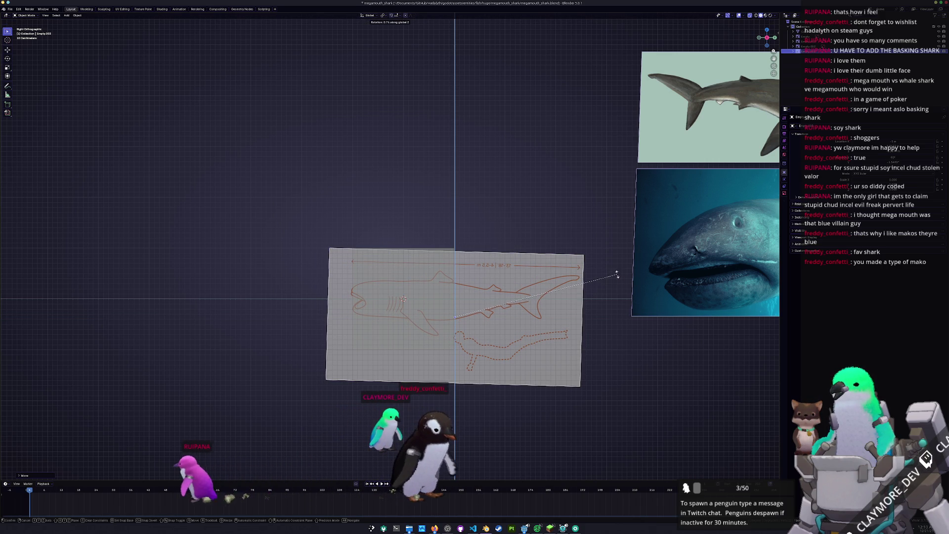
pyautogui.click(615, 270)
pyautogui.press('g')
pyautogui.press('z')
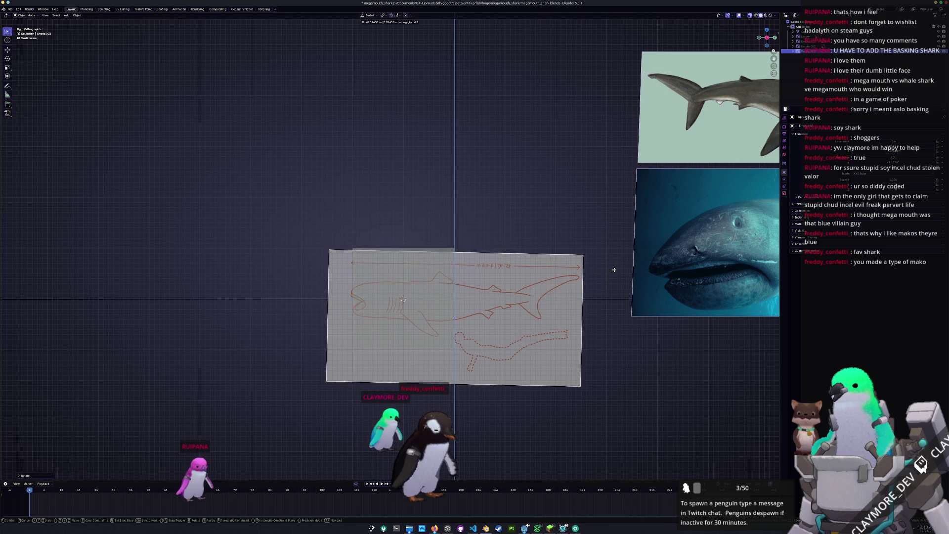
pyautogui.click(616, 272)
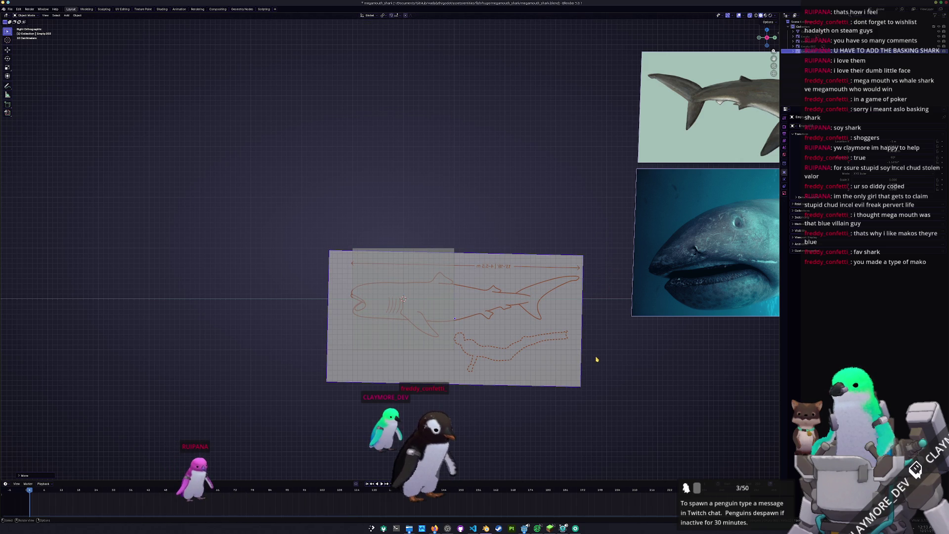
pyautogui.press('super')
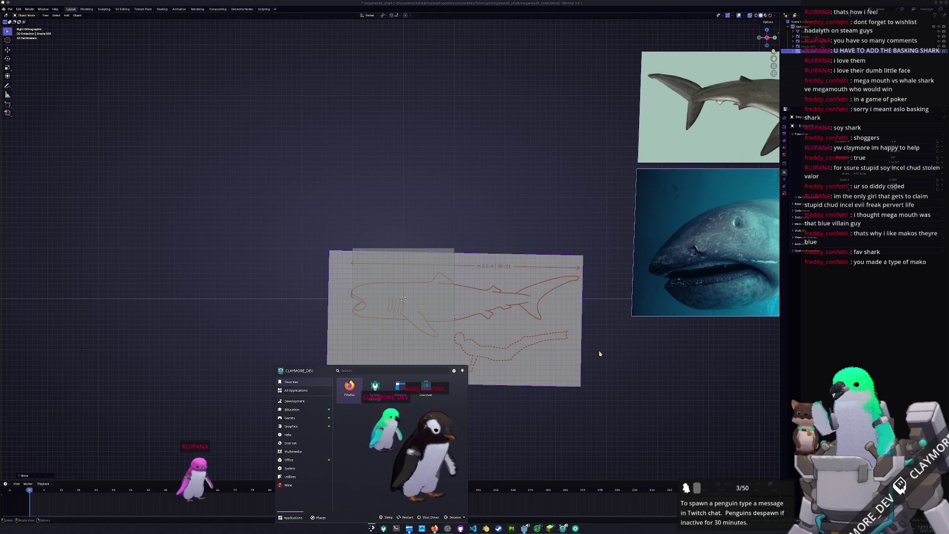
# - Search 'kolor' in the launcher and start KolourPaint
pyautogui.write('kolor')
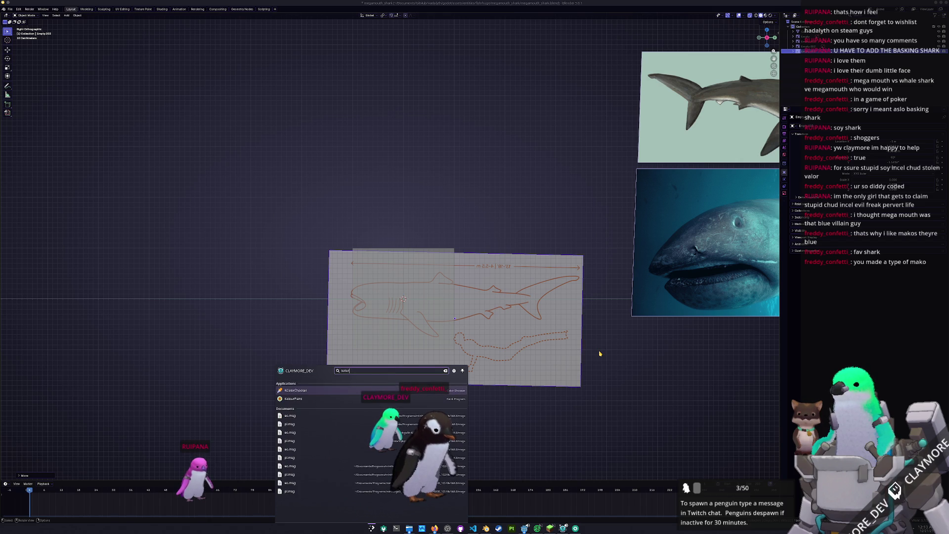
pyautogui.press('Down')
pyautogui.press('Return')
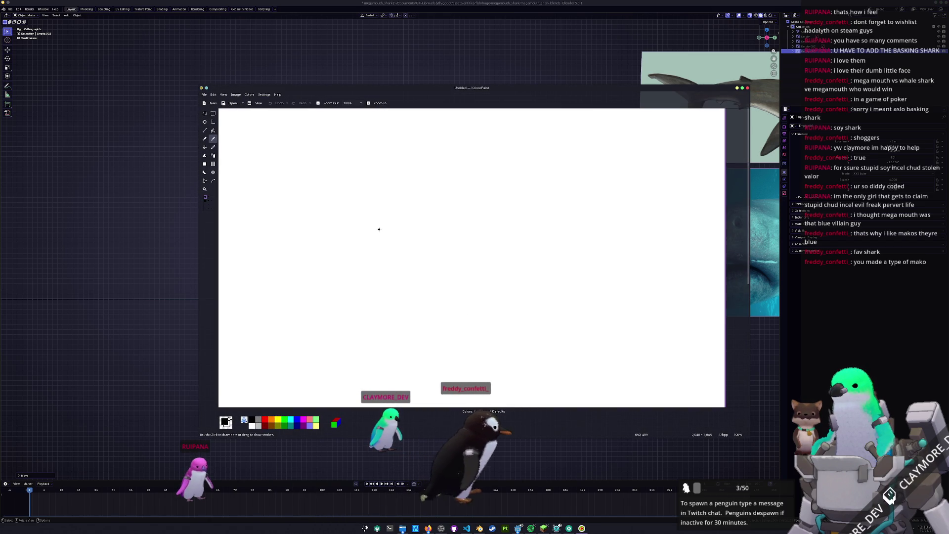
# - Handwrite 'hang' on the canvas followed by a row of blank dashes
pyautogui.moveTo(336, 201)
pyautogui.mouseDown()
pyautogui.moveTo(335, 230)
pyautogui.moveTo(378, 215)
pyautogui.moveTo(389, 228)
pyautogui.mouseUp()
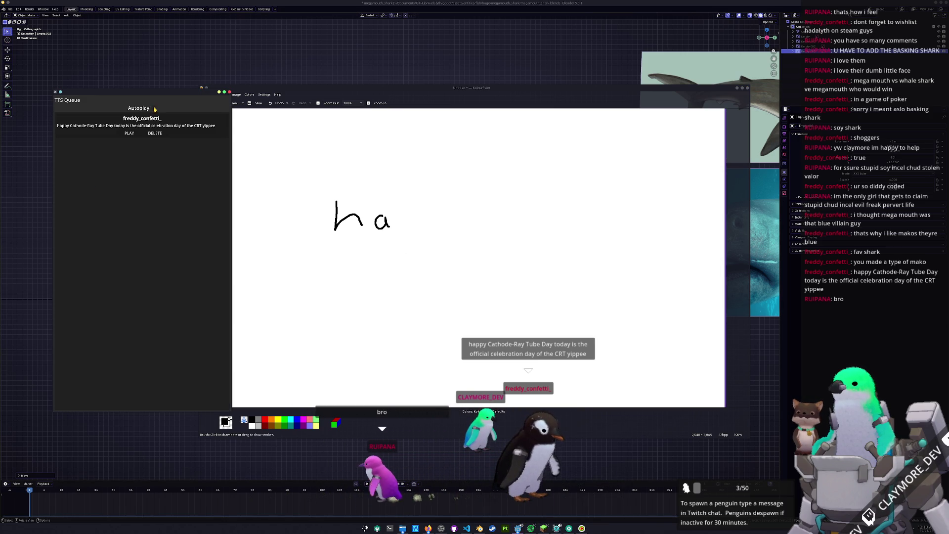
pyautogui.click(129, 133)
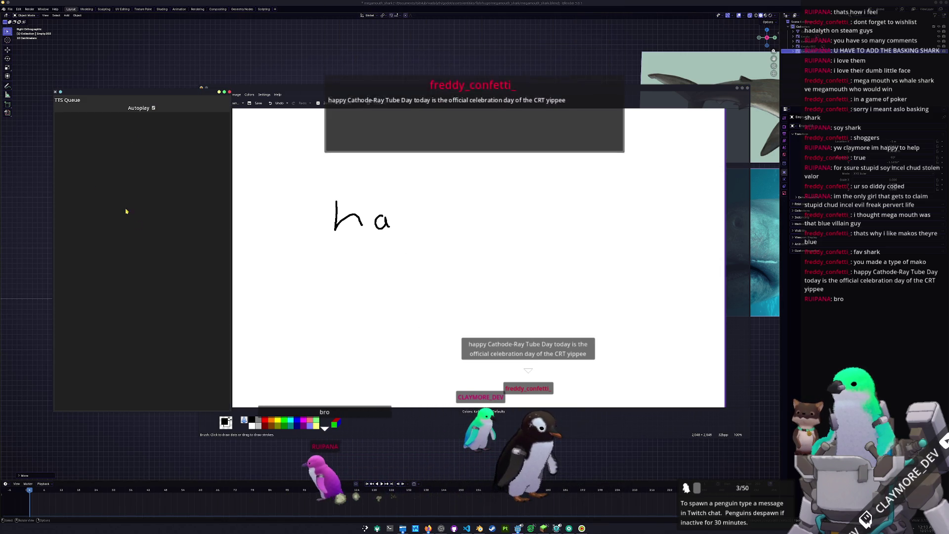
pyautogui.click(439, 89)
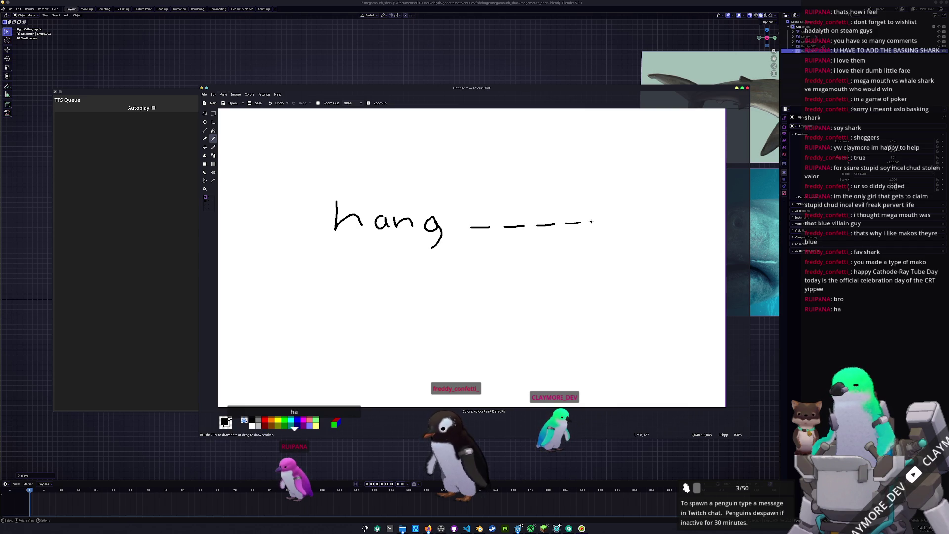
pyautogui.moveTo(643, 217); pyautogui.dragTo(691, 214)
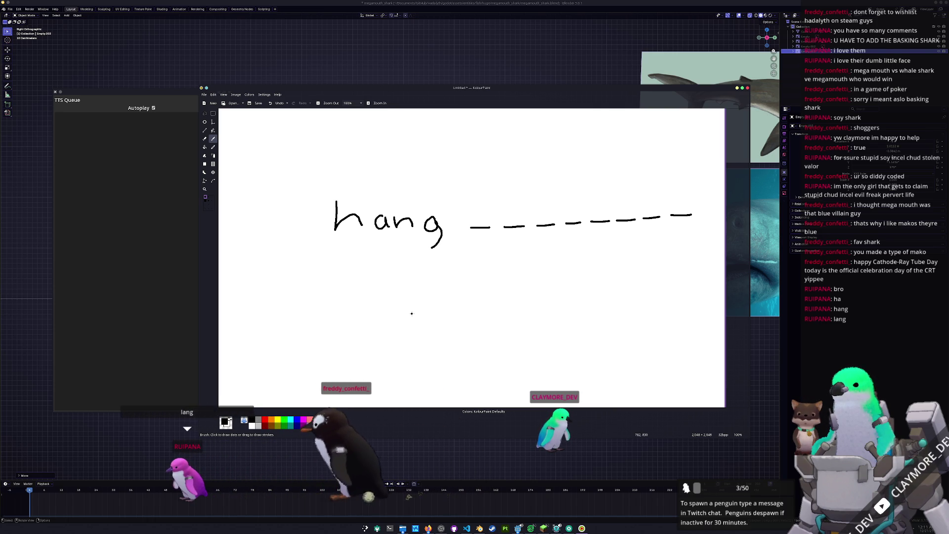
# - Draw a gallows with a hanging head and body below the word
pyautogui.moveTo(395, 283); pyautogui.dragTo(402, 339)
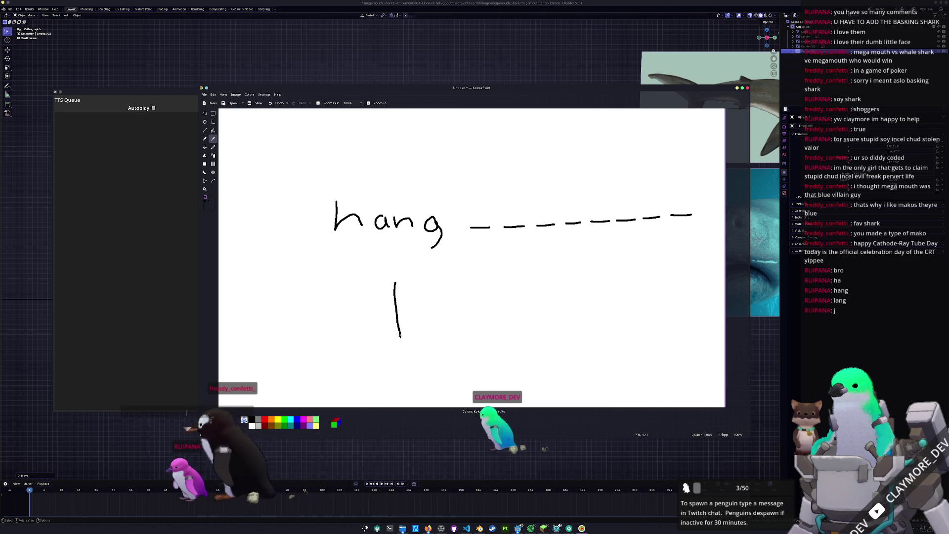
pyautogui.moveTo(394, 282); pyautogui.dragTo(437, 291)
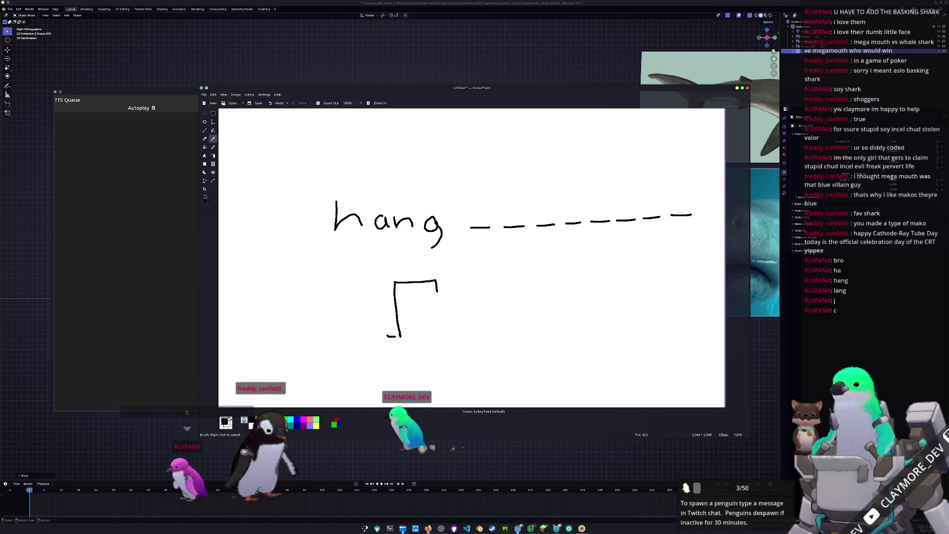
pyautogui.moveTo(387, 337); pyautogui.dragTo(420, 334)
pyautogui.moveTo(437, 289); pyautogui.dragTo(449, 296)
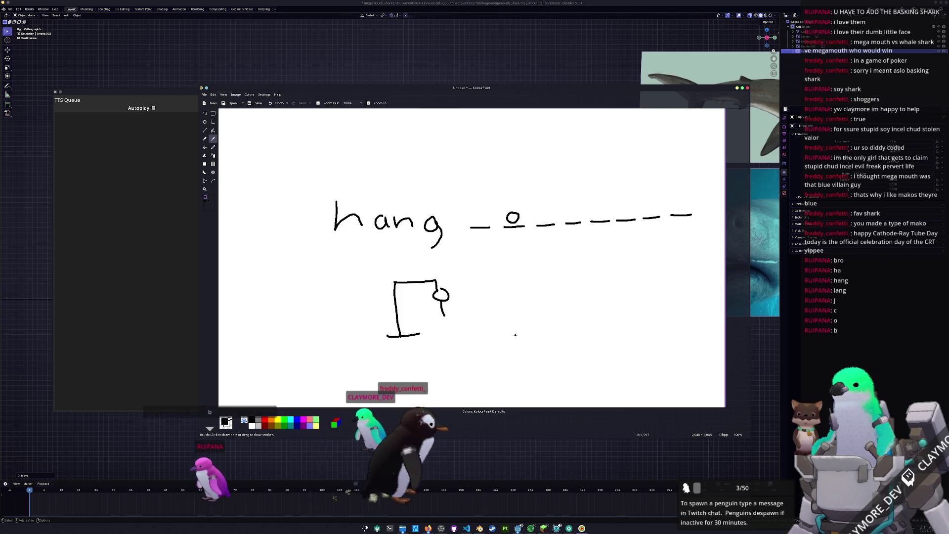
pyautogui.moveTo(445, 315); pyautogui.dragTo(444, 324)
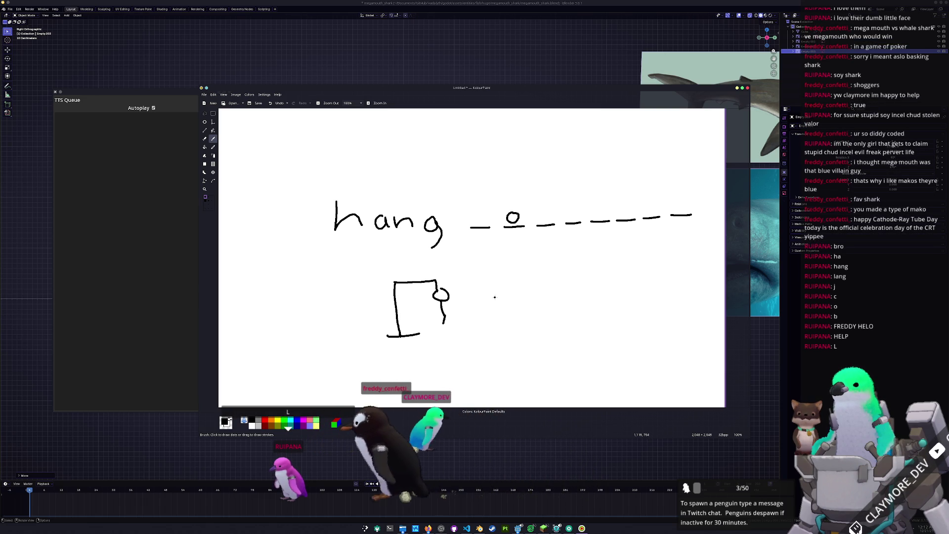
# - Write an l into the seventh blank and draw a dotted i beside the gallows
pyautogui.moveTo(649, 195); pyautogui.dragTo(652, 214)
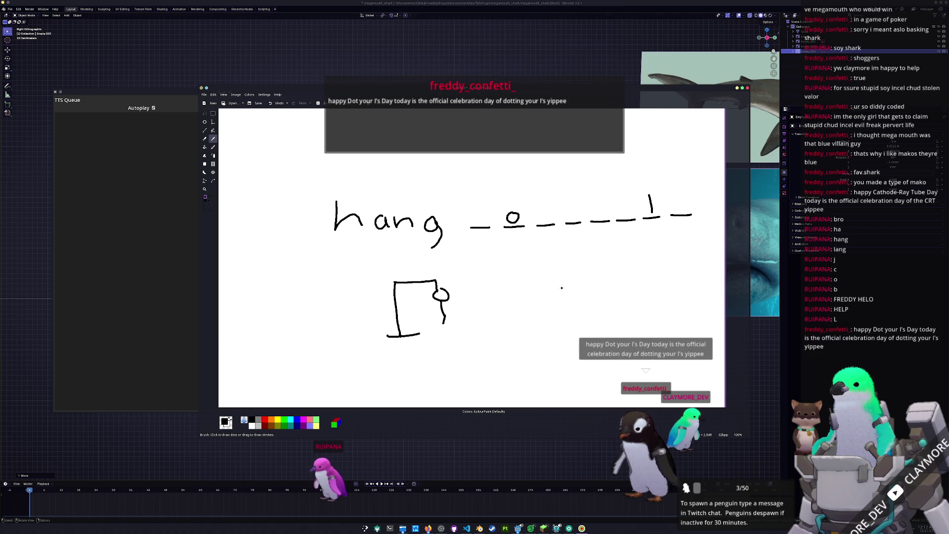
pyautogui.moveTo(626, 339); pyautogui.dragTo(627, 350)
pyautogui.click(624, 328)
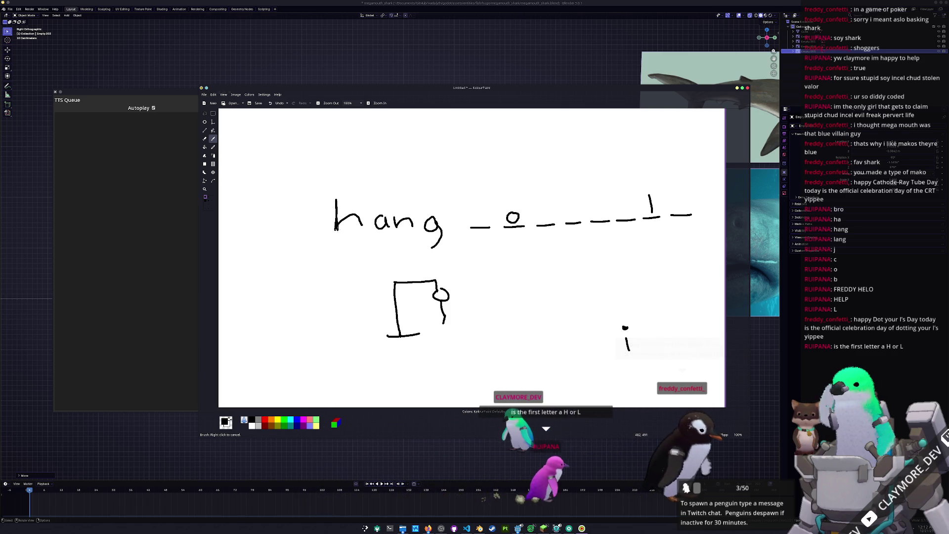
# - Capitalise the h in 'hang', turn the v into u, and shrink the KolourPaint window
pyautogui.moveTo(359, 193); pyautogui.dragTo(360, 226)
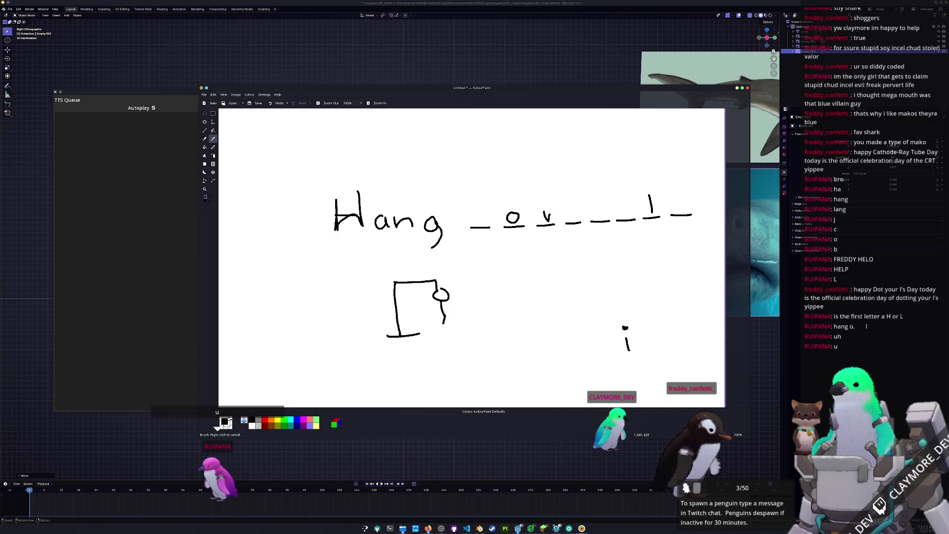
pyautogui.moveTo(550, 214); pyautogui.dragTo(551, 212)
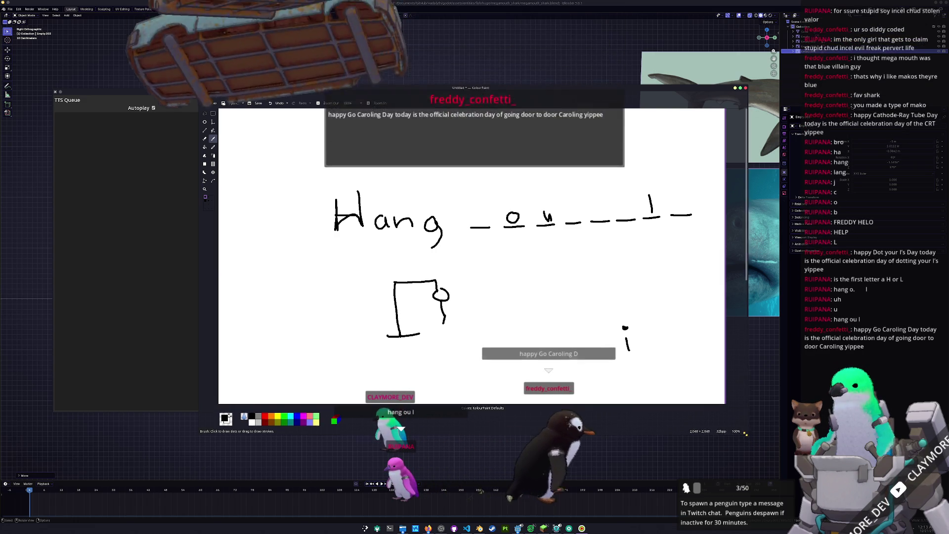
pyautogui.moveTo(755, 442)
pyautogui.mouseDown()
pyautogui.moveTo(709, 414)
pyautogui.moveTo(704, 376)
pyautogui.moveTo(747, 284)
pyautogui.moveTo(774, 296)
pyautogui.mouseUp()
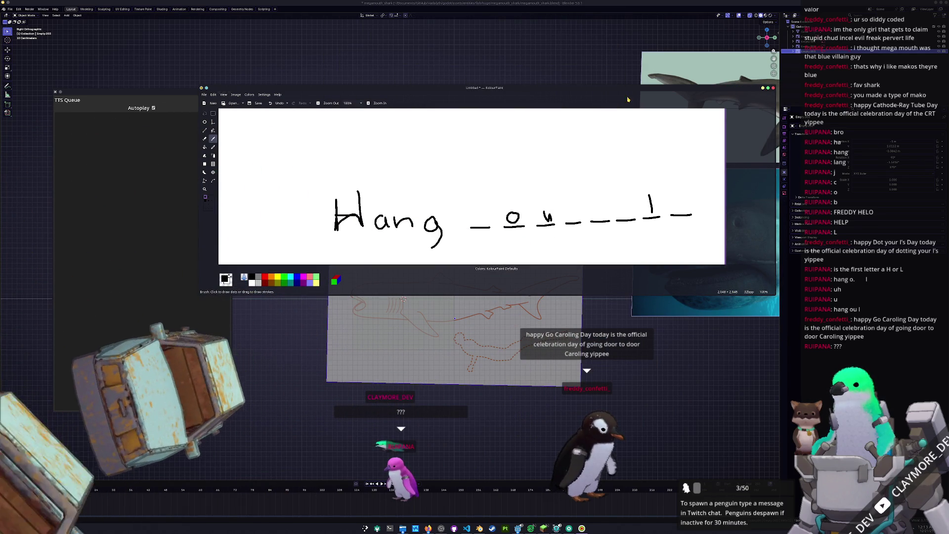
pyautogui.moveTo(629, 85)
pyautogui.mouseDown()
pyautogui.moveTo(629, 120)
pyautogui.moveTo(632, 65)
pyautogui.moveTo(745, 28)
pyautogui.moveTo(741, 35)
pyautogui.mouseUp()
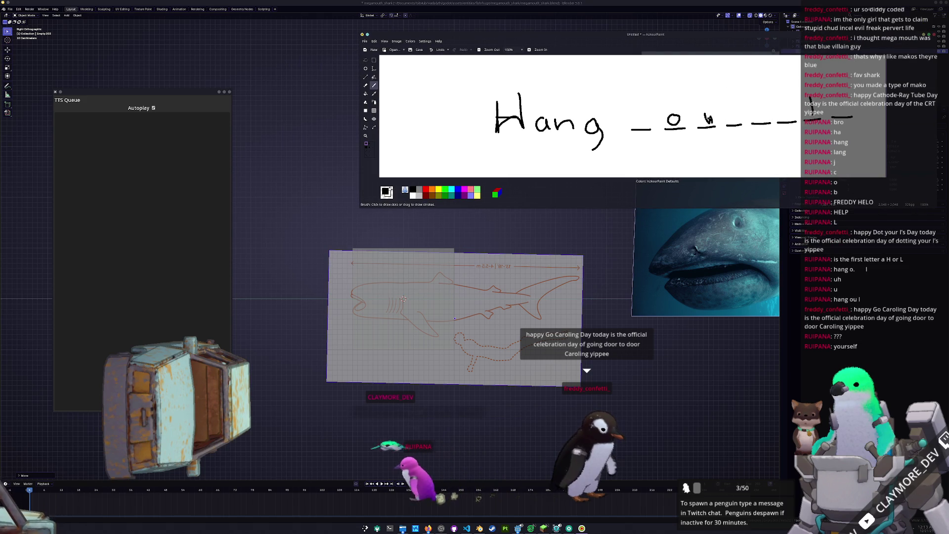
# - Write the remaining guessed letters, then close KolourPaint and discard the drawing
pyautogui.moveTo(632, 115); pyautogui.dragTo(643, 129)
pyautogui.moveTo(651, 115); pyautogui.dragTo(645, 147)
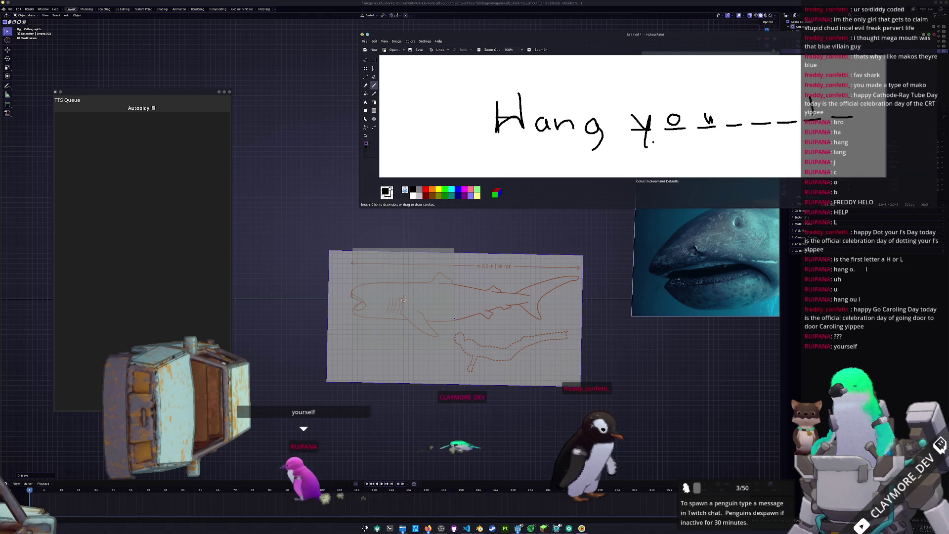
pyautogui.moveTo(727, 111)
pyautogui.mouseDown()
pyautogui.moveTo(740, 126)
pyautogui.moveTo(839, 117)
pyautogui.mouseUp()
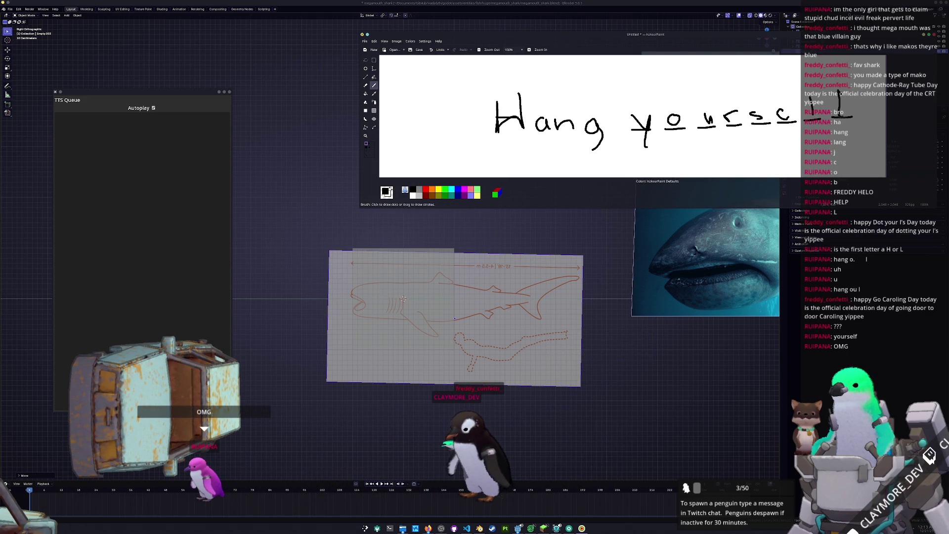
pyautogui.click(934, 35)
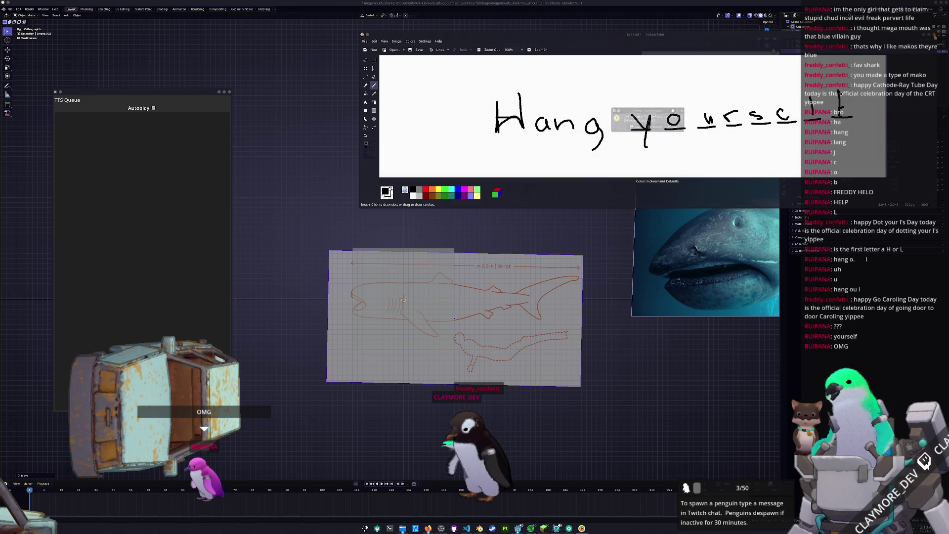
pyautogui.click(656, 127)
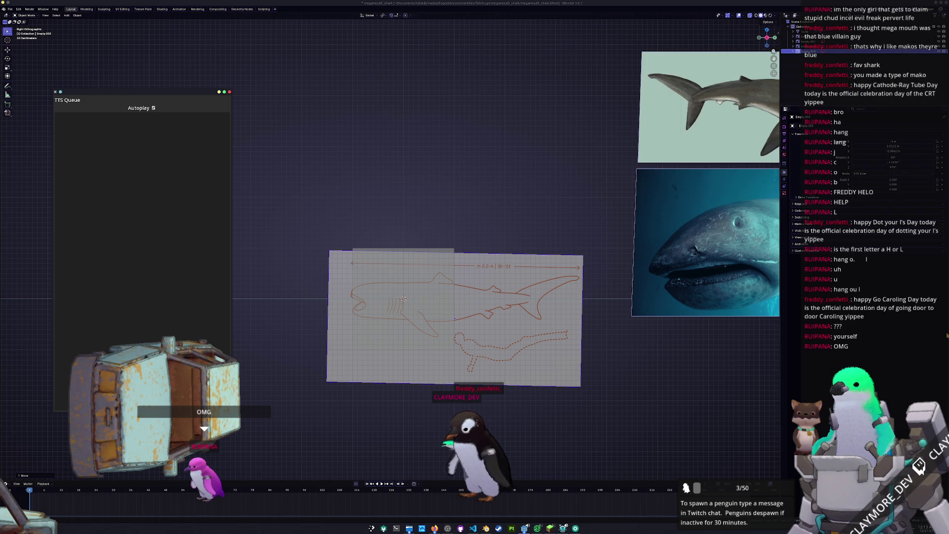
# - Zoom in on the shark blueprint, slightly rotate the active object, and box-select the plane
pyautogui.click(410, 294)
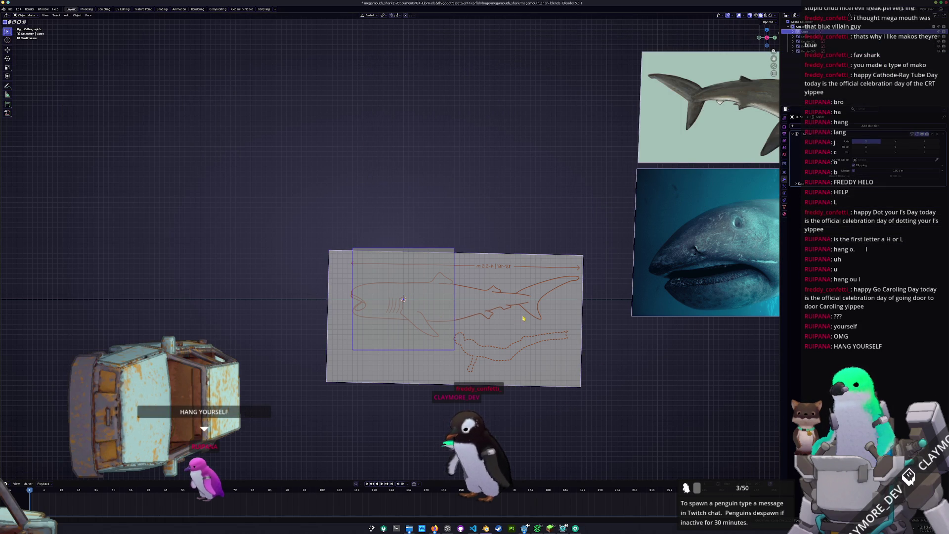
pyautogui.scroll(1, 523, 318)
pyautogui.keyDown('shift'); pyautogui.moveTo(523, 318); pyautogui.dragTo(582, 311, button='middle'); pyautogui.keyUp('shift')
pyautogui.click(701, 291)
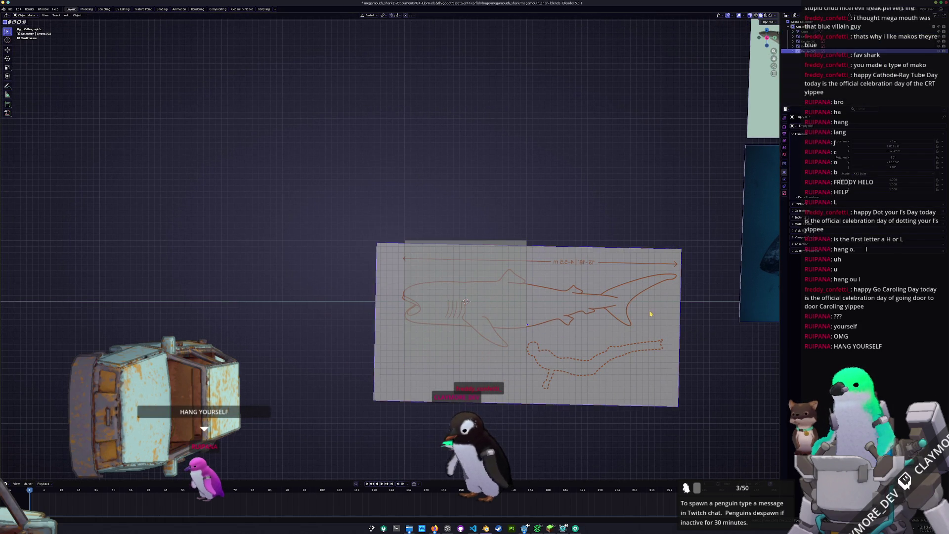
pyautogui.press('r')
pyautogui.click(700, 289)
pyautogui.press('g')
pyautogui.press('z')
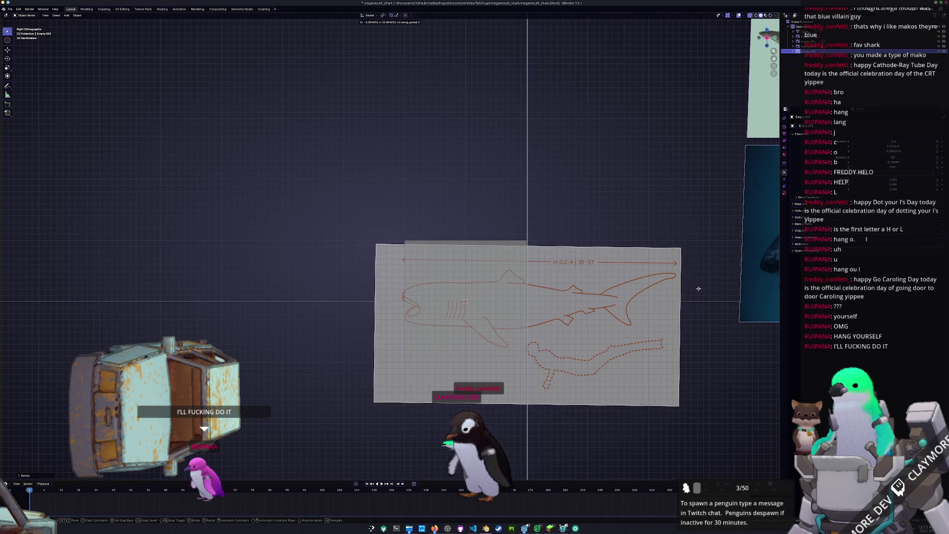
pyautogui.press('Escape')
pyautogui.keyDown('shift'); pyautogui.moveTo(502, 322); pyautogui.dragTo(506, 290, button='middle'); pyautogui.keyUp('shift')
pyautogui.moveTo(435, 324)
pyautogui.mouseDown()
pyautogui.moveTo(540, 231)
pyautogui.moveTo(523, 253)
pyautogui.mouseUp()
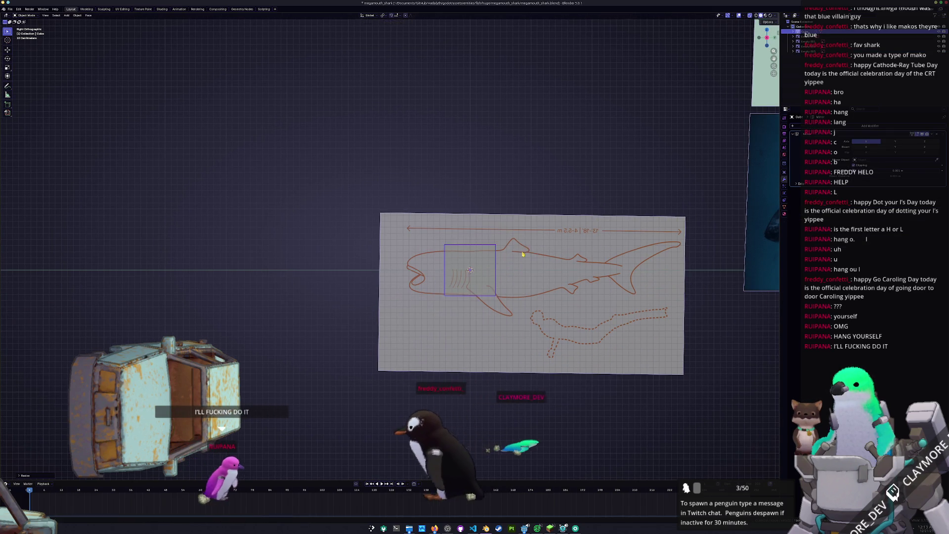
# - In Edit Mode, move the bottom edge and top-right corner vertex vertically onto the side outline
pyautogui.press('Tab')
pyautogui.keyDown('shift'); pyautogui.moveTo(510, 326); pyautogui.dragTo(516, 298, button='middle'); pyautogui.keyUp('shift')
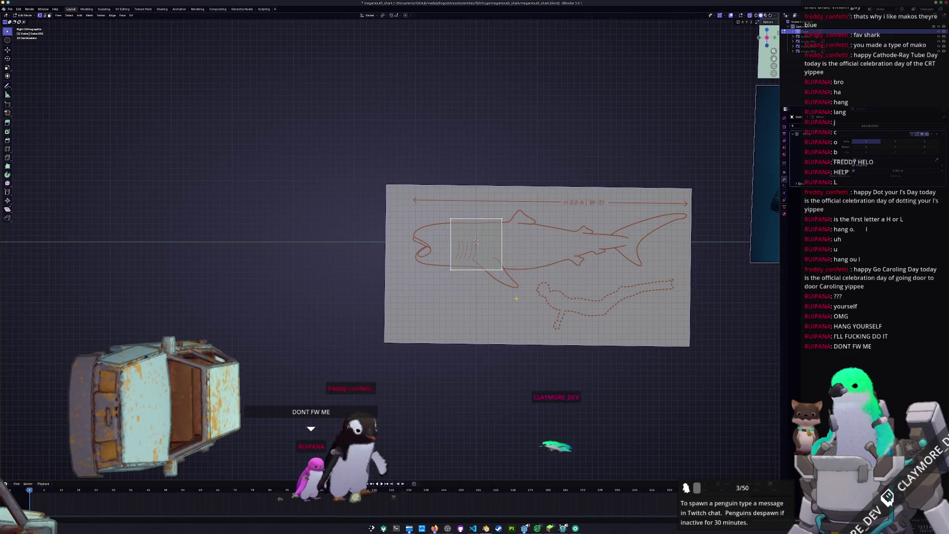
pyautogui.scroll(2, 516, 298)
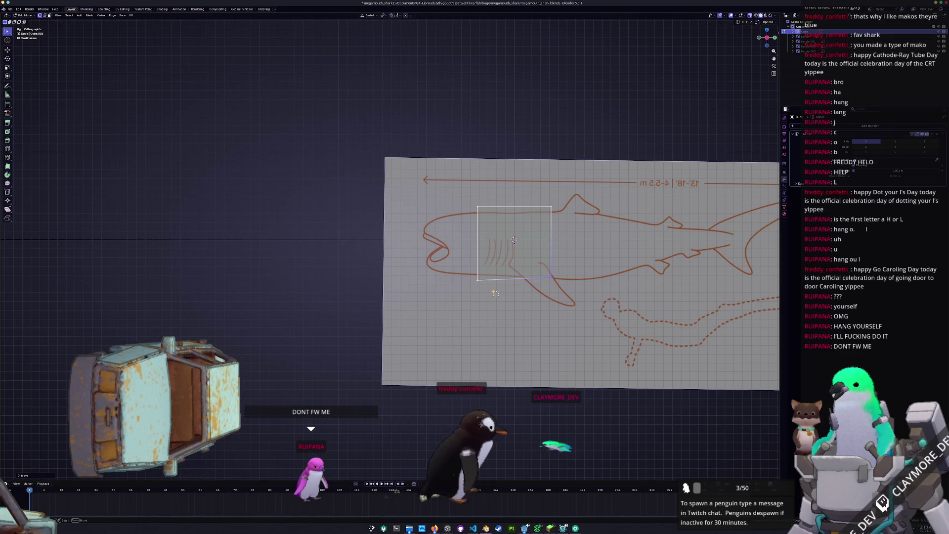
pyautogui.press('g')
pyautogui.press('z')
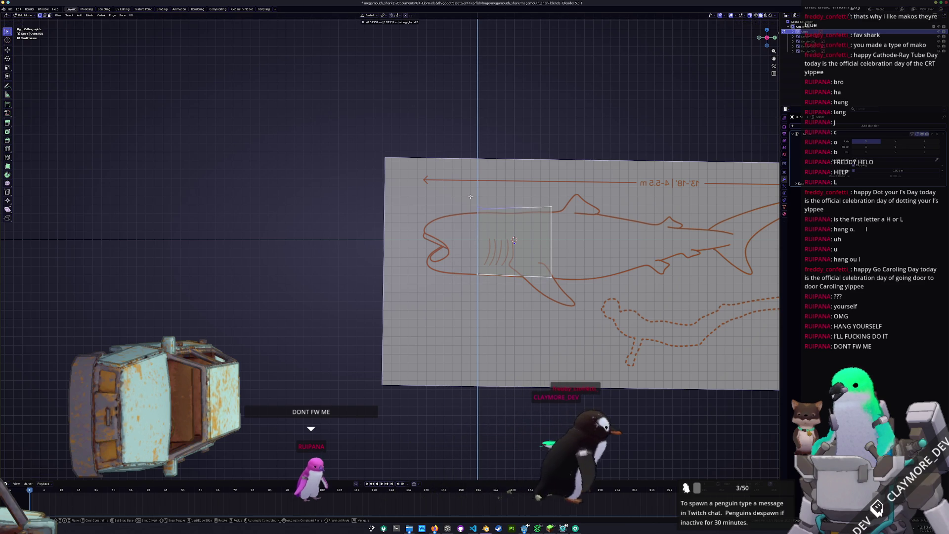
pyautogui.click(470, 196)
pyautogui.click(551, 208)
pyautogui.press('g')
pyautogui.press('z')
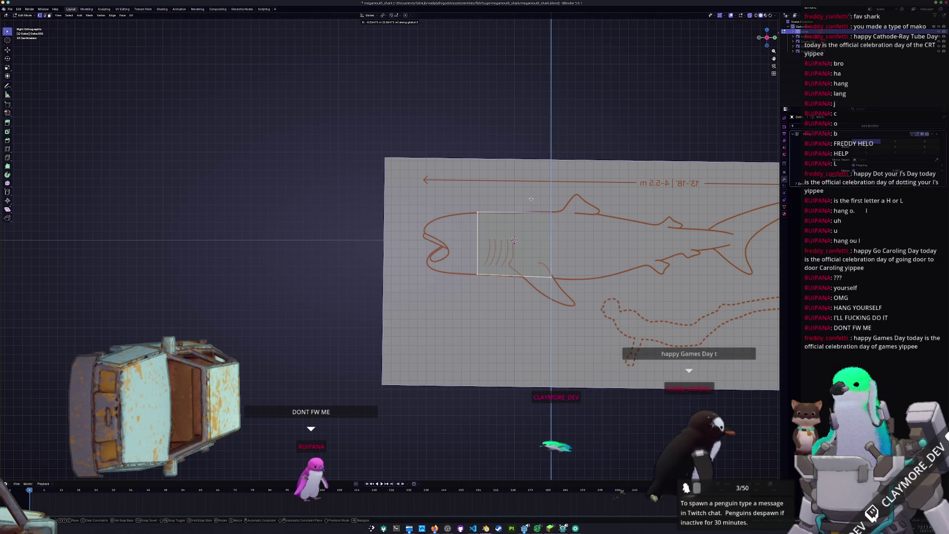
pyautogui.click(531, 199)
pyautogui.keyDown('shift'); pyautogui.moveTo(591, 272); pyautogui.dragTo(506, 280, button='middle'); pyautogui.keyUp('shift')
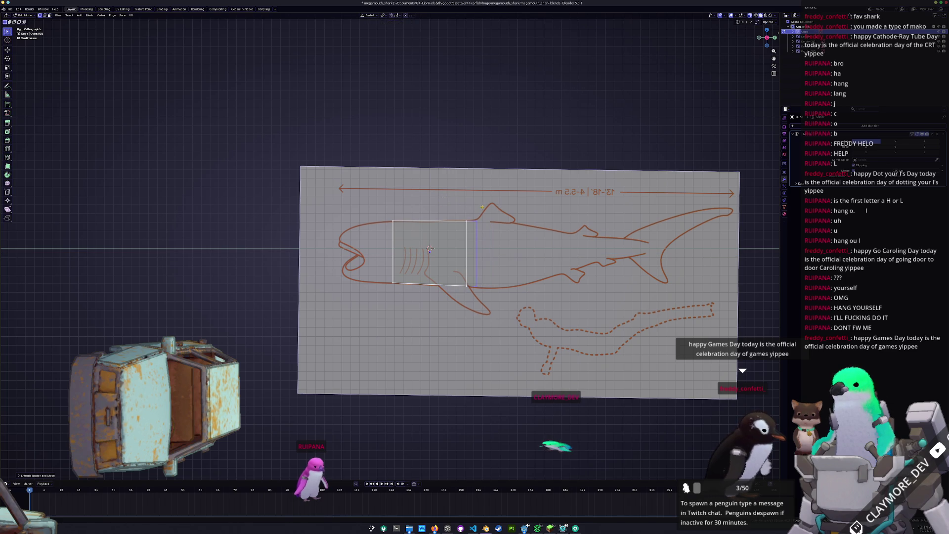
# - Extrude the right edge three times to start the body segments toward the tail
pyautogui.press('e')
pyautogui.click(499, 207)
pyautogui.press('e')
pyautogui.click(514, 205)
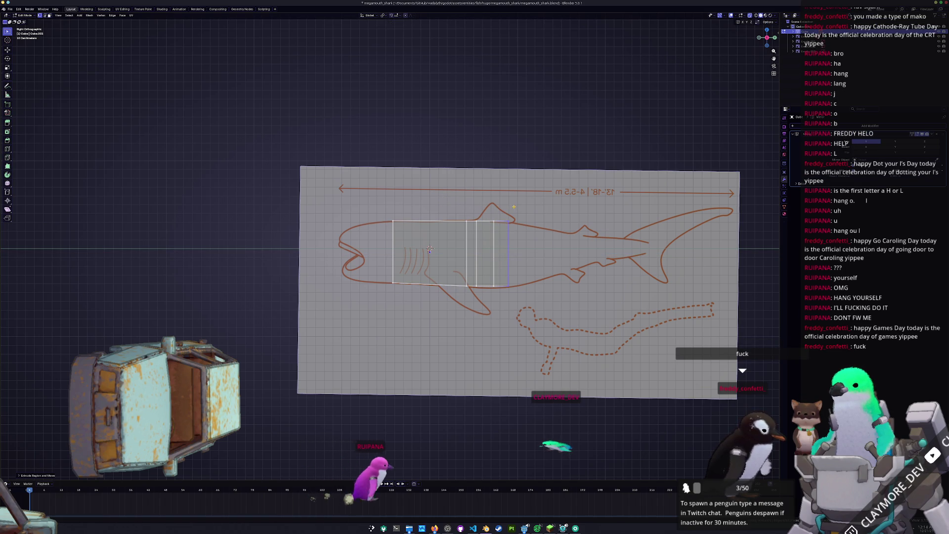
pyautogui.press('e')
pyautogui.click(566, 204)
# - Extrude five more segments along the body to reach the tail base
pyautogui.keyDown('shift'); pyautogui.moveTo(598, 242); pyautogui.dragTo(520, 242, button='middle'); pyautogui.keyUp('shift')
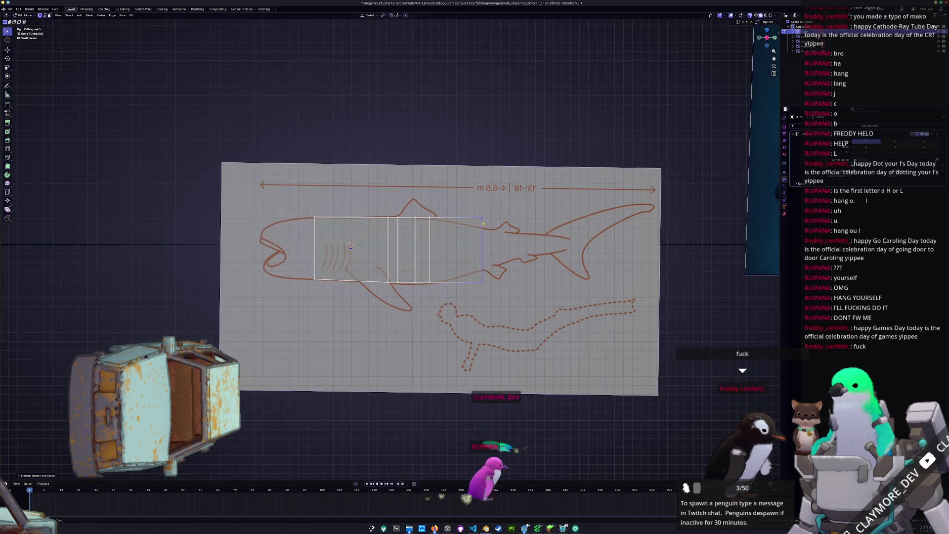
pyautogui.scroll(2, 520, 242)
pyautogui.press('e')
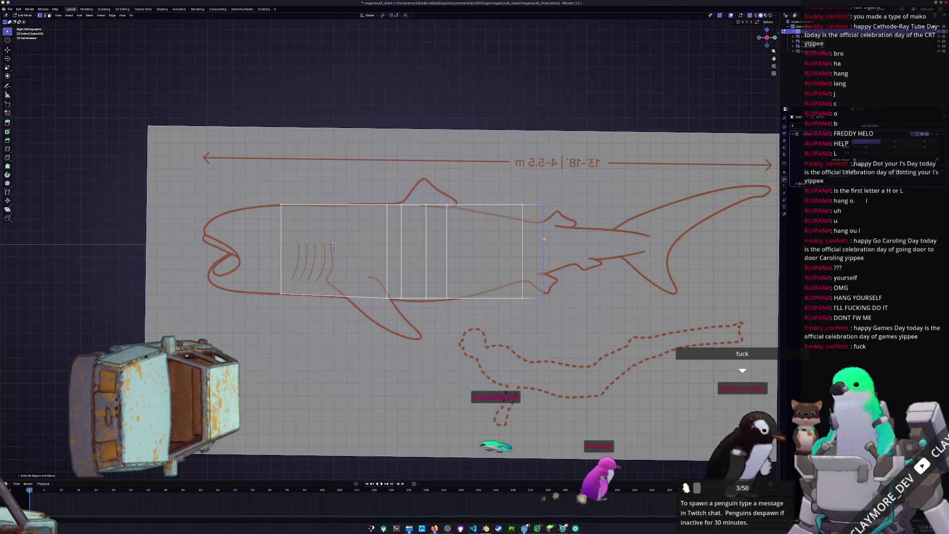
pyautogui.click(542, 241)
pyautogui.press('e')
pyautogui.click(565, 237)
pyautogui.press('e')
pyautogui.click(582, 247)
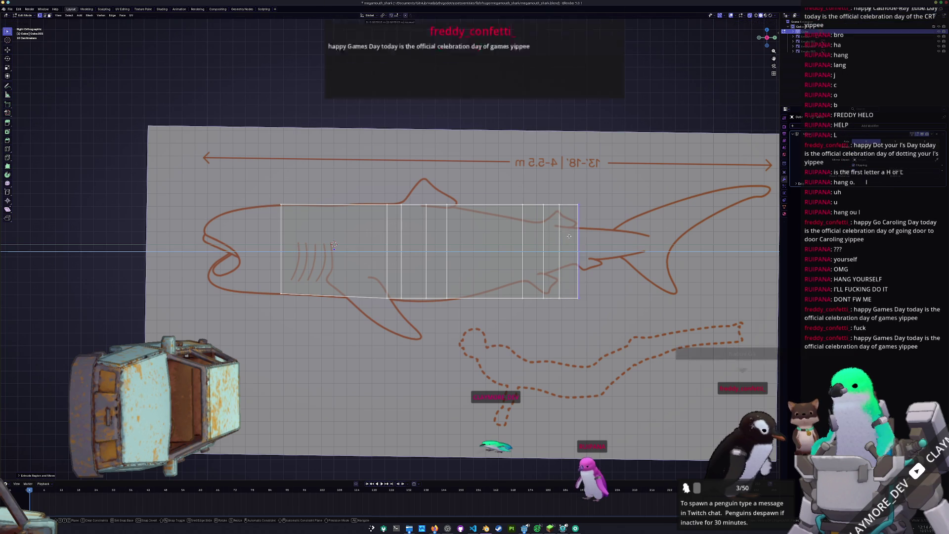
pyautogui.press('e')
pyautogui.click(601, 261)
pyautogui.keyDown('shift'); pyautogui.moveTo(602, 271); pyautogui.dragTo(523, 271, button='middle'); pyautogui.keyUp('shift')
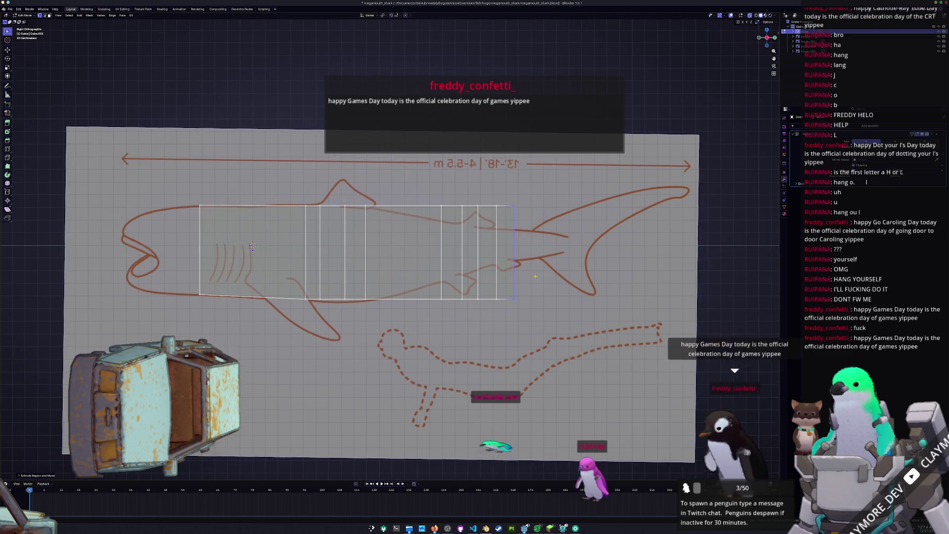
pyautogui.scroll(1, 523, 271)
pyautogui.press('e')
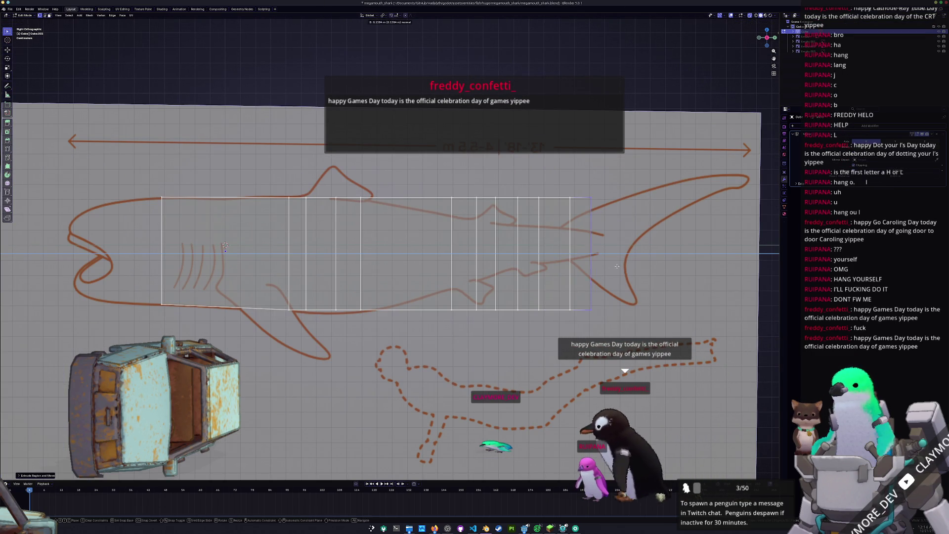
pyautogui.click(597, 264)
# - Lower the last segment's top-right vertex and raise its bottom-right vertex onto the outline
pyautogui.click(609, 198)
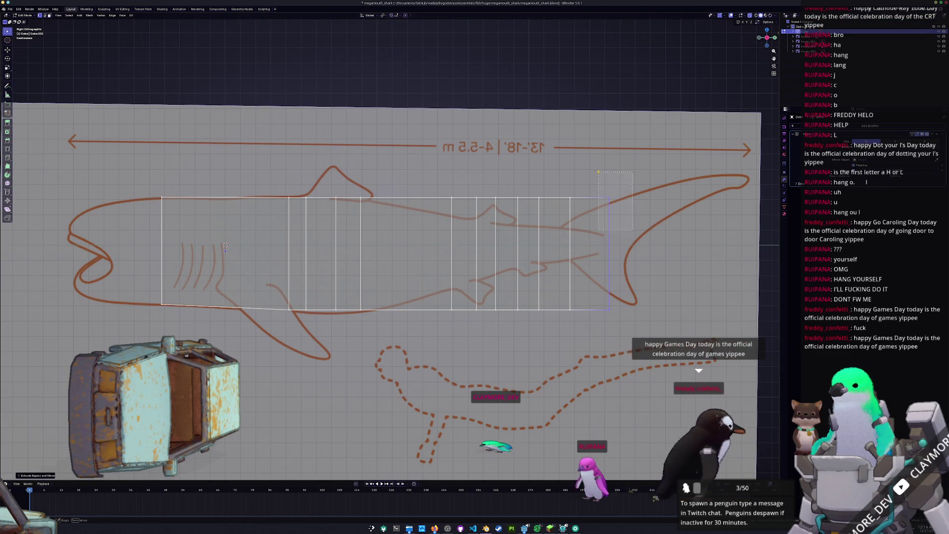
pyautogui.press('g')
pyautogui.click(605, 233)
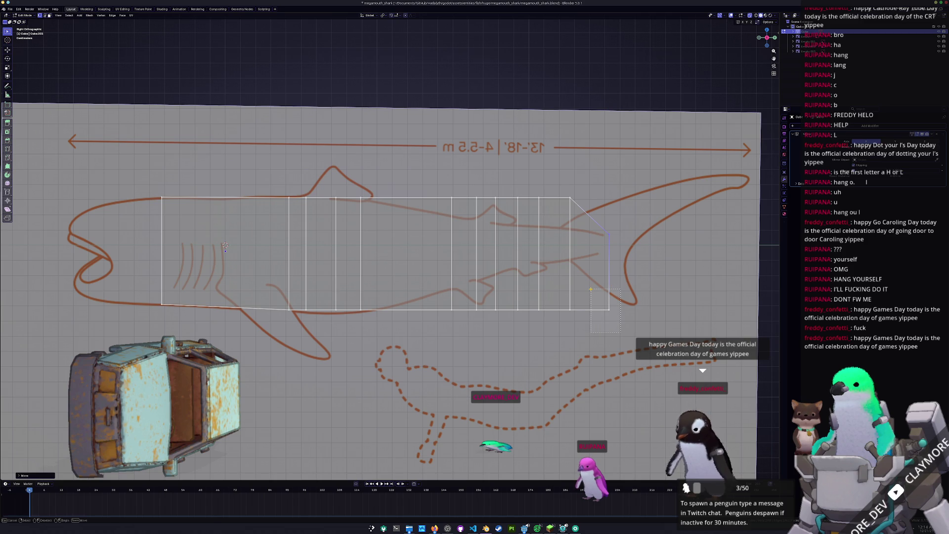
pyautogui.click(593, 279)
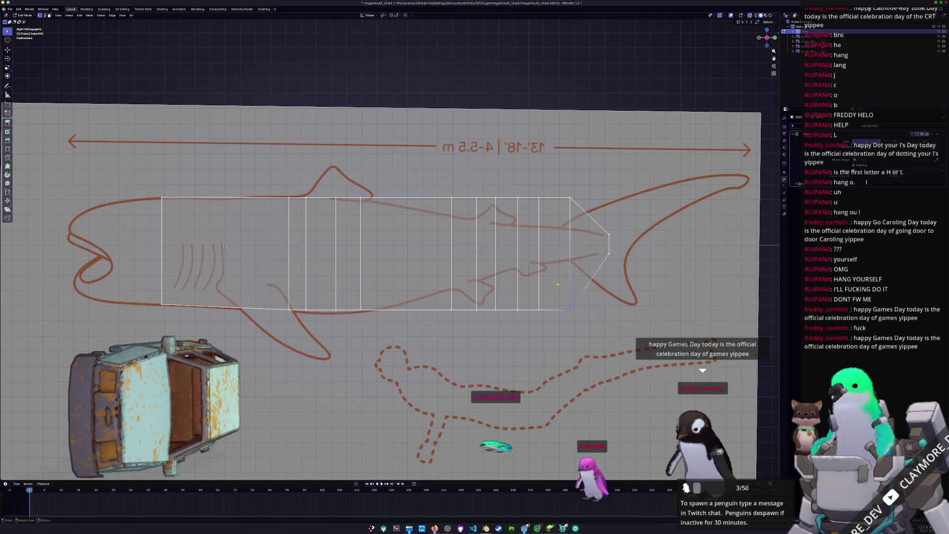
pyautogui.press('g')
pyautogui.press('z')
pyautogui.click(562, 227)
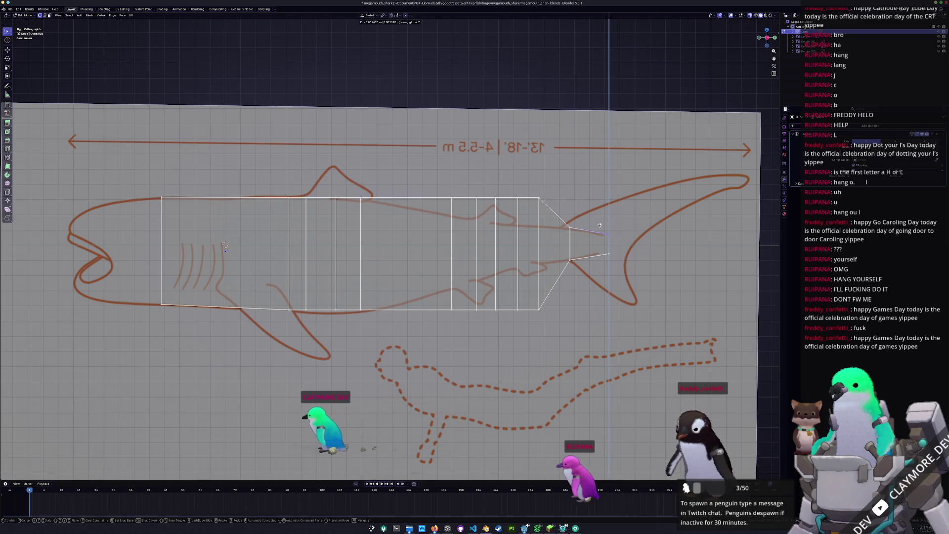
# - Move two more tail vertices vertically onto the blueprint outline
pyautogui.press('g')
pyautogui.press('z')
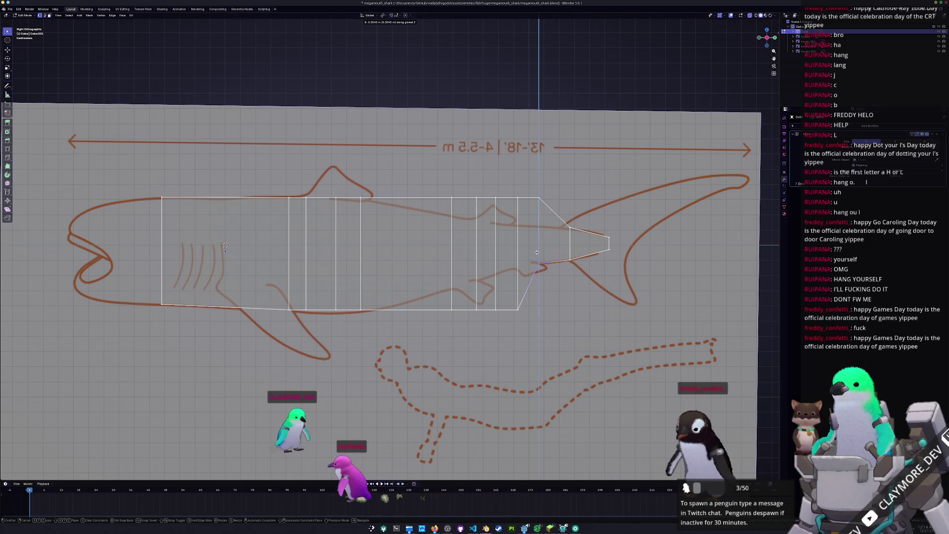
pyautogui.click(529, 210)
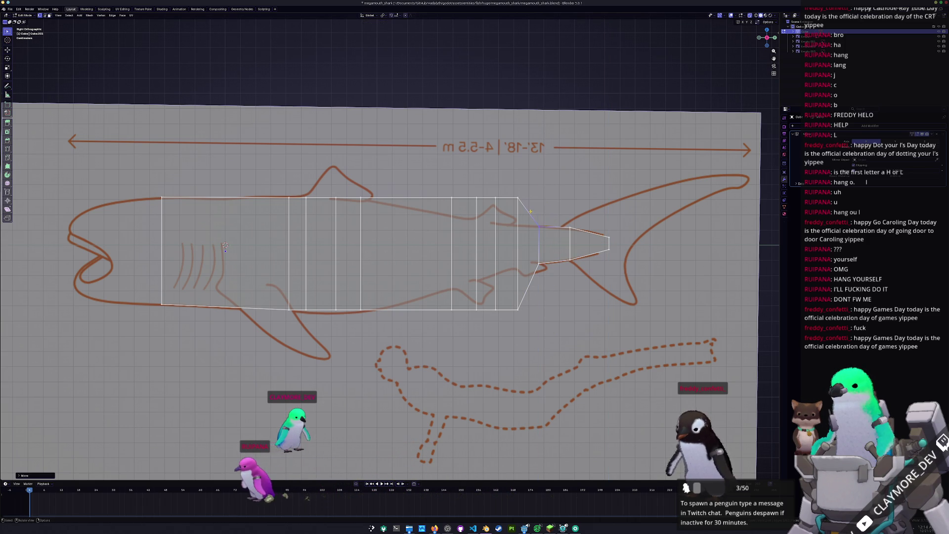
pyautogui.moveTo(568, 216); pyautogui.dragTo(567, 217)
pyautogui.press('g')
pyautogui.press('z')
pyautogui.keyDown('ctrl'); pyautogui.scroll(-3, 567, 218); pyautogui.keyUp('ctrl')
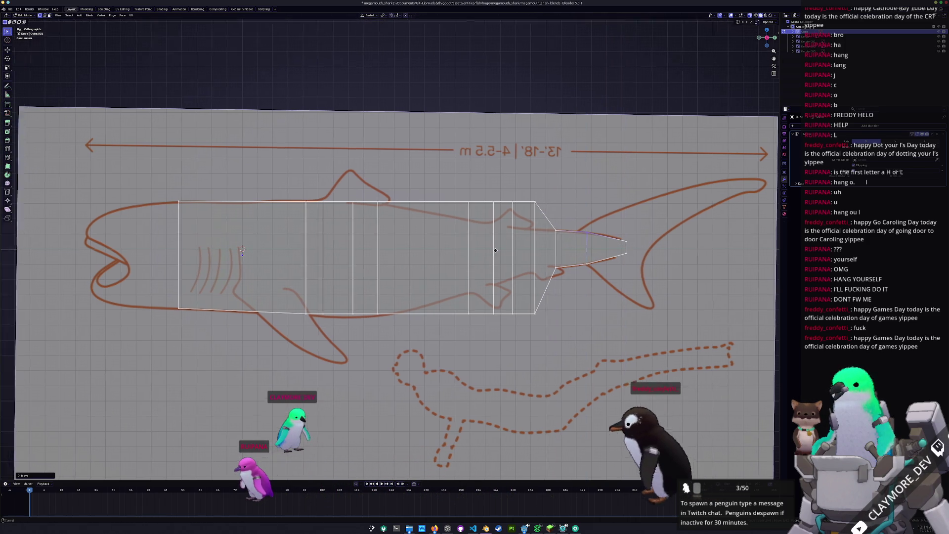
pyautogui.click(564, 221)
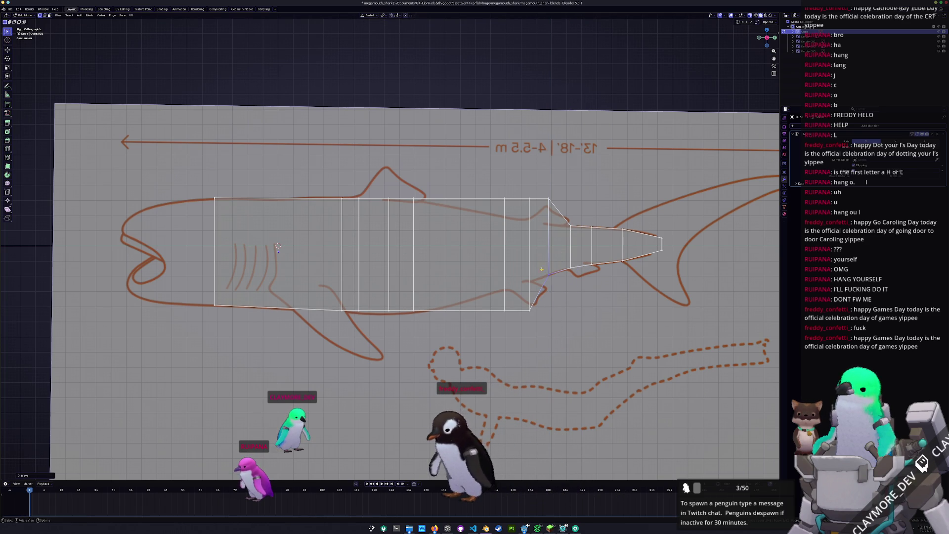
# - Fit the lower tail vertex and a mid-body belly vertex onto the lower outline
pyautogui.moveTo(527, 291); pyautogui.dragTo(527, 292)
pyautogui.press('g')
pyautogui.press('z')
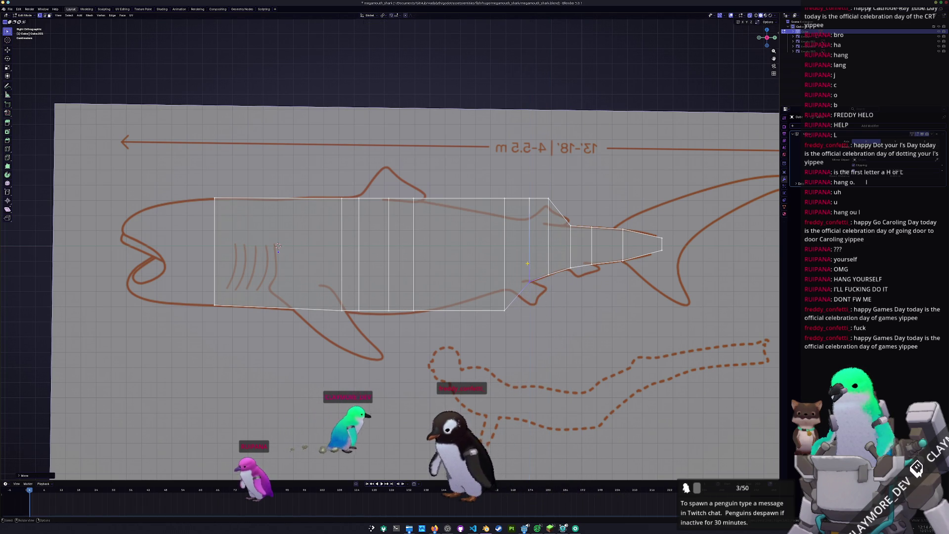
pyautogui.keyDown('shift'); pyautogui.moveTo(496, 300); pyautogui.dragTo(515, 291, button='middle'); pyautogui.keyUp('shift')
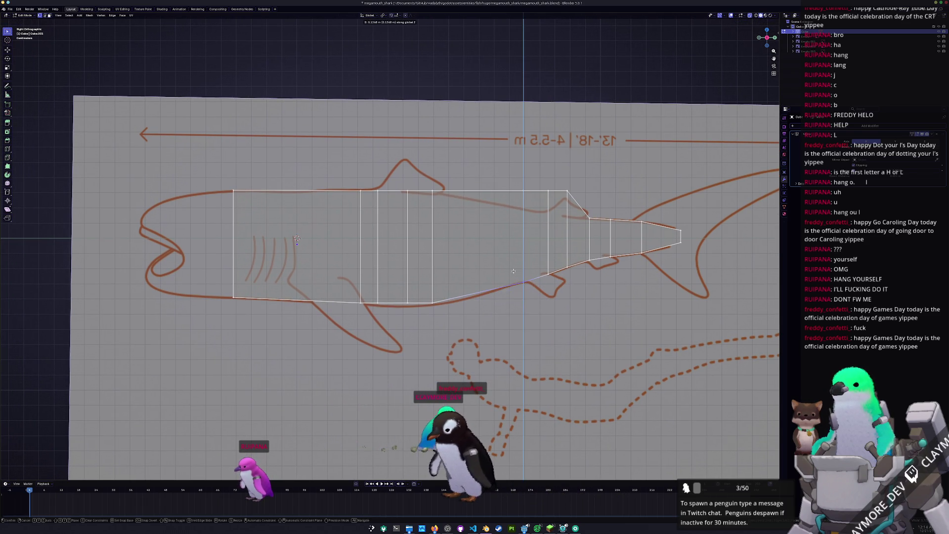
pyautogui.keyDown('shift'); pyautogui.moveTo(462, 308); pyautogui.dragTo(507, 295, button='middle'); pyautogui.keyUp('shift')
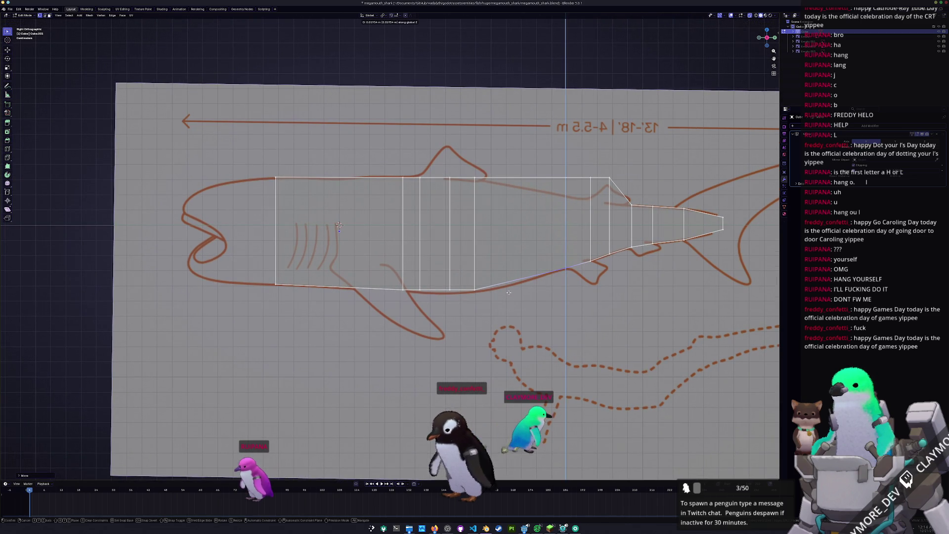
pyautogui.click(508, 293)
pyautogui.press('b')
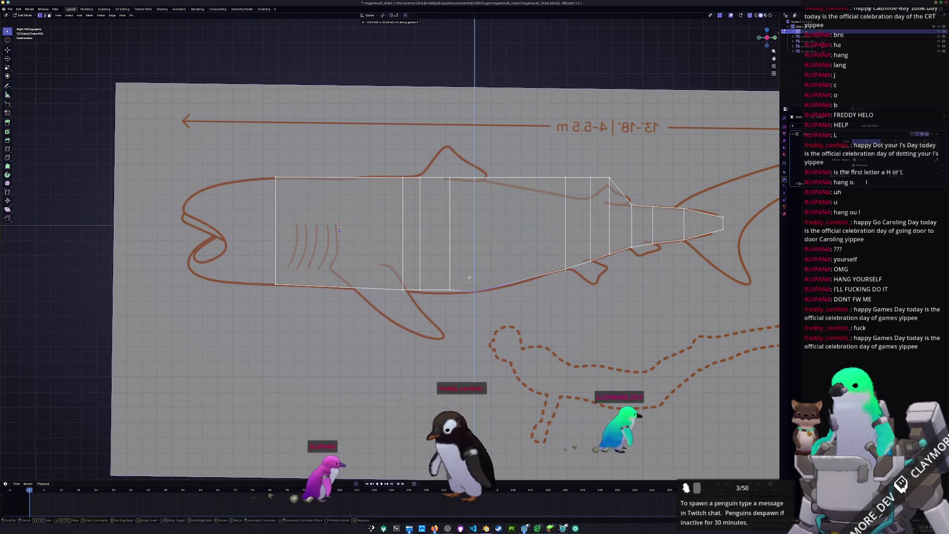
pyautogui.moveTo(456, 309); pyautogui.dragTo(448, 287)
pyautogui.keyDown('shift'); pyautogui.moveTo(457, 315); pyautogui.dragTo(533, 302, button='middle'); pyautogui.keyUp('shift')
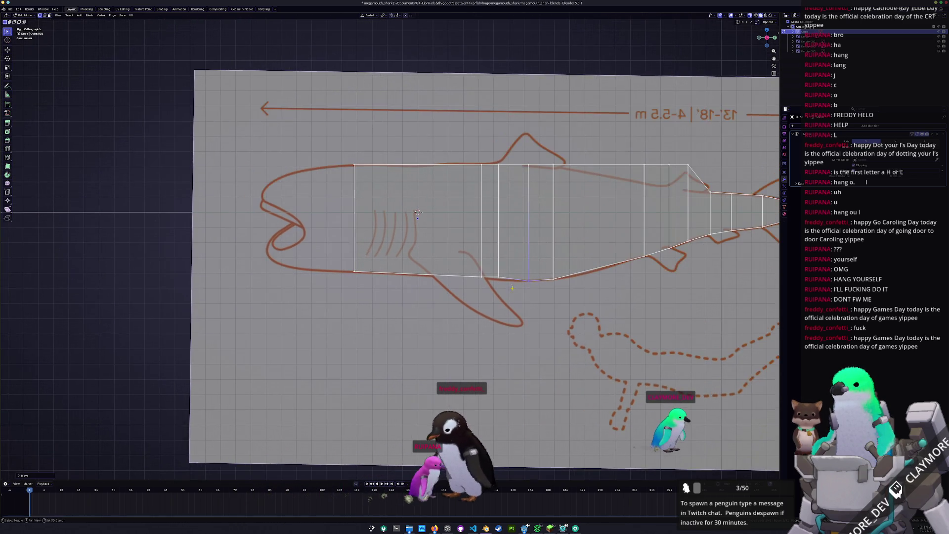
pyautogui.scroll(1, 533, 303)
pyautogui.click(499, 284)
pyautogui.press('g')
pyautogui.press('z')
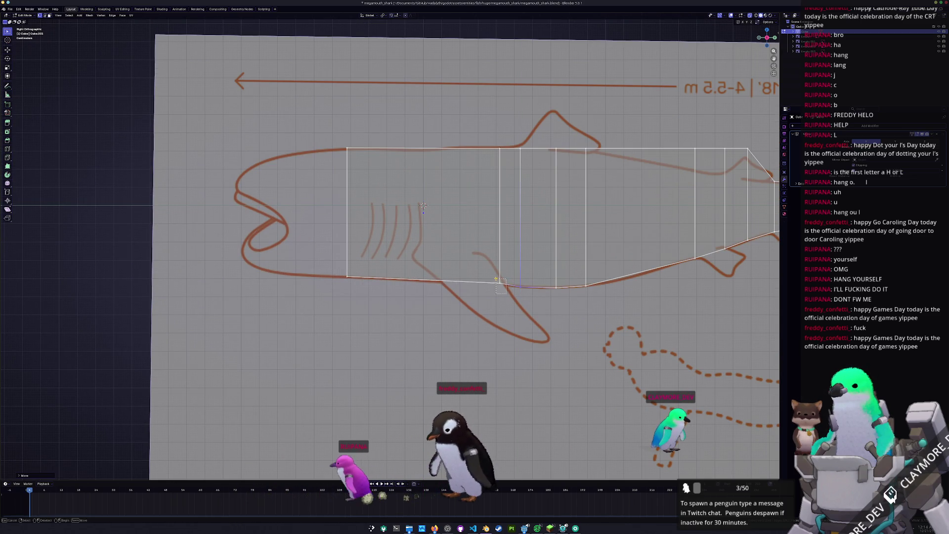
pyautogui.click(494, 281)
# - Move the top vertex behind the dorsal fin and a neighbouring vertex onto the upper outline
pyautogui.keyDown('shift'); pyautogui.moveTo(495, 281); pyautogui.dragTo(398, 292, button='middle'); pyautogui.keyUp('shift')
pyautogui.click(534, 215)
pyautogui.press('g')
pyautogui.press('z')
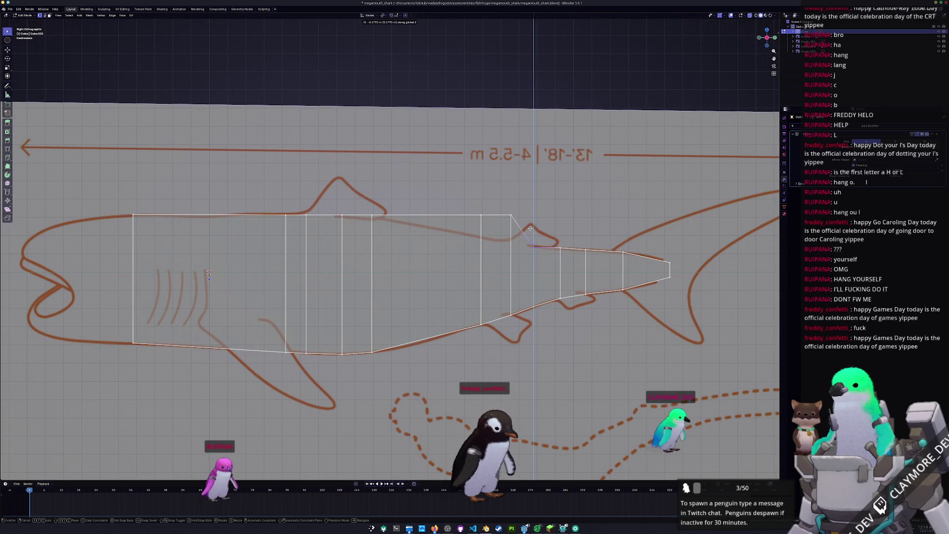
pyautogui.click(531, 227)
pyautogui.press('g')
pyautogui.press('z')
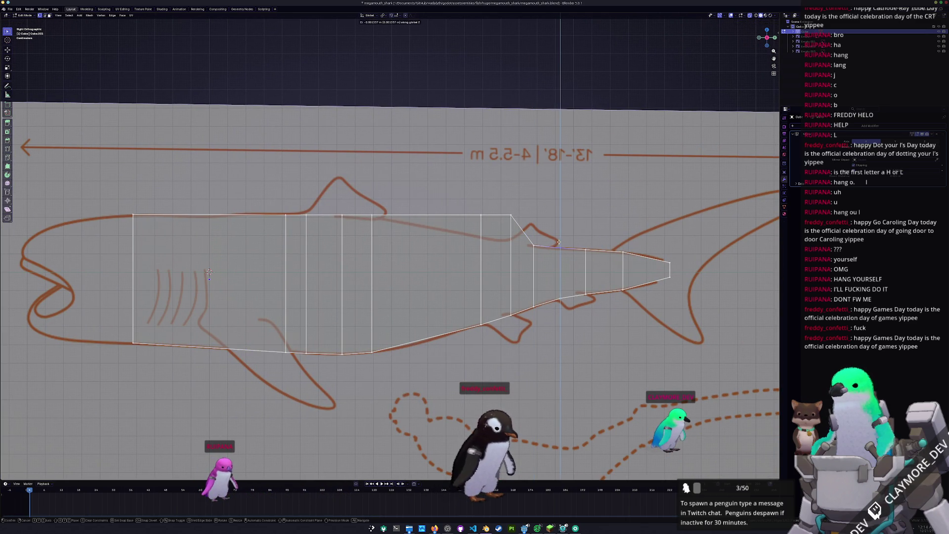
pyautogui.click(559, 242)
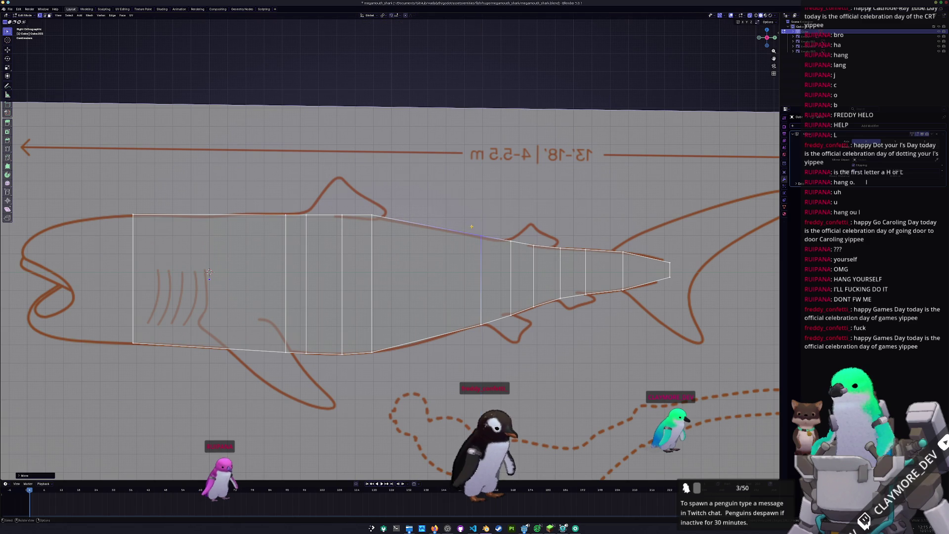
pyautogui.keyDown('shift'); pyautogui.moveTo(209, 273); pyautogui.dragTo(86, 268, button='middle'); pyautogui.keyUp('shift')
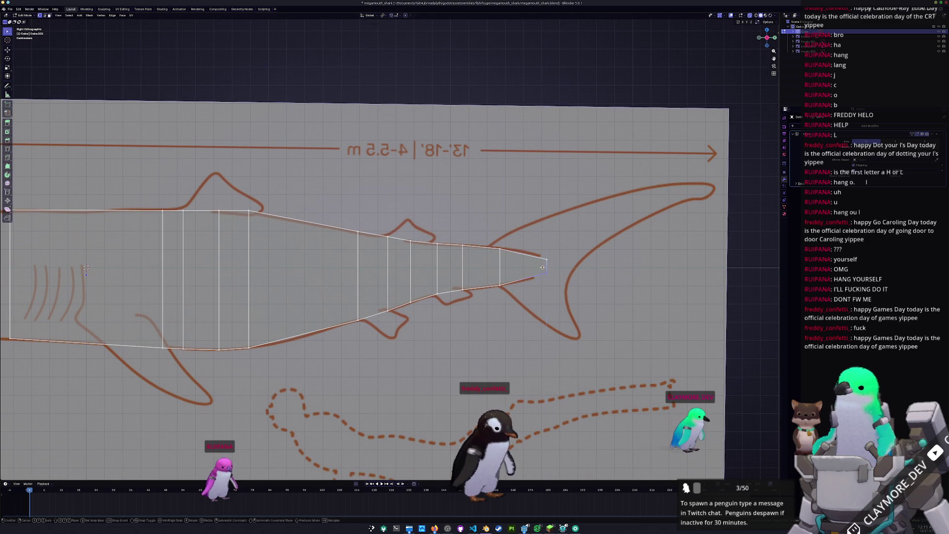
pyautogui.keyDown('shift'); pyautogui.moveTo(86, 268); pyautogui.dragTo(495, 259, button='middle'); pyautogui.keyUp('shift')
# - Extrude the body's front edge toward the head and reposition the new front vertices
pyautogui.scroll(-2, 467, 260)
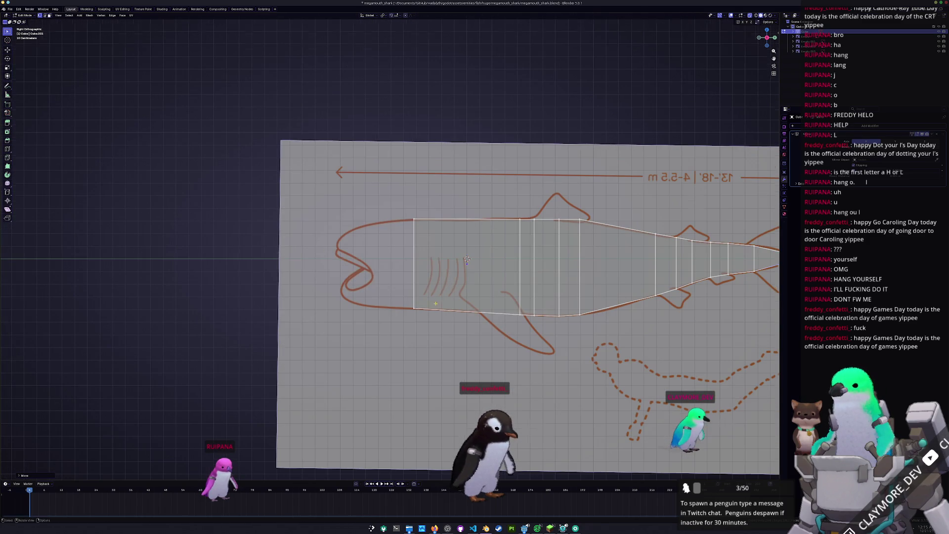
pyautogui.moveTo(413, 272); pyautogui.dragTo(396, 203)
pyautogui.press('e')
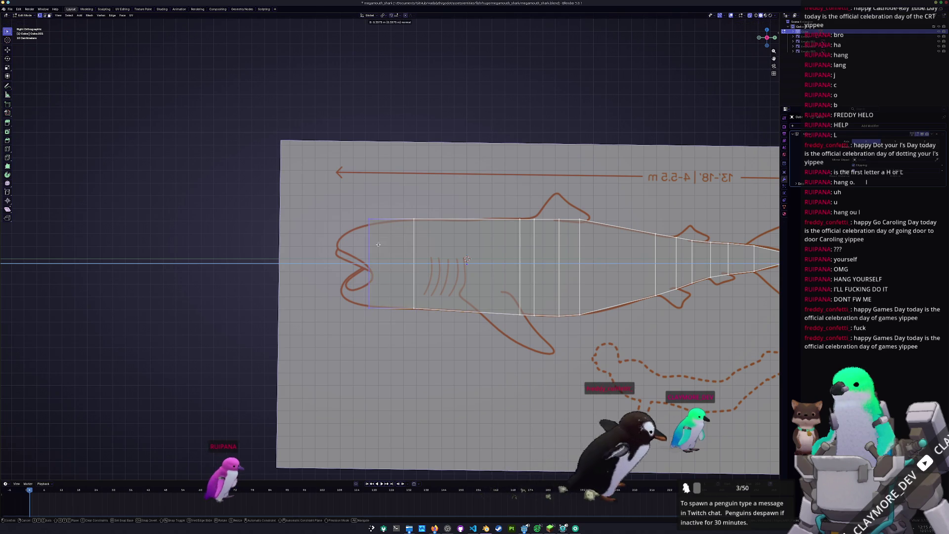
pyautogui.click(383, 245)
pyautogui.moveTo(389, 241); pyautogui.dragTo(376, 223)
pyautogui.click(366, 215)
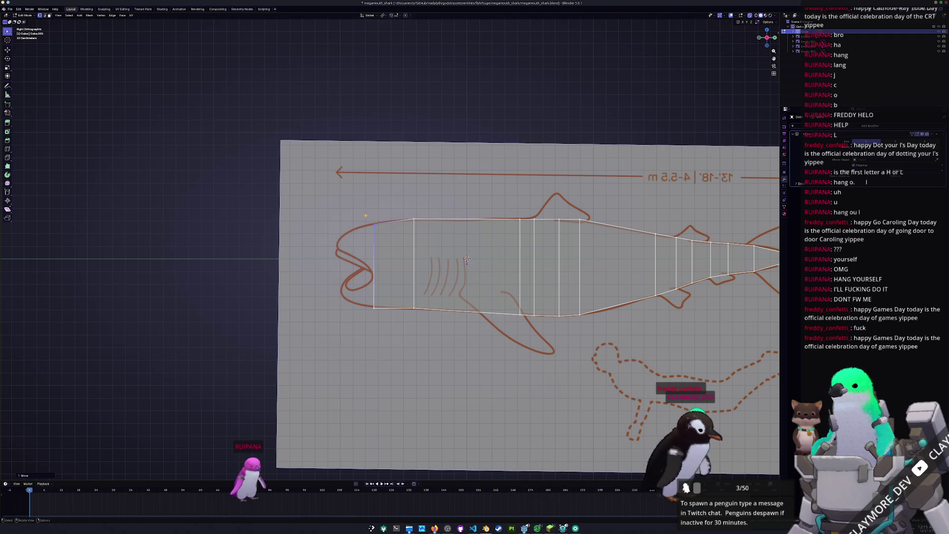
pyautogui.moveTo(369, 293); pyautogui.dragTo(368, 289)
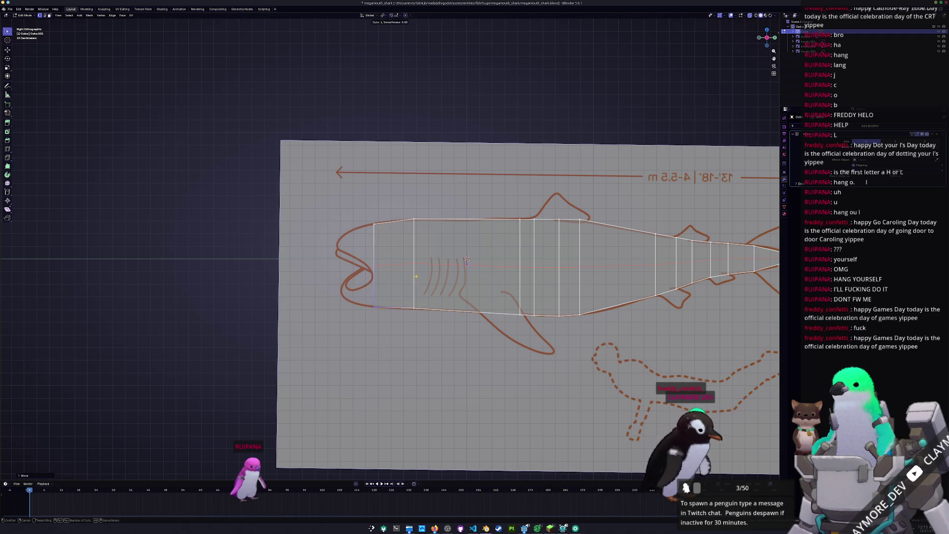
pyautogui.press('g')
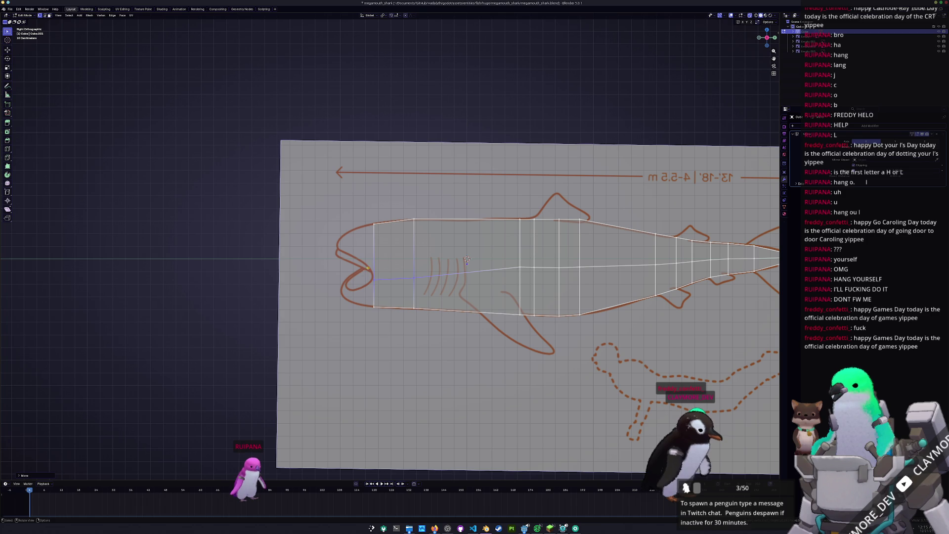
# - Extrude a snout section and place its top and lower front vertices on the mouth outline
pyautogui.press('e')
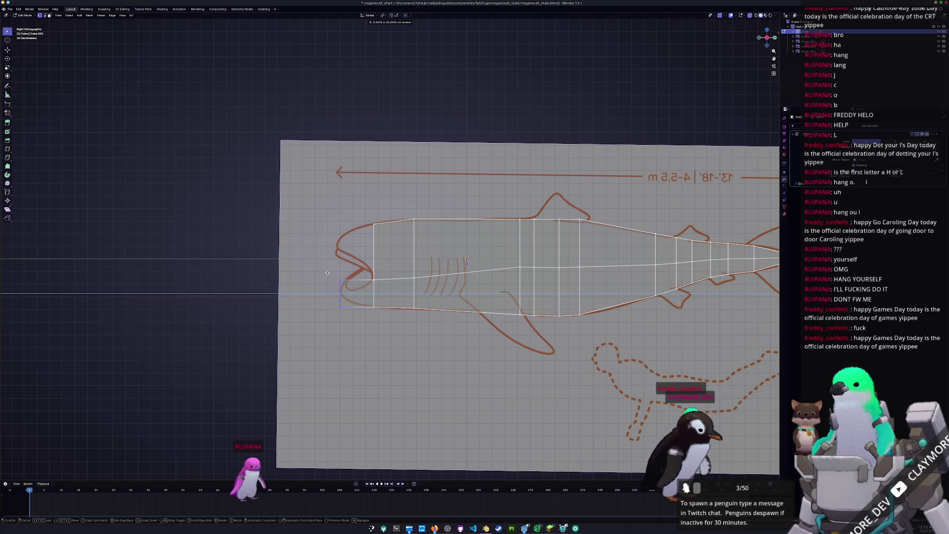
pyautogui.click(380, 275)
pyautogui.press('g')
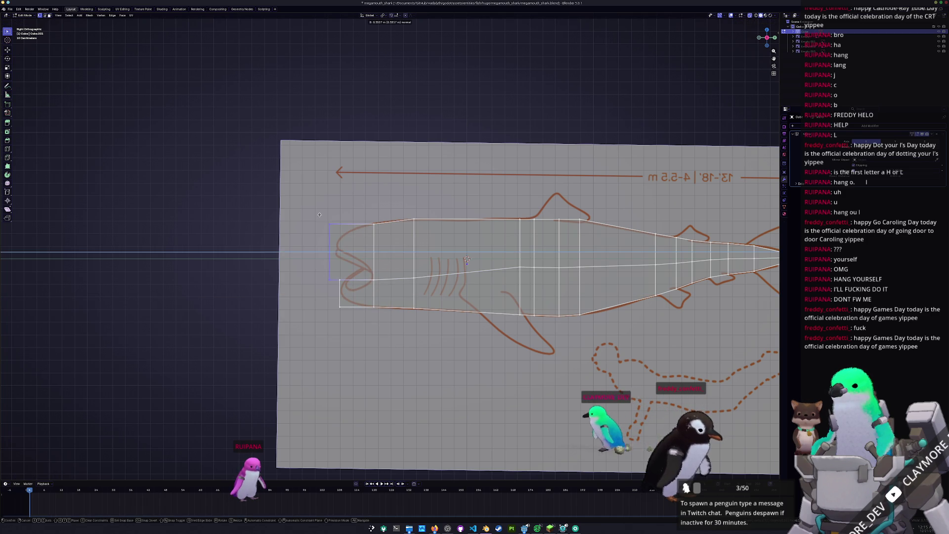
pyautogui.press('z')
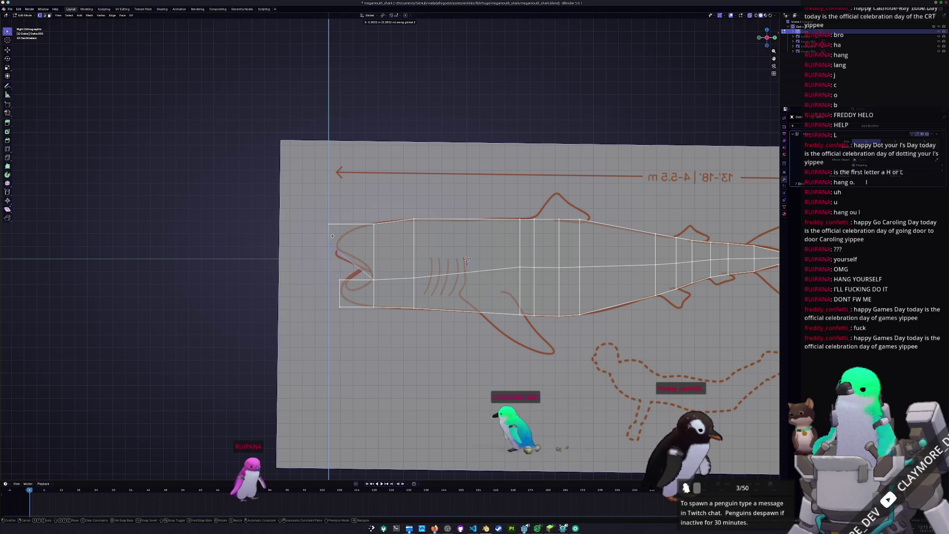
pyautogui.click(332, 236)
pyautogui.press('g')
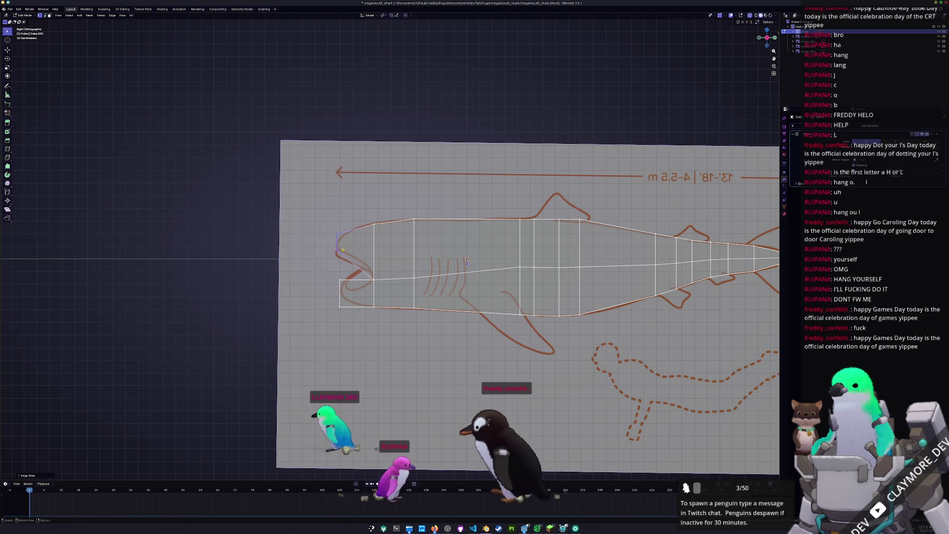
pyautogui.click(330, 224)
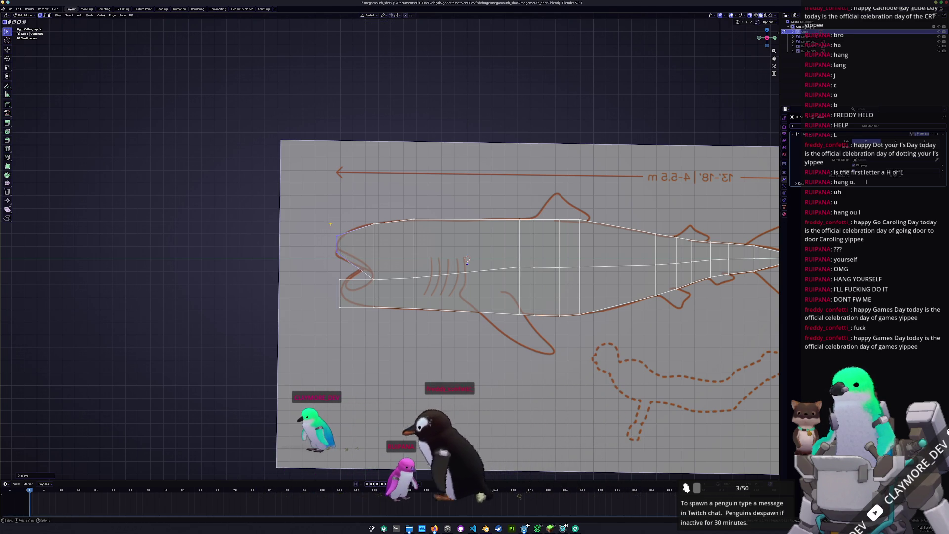
pyautogui.click(340, 281)
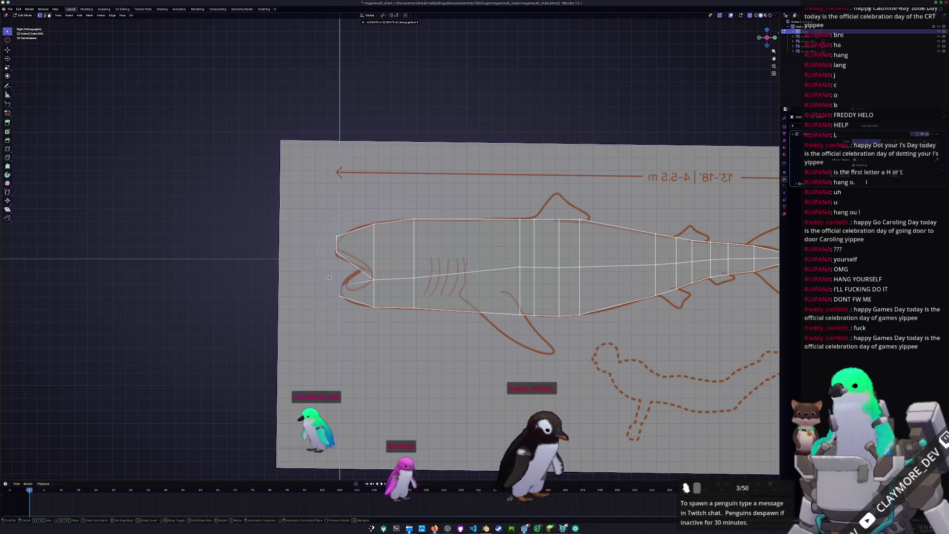
pyautogui.click(329, 278)
pyautogui.press('g')
pyautogui.press('z')
pyautogui.click(329, 276)
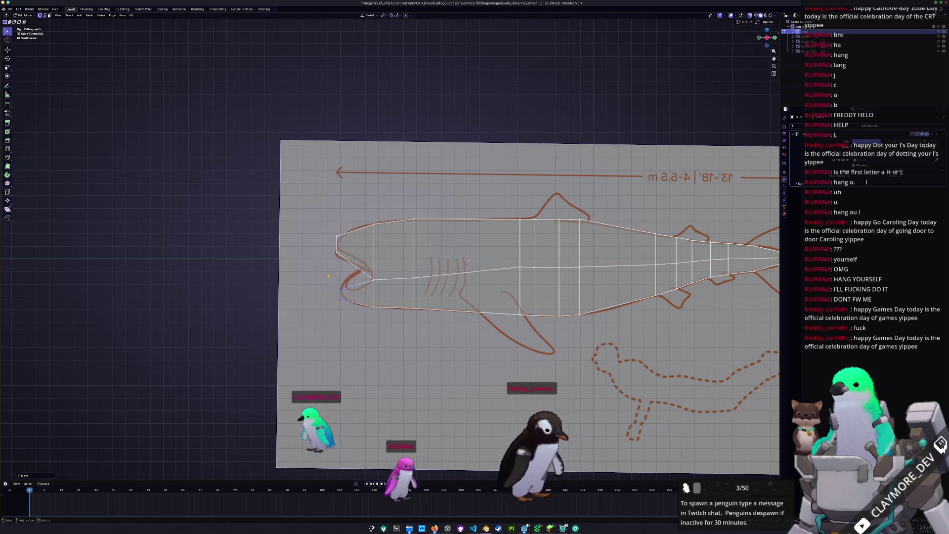
pyautogui.scroll(-3, 331, 278)
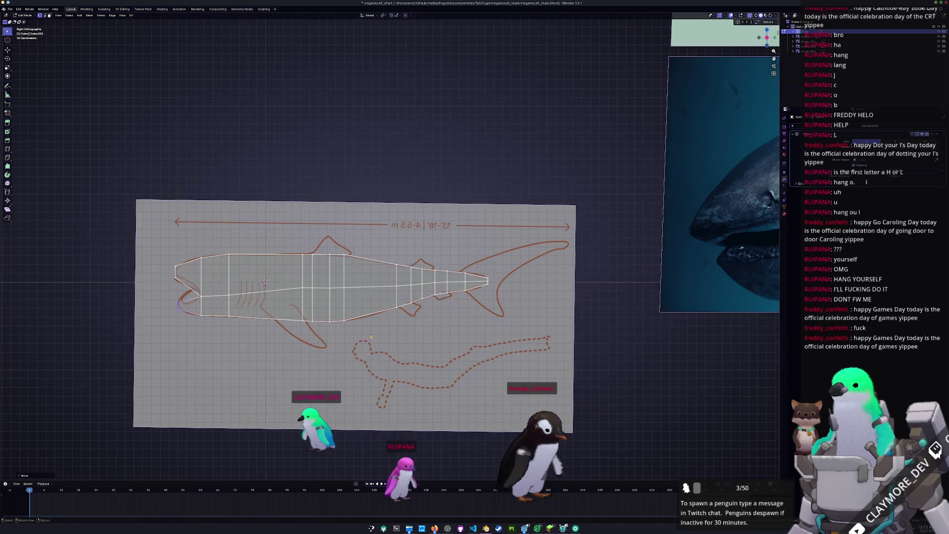
# - In top view, scale the far-end vertex rows narrower along X to form the tail spire
pyautogui.moveTo(372, 324); pyautogui.dragTo(421, 352, button='middle')
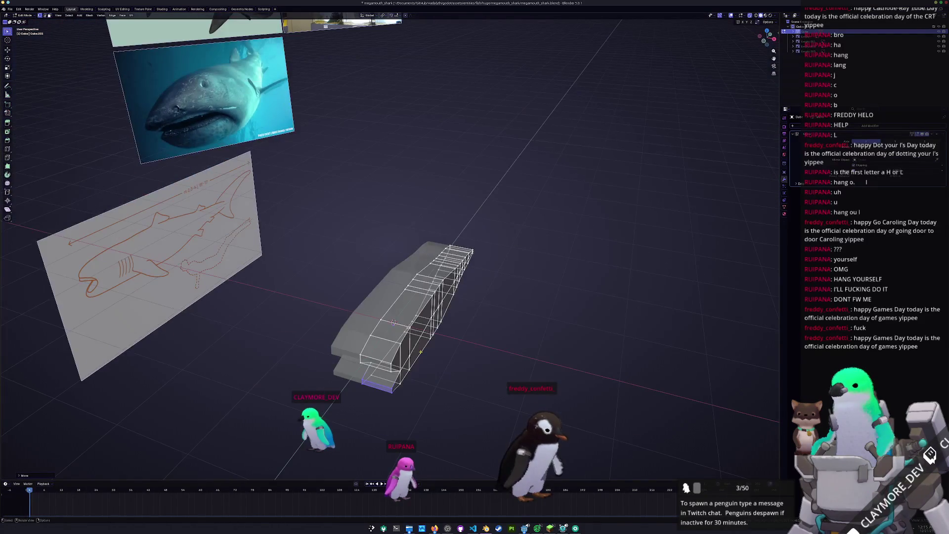
pyautogui.press('KP_7')
pyautogui.scroll(5, 422, 350)
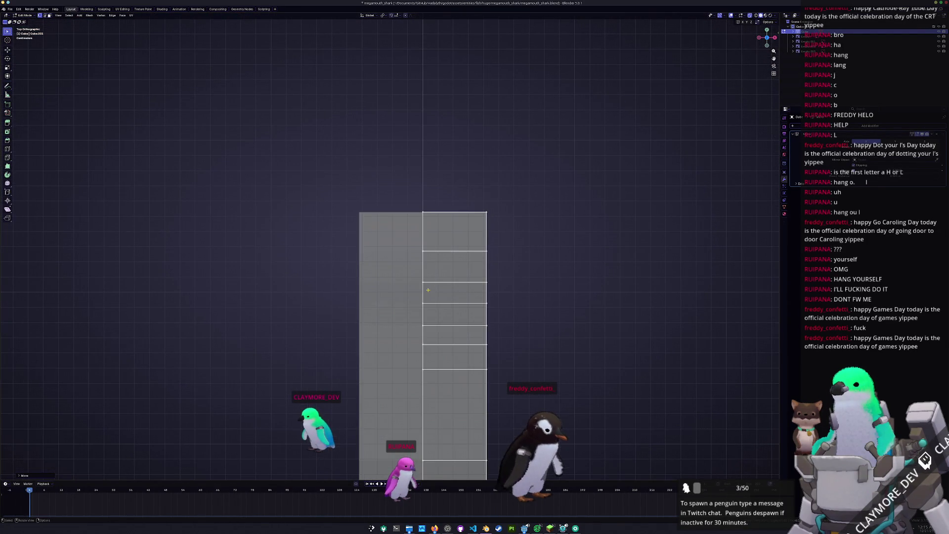
pyautogui.moveTo(487, 212)
pyautogui.mouseDown()
pyautogui.moveTo(430, 191)
pyautogui.moveTo(472, 241)
pyautogui.mouseUp()
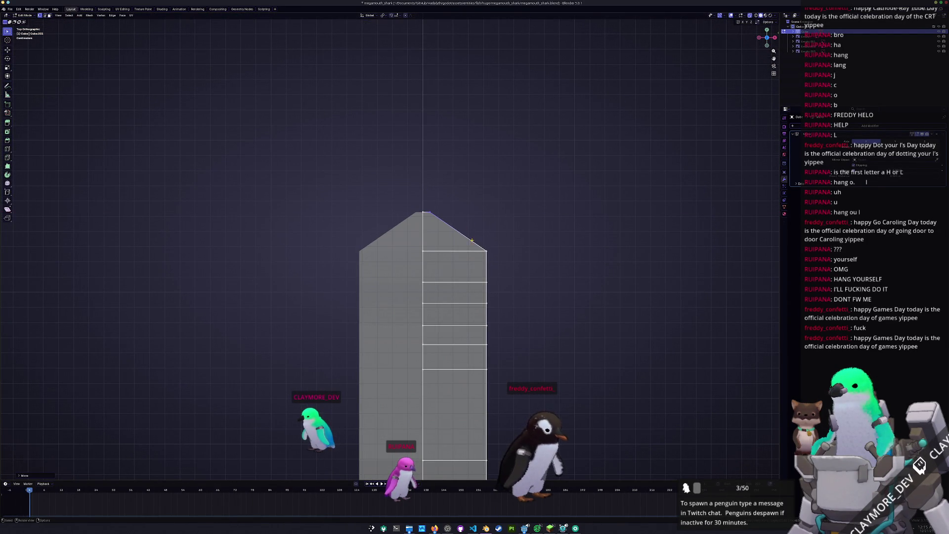
pyautogui.press('s')
pyautogui.press('x')
pyautogui.click(441, 232)
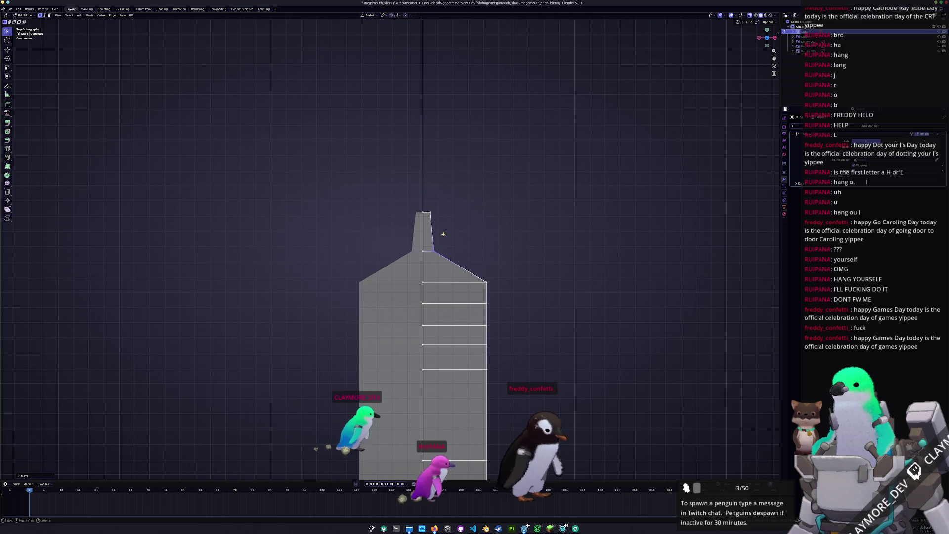
# - Shift the spire tip sideways, lengthen the spire, and narrow its lower-right base vertex
pyautogui.press('g')
pyautogui.press('x')
pyautogui.click(424, 200)
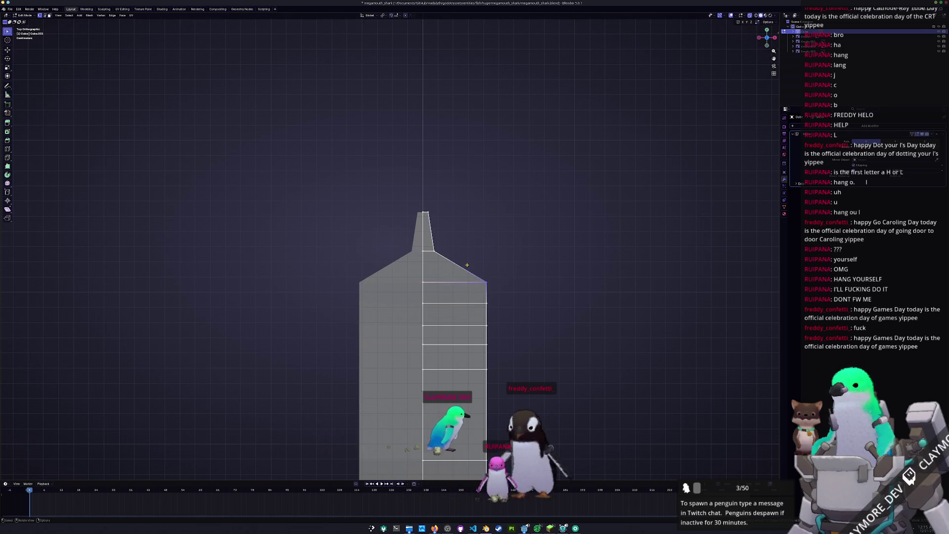
pyautogui.press('g')
pyautogui.click(420, 282)
pyautogui.moveTo(431, 233); pyautogui.dragTo(431, 232)
pyautogui.press('g')
pyautogui.press('x')
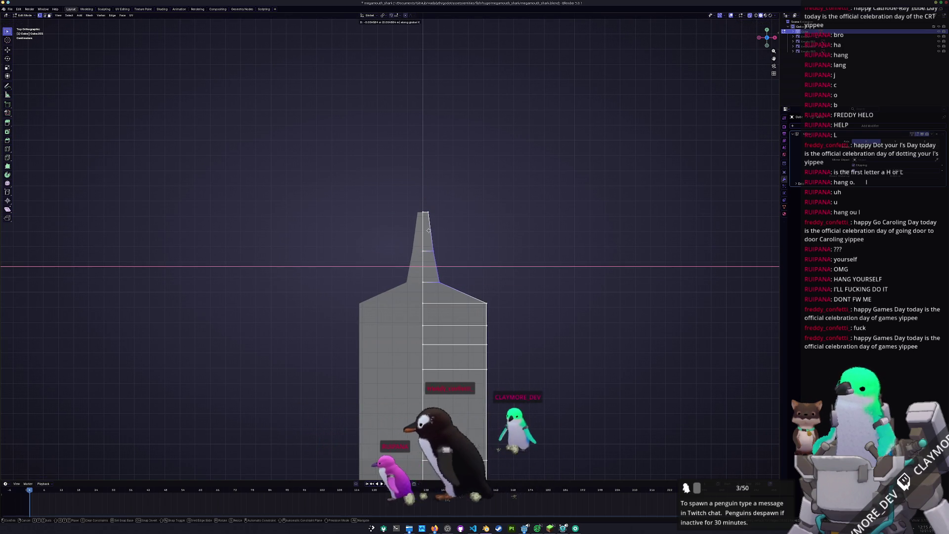
pyautogui.click(427, 231)
# - Pull the right shoulder and lower-right corner vertices inward along X
pyautogui.press('g')
pyautogui.press('x')
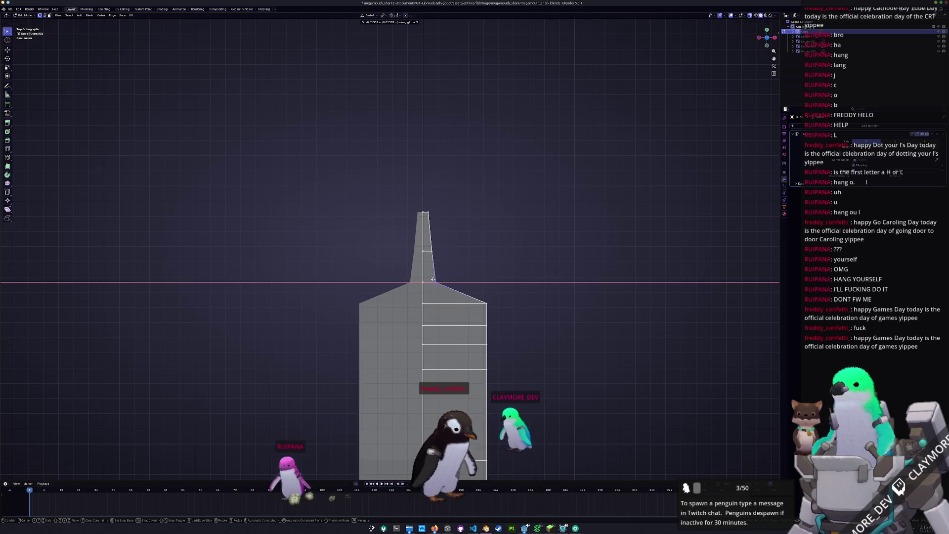
pyautogui.press('Escape')
pyautogui.click(487, 302)
pyautogui.press('g')
pyautogui.press('x')
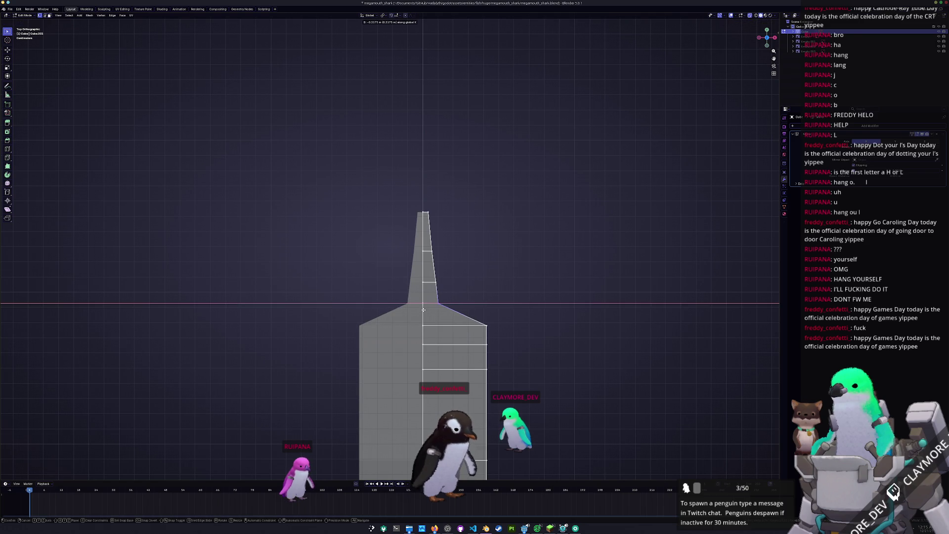
pyautogui.click(423, 309)
pyautogui.click(470, 319)
pyautogui.press('g')
pyautogui.press('x')
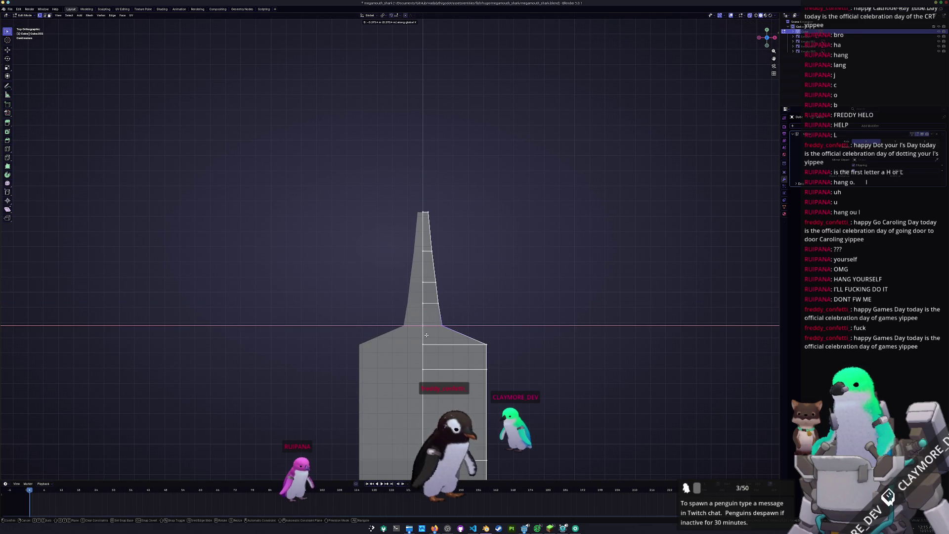
pyautogui.click(425, 336)
# - Slim the right side by moving the shoulder and right vertices inward along X
pyautogui.keyDown('shift'); pyautogui.moveTo(447, 349); pyautogui.dragTo(428, 275, button='middle'); pyautogui.keyUp('shift')
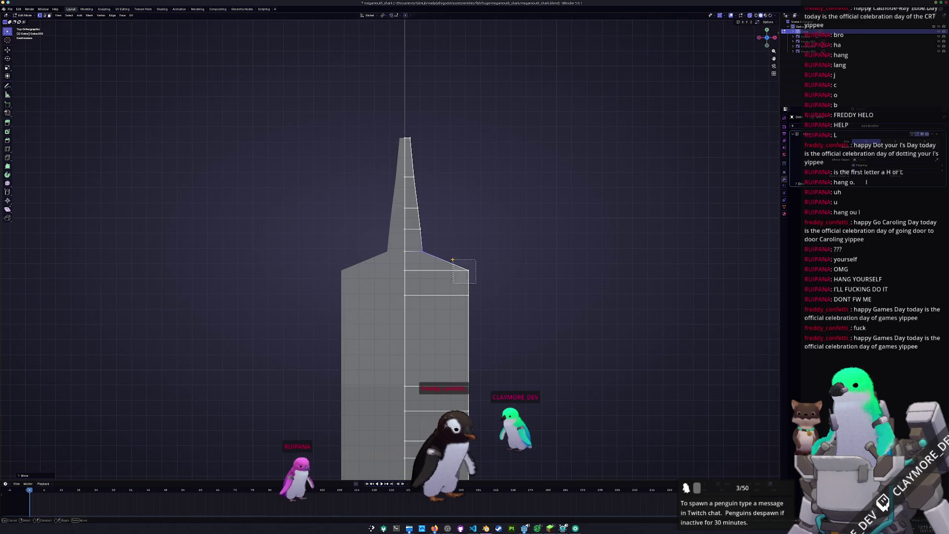
pyautogui.moveTo(476, 284); pyautogui.dragTo(452, 260)
pyautogui.press('g')
pyautogui.press('x')
pyautogui.click(409, 288)
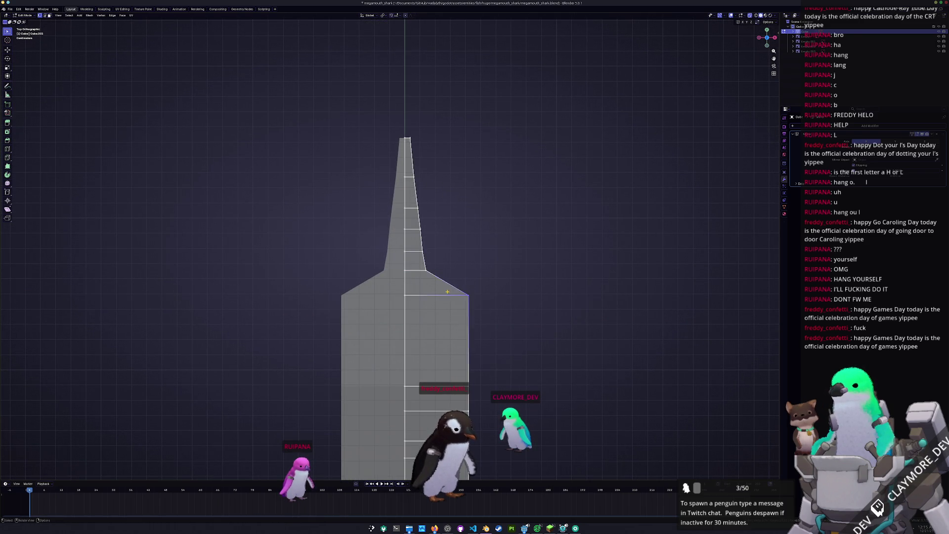
pyautogui.press('g')
pyautogui.press('x')
pyautogui.click(410, 314)
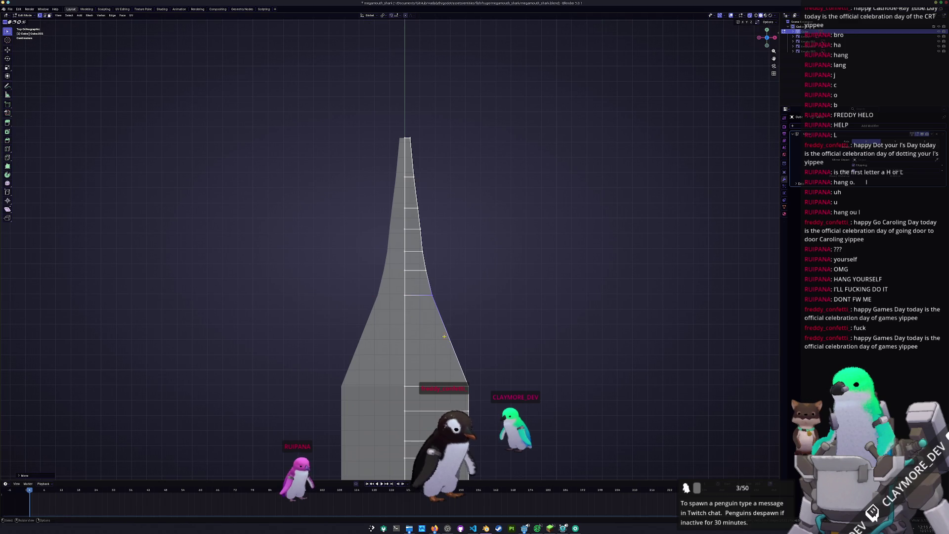
pyautogui.keyDown('shift'); pyautogui.moveTo(471, 348); pyautogui.dragTo(458, 276, button='middle'); pyautogui.keyUp('shift')
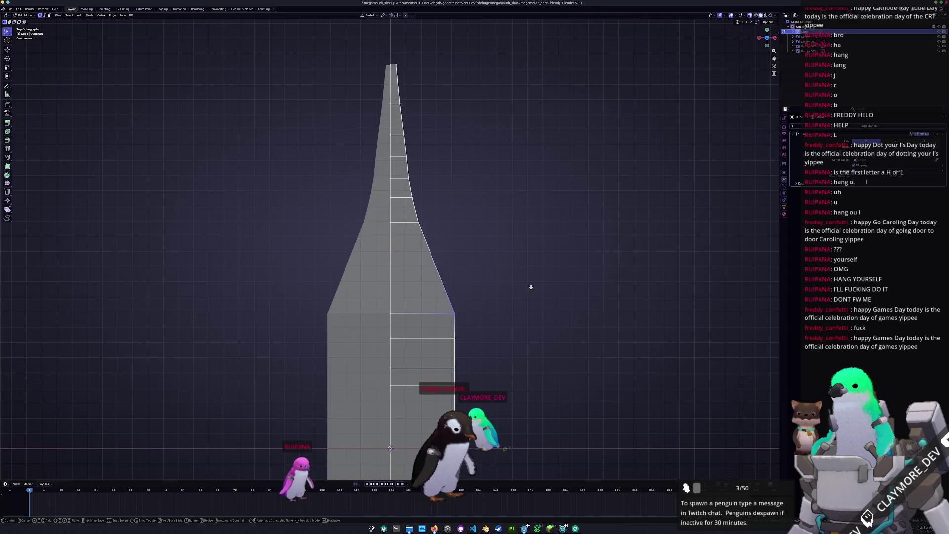
pyautogui.click(506, 301)
# - Taper three vertices along the spire edge inward along X
pyautogui.press('g')
pyautogui.press('x')
pyautogui.moveTo(411, 214); pyautogui.dragTo(408, 193)
pyautogui.click(414, 215)
pyautogui.press('g')
pyautogui.press('x')
pyautogui.click(410, 188)
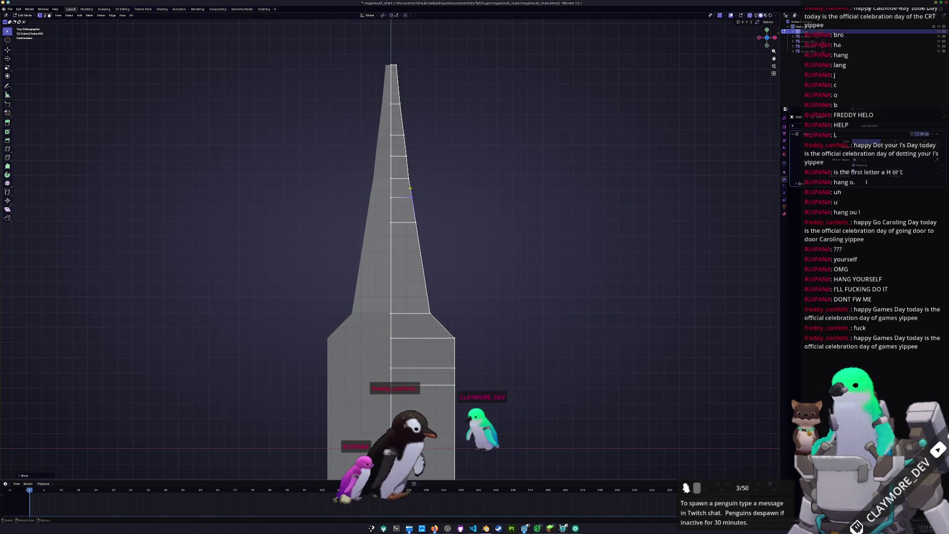
pyautogui.press('g')
pyautogui.press('x')
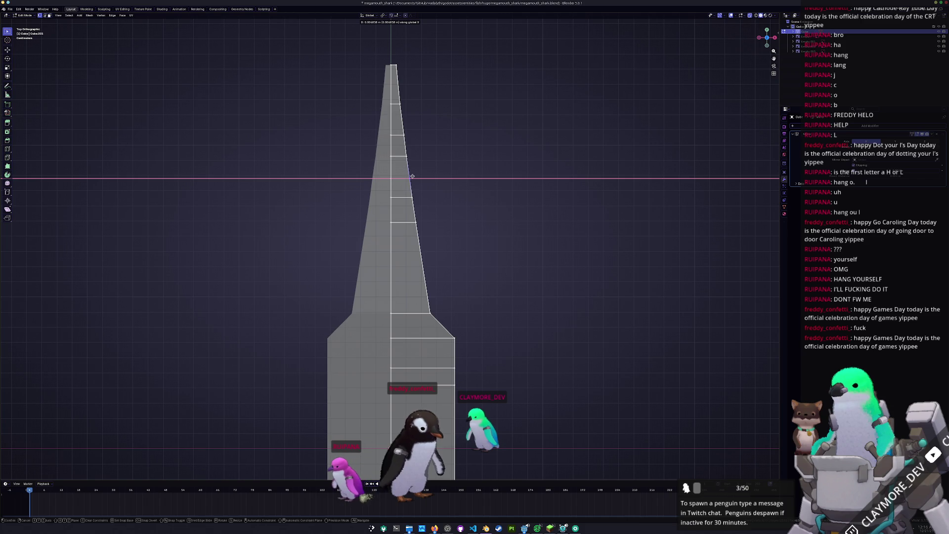
pyautogui.click(412, 176)
# - Move the right shoulder vertex and the next vertex down the side inward along X
pyautogui.keyDown('shift'); pyautogui.moveTo(454, 350); pyautogui.dragTo(443, 269, button='middle'); pyautogui.keyUp('shift')
pyautogui.moveTo(447, 262); pyautogui.dragTo(435, 251)
pyautogui.press('g')
pyautogui.press('x')
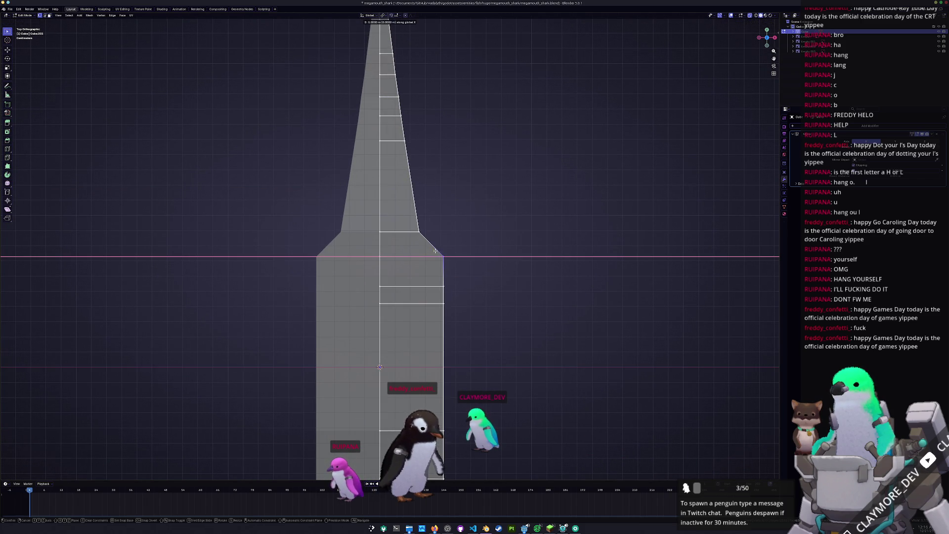
pyautogui.click(413, 263)
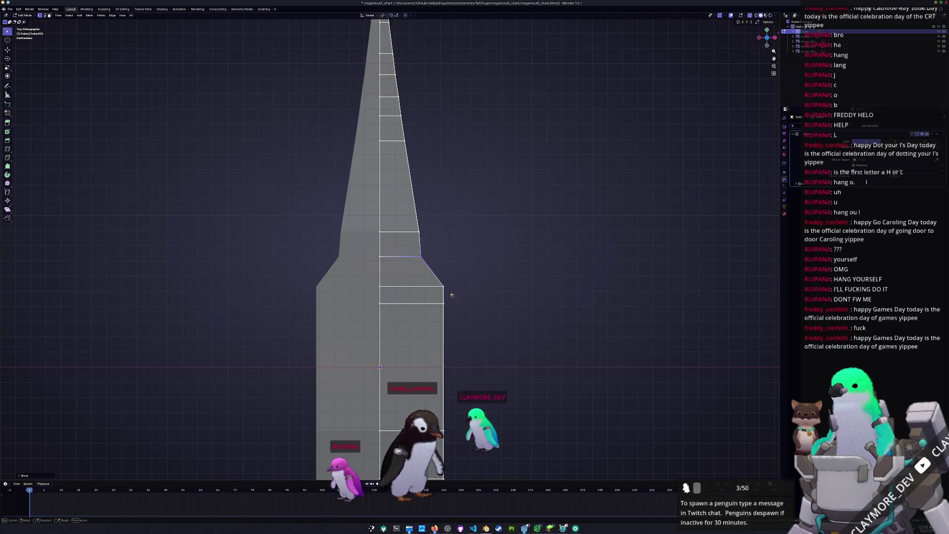
pyautogui.click(443, 286)
pyautogui.press('g')
pyautogui.press('x')
pyautogui.click(399, 291)
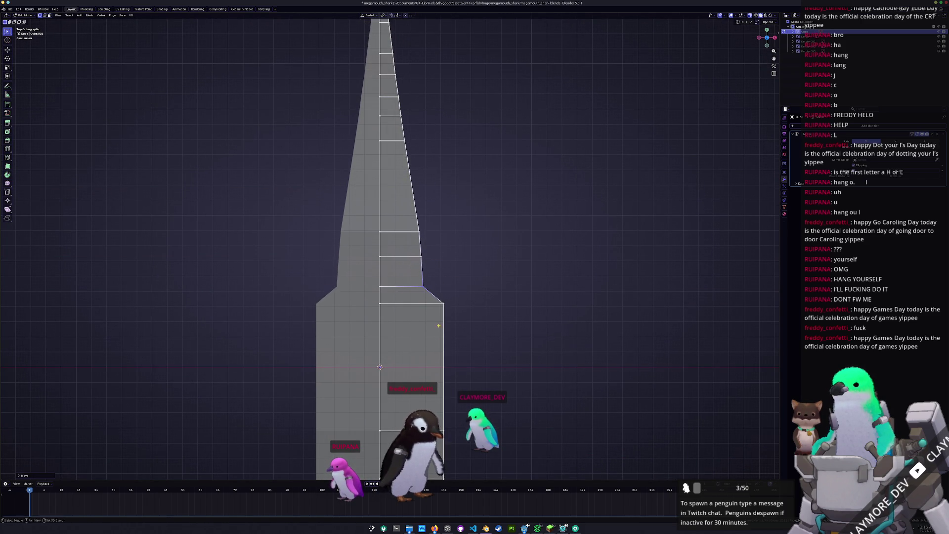
# - Pull two more right-edge vertices of the upper body inward along X
pyautogui.keyDown('shift'); pyautogui.moveTo(399, 292); pyautogui.dragTo(401, 238, button='middle'); pyautogui.keyUp('shift')
pyautogui.click(444, 250)
pyautogui.press('g')
pyautogui.press('x')
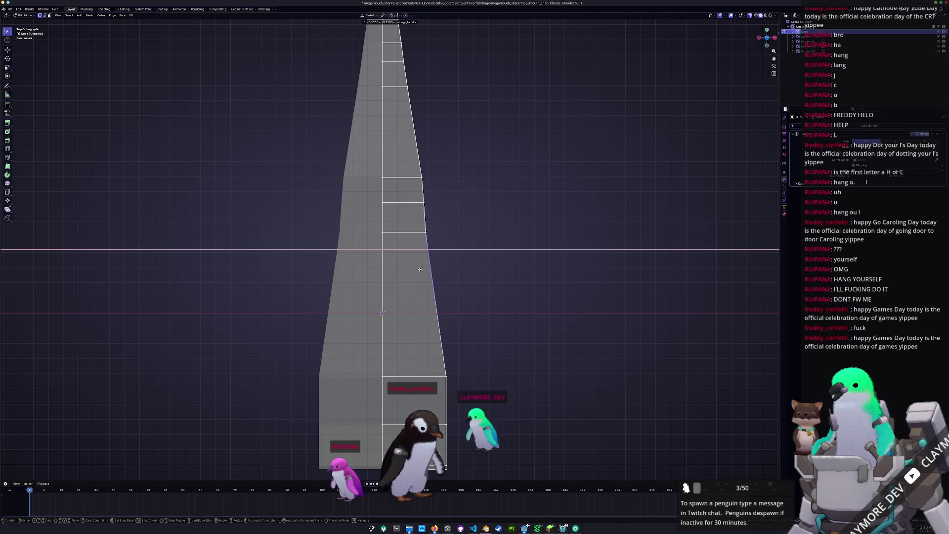
pyautogui.click(419, 269)
pyautogui.keyDown('shift'); pyautogui.moveTo(440, 357); pyautogui.dragTo(437, 286, button='middle'); pyautogui.keyUp('shift')
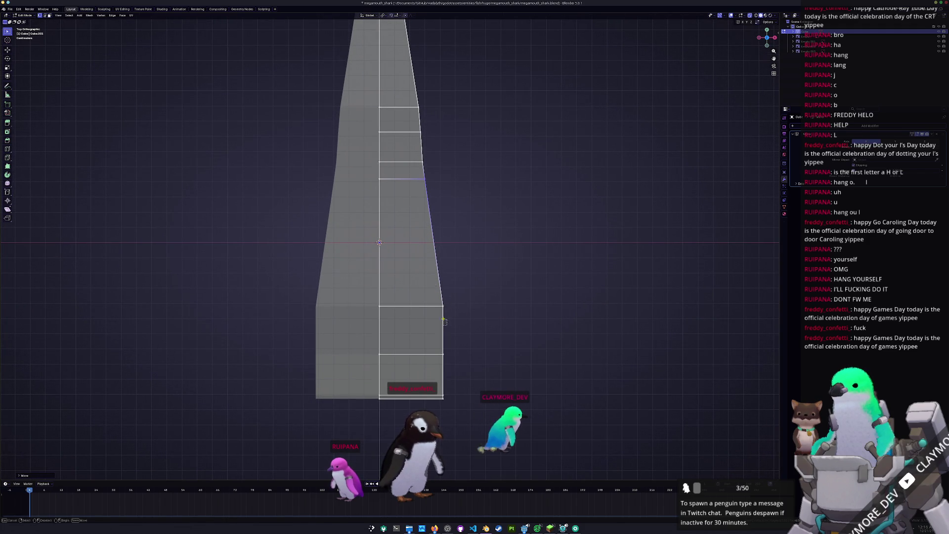
pyautogui.click(443, 319)
pyautogui.press('g')
pyautogui.press('x')
pyautogui.click(414, 298)
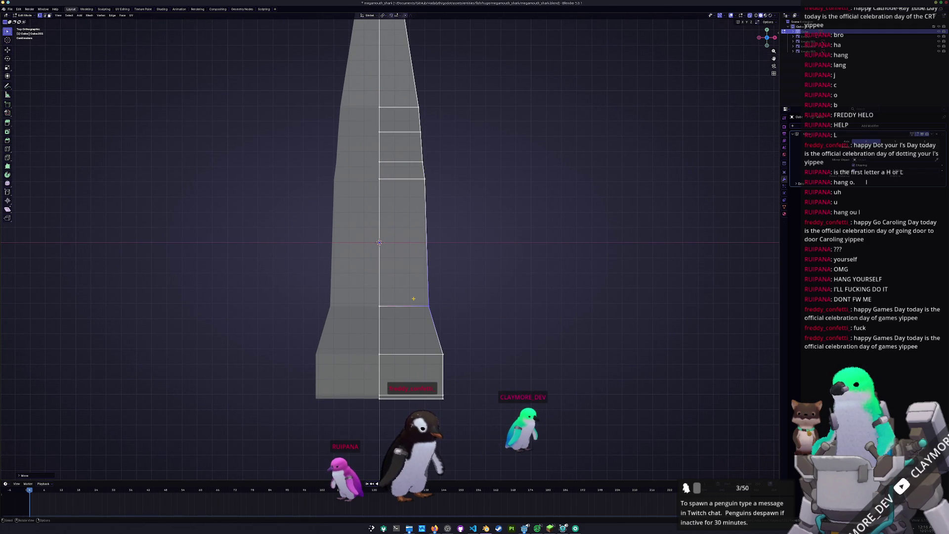
# - Move the lower right-side vertex and bottom-right corner vertex inward along X
pyautogui.click(455, 364)
pyautogui.press('g')
pyautogui.press('x')
pyautogui.click(438, 364)
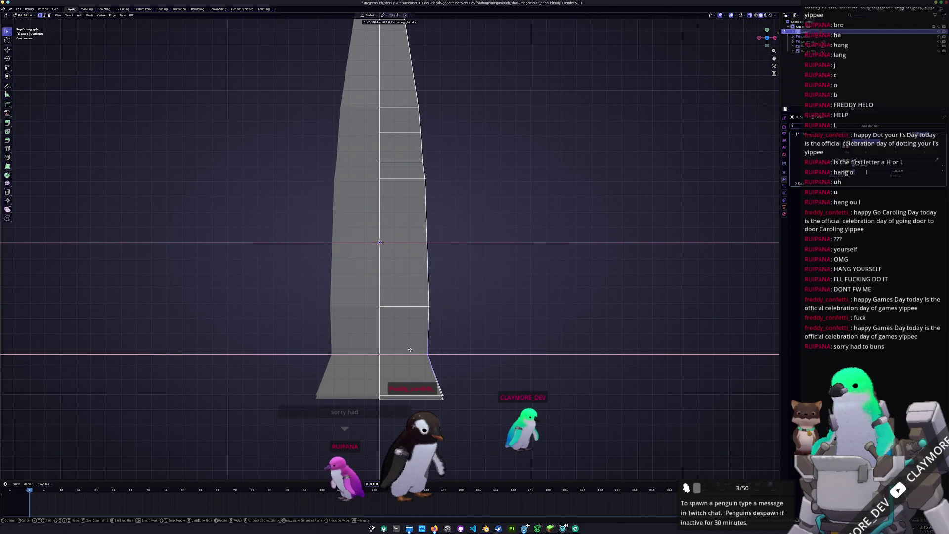
pyautogui.keyDown('shift'); pyautogui.moveTo(445, 375); pyautogui.dragTo(451, 341, button='middle'); pyautogui.keyUp('shift')
pyautogui.click(449, 363)
pyautogui.press('g')
pyautogui.press('x')
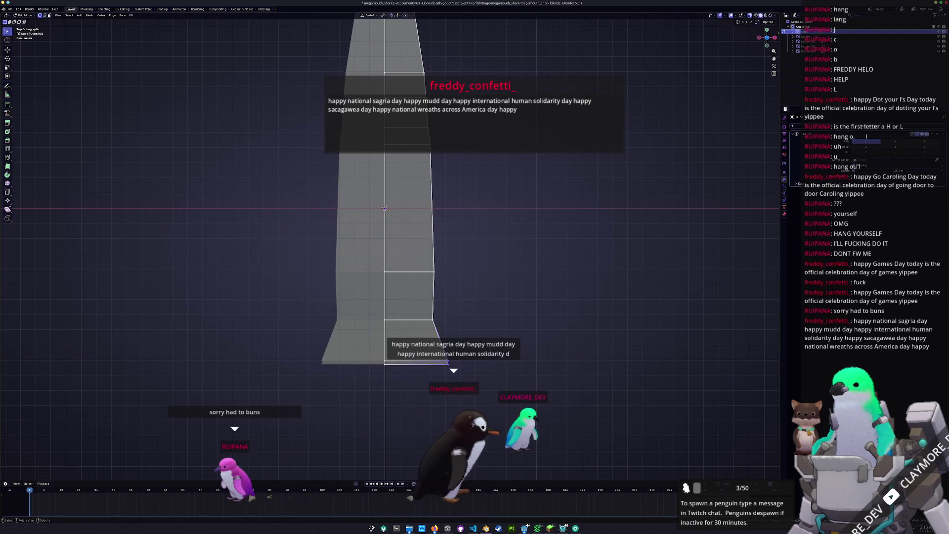
pyautogui.press('x')
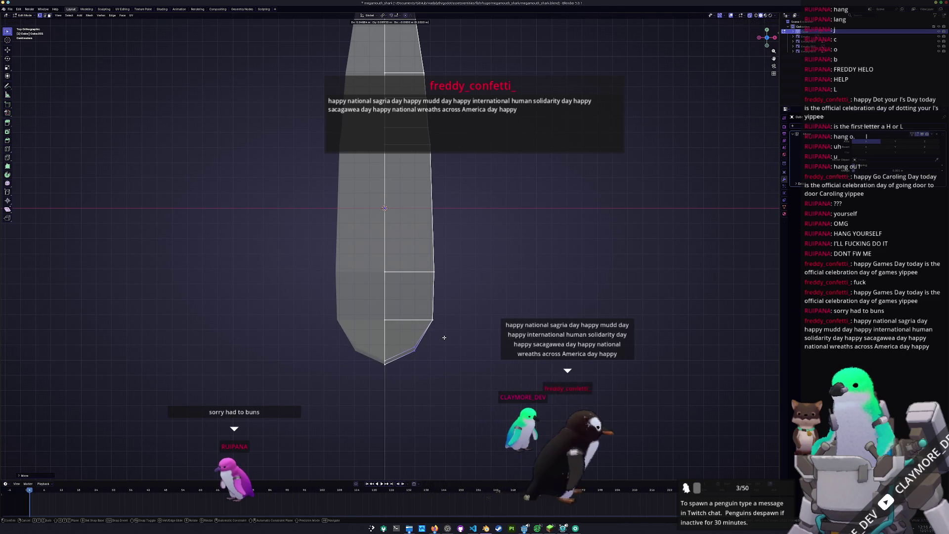
pyautogui.click(445, 336)
pyautogui.press('x')
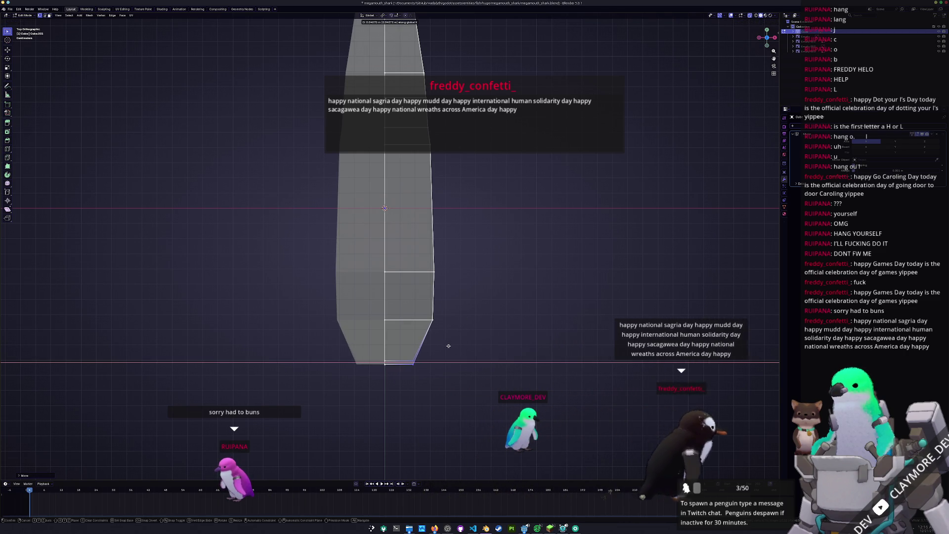
pyautogui.click(449, 345)
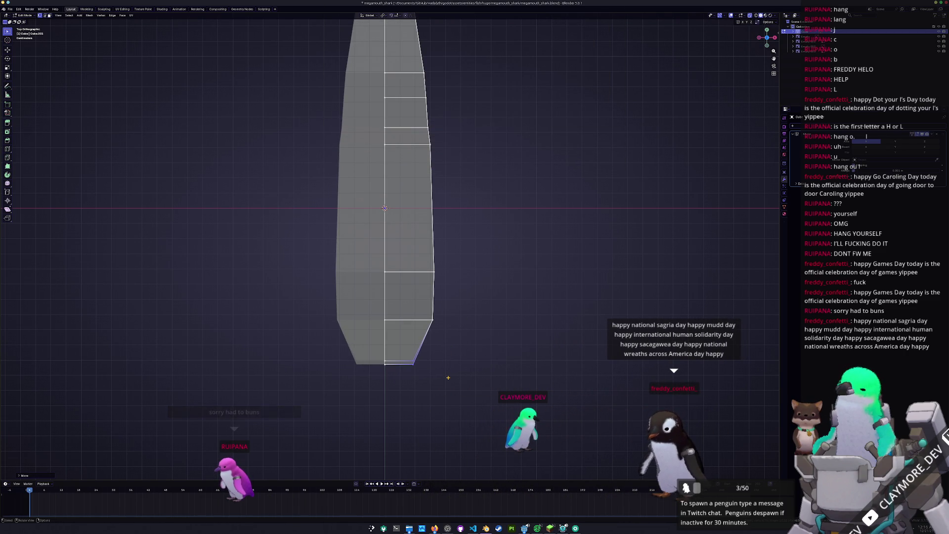
# - Shift the selected vertices sideways along global X
pyautogui.scroll(1, 447, 378)
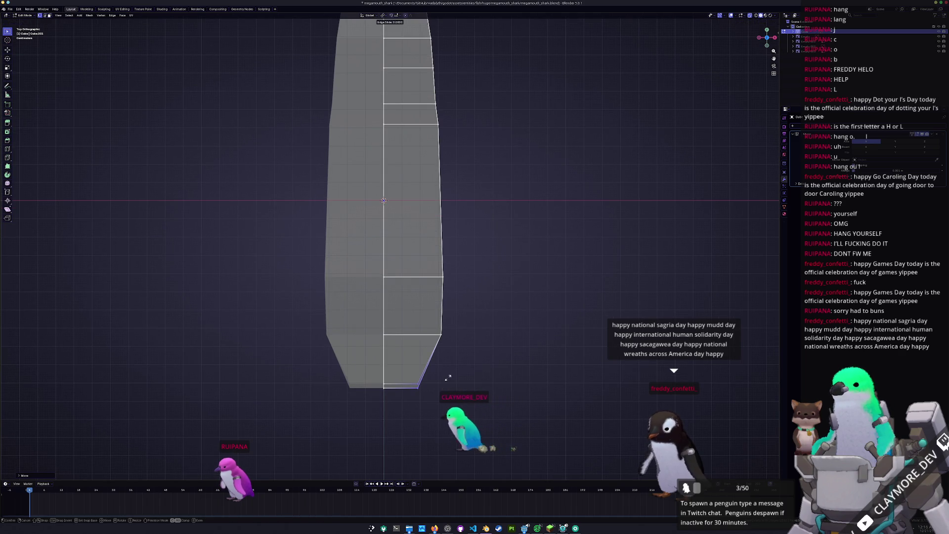
pyautogui.keyDown('shift'); pyautogui.scroll(5, 445, 399); pyautogui.keyUp('shift')
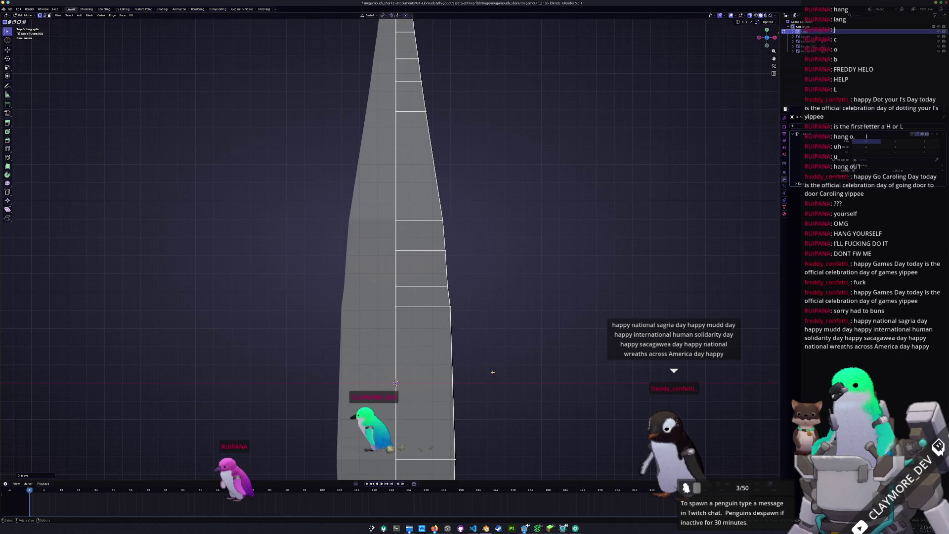
pyautogui.press('g')
pyautogui.press('x')
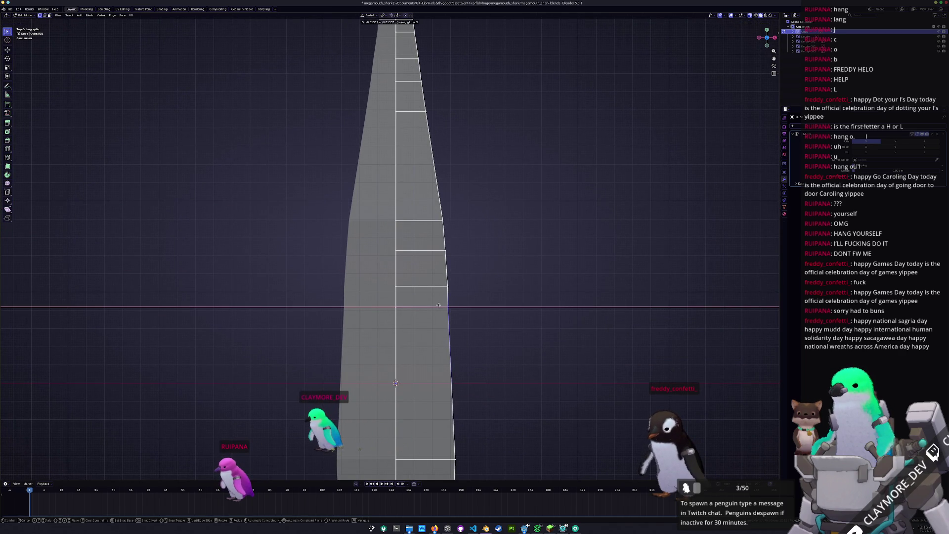
pyautogui.click(438, 305)
# - Reshape the right edge by moving its vertices along global X, then leave Edit Mode
pyautogui.keyDown('shift'); pyautogui.scroll(-3, 445, 291); pyautogui.keyUp('shift')
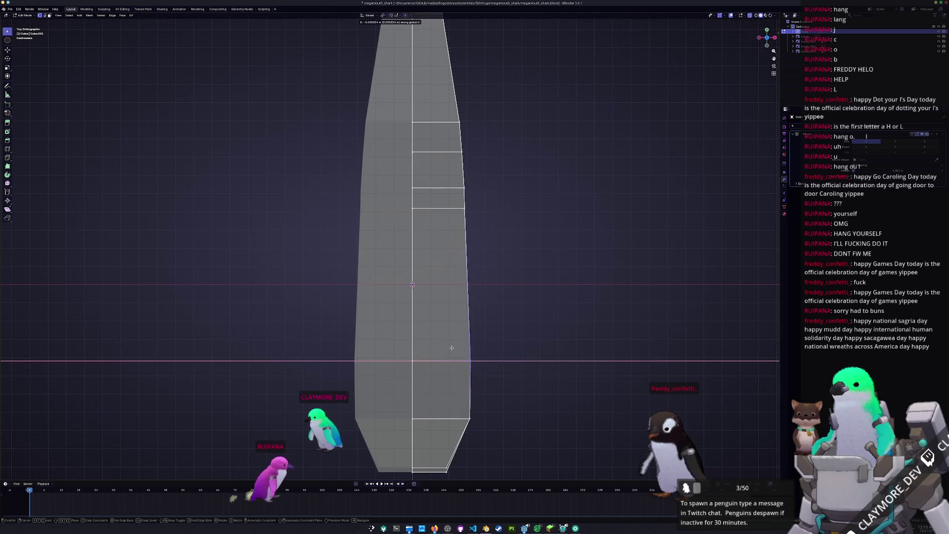
pyautogui.keyDown('shift'); pyautogui.scroll(5, 439, 289); pyautogui.keyUp('shift')
pyautogui.moveTo(439, 286); pyautogui.dragTo(439, 287)
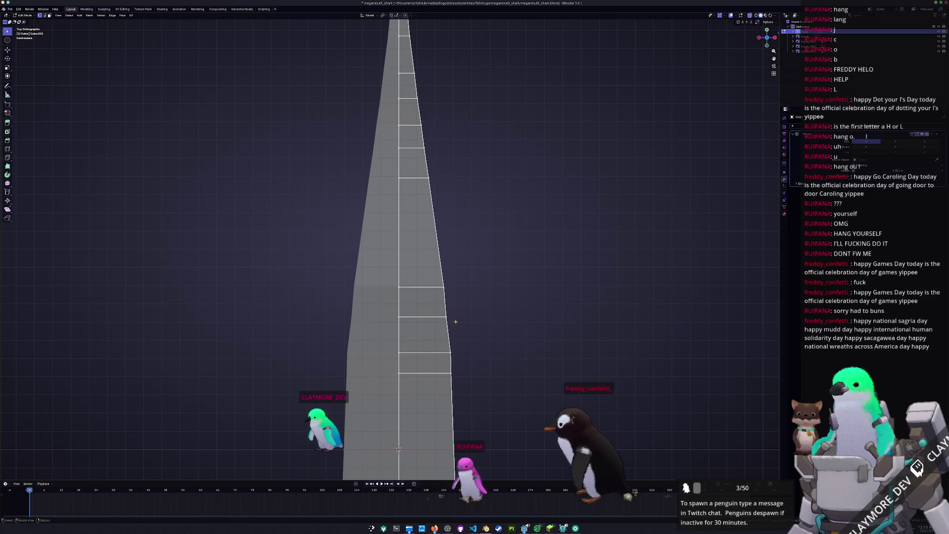
pyautogui.press('g')
pyautogui.press('x')
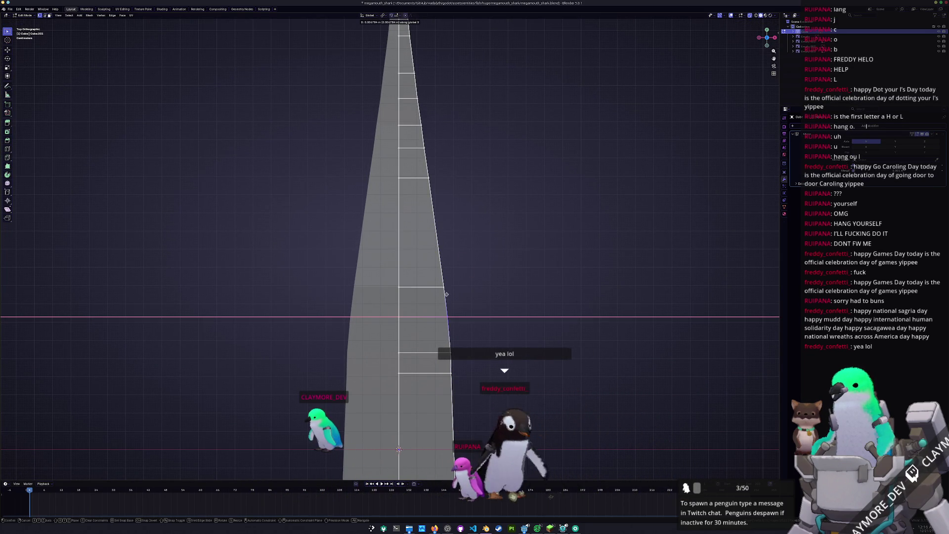
pyautogui.click(447, 238)
pyautogui.moveTo(447, 238)
pyautogui.mouseDown(button='middle')
pyautogui.moveTo(430, 256)
pyautogui.moveTo(402, 244)
pyautogui.moveTo(377, 292)
pyautogui.moveTo(357, 297)
pyautogui.moveTo(371, 341)
pyautogui.moveTo(326, 289)
pyautogui.mouseUp(button='middle')
pyautogui.press('Tab')
pyautogui.press('Tab')
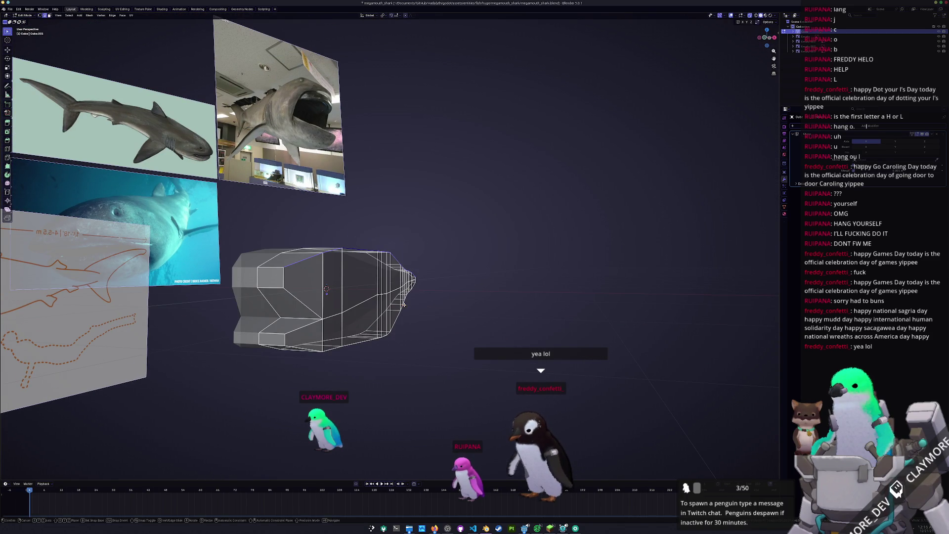
# - Slide the edge loop by -0.25 and line the mesh up side-on over the side blueprint
pyautogui.click(404, 305)
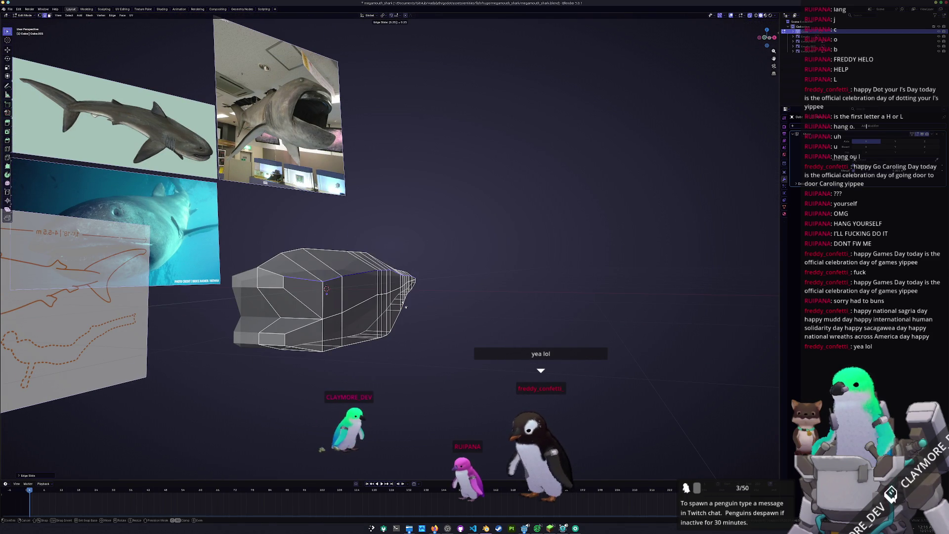
pyautogui.click(404, 305)
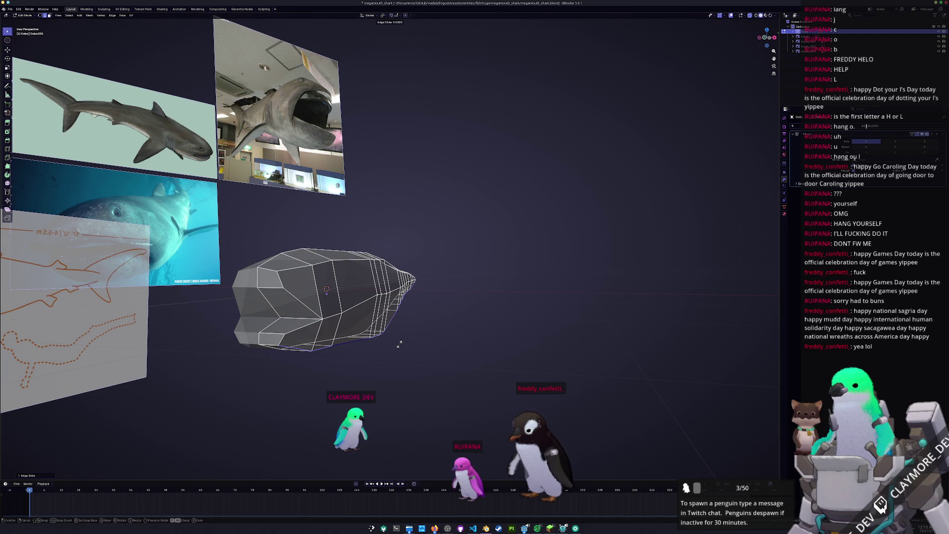
pyautogui.write('5-')
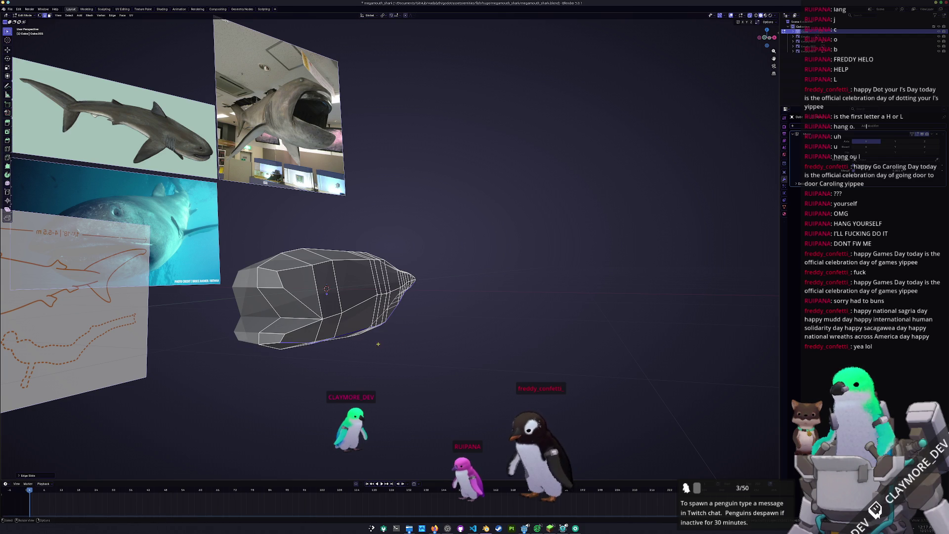
pyautogui.moveTo(378, 344)
pyautogui.mouseDown(button='middle')
pyautogui.moveTo(470, 286)
pyautogui.moveTo(421, 271)
pyautogui.mouseUp(button='middle')
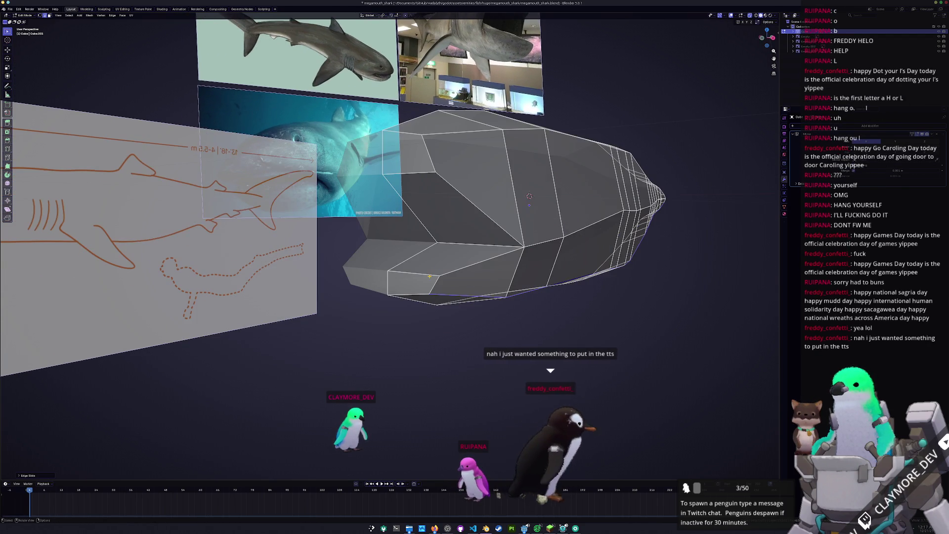
pyautogui.press('KP_3')
pyautogui.keyDown('shift'); pyautogui.moveTo(279, 196); pyautogui.dragTo(425, 295, button='middle'); pyautogui.keyUp('shift')
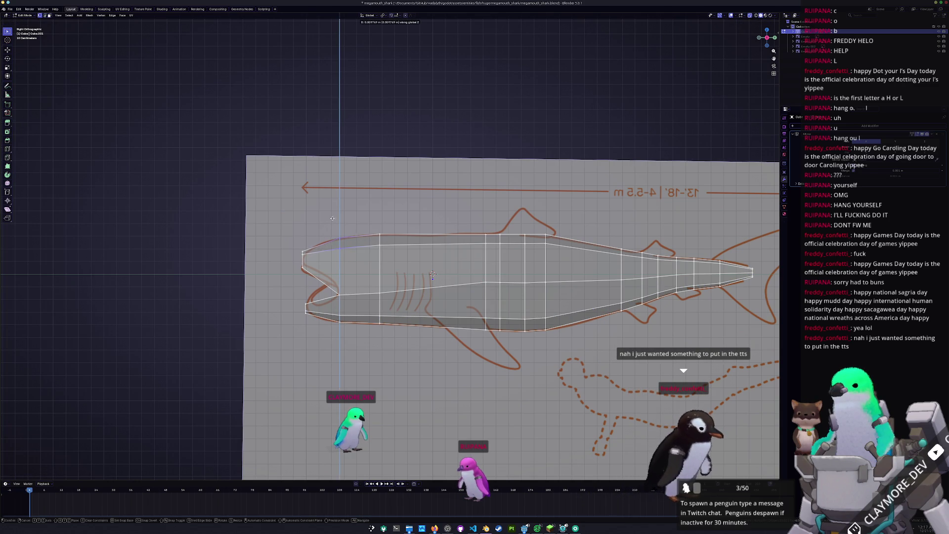
# - Adjust the mid-body top and the vertices under the dorsal fin vertically
pyautogui.scroll(2, 344, 232)
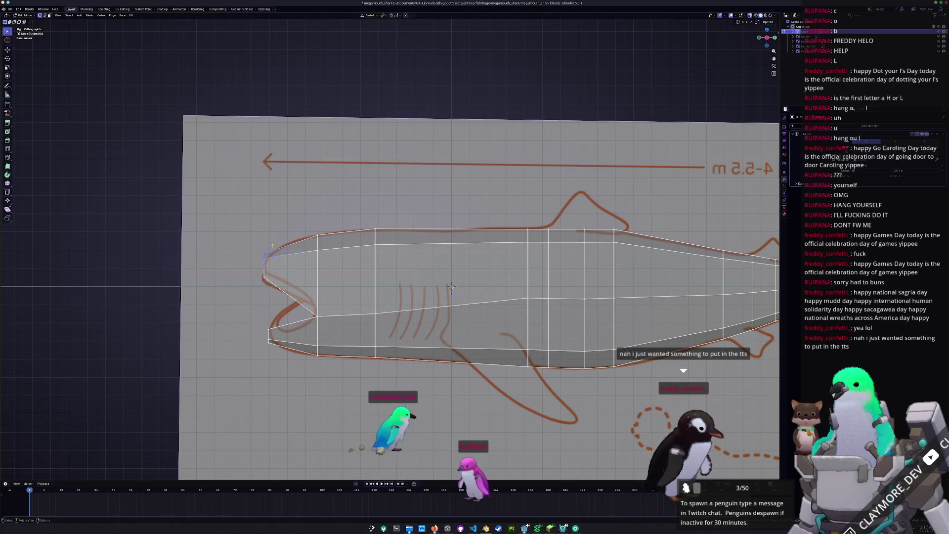
pyautogui.press('g')
pyautogui.press('g')
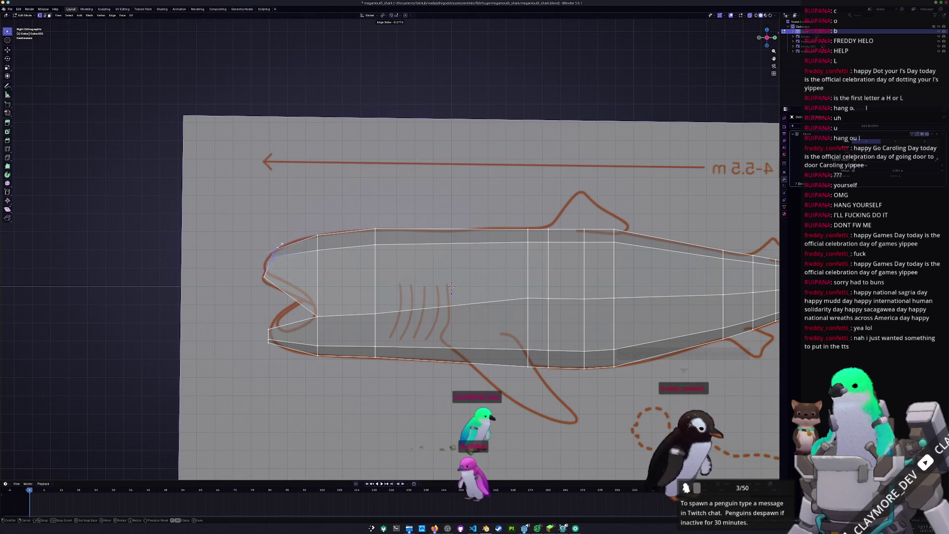
pyautogui.keyDown('shift'); pyautogui.moveTo(451, 287); pyautogui.dragTo(295, 302, button='middle'); pyautogui.keyUp('shift')
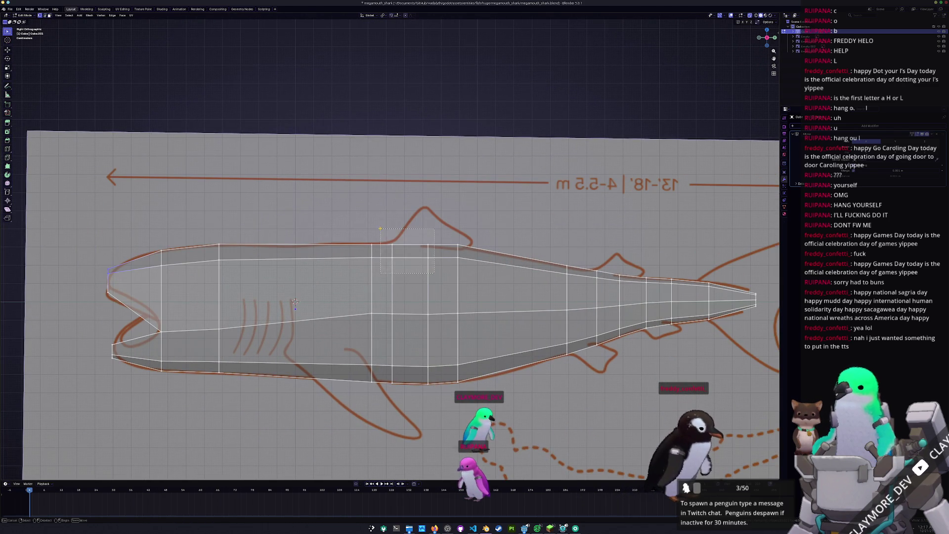
pyautogui.moveTo(380, 229); pyautogui.dragTo(380, 229)
pyautogui.press('g')
pyautogui.press('z')
pyautogui.click(378, 263)
pyautogui.press('g')
pyautogui.press('z')
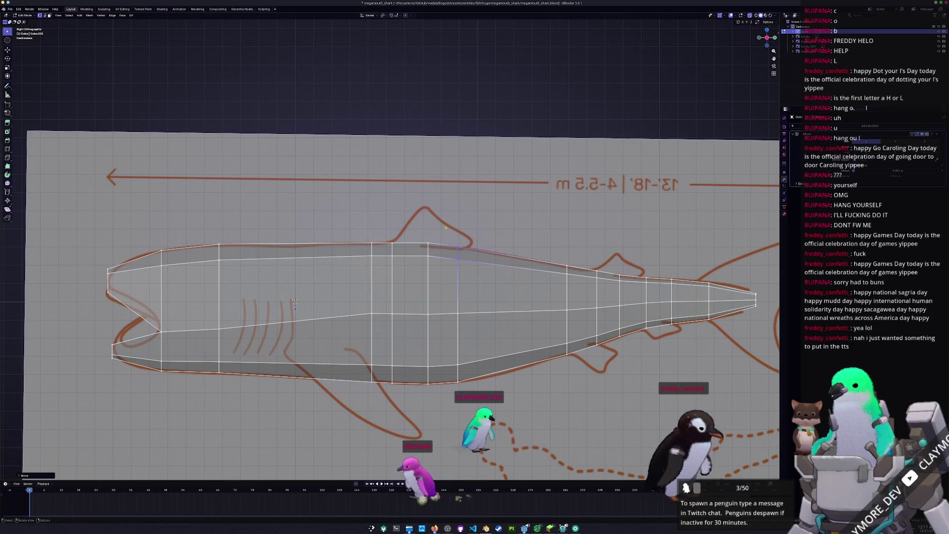
# - Move the top edge segment near the tail vertically onto the outline
pyautogui.keyDown('shift'); pyautogui.moveTo(295, 303); pyautogui.dragTo(134, 283, button='middle'); pyautogui.keyUp('shift')
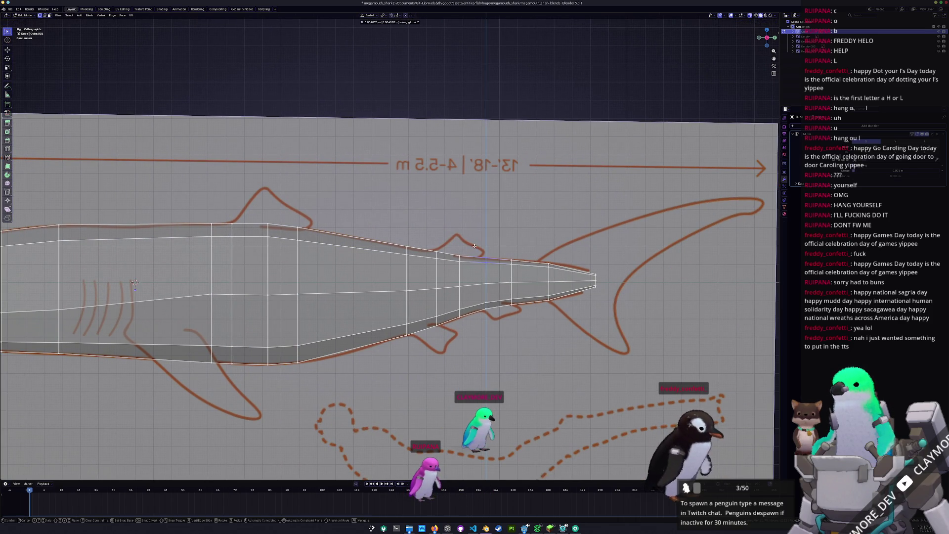
pyautogui.scroll(4, 502, 253)
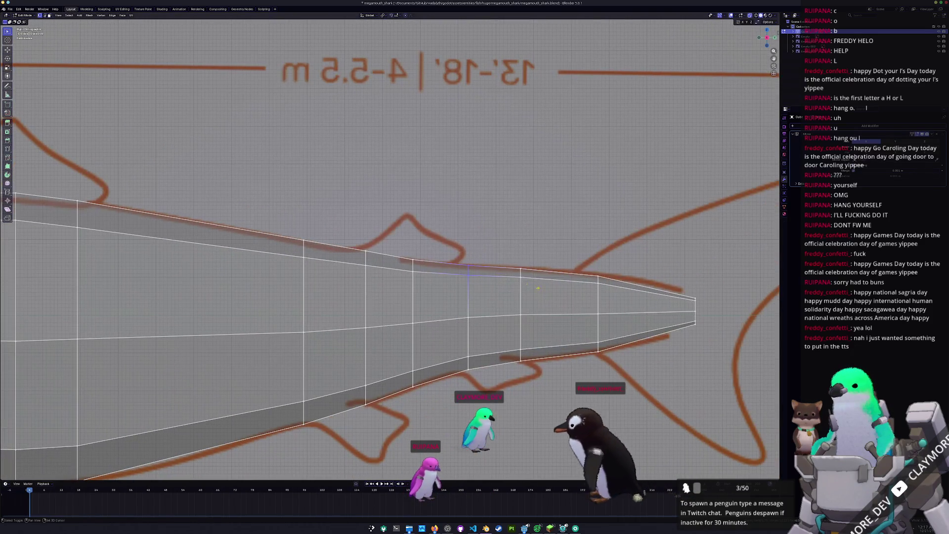
pyautogui.moveTo(548, 290); pyautogui.dragTo(447, 240)
pyautogui.press('g')
pyautogui.press('z')
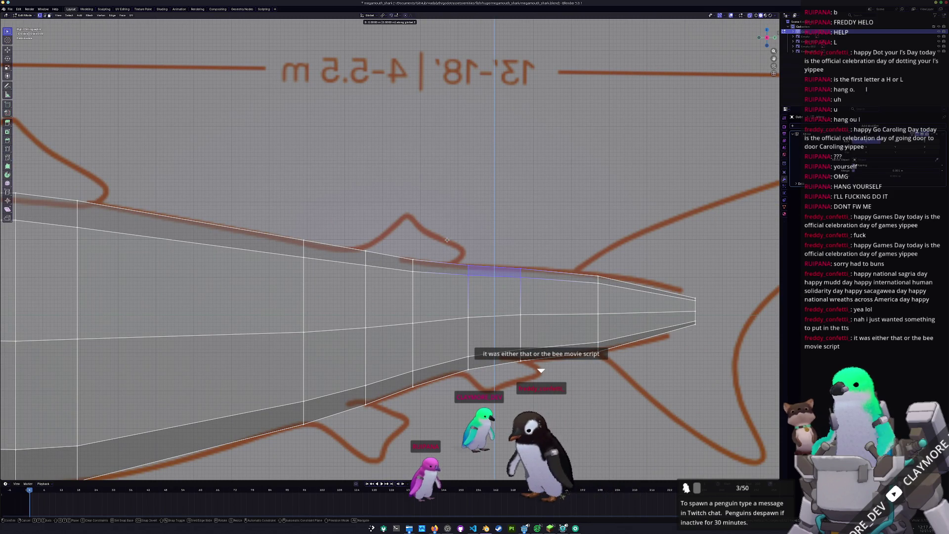
pyautogui.click(449, 239)
# - Snap the upper and lower tail vertices vertically onto the tail outline
pyautogui.click(598, 275)
pyautogui.press('g')
pyautogui.press('z')
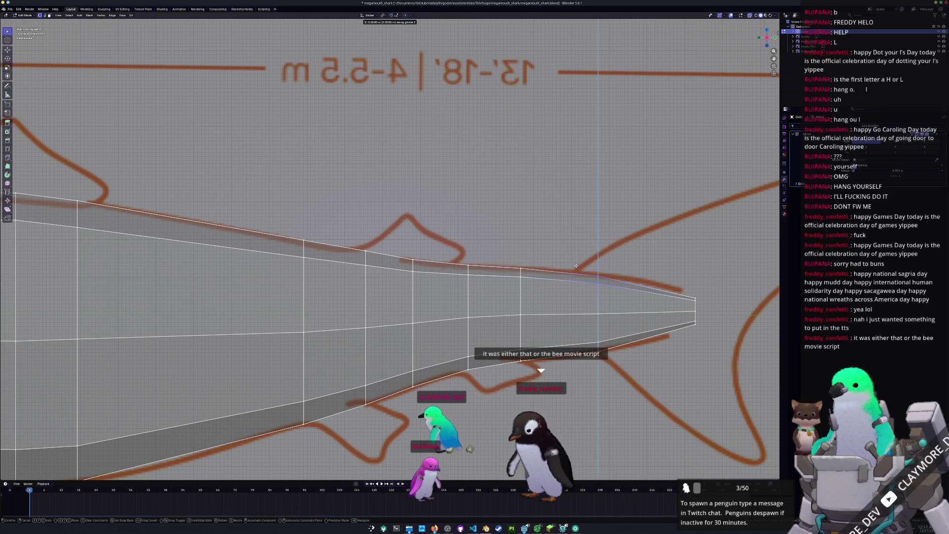
pyautogui.click(575, 273)
pyautogui.click(598, 343)
pyautogui.press('g')
pyautogui.press('z')
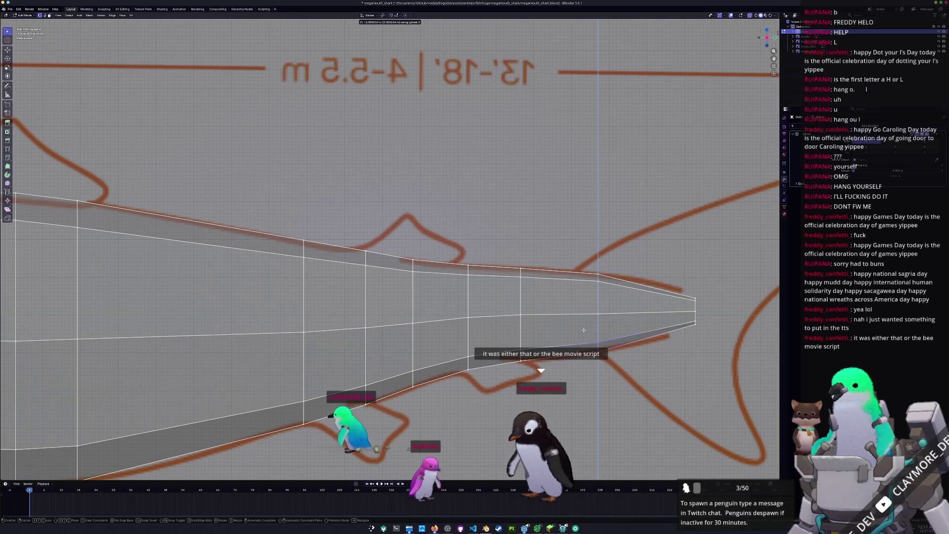
pyautogui.click(584, 331)
# - Add an edge loop near the tail tip, move it vertically, and return to Object Mode
pyautogui.scroll(-3, 584, 332)
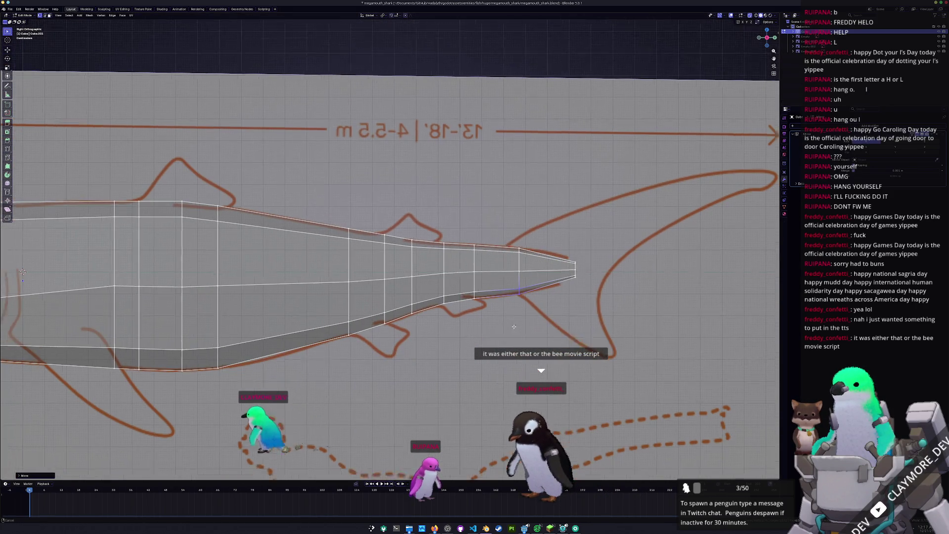
pyautogui.scroll(2, 390, 267)
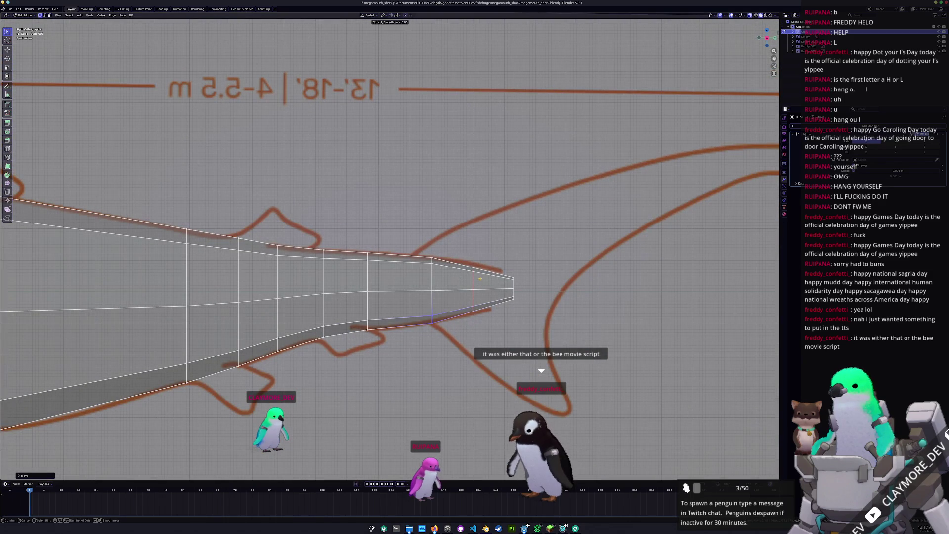
pyautogui.click(480, 278)
pyautogui.click(481, 279)
pyautogui.press('g')
pyautogui.press('z')
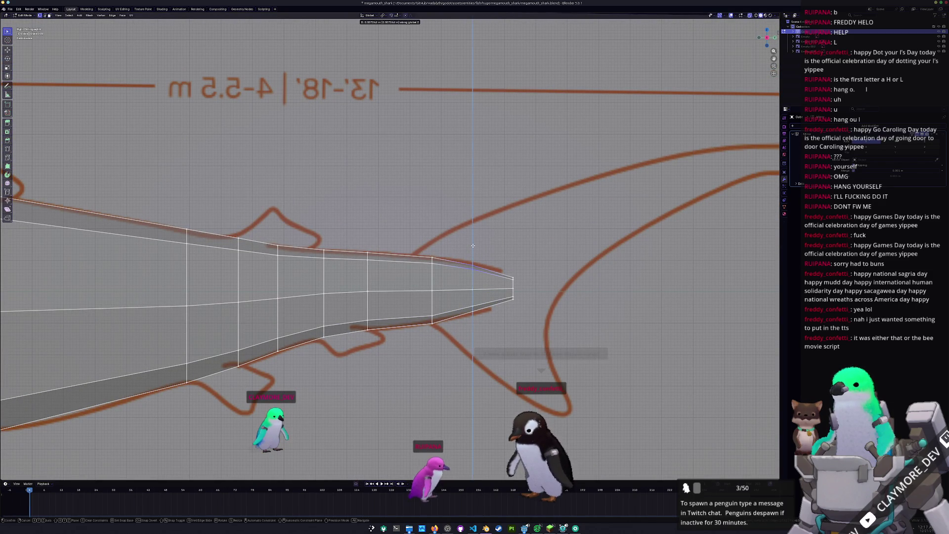
pyautogui.click(472, 302)
pyautogui.scroll(-8, 471, 303)
pyautogui.press('Tab')
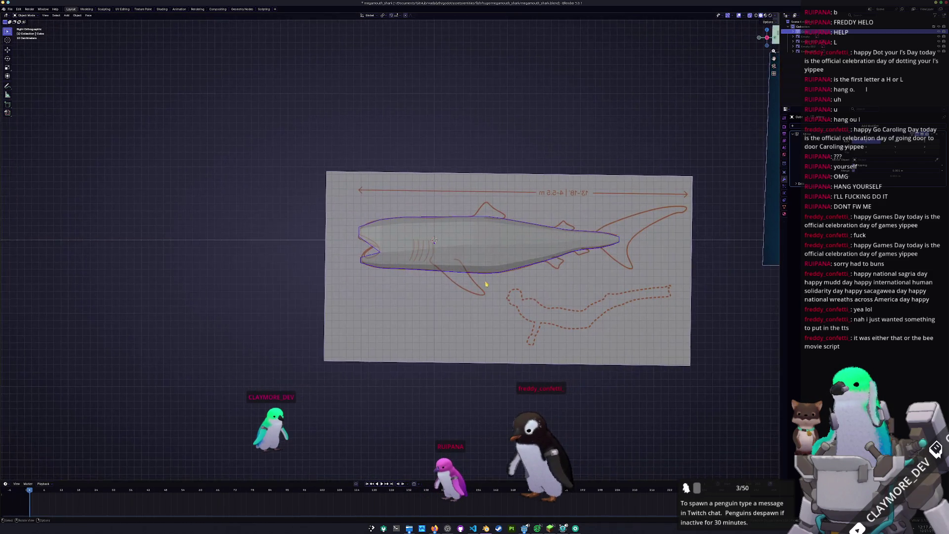
# - Return to Edit Mode and orbit to inspect the shark body lengthwise, then switch to Minecraft
pyautogui.moveTo(485, 284)
pyautogui.mouseDown(button='middle')
pyautogui.moveTo(465, 348)
pyautogui.moveTo(424, 306)
pyautogui.mouseUp(button='middle')
pyautogui.press('Tab')
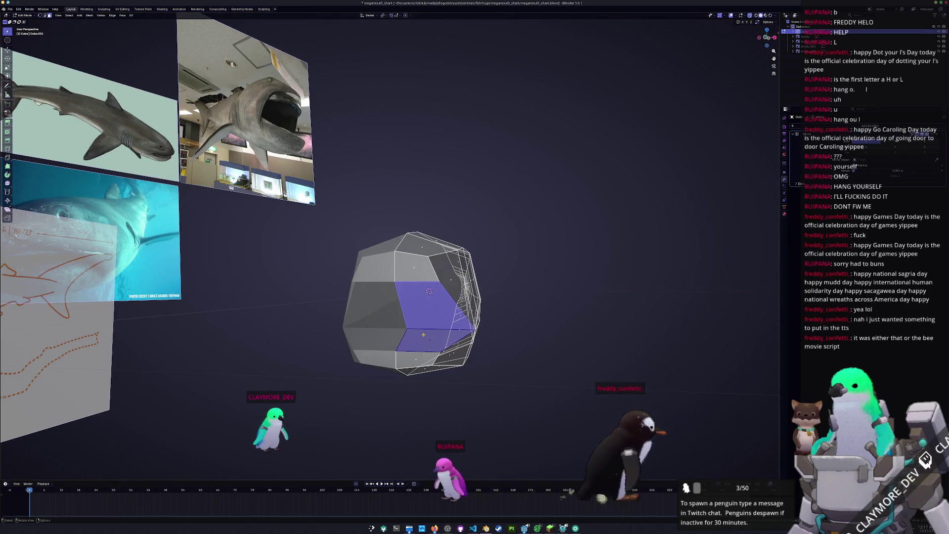
pyautogui.moveTo(424, 338)
pyautogui.mouseDown(button='middle')
pyautogui.moveTo(361, 347)
pyautogui.moveTo(377, 331)
pyautogui.moveTo(386, 343)
pyautogui.mouseUp(button='middle')
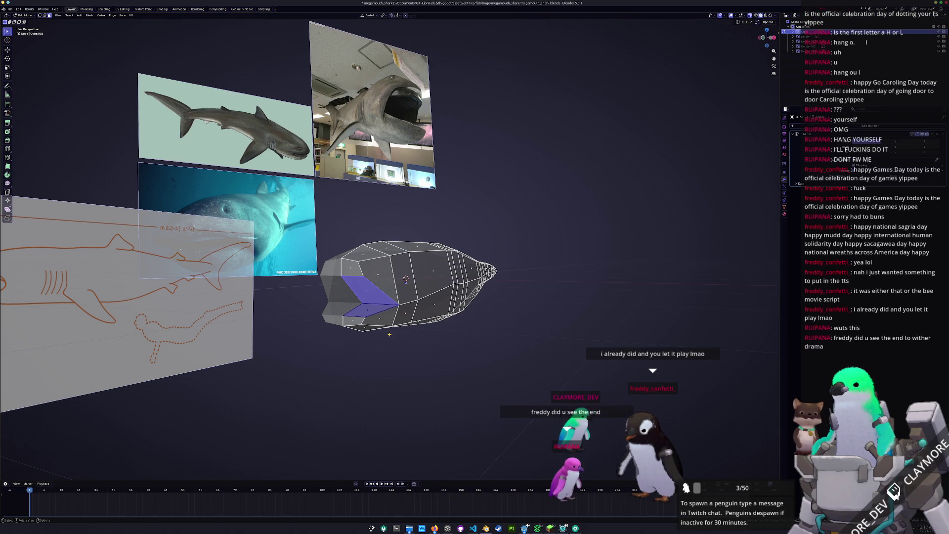
pyautogui.moveTo(405, 278); pyautogui.dragTo(435, 272, button='middle')
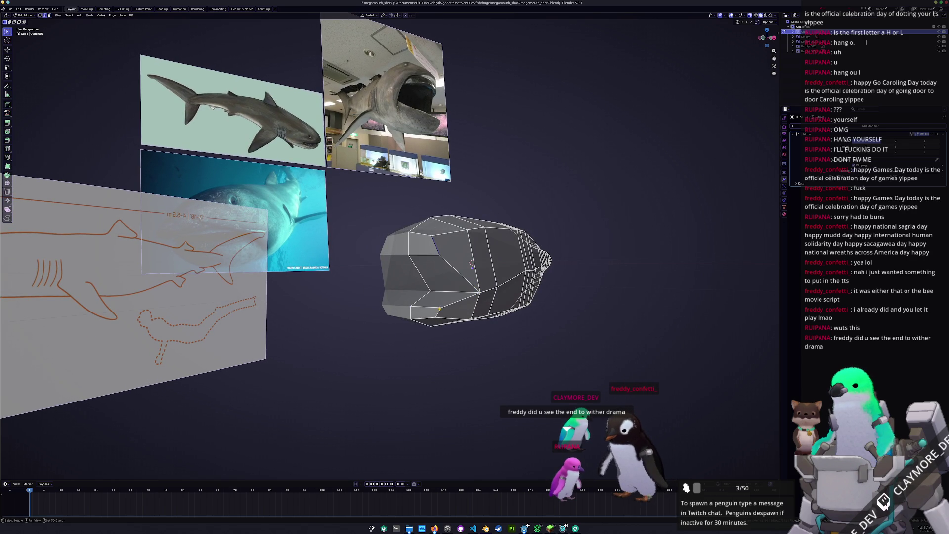
pyautogui.hotkey('alt', 'Tab')
# - Resume the game, break through the dirt wall, walk out and place a dirt block
pyautogui.press('Escape')
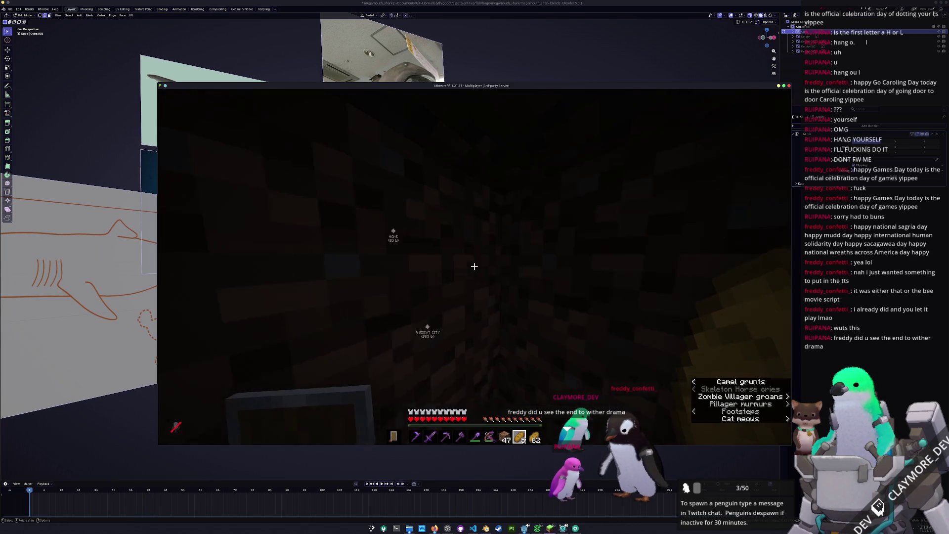
pyautogui.click(474, 266)
pyautogui.press('w')
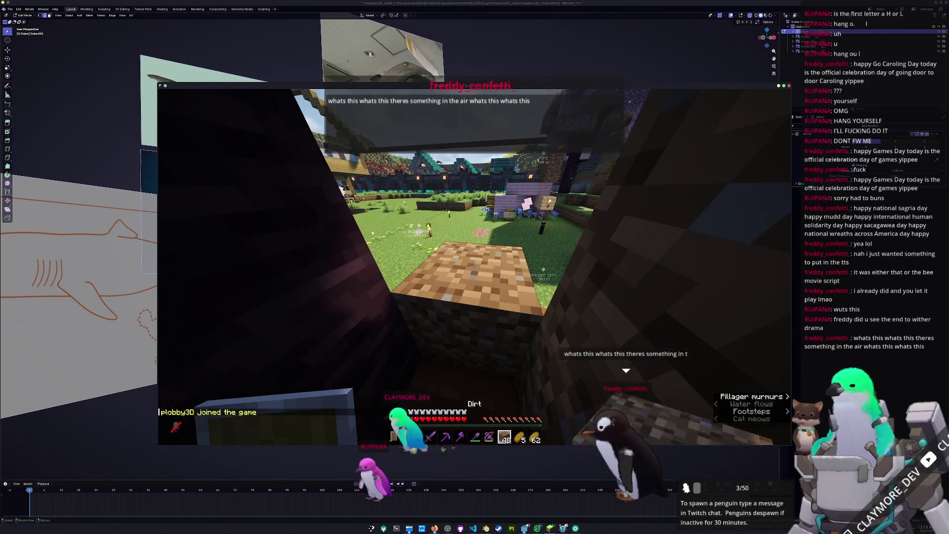
pyautogui.rightClick(474, 267)
# - Back in Blender, inspect the shark mesh's open mouth from side, front and angled views
pyautogui.hotkey('alt', 'Tab')
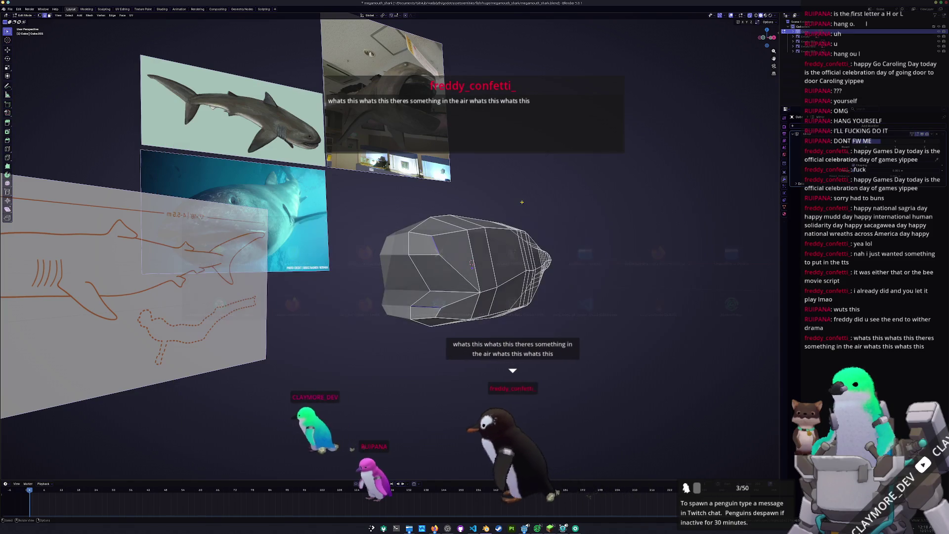
pyautogui.moveTo(475, 267); pyautogui.dragTo(425, 247, button='middle')
pyautogui.scroll(3, 474, 267)
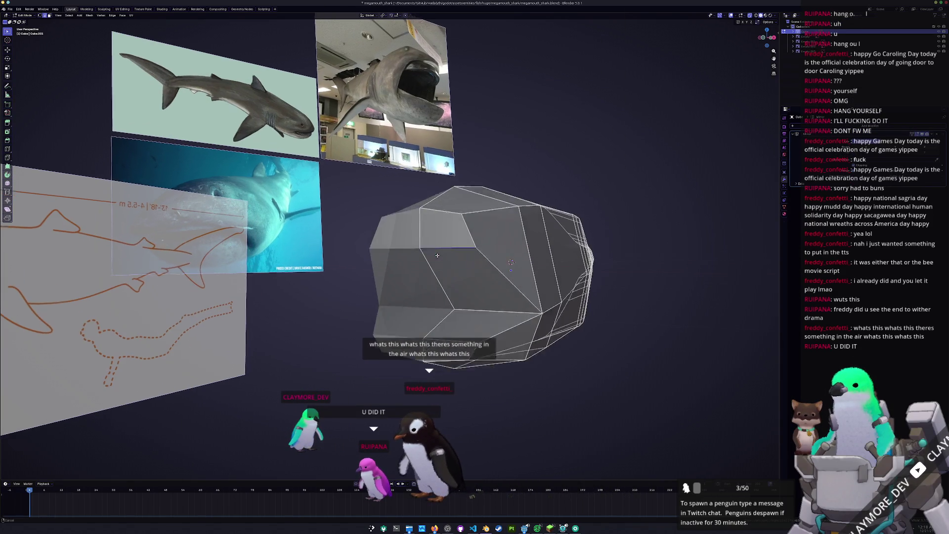
pyautogui.moveTo(521, 314); pyautogui.dragTo(474, 176, button='middle')
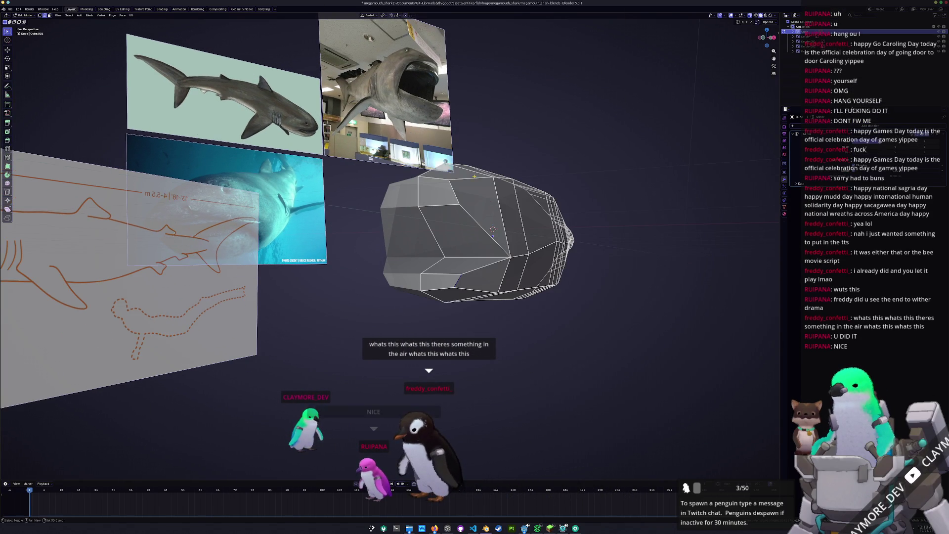
pyautogui.moveTo(475, 267); pyautogui.dragTo(435, 232, button='middle')
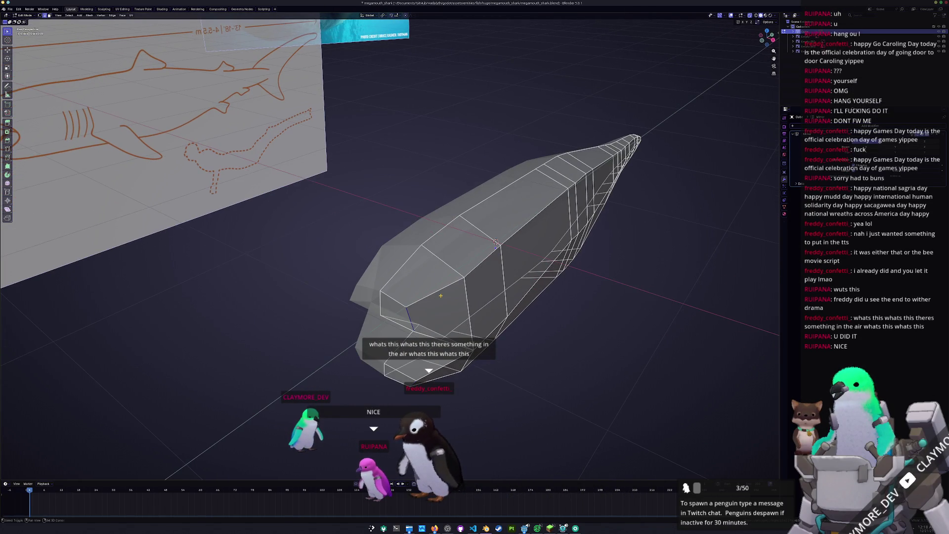
pyautogui.moveTo(496, 244); pyautogui.dragTo(425, 217, button='middle')
pyautogui.press('KP_3')
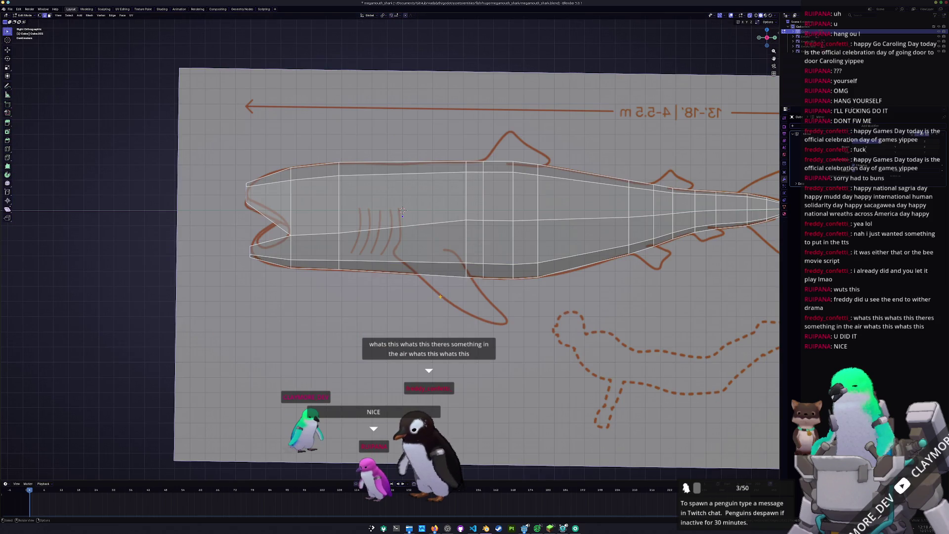
pyautogui.press('KP_1')
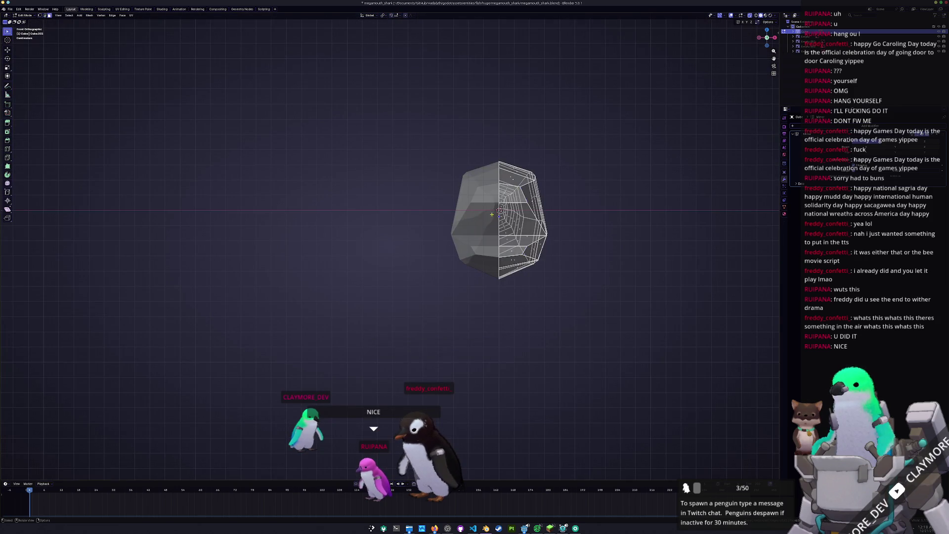
pyautogui.scroll(2, 491, 214)
pyautogui.moveTo(518, 229); pyautogui.dragTo(461, 316, button='middle')
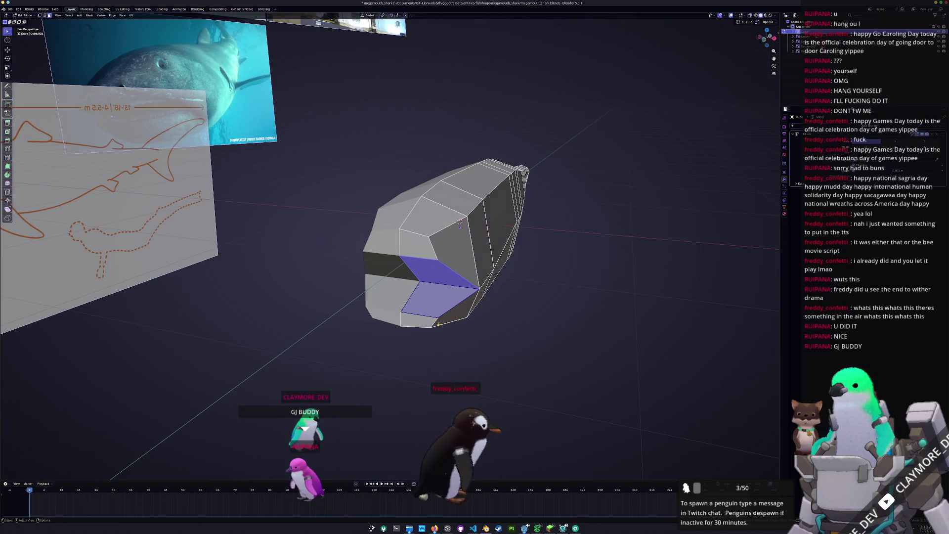
# - In edge mode, select a mouth edge and edge-slide it from the top view
pyautogui.press('2')
pyautogui.click(436, 252)
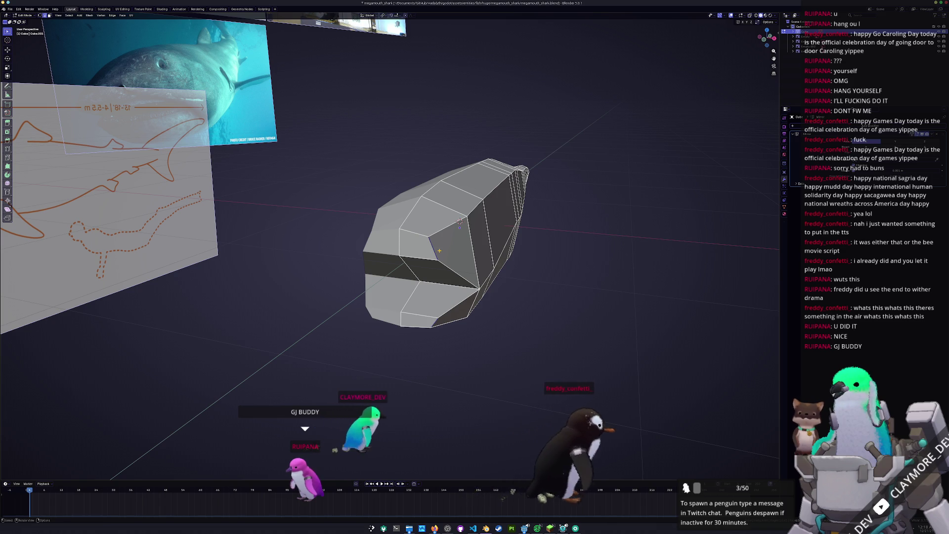
pyautogui.press('KP_7')
pyautogui.scroll(3, 409, 261)
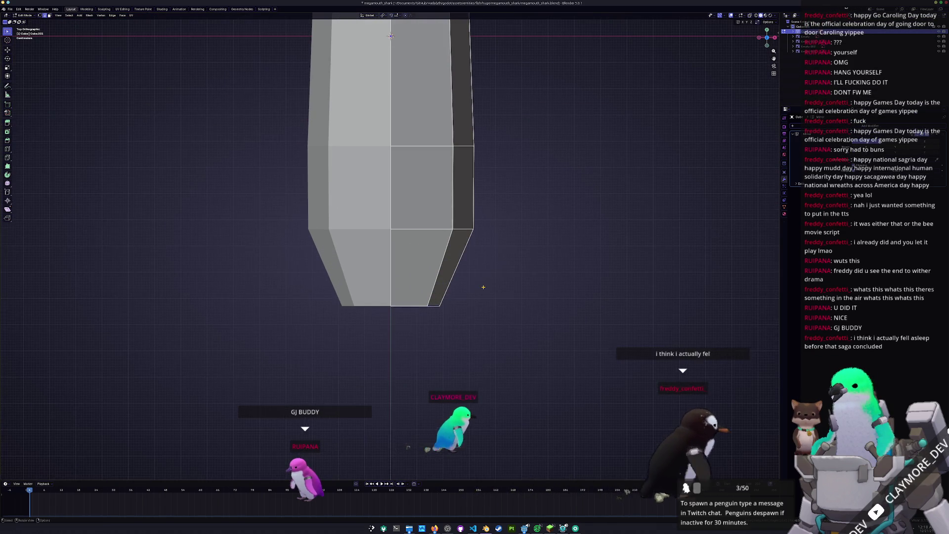
pyautogui.press('g')
pyautogui.press('g')
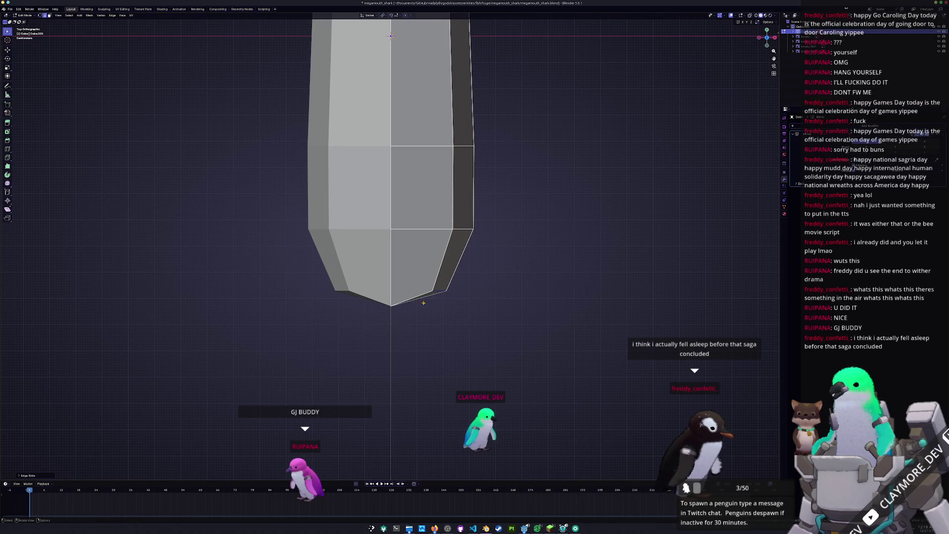
# - In side view, slide the upper jaw tip onto the blueprint's mouth outline
pyautogui.moveTo(361, 314); pyautogui.dragTo(328, 166, button='middle')
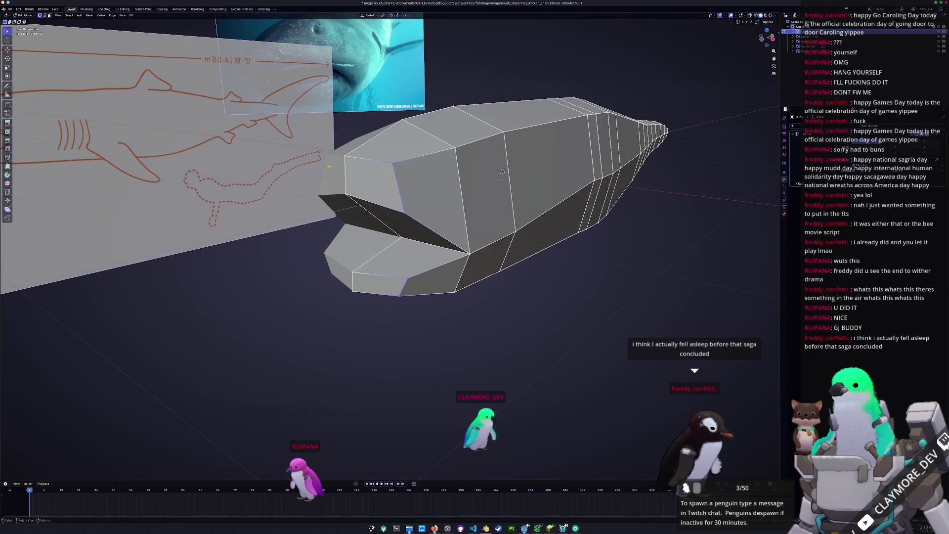
pyautogui.press('KP_3')
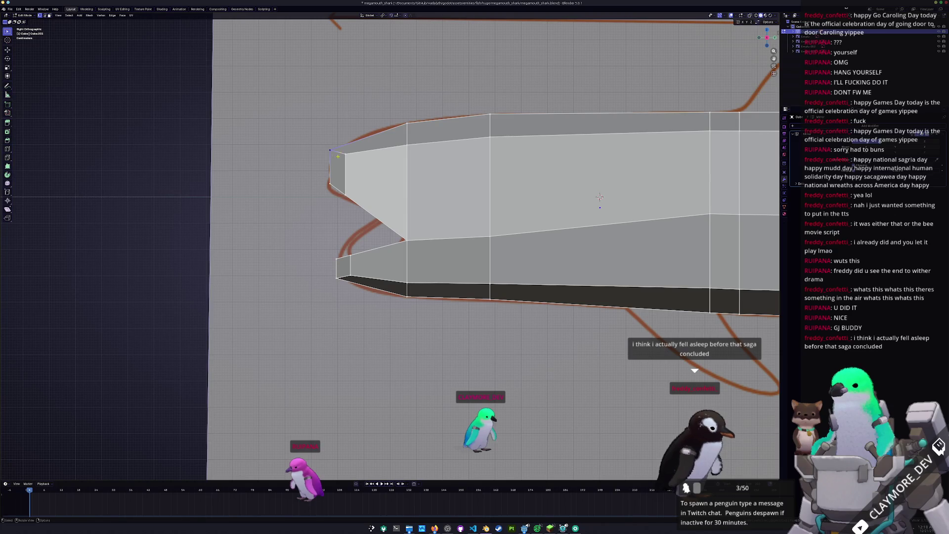
pyautogui.press('g')
pyautogui.press('g')
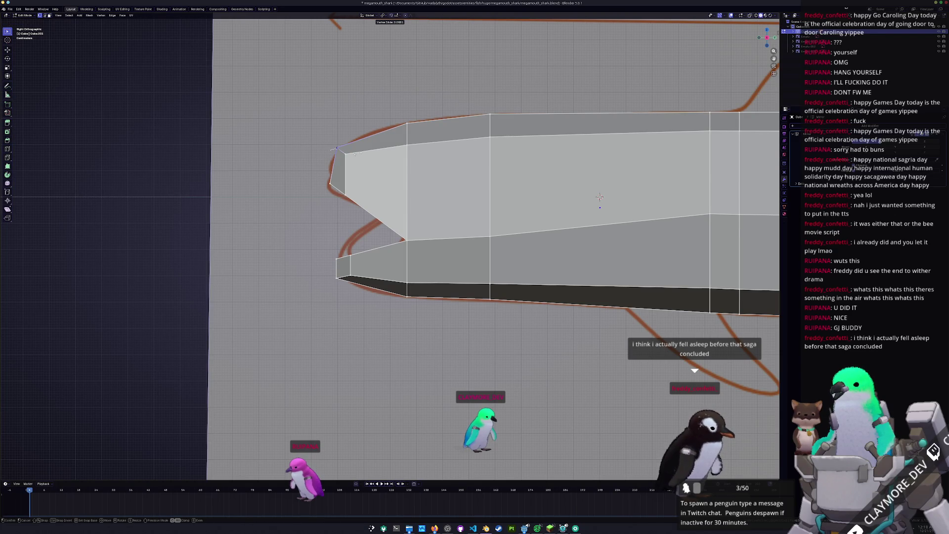
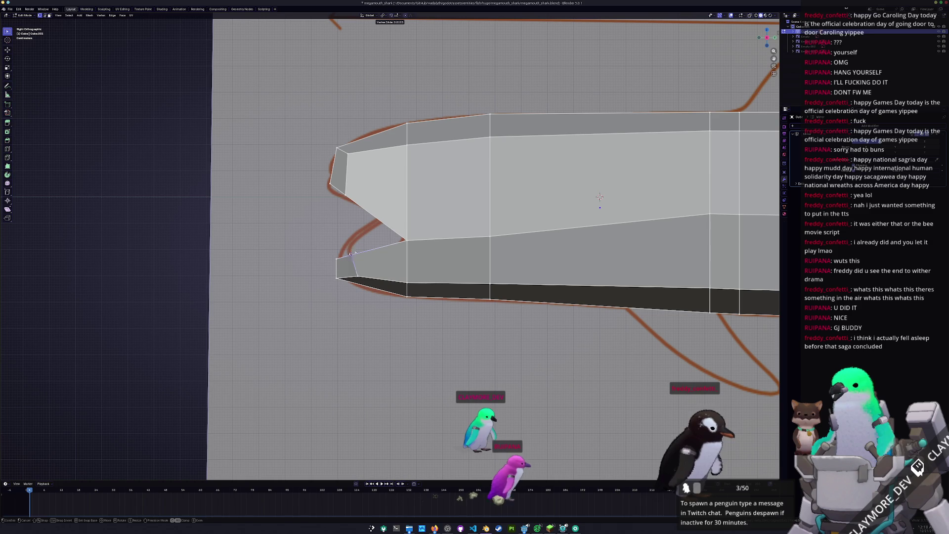
# - Slide the jaw-tip vertices along their edges into place
pyautogui.click(351, 297)
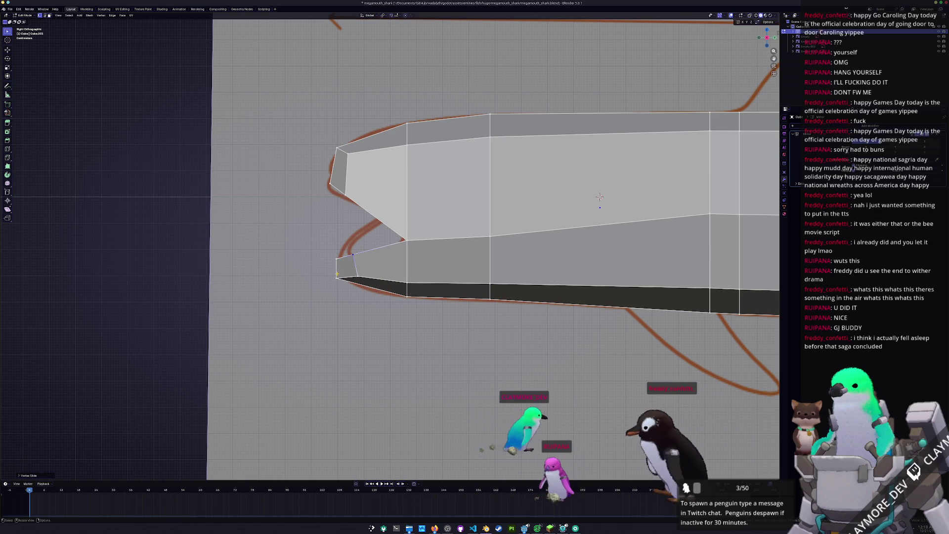
pyautogui.hotkey('shift', 'v')
pyautogui.click(358, 302)
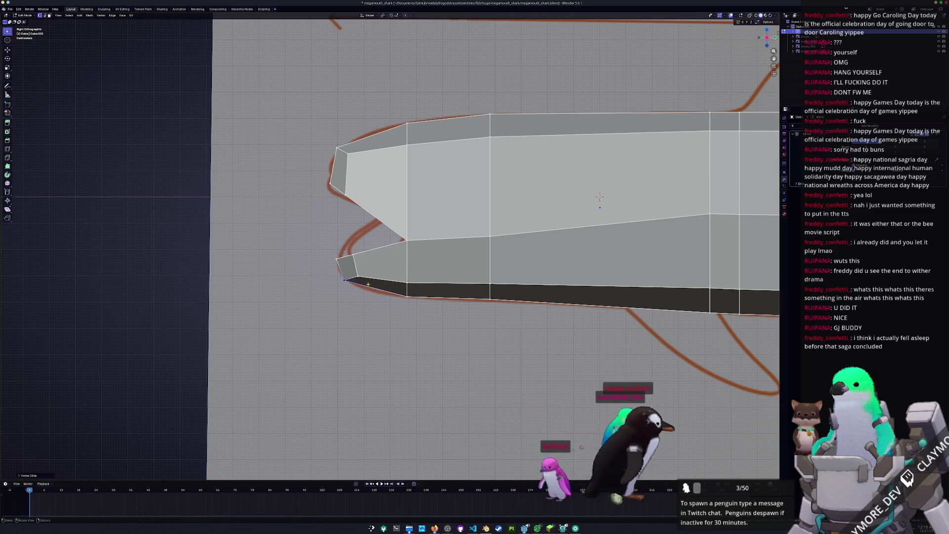
# - Inspect the inset mouth face and expand the Inset Faces options panel
pyautogui.moveTo(369, 284); pyautogui.dragTo(413, 251, button='middle')
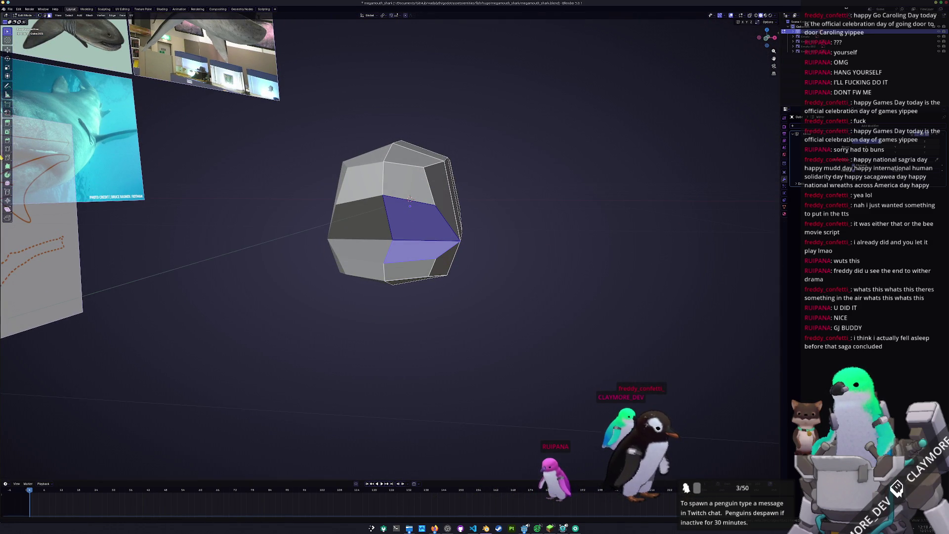
pyautogui.scroll(2, 419, 234)
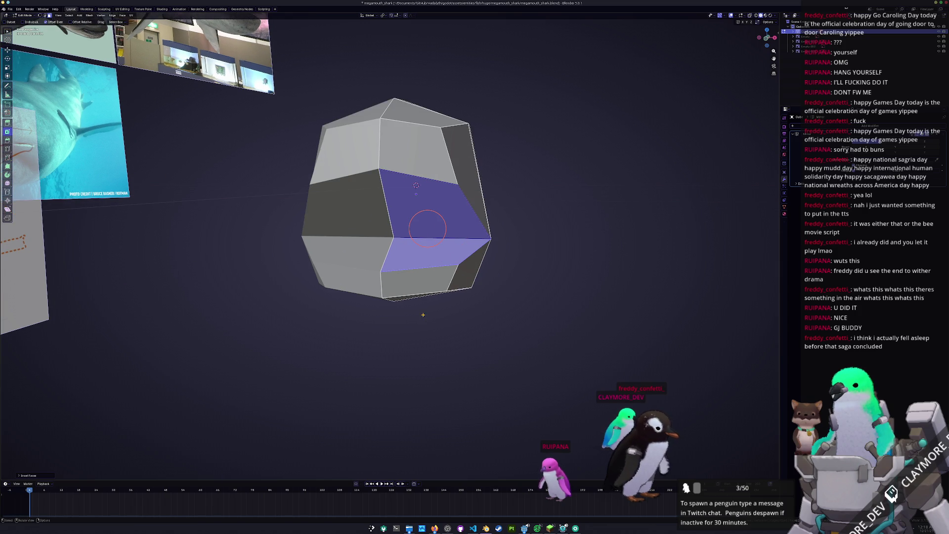
pyautogui.click(25, 476)
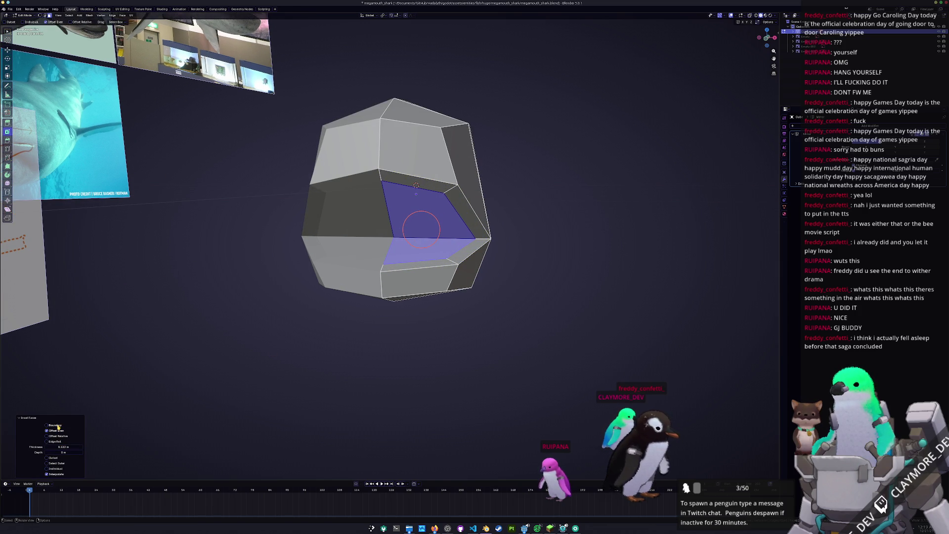
pyautogui.moveTo(421, 229); pyautogui.dragTo(358, 218, button='middle')
# - Move the jaw vertices along Y and turn on X-ray to see the reference
pyautogui.press('y')
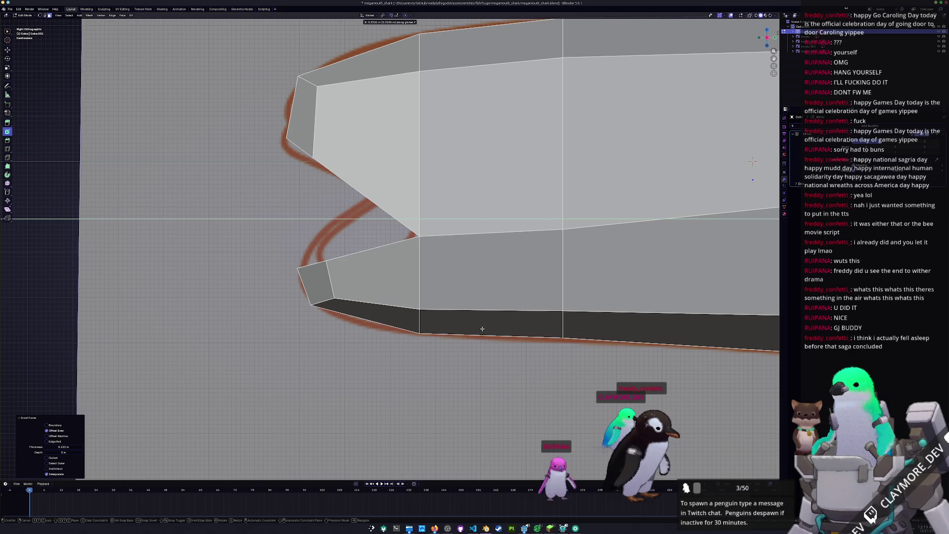
pyautogui.click(482, 329)
pyautogui.hotkey('alt', 'z')
pyautogui.scroll(-2, 484, 306)
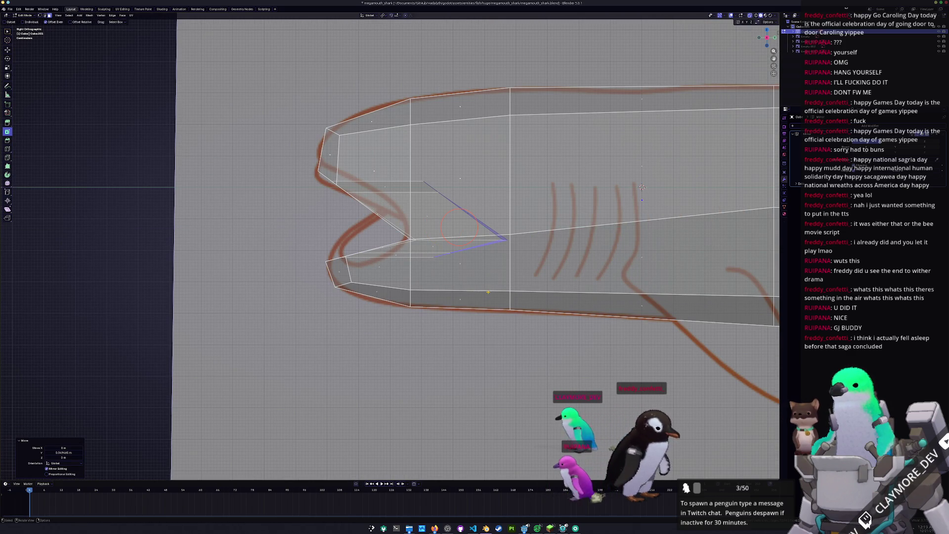
# - Flatten the mouth vertices to zero along Y, push them deeper into the head, and shrink them
pyautogui.press('s')
pyautogui.press('y')
pyautogui.press('0')
pyautogui.press('Return')
pyautogui.press('g')
pyautogui.press('y')
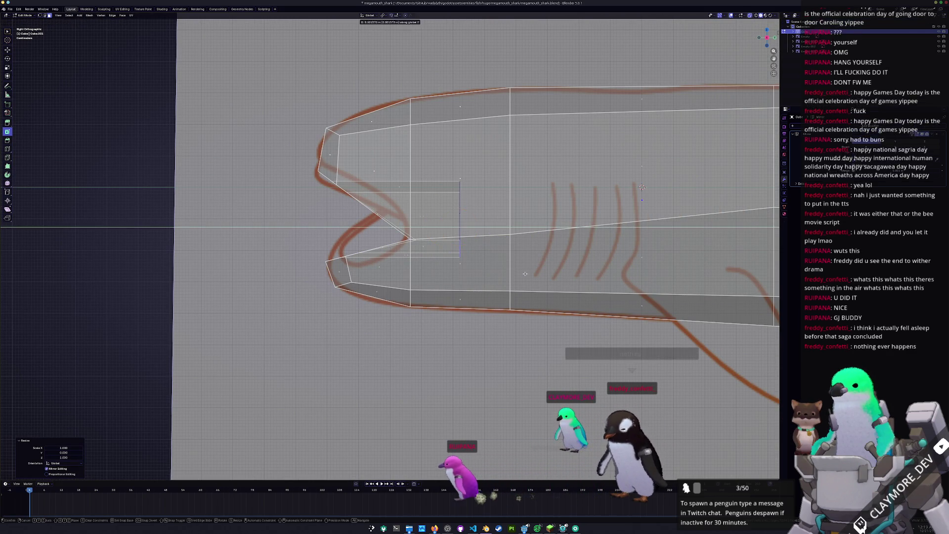
pyautogui.click(573, 219)
pyautogui.press('s')
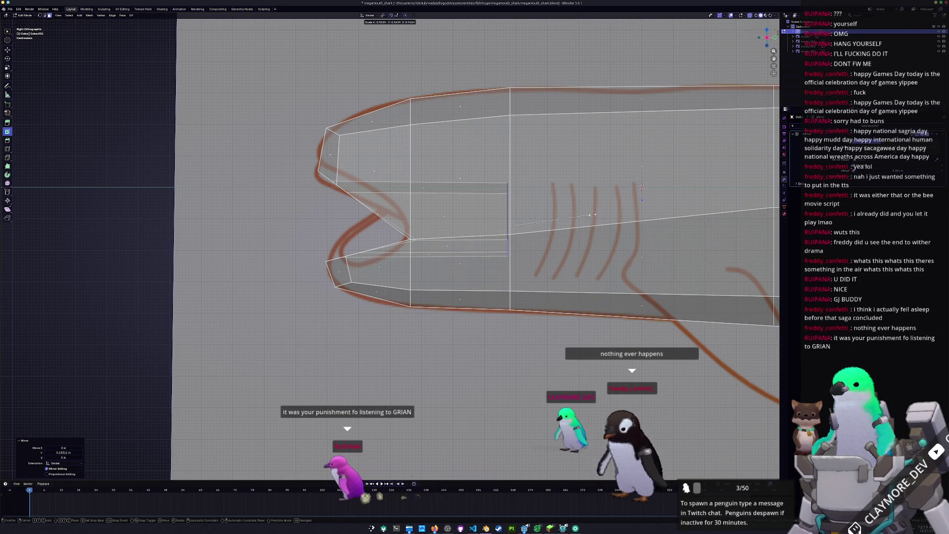
pyautogui.click(509, 226)
# - Add an edge loop in the mouth, stretch it along Z and flatten it along Y
pyautogui.hotkey('ctrl', 'r')
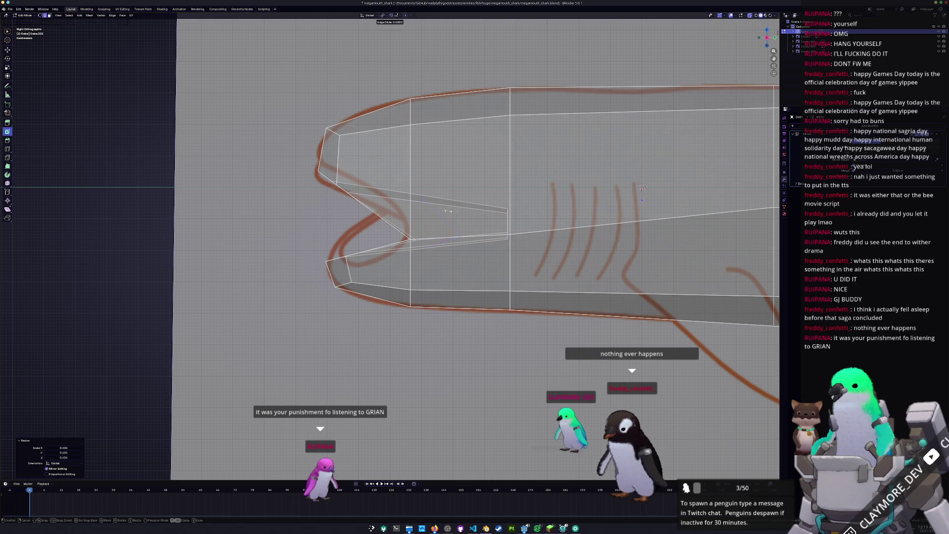
pyautogui.click(448, 211)
pyautogui.press('s')
pyautogui.press('z')
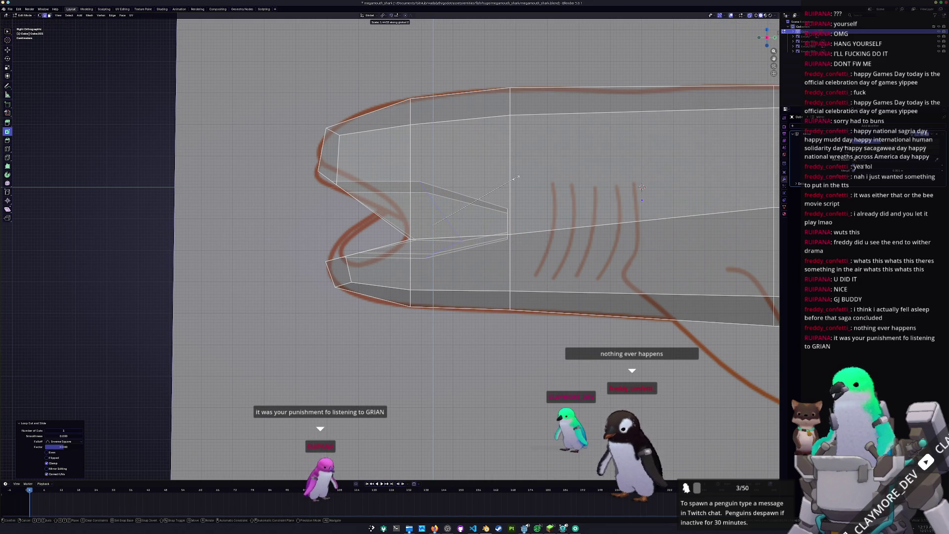
pyautogui.click(515, 178)
pyautogui.press('s')
pyautogui.press('y')
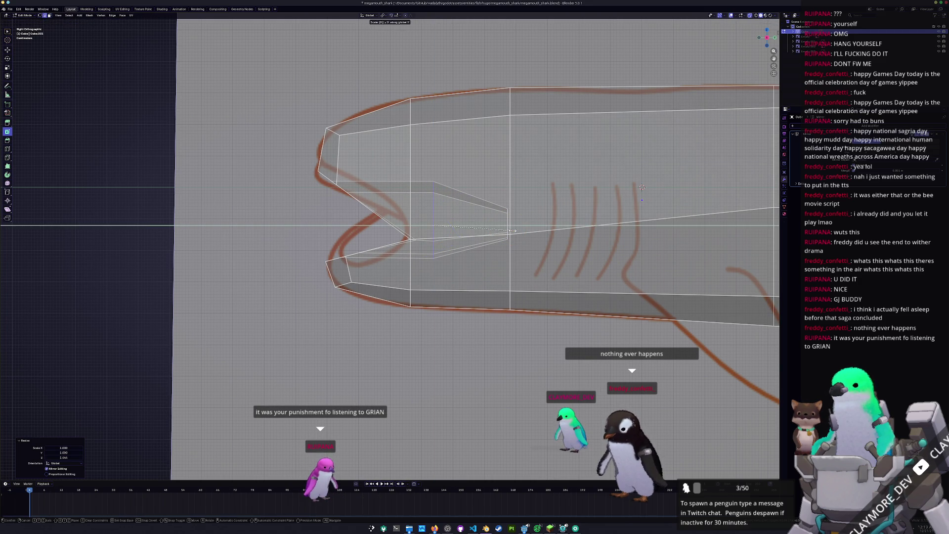
pyautogui.press('Return')
pyautogui.scroll(3, 517, 234)
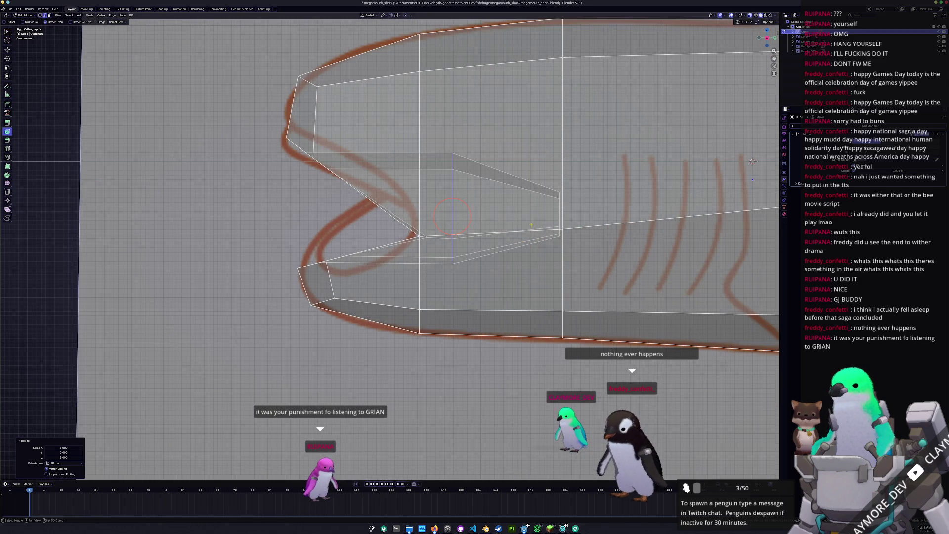
pyautogui.scroll(2, 531, 226)
# - Lower the mouth vertices slightly along Z and spread the inner ones vertically
pyautogui.press('g')
pyautogui.press('z')
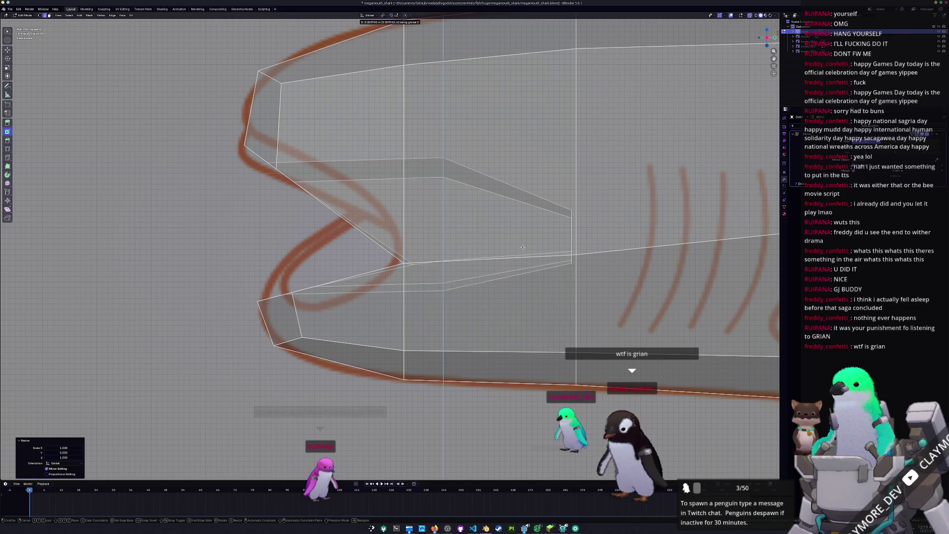
pyautogui.click(521, 251)
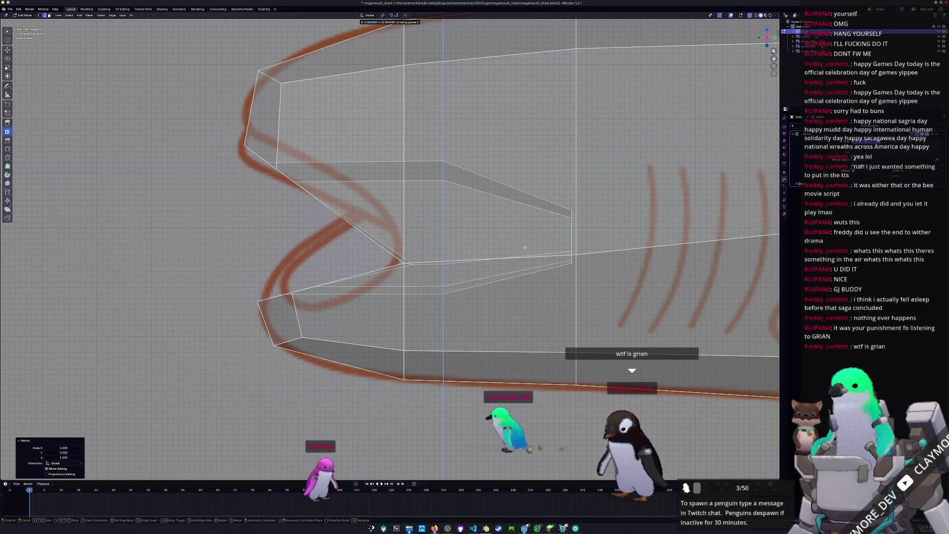
pyautogui.press('s')
pyautogui.press('z')
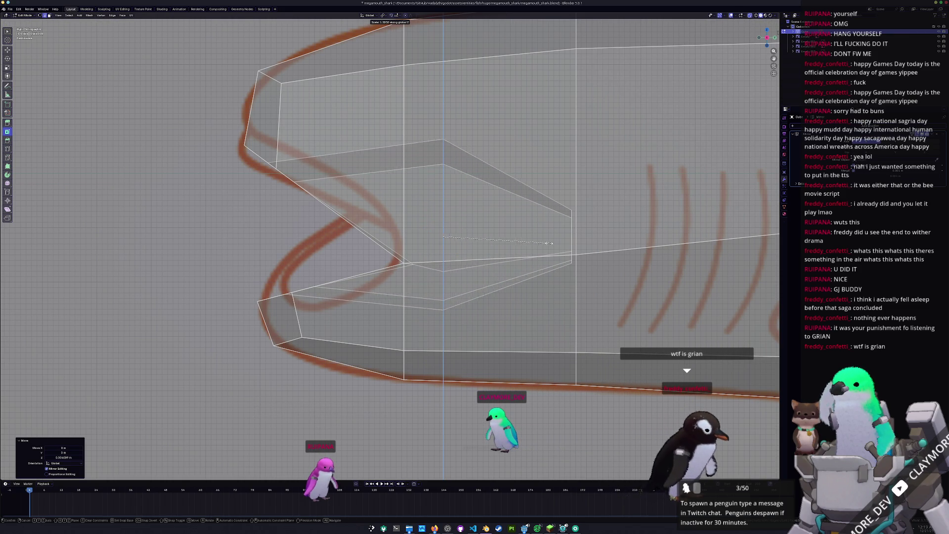
pyautogui.click(566, 258)
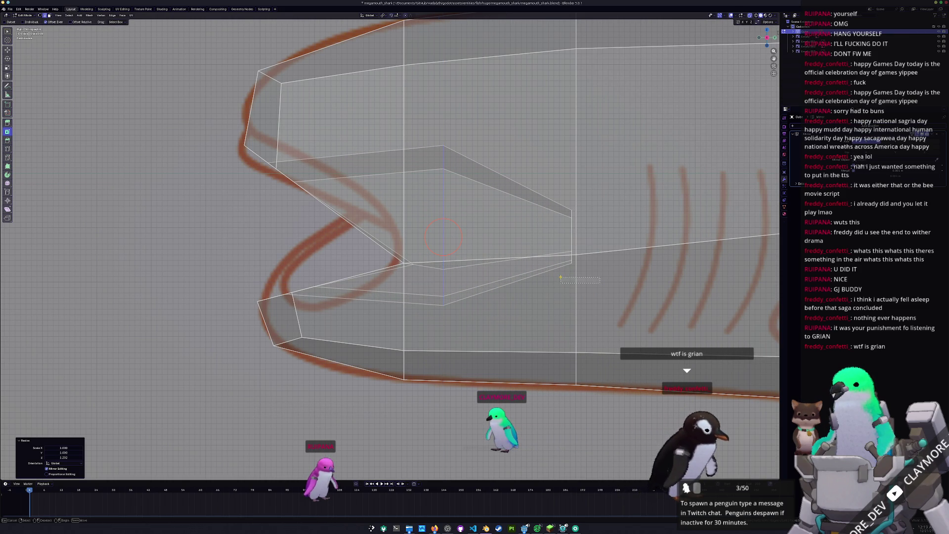
# - Scale and move the cavity's right-side vertices along Z, then return to Object Mode
pyautogui.moveTo(560, 277); pyautogui.dragTo(571, 271)
pyautogui.click(574, 268)
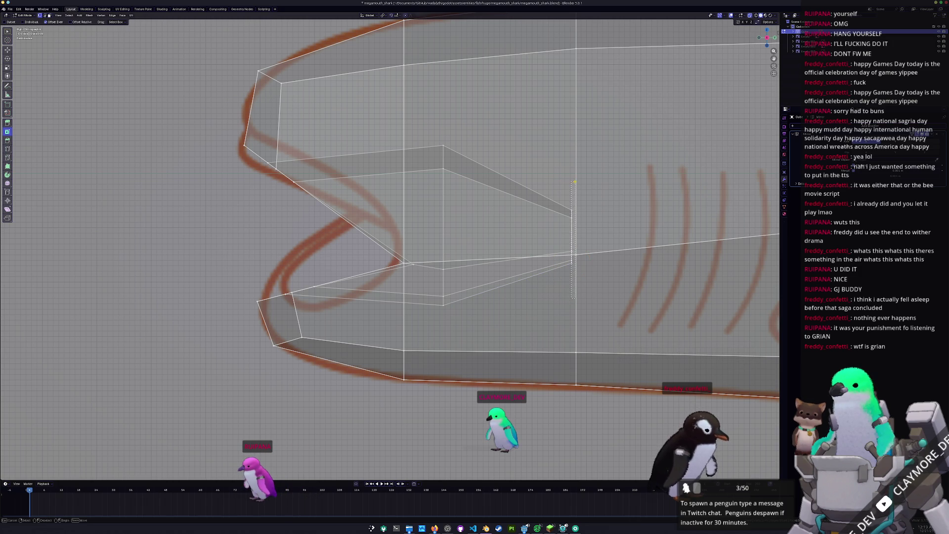
pyautogui.press('s')
pyautogui.press('z')
pyautogui.click(625, 185)
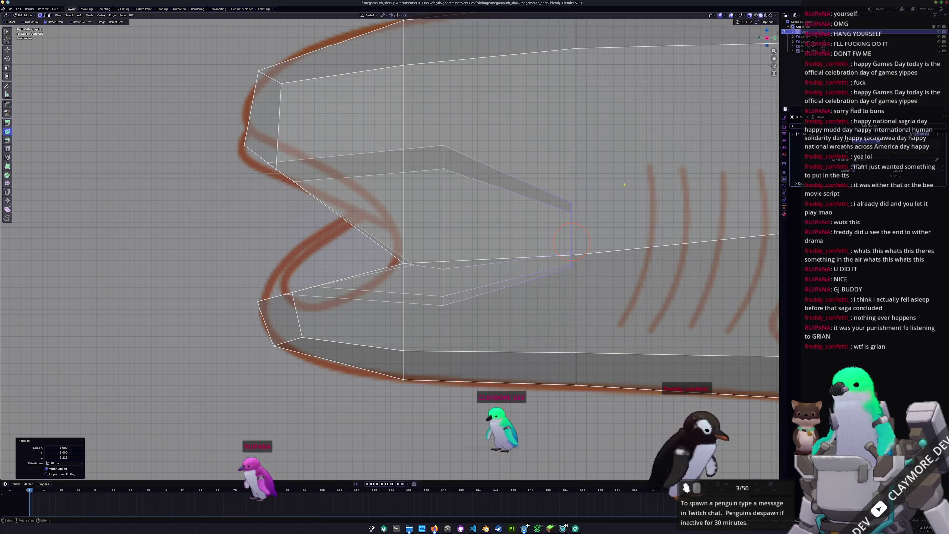
pyautogui.press('g')
pyautogui.press('z')
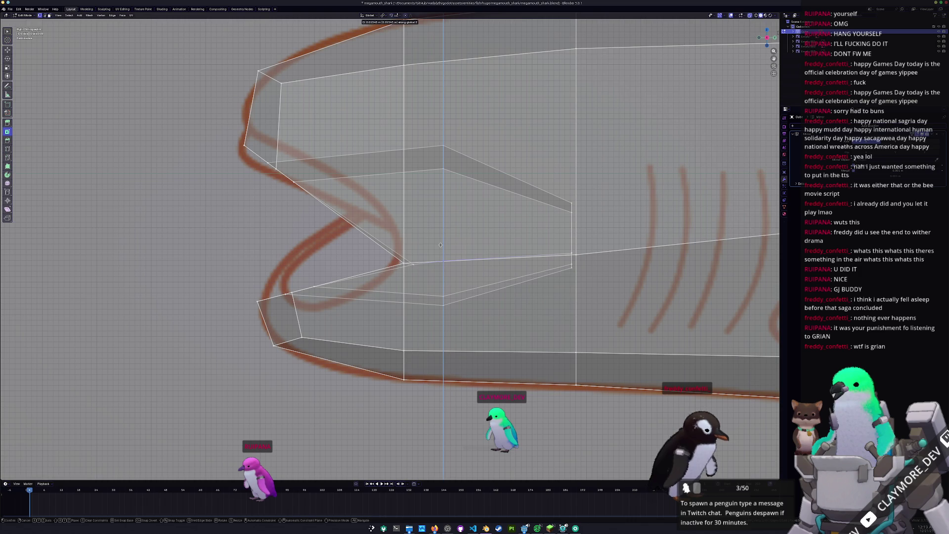
pyautogui.click(441, 244)
pyautogui.press('Tab')
pyautogui.moveTo(434, 258)
pyautogui.mouseDown(button='middle')
pyautogui.moveTo(474, 275)
pyautogui.moveTo(421, 278)
pyautogui.mouseUp(button='middle')
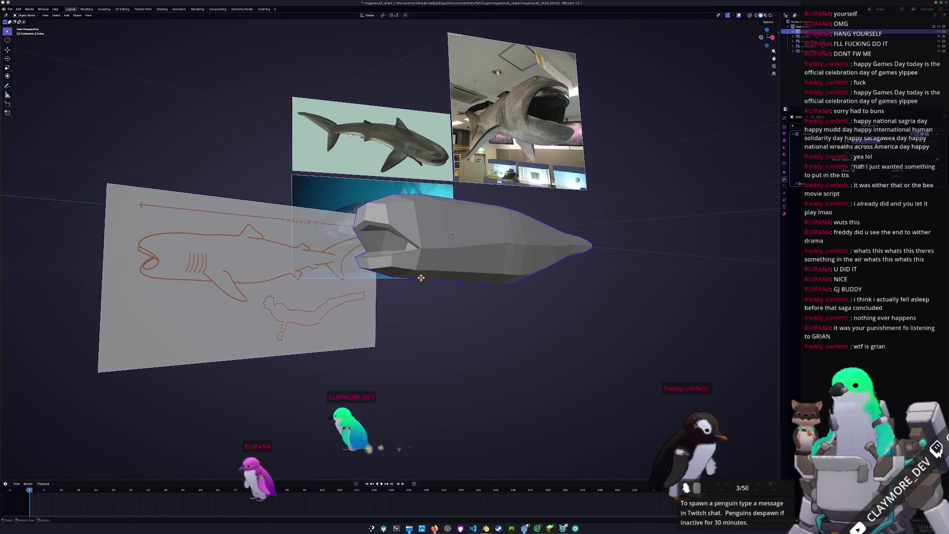
# - Back in Edit Mode, knife-cut a new edge into the mouth and select the upper mouth edge
pyautogui.press('Tab')
pyautogui.press('KP_3')
pyautogui.press('a')
pyautogui.scroll(3, 380, 263)
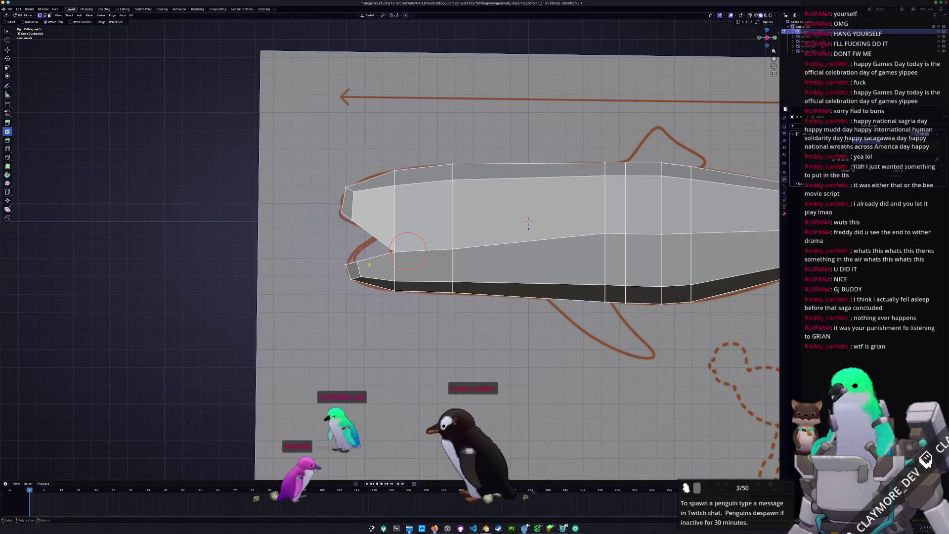
pyautogui.moveTo(369, 264)
pyautogui.mouseDown(button='middle')
pyautogui.moveTo(430, 259)
pyautogui.moveTo(461, 291)
pyautogui.moveTo(608, 321)
pyautogui.mouseUp(button='middle')
pyautogui.press('k')
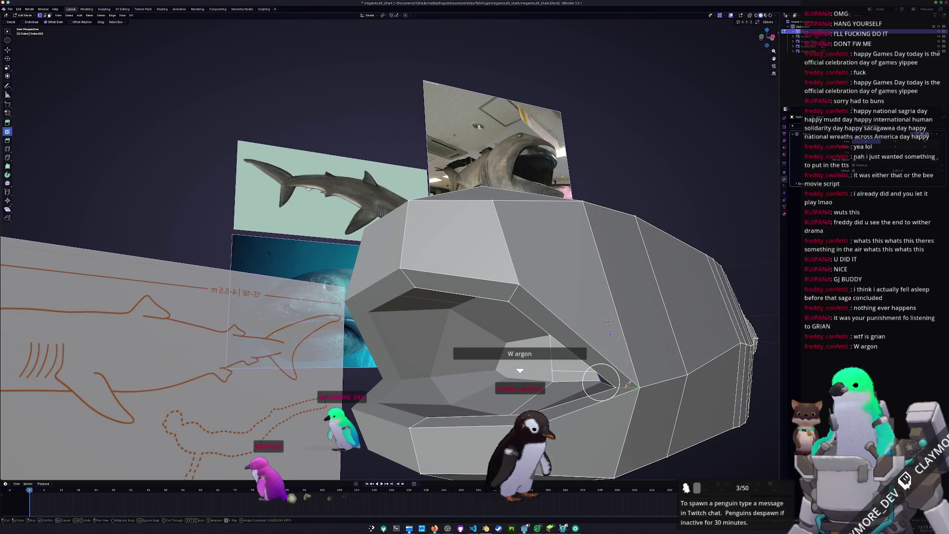
pyautogui.click(601, 381)
pyautogui.click(550, 328)
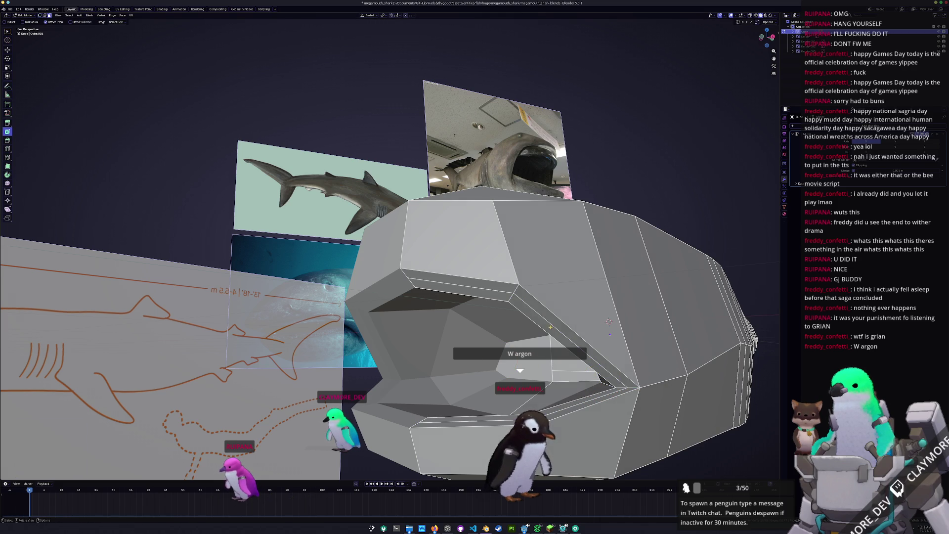
pyautogui.keyDown('shift'); pyautogui.click(481, 292); pyautogui.keyUp('shift')
# - Extrude the mouth edges into a new strip in side view with X-ray on
pyautogui.press('KP_3')
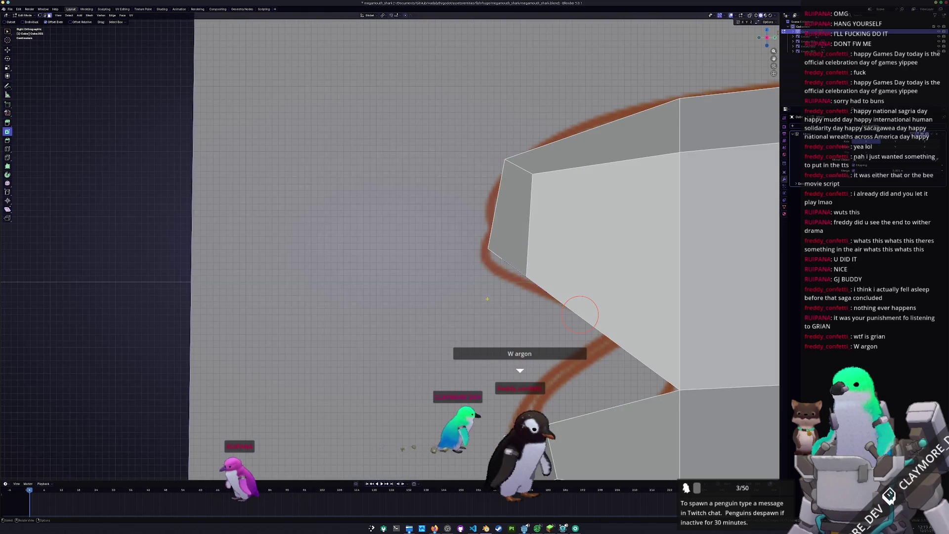
pyautogui.hotkey('alt', 'z')
pyautogui.scroll(-2, 485, 303)
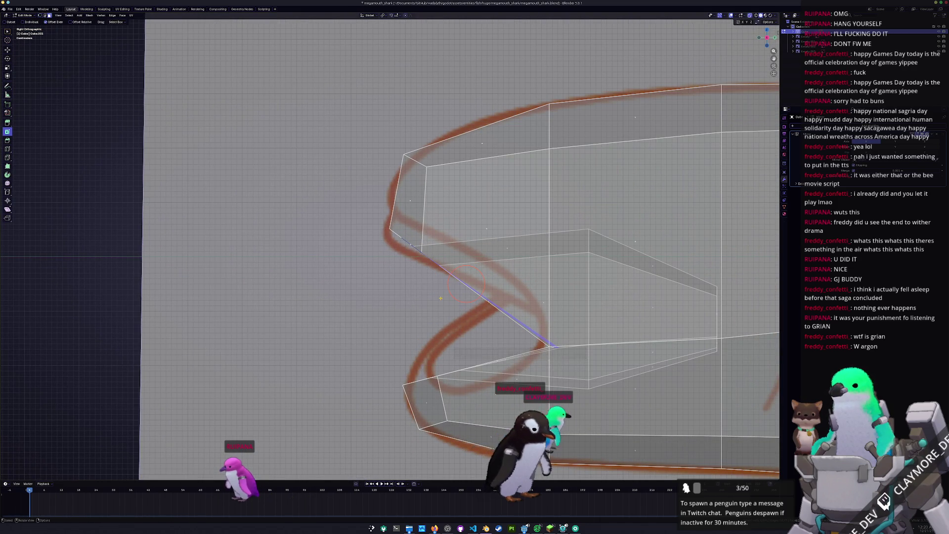
pyautogui.press('e')
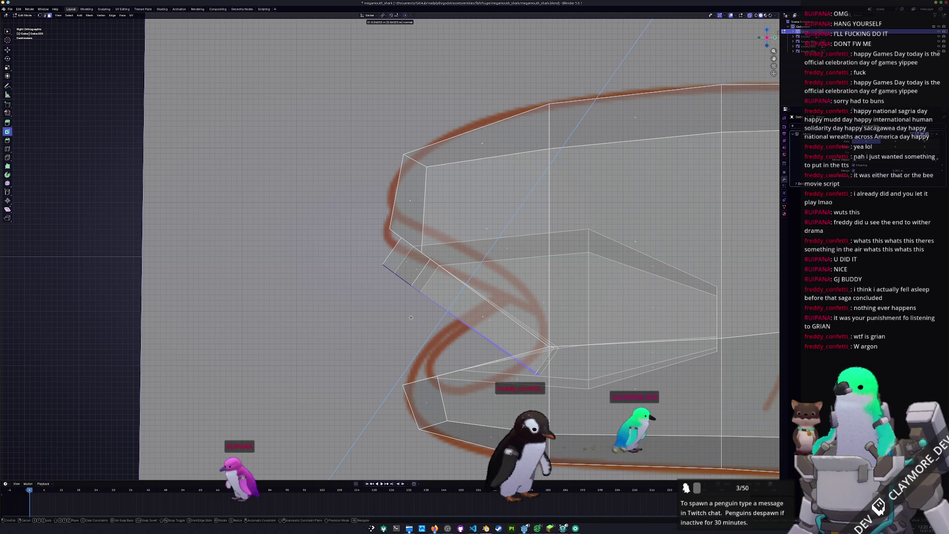
pyautogui.click(410, 310)
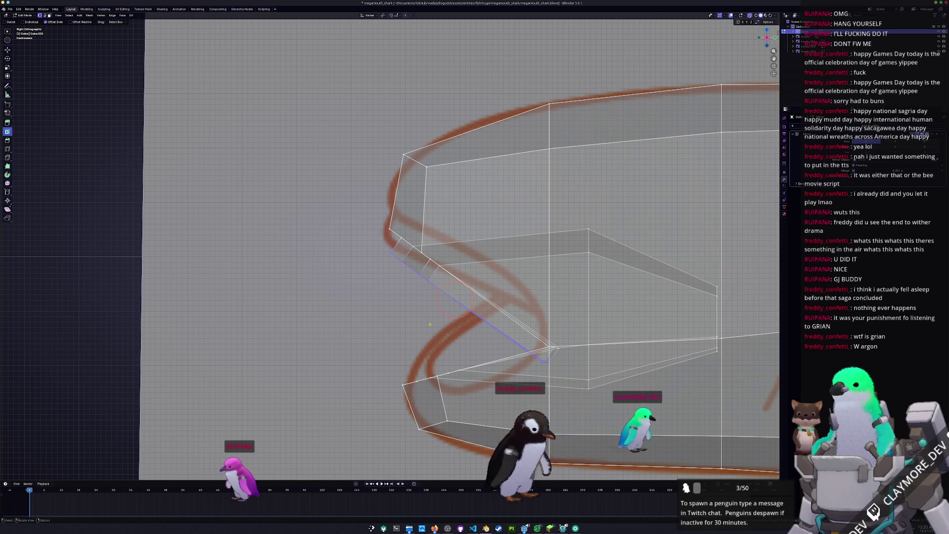
# - Move the strip of mouth faces vertically along Z
pyautogui.click(378, 337)
pyautogui.keyDown('alt'); pyautogui.click(408, 198); pyautogui.keyUp('alt')
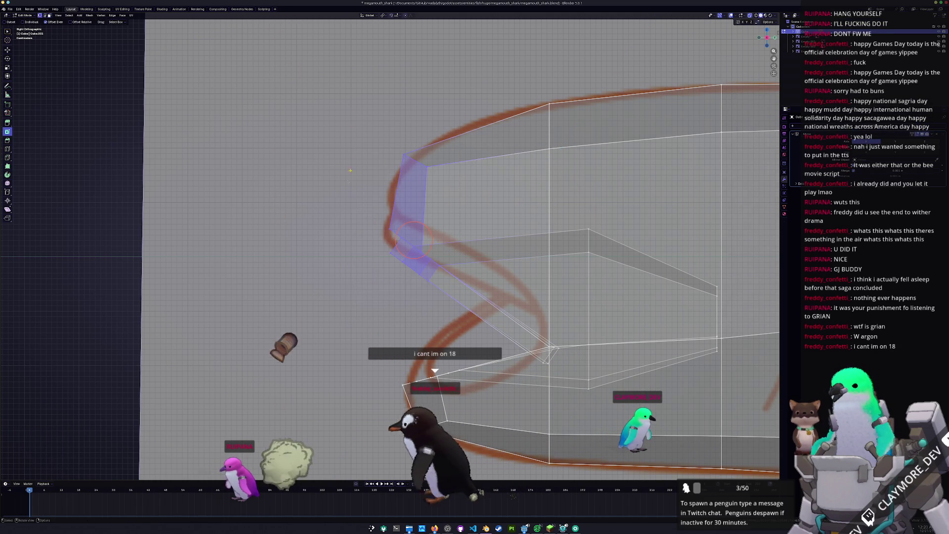
pyautogui.press('g')
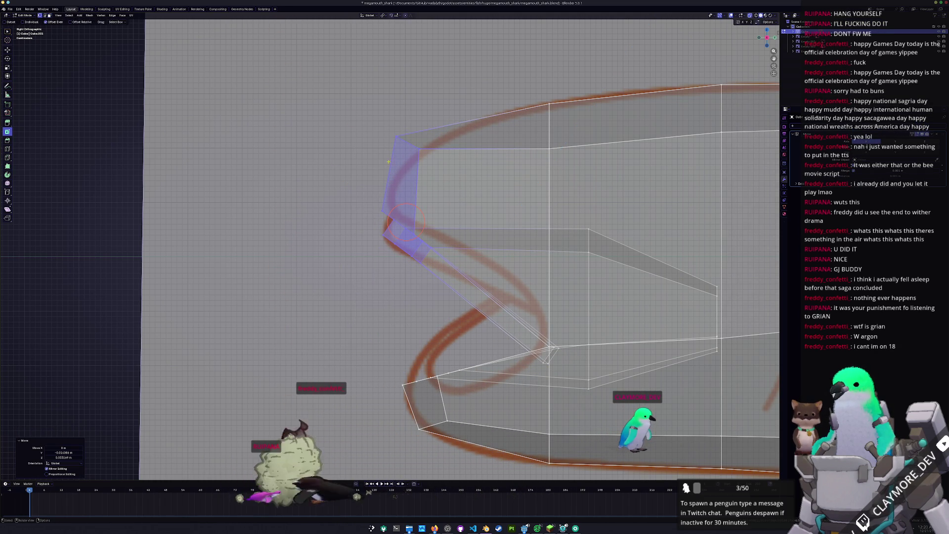
pyautogui.press('z')
pyautogui.click(382, 130)
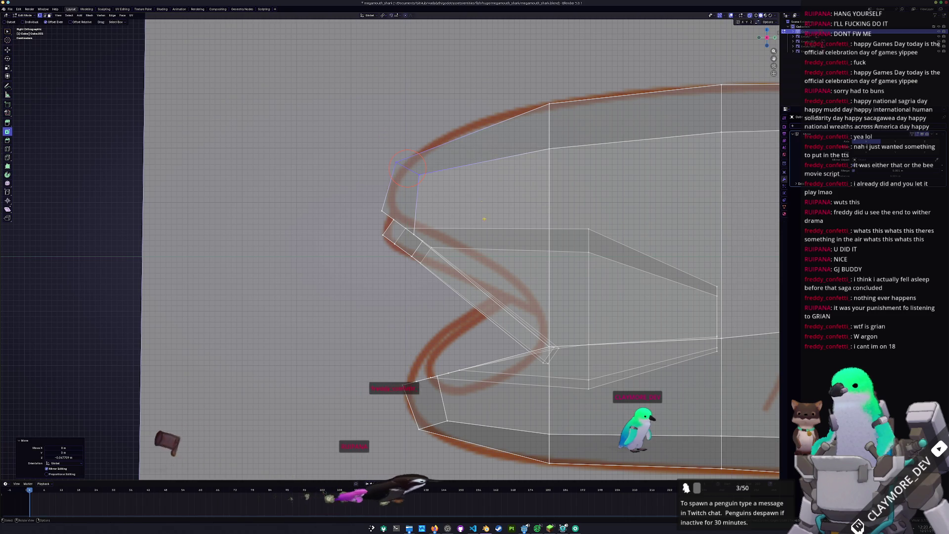
# - Move the mouth-corner jaw vertices along Z and slide them to follow the reference outline
pyautogui.moveTo(571, 380); pyautogui.dragTo(529, 321)
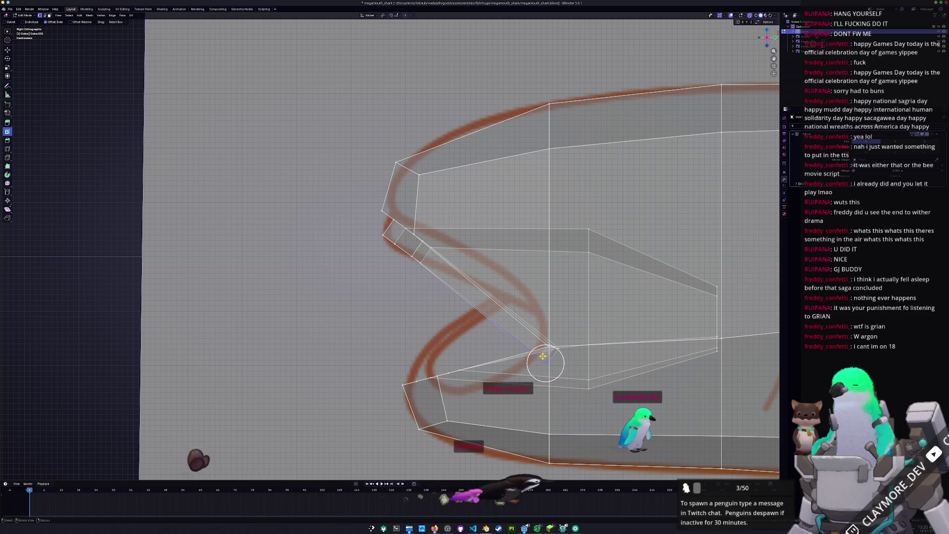
pyautogui.moveTo(573, 360); pyautogui.dragTo(557, 341)
pyautogui.press('g')
pyautogui.press('z')
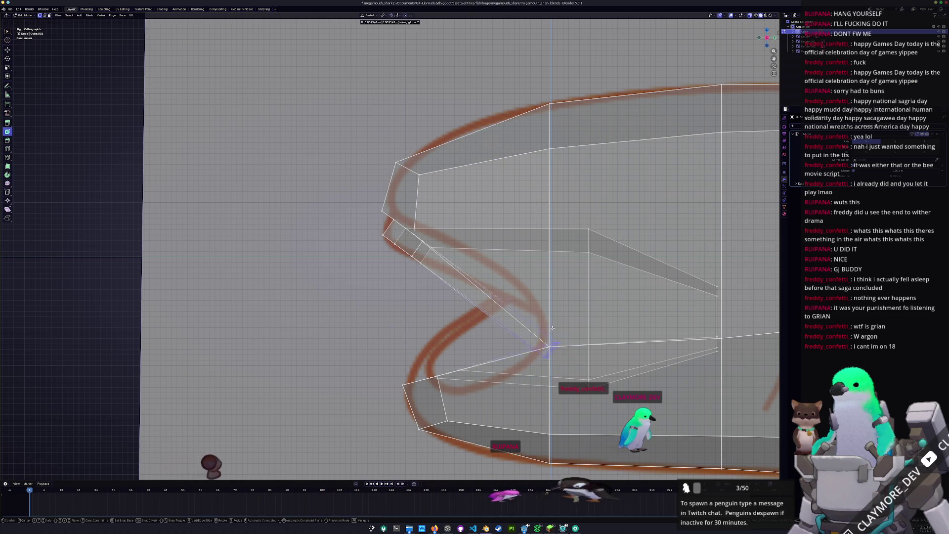
pyautogui.click(547, 317)
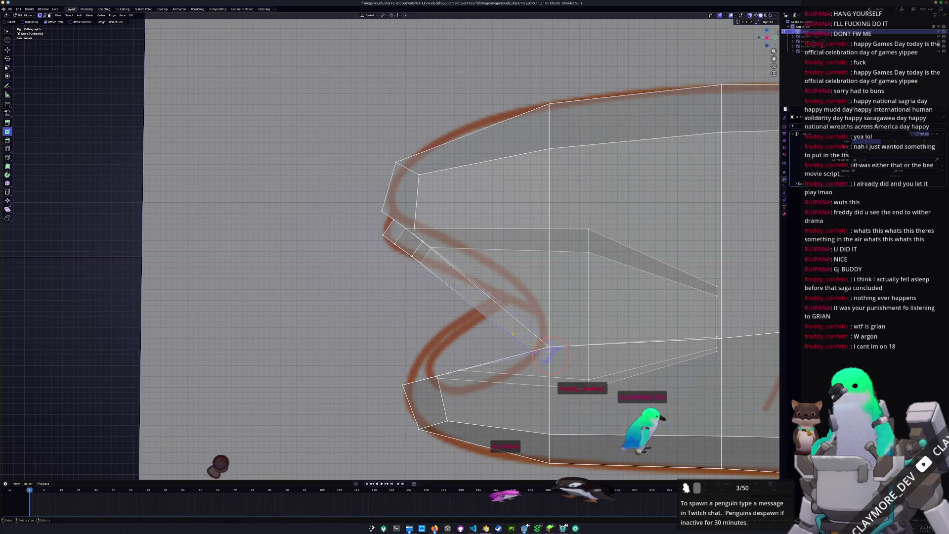
pyautogui.press('g')
pyautogui.press('g')
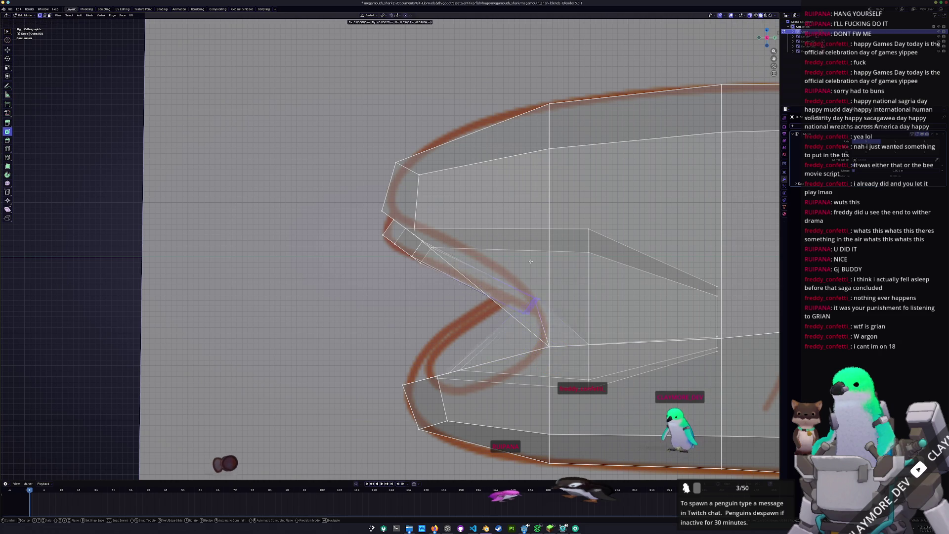
pyautogui.click(534, 259)
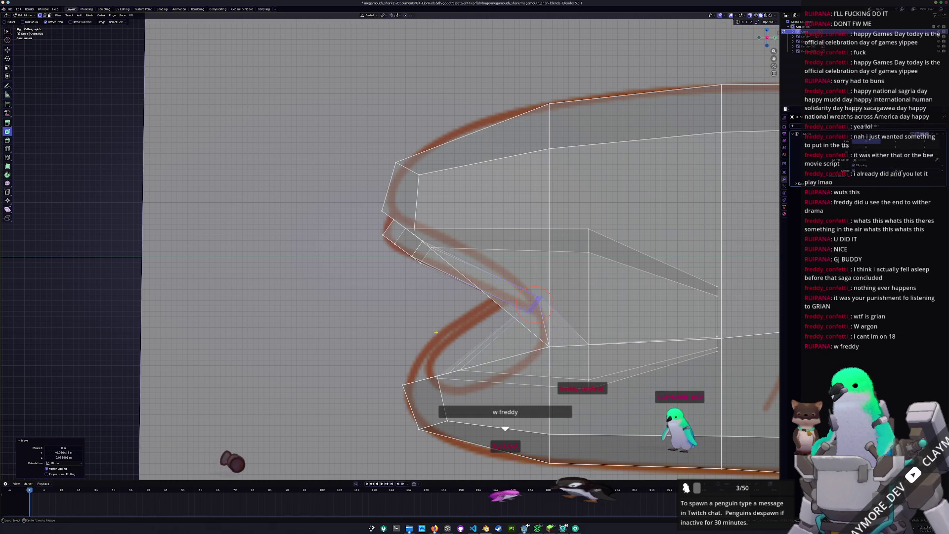
pyautogui.moveTo(534, 302)
pyautogui.mouseDown(button='middle')
pyautogui.moveTo(476, 337)
pyautogui.moveTo(494, 306)
pyautogui.moveTo(461, 292)
pyautogui.mouseUp(button='middle')
# - Nudge the selected vertex slightly sideways along X in front view
pyautogui.scroll(2, 501, 316)
pyautogui.hotkey('alt', 'z')
pyautogui.scroll(2, 483, 293)
pyautogui.hotkey('alt', 'z')
pyautogui.press('KP_1')
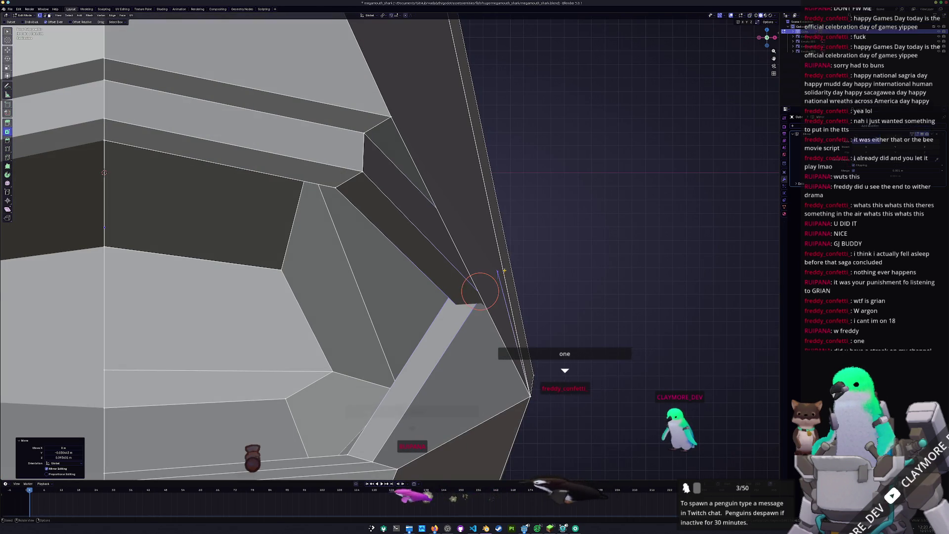
pyautogui.press('g')
pyautogui.press('x')
pyautogui.click(521, 269)
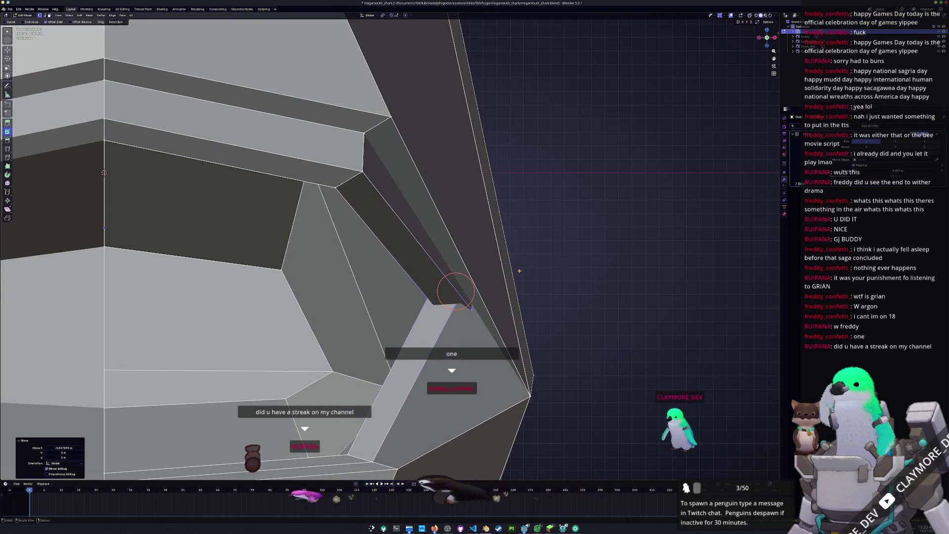
# - Try moving a jaw vertex along Z and X, then cancel to restore it
pyautogui.hotkey('alt', 'z')
pyautogui.scroll(-2, 494, 279)
pyautogui.hotkey('alt', 'z')
pyautogui.moveTo(494, 281); pyautogui.dragTo(466, 265, button='middle')
pyautogui.press('g')
pyautogui.press('z')
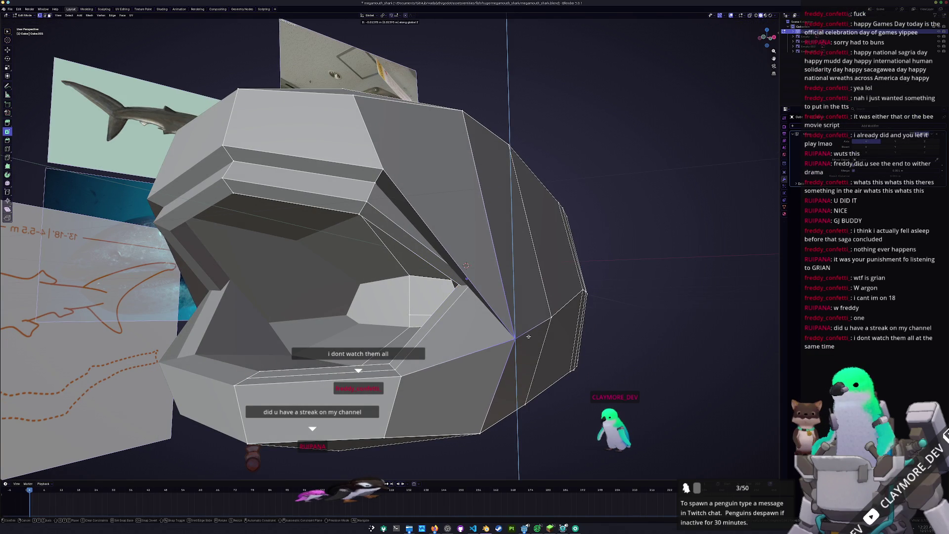
pyautogui.press('x')
pyautogui.moveTo(528, 336); pyautogui.dragTo(586, 326, button='middle')
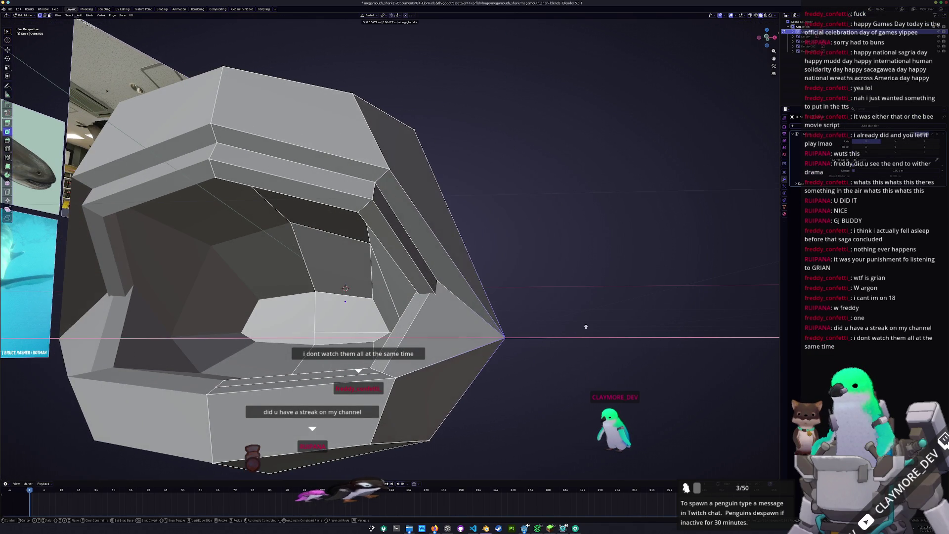
pyautogui.rightClick(562, 324)
# - Circle-select the jaw-corner vertices in side view and merge them At Last
pyautogui.hotkey('alt', 'z')
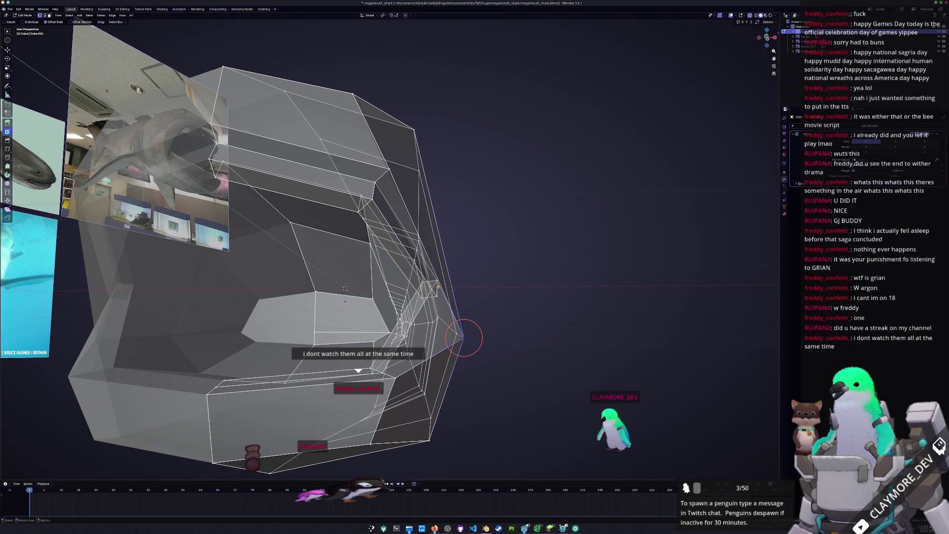
pyautogui.hotkey('alt', 'z')
pyautogui.moveTo(437, 287); pyautogui.dragTo(486, 256, button='middle')
pyautogui.press('KP_3')
pyautogui.hotkey('alt', 'z')
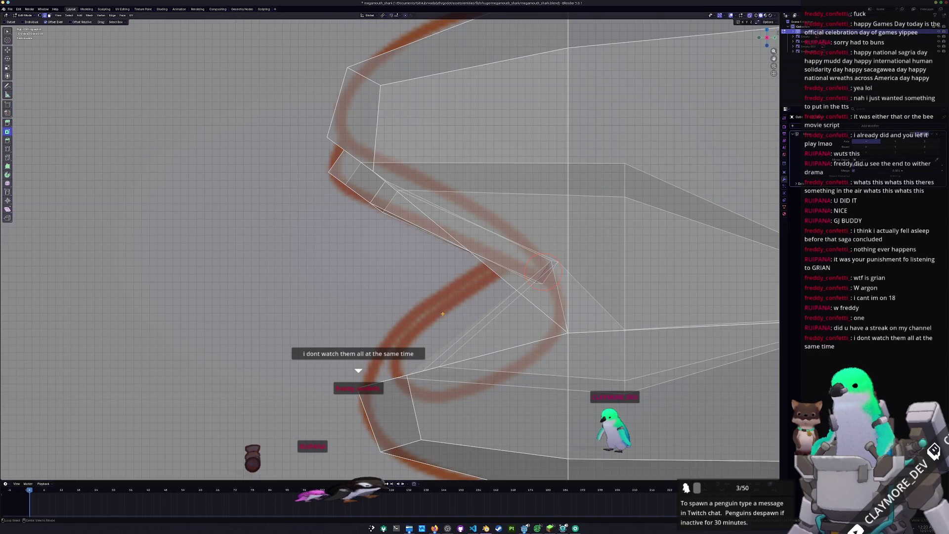
pyautogui.scroll(3, 423, 287)
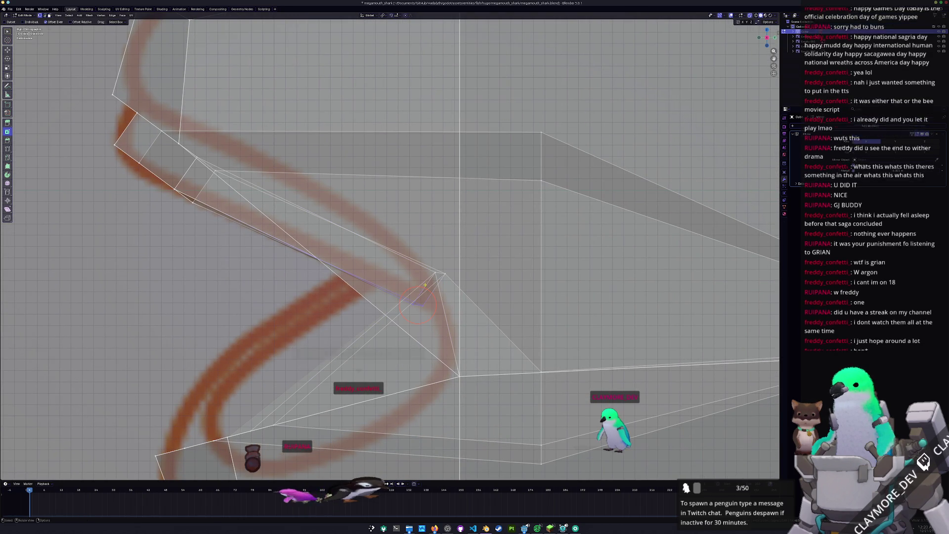
pyautogui.press('c')
pyautogui.rightClick(424, 298)
pyautogui.rightClick(432, 269)
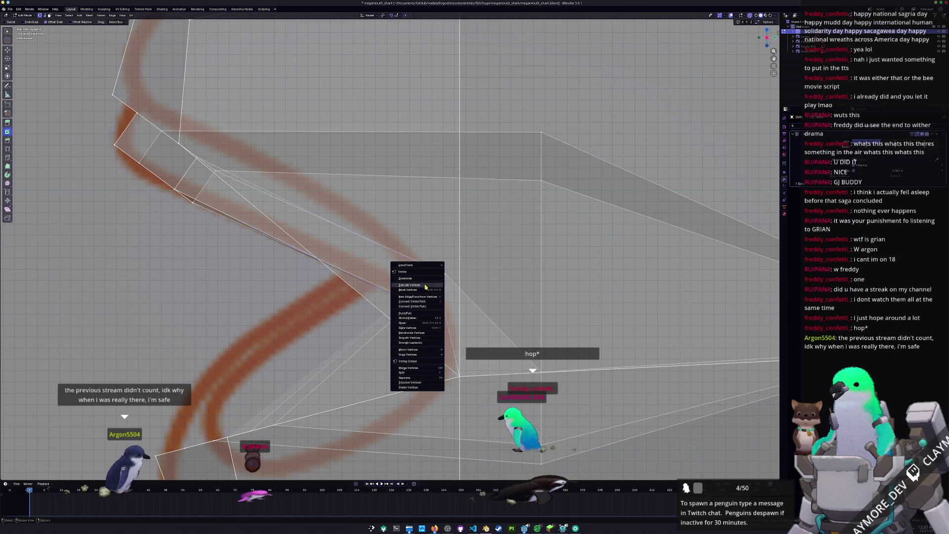
pyautogui.moveTo(443, 365)
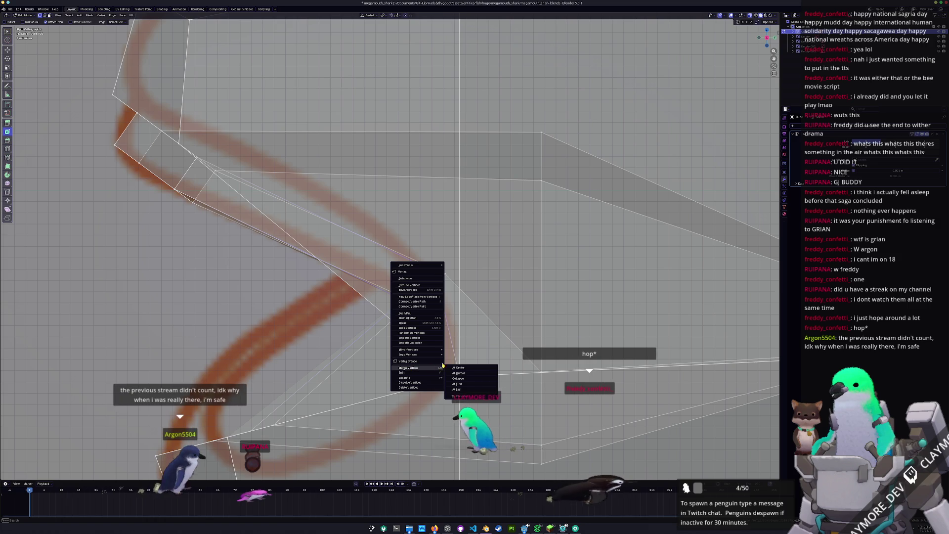
pyautogui.click(457, 388)
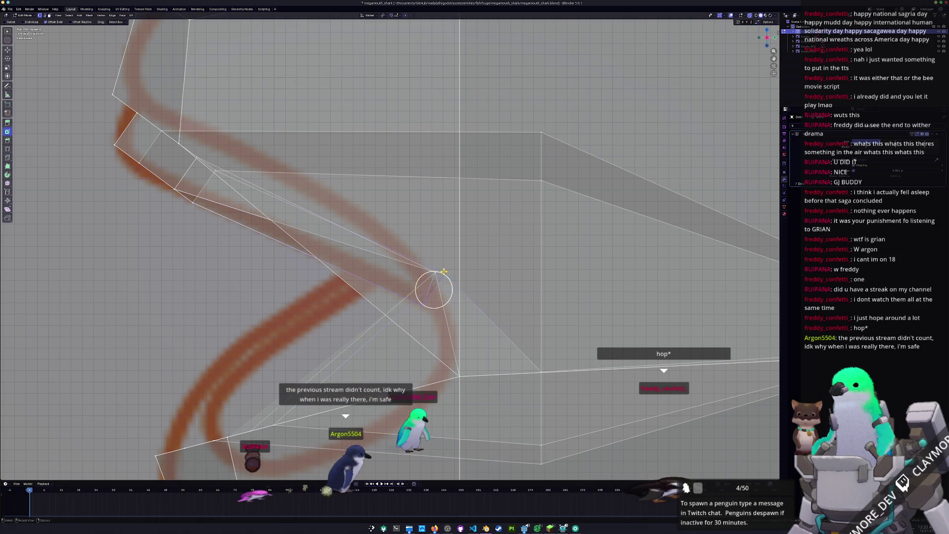
pyautogui.rightClick(434, 272)
pyautogui.moveTo(430, 271)
pyautogui.click(471, 297)
# - Check the merged mouth corner in Object Mode and from several angles in Edit Mode
pyautogui.moveTo(471, 297); pyautogui.dragTo(521, 244, button='middle')
pyautogui.press('Tab')
pyautogui.moveTo(302, 283)
pyautogui.mouseDown(button='middle')
pyautogui.moveTo(321, 292)
pyautogui.moveTo(384, 271)
pyautogui.moveTo(332, 300)
pyautogui.moveTo(322, 286)
pyautogui.moveTo(394, 285)
pyautogui.moveTo(420, 266)
pyautogui.mouseUp(button='middle')
pyautogui.press('Tab')
pyautogui.scroll(5, 334, 292)
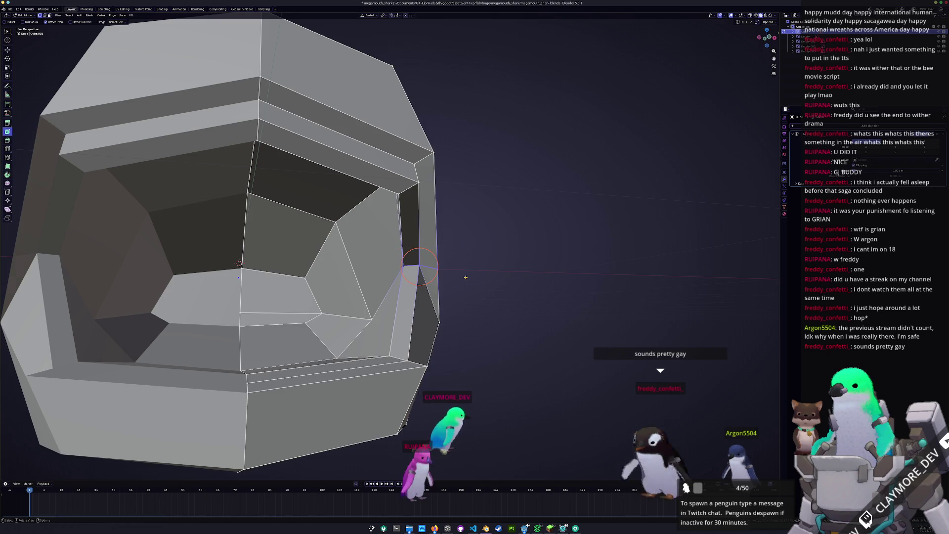
pyautogui.moveTo(466, 277); pyautogui.dragTo(428, 252, button='middle')
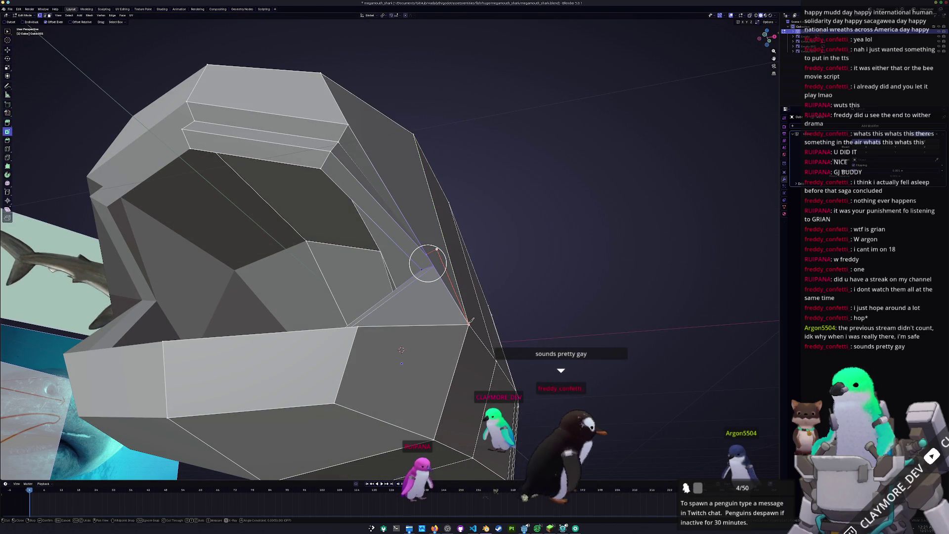
pyautogui.moveTo(471, 322)
pyautogui.mouseDown(button='middle')
pyautogui.moveTo(463, 310)
pyautogui.moveTo(459, 321)
pyautogui.moveTo(262, 318)
pyautogui.mouseUp(button='middle')
pyautogui.scroll(2, 462, 305)
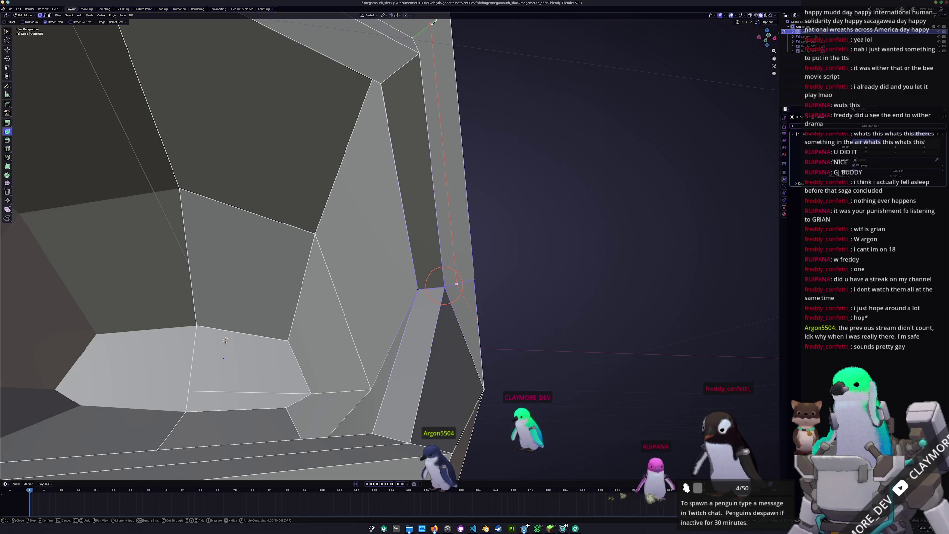
pyautogui.moveTo(450, 259); pyautogui.dragTo(435, 248, button='middle')
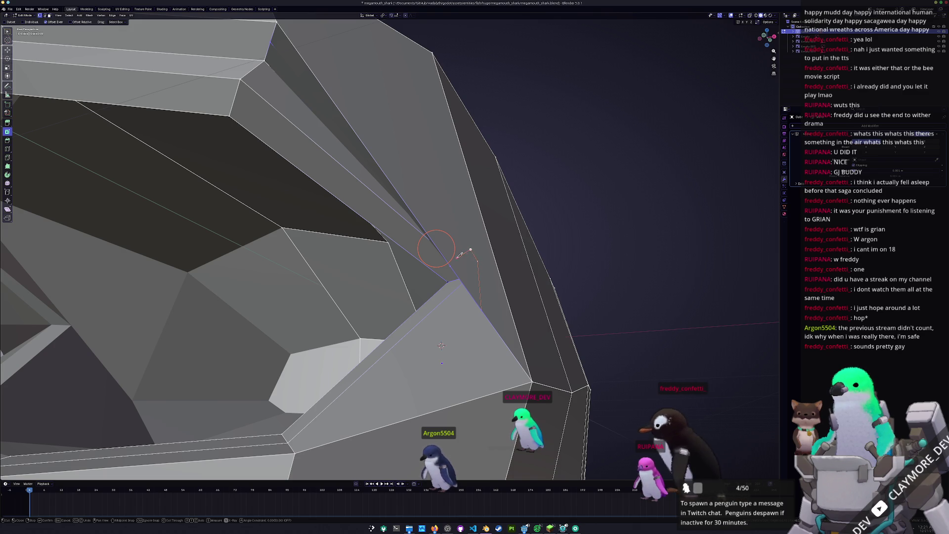
pyautogui.moveTo(436, 248)
pyautogui.mouseDown(button='middle')
pyautogui.moveTo(449, 262)
pyautogui.moveTo(427, 256)
pyautogui.moveTo(448, 264)
pyautogui.mouseUp(button='middle')
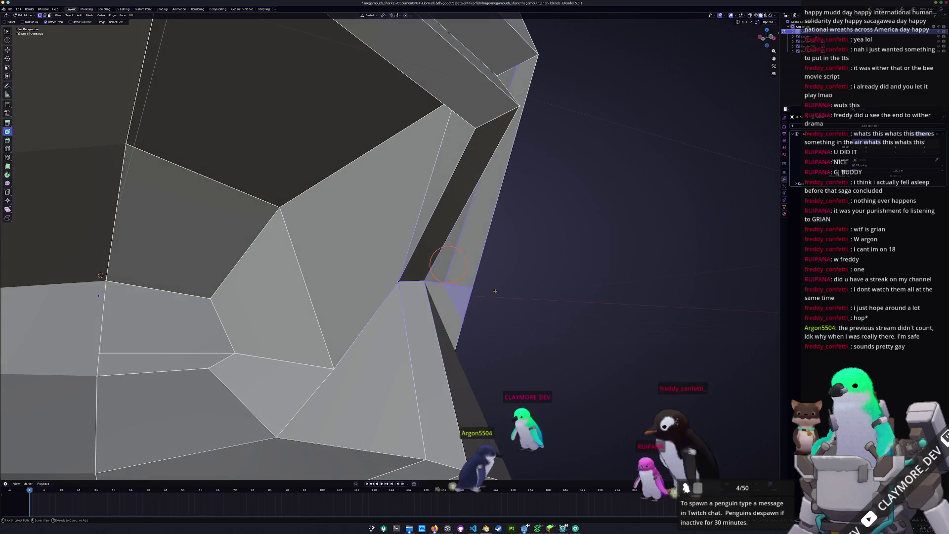
pyautogui.moveTo(399, 281)
pyautogui.mouseDown(button='middle')
pyautogui.moveTo(461, 276)
pyautogui.moveTo(441, 290)
pyautogui.moveTo(406, 288)
pyautogui.mouseUp(button='middle')
# - Knife-cut across the mouth faces and slide corner vertices along their edges to tidy the corner faces
pyautogui.press('k')
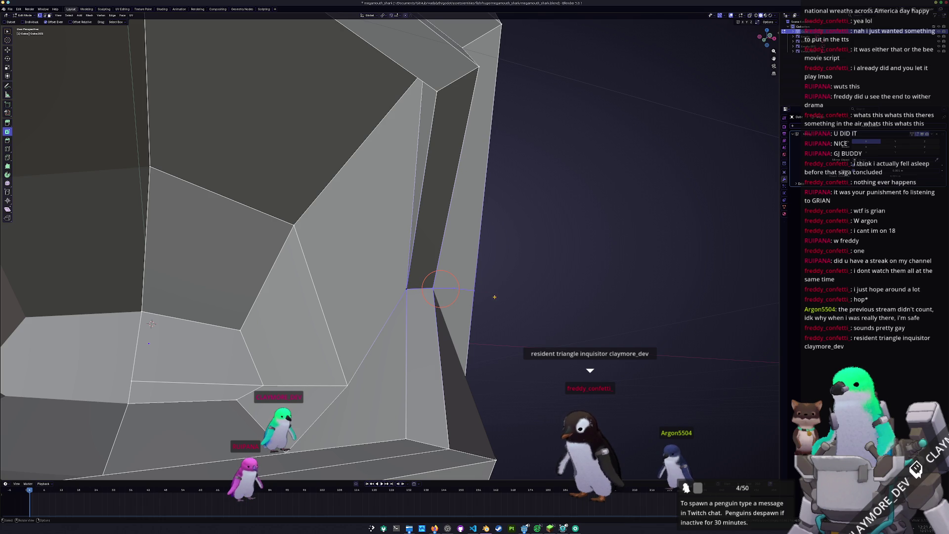
pyautogui.moveTo(495, 296)
pyautogui.mouseDown(button='middle')
pyautogui.moveTo(475, 302)
pyautogui.moveTo(450, 281)
pyautogui.moveTo(485, 260)
pyautogui.moveTo(352, 364)
pyautogui.mouseUp(button='middle')
pyautogui.press('k')
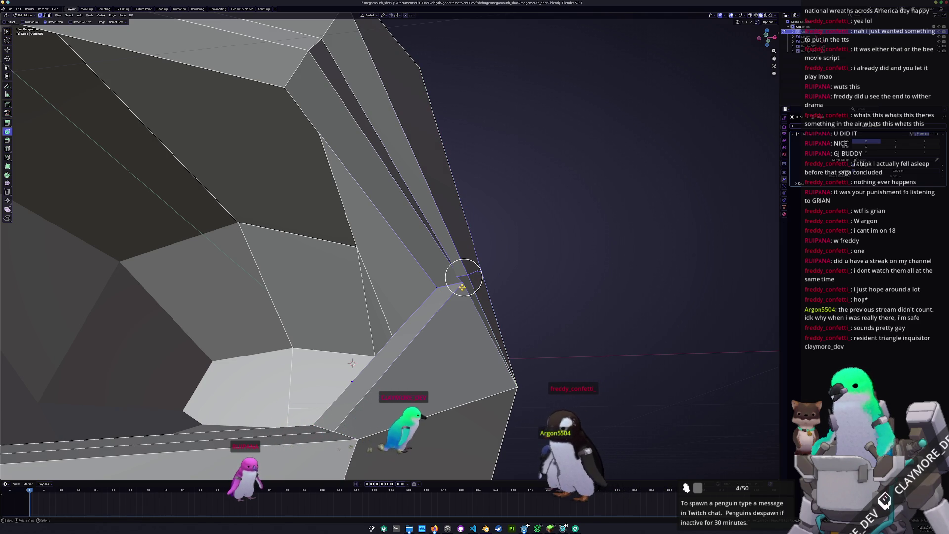
pyautogui.moveTo(461, 275)
pyautogui.mouseDown(button='middle')
pyautogui.moveTo(483, 280)
pyautogui.moveTo(434, 302)
pyautogui.moveTo(476, 283)
pyautogui.moveTo(479, 271)
pyautogui.moveTo(470, 272)
pyautogui.moveTo(494, 257)
pyautogui.moveTo(450, 281)
pyautogui.mouseUp(button='middle')
pyautogui.click(479, 285)
pyautogui.press('g')
pyautogui.press('g')
pyautogui.click(464, 284)
pyautogui.press('g')
pyautogui.press('g')
pyautogui.click(474, 273)
pyautogui.press('g')
pyautogui.press('g')
pyautogui.click(475, 274)
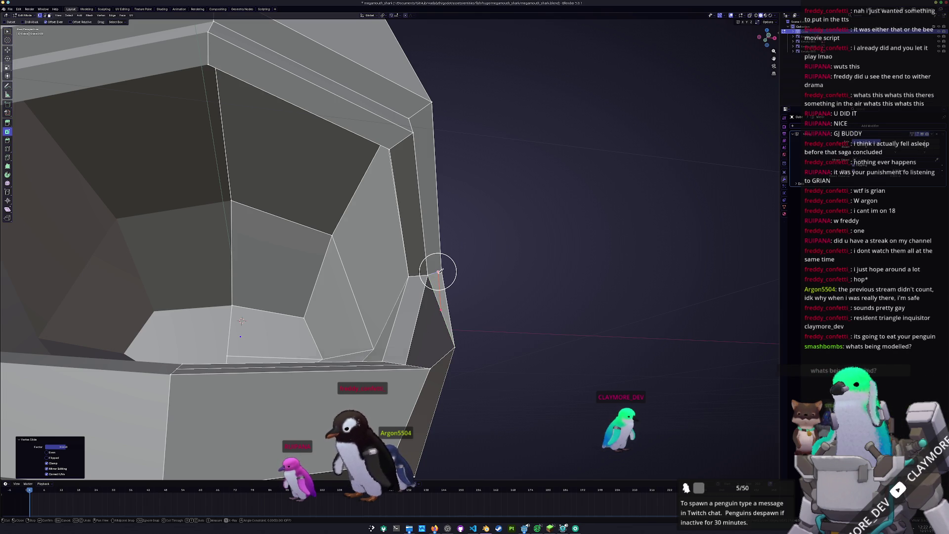
# - Delete the vertices of the thin face on the mouth's right edge
pyautogui.moveTo(434, 271)
pyautogui.mouseDown(button='middle')
pyautogui.moveTo(480, 282)
pyautogui.moveTo(467, 304)
pyautogui.moveTo(427, 285)
pyautogui.moveTo(419, 241)
pyautogui.mouseUp(button='middle')
pyautogui.click(486, 301)
pyautogui.press('x')
pyautogui.click(450, 298)
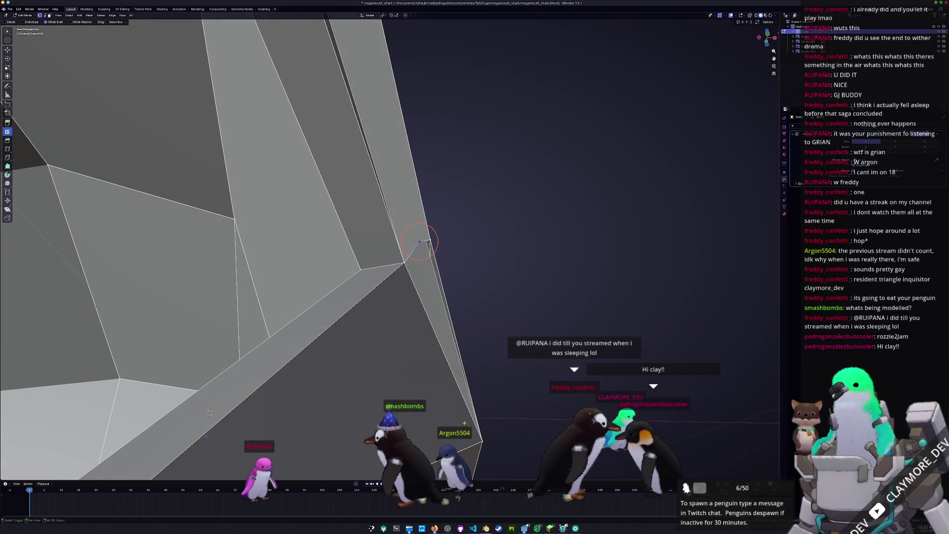
# - Dissolve the extra edges below the mouth-corner vertex into larger faces and adjust the corner vertex
pyautogui.keyDown('alt'); pyautogui.click(444, 307); pyautogui.keyUp('alt')
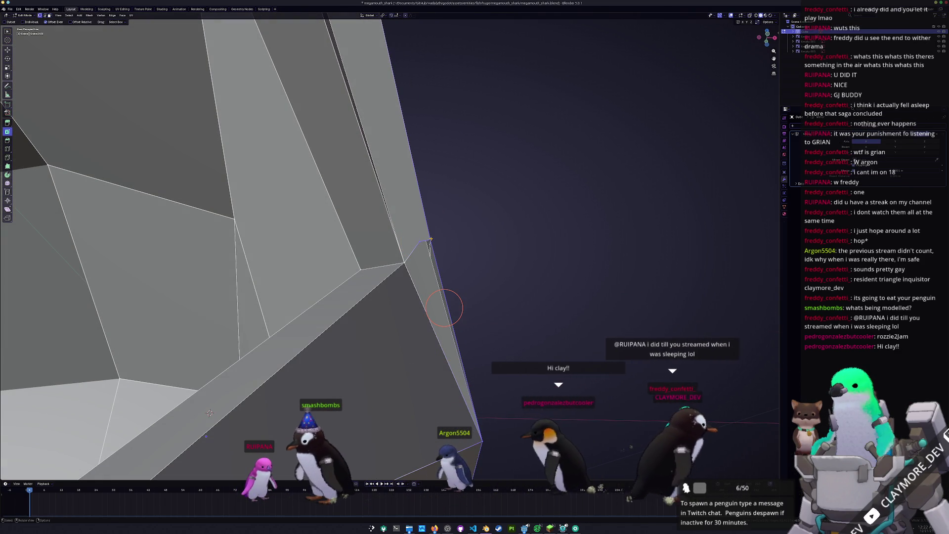
pyautogui.click(419, 242)
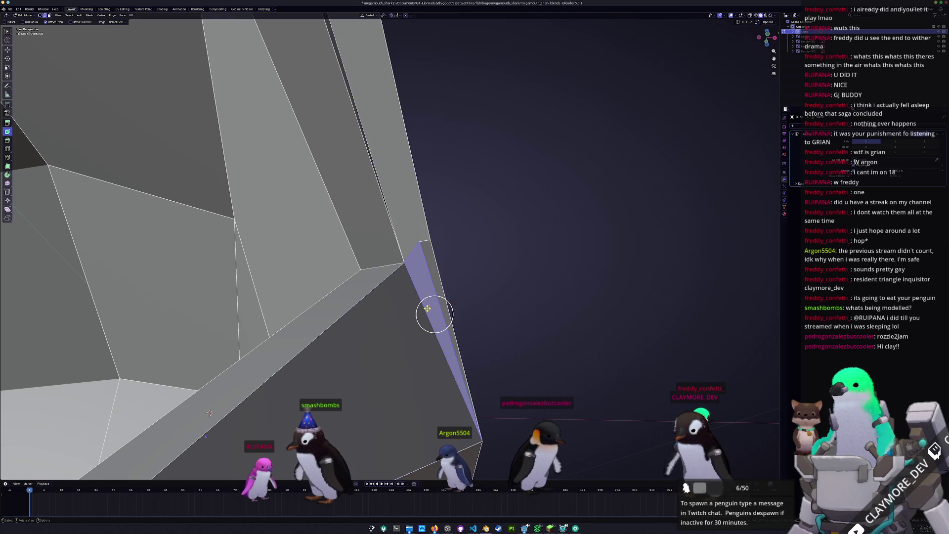
pyautogui.press('x')
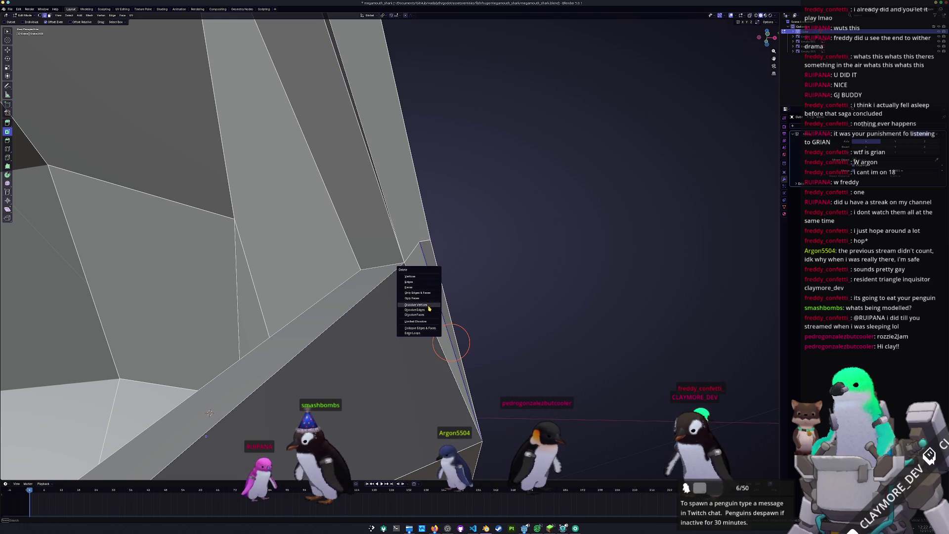
pyautogui.click(429, 309)
pyautogui.moveTo(429, 308); pyautogui.dragTo(462, 297, button='middle')
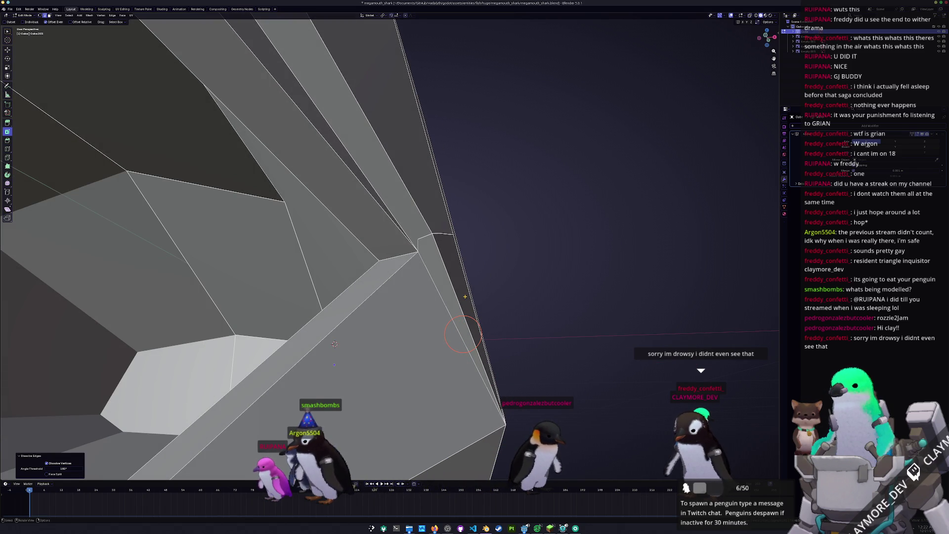
pyautogui.moveTo(334, 344)
pyautogui.mouseDown(button='middle')
pyautogui.moveTo(502, 386)
pyautogui.moveTo(295, 324)
pyautogui.mouseUp(button='middle')
pyautogui.hotkey('ctrl', 'z')
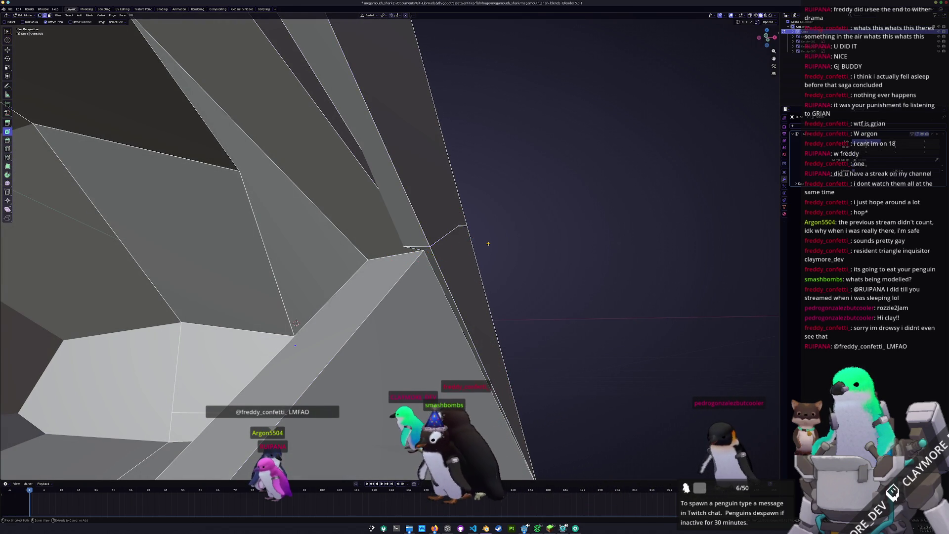
# - Check the overall shape, then lower the mouth-corner vertex along Z in two passes
pyautogui.scroll(-5, 332, 292)
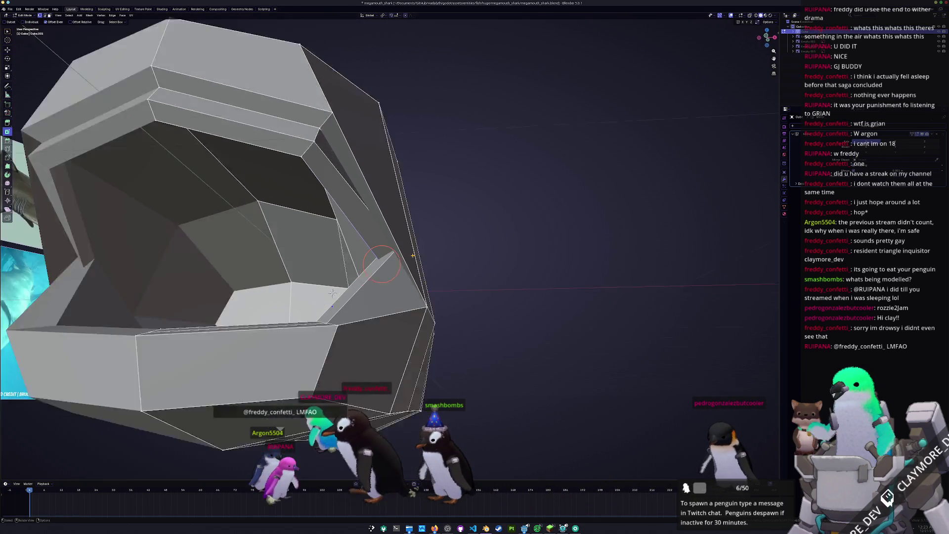
pyautogui.moveTo(413, 255)
pyautogui.mouseDown(button='middle')
pyautogui.moveTo(449, 260)
pyautogui.moveTo(435, 267)
pyautogui.moveTo(410, 257)
pyautogui.moveTo(414, 244)
pyautogui.moveTo(357, 225)
pyautogui.moveTo(430, 234)
pyautogui.mouseUp(button='middle')
pyautogui.press('Tab')
pyautogui.scroll(-3, 411, 257)
pyautogui.press('Tab')
pyautogui.scroll(3, 391, 200)
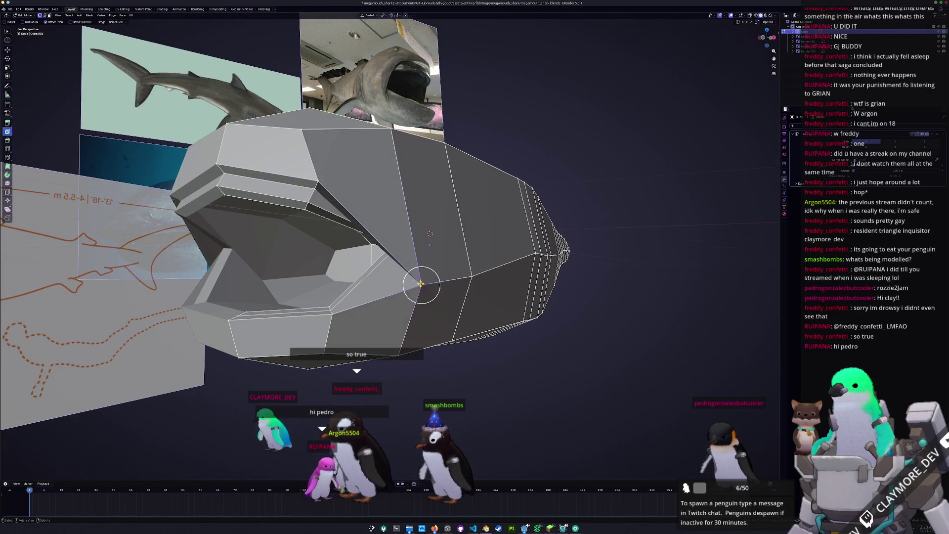
pyautogui.moveTo(420, 283); pyautogui.dragTo(418, 277, button='middle')
pyautogui.press('g')
pyautogui.press('z')
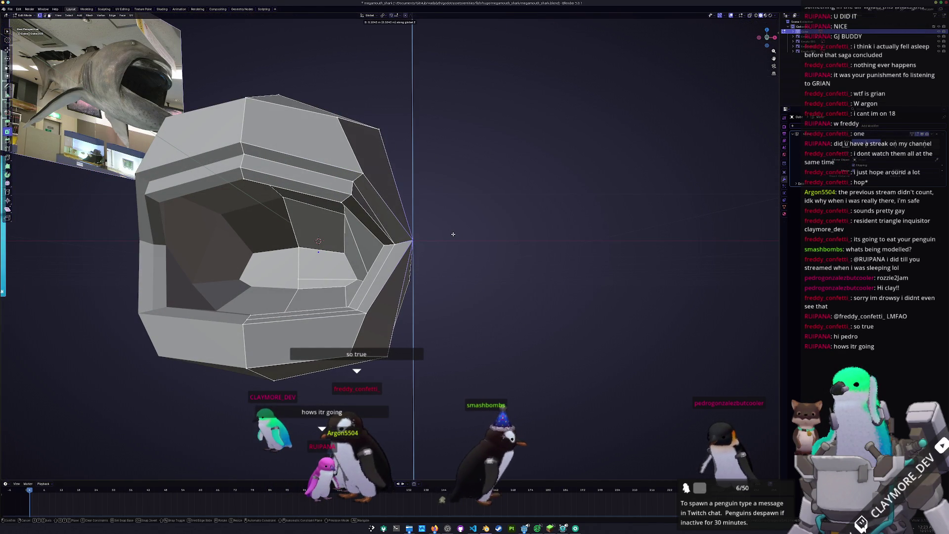
pyautogui.click(453, 234)
pyautogui.moveTo(453, 234); pyautogui.dragTo(423, 240, button='middle')
pyautogui.press('g')
pyautogui.press('z')
pyautogui.click(431, 243)
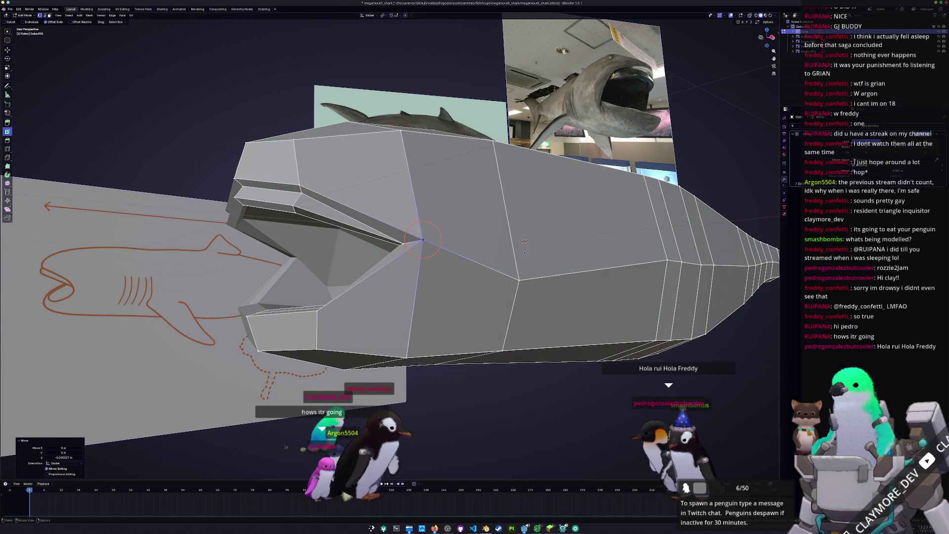
# - Lower the mouth-corner vertex further along Z, briefly toggling X-ray to compare with references
pyautogui.press('g')
pyautogui.press('z')
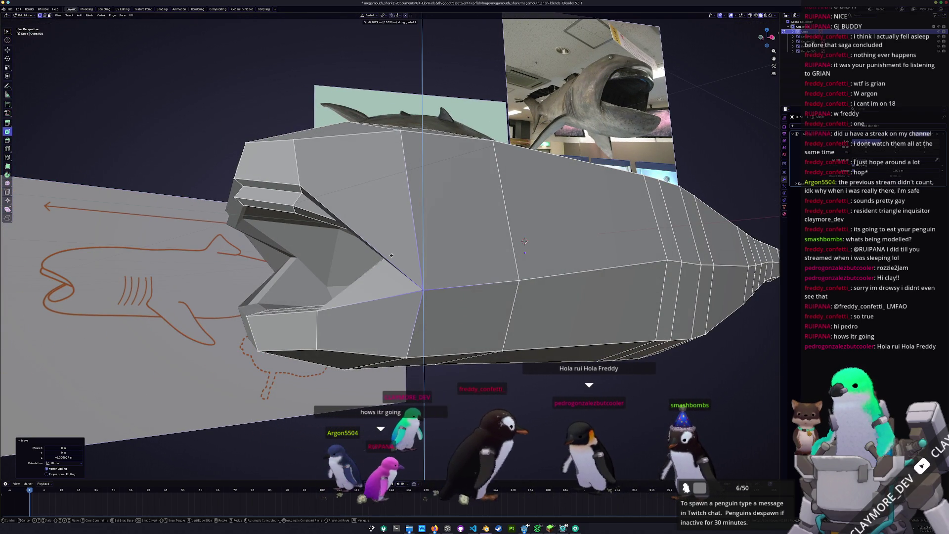
pyautogui.click(391, 255)
pyautogui.moveTo(391, 255)
pyautogui.mouseDown(button='middle')
pyautogui.moveTo(443, 269)
pyautogui.moveTo(394, 267)
pyautogui.moveTo(448, 257)
pyautogui.mouseUp(button='middle')
pyautogui.hotkey('alt', 'z')
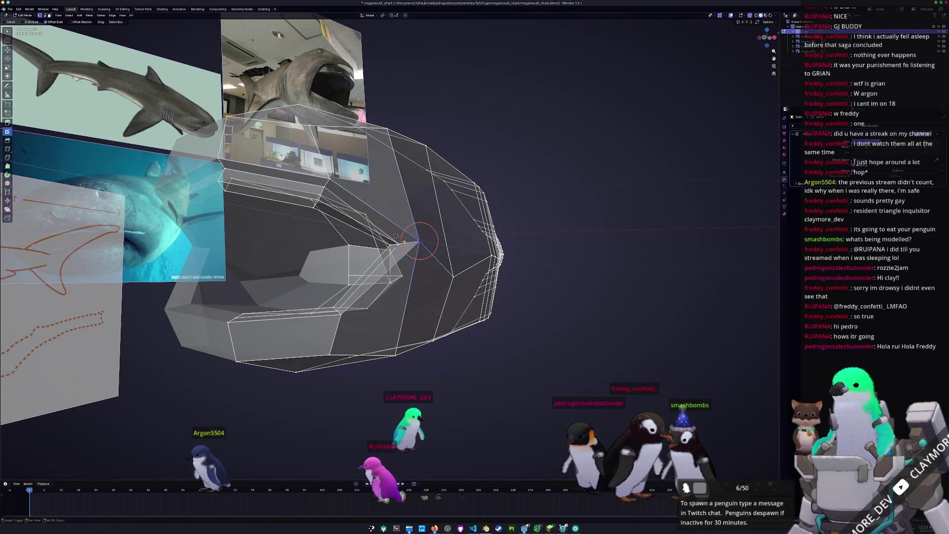
pyautogui.hotkey('alt', 'z')
pyautogui.moveTo(388, 245); pyautogui.dragTo(366, 247, button='middle')
pyautogui.press('g')
pyautogui.press('z')
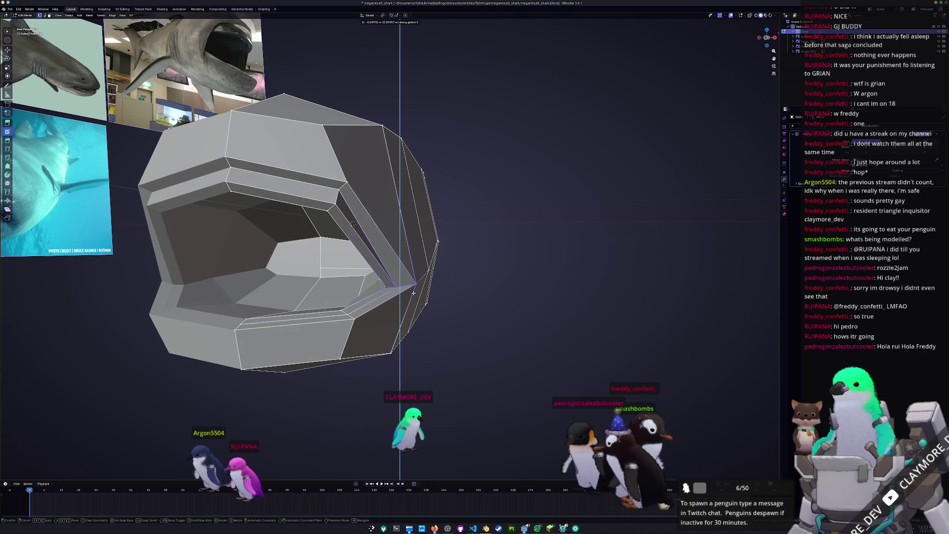
pyautogui.click(414, 292)
# - Fine-tune the vertex height along Z against the side sketch, with X-ray off
pyautogui.moveTo(482, 282)
pyautogui.mouseDown(button='middle')
pyautogui.moveTo(455, 307)
pyautogui.moveTo(425, 289)
pyautogui.mouseUp(button='middle')
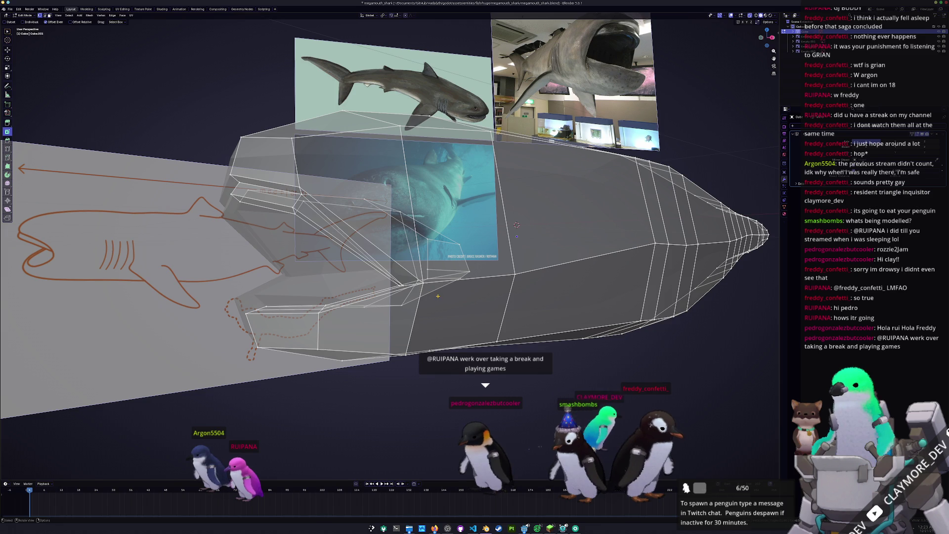
pyautogui.scroll(5, 438, 295)
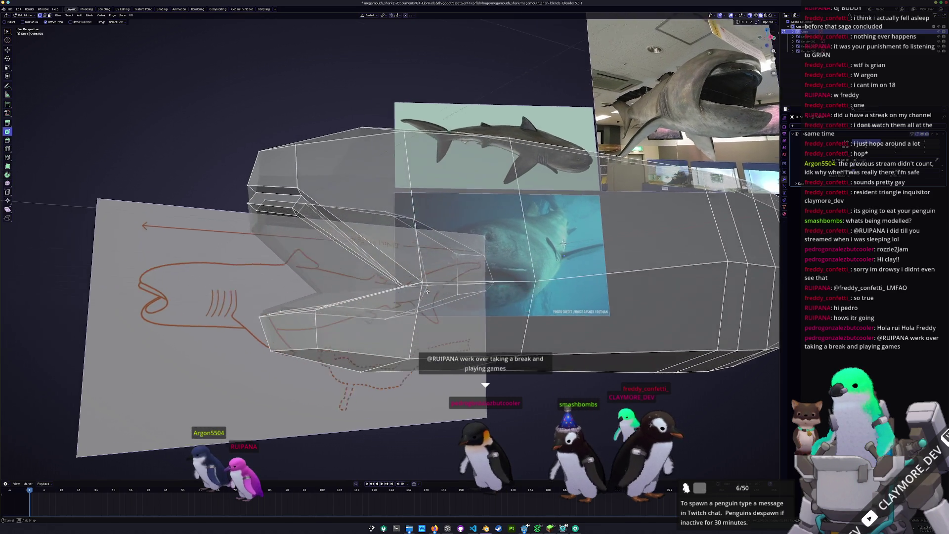
pyautogui.moveTo(563, 243); pyautogui.dragTo(701, 218, button='middle')
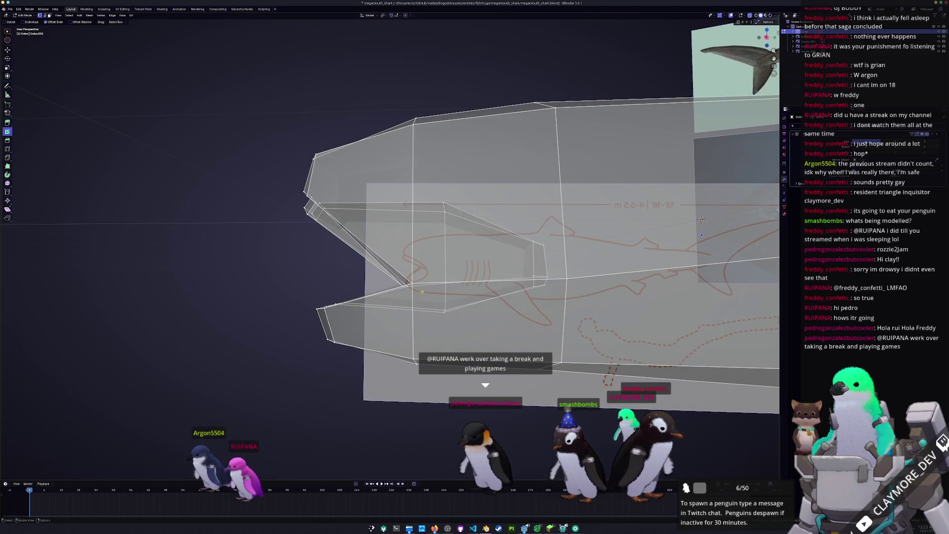
pyautogui.press('g')
pyautogui.press('z')
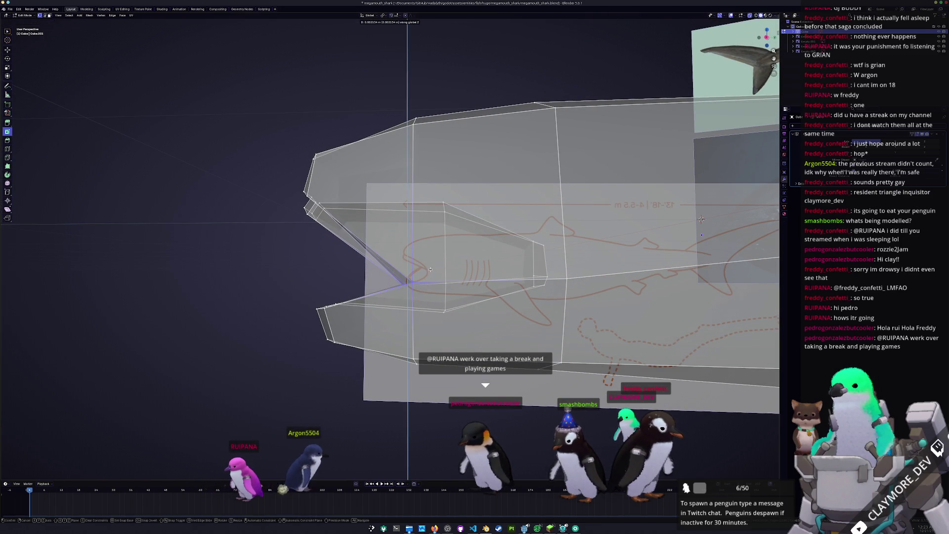
pyautogui.click(429, 271)
pyautogui.hotkey('alt', 'z')
pyautogui.moveTo(429, 271)
pyautogui.mouseDown(button='middle')
pyautogui.moveTo(447, 375)
pyautogui.moveTo(435, 356)
pyautogui.moveTo(432, 271)
pyautogui.moveTo(426, 264)
pyautogui.moveTo(392, 283)
pyautogui.mouseUp(button='middle')
pyautogui.scroll(-2, 436, 381)
pyautogui.scroll(3, 383, 272)
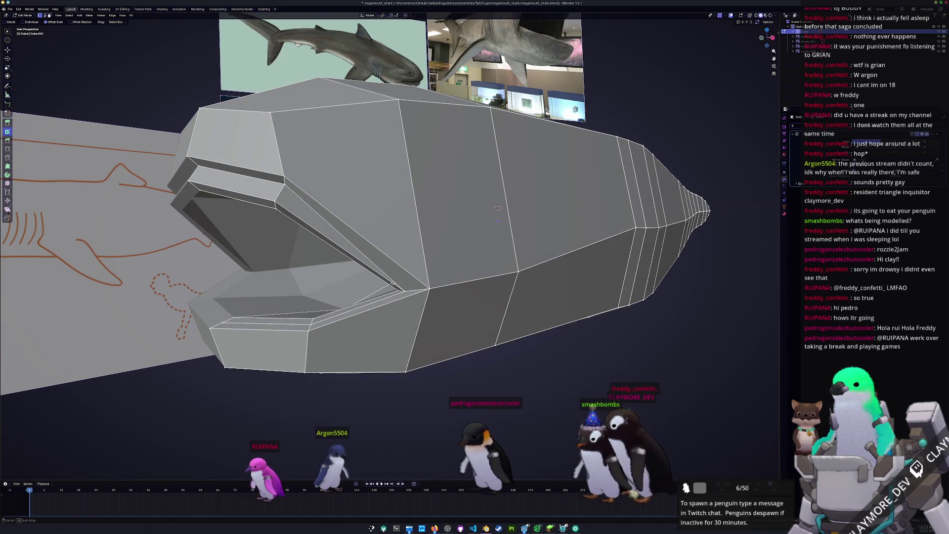
pyautogui.moveTo(457, 198); pyautogui.dragTo(451, 261, button='middle')
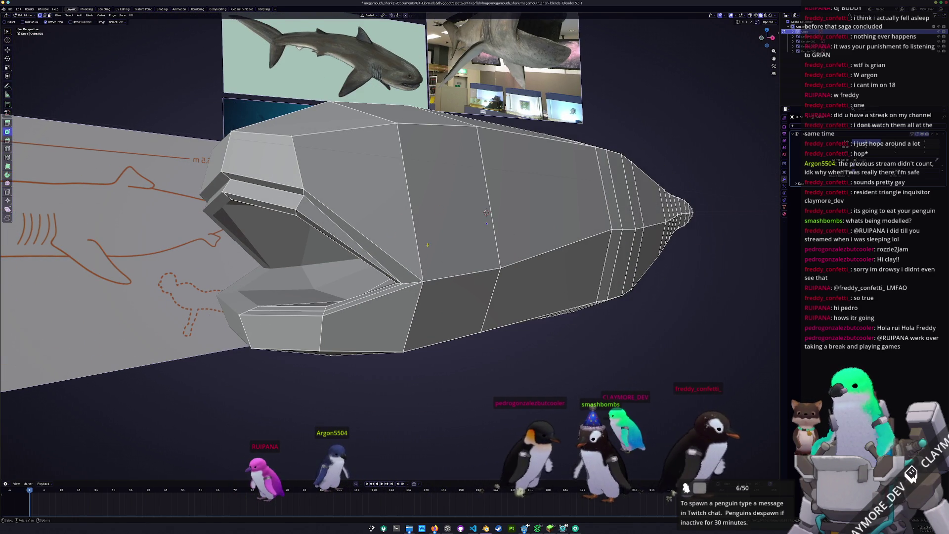
pyautogui.moveTo(419, 297)
pyautogui.mouseDown(button='middle')
pyautogui.moveTo(400, 298)
pyautogui.moveTo(435, 299)
pyautogui.mouseUp(button='middle')
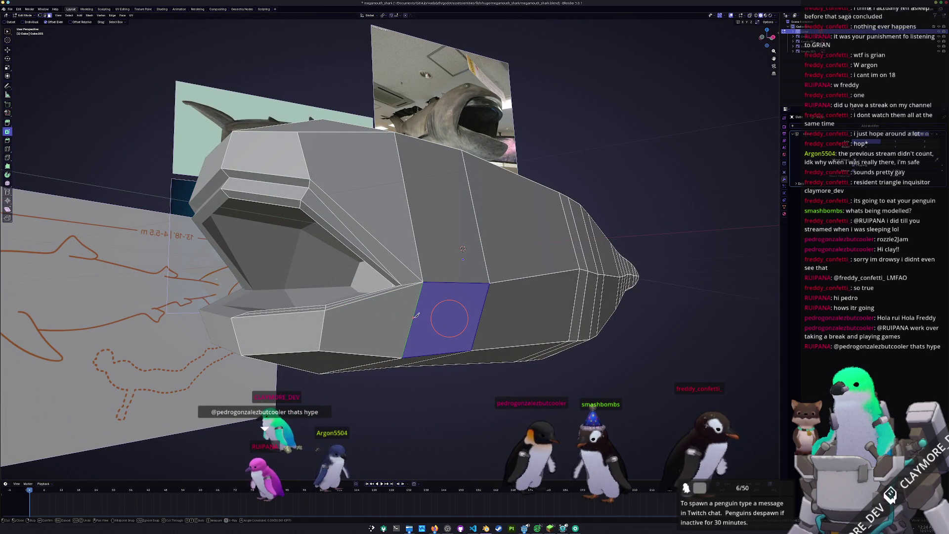
# - Knife-cut new edges into the cheek face below the mouth corner
pyautogui.moveTo(417, 315)
pyautogui.mouseDown()
pyautogui.moveTo(462, 296)
pyautogui.moveTo(458, 233)
pyautogui.mouseUp()
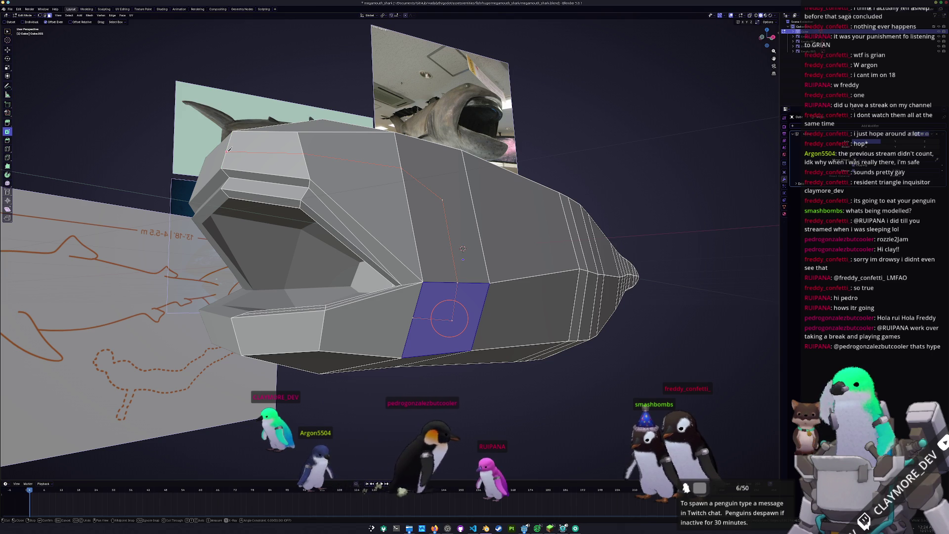
pyautogui.press('Return')
pyautogui.moveTo(385, 269); pyautogui.dragTo(401, 264, button='middle')
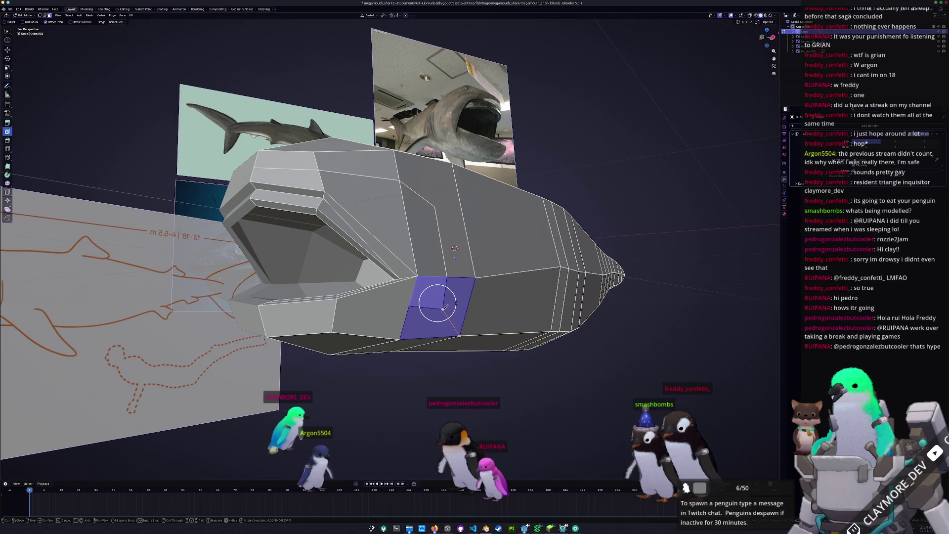
pyautogui.click(435, 207)
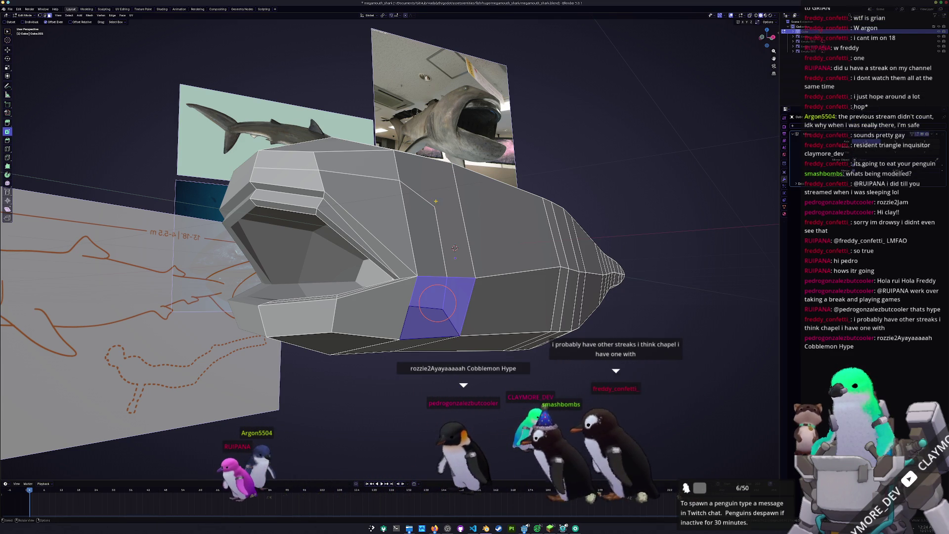
# - Test shifting the new cut along X, cancel it, and start another knife cut
pyautogui.moveTo(438, 196)
pyautogui.mouseDown(button='middle')
pyautogui.moveTo(454, 300)
pyautogui.moveTo(457, 285)
pyautogui.moveTo(449, 298)
pyautogui.moveTo(378, 312)
pyautogui.mouseUp(button='middle')
pyautogui.press('g')
pyautogui.press('x')
pyautogui.press('Escape')
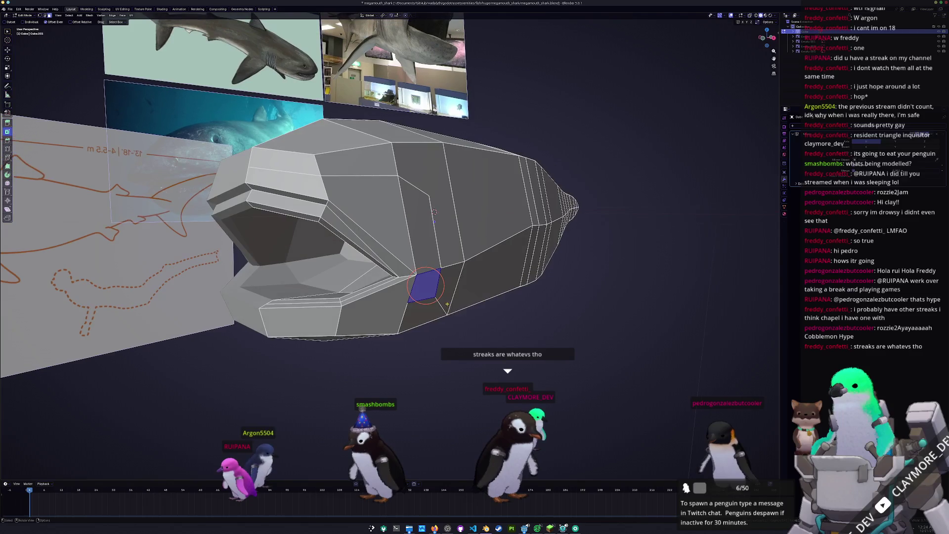
pyautogui.scroll(3, 378, 313)
pyautogui.press('k')
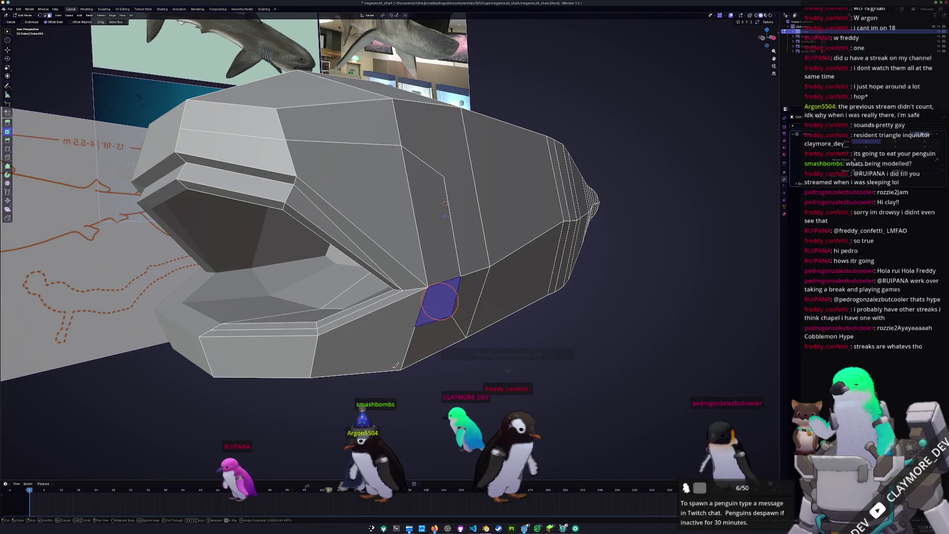
# - Leave the new loop cut centred and knife-cut an edge down the side of the jaw
pyautogui.click(375, 320)
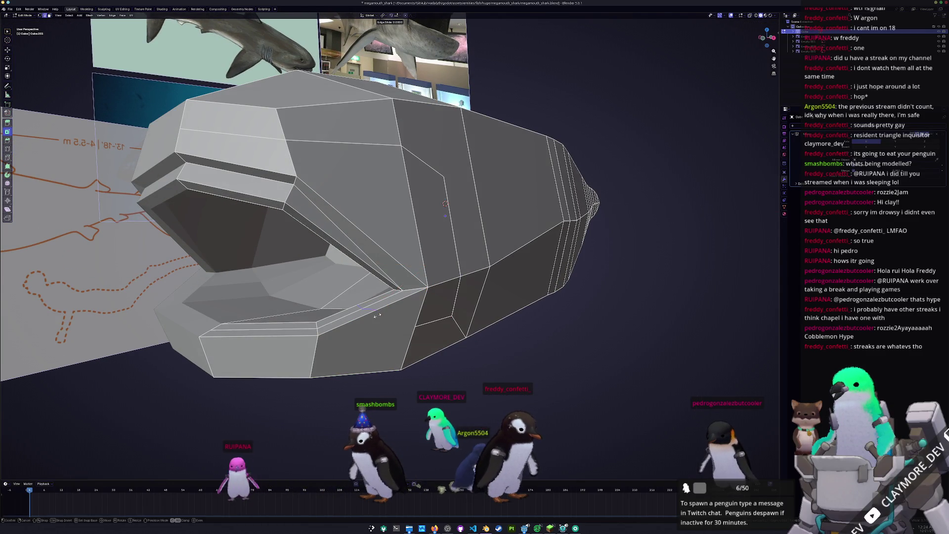
pyautogui.rightClick(375, 319)
pyautogui.moveTo(375, 320); pyautogui.dragTo(371, 292, button='middle')
pyautogui.scroll(3, 370, 287)
pyautogui.press('k')
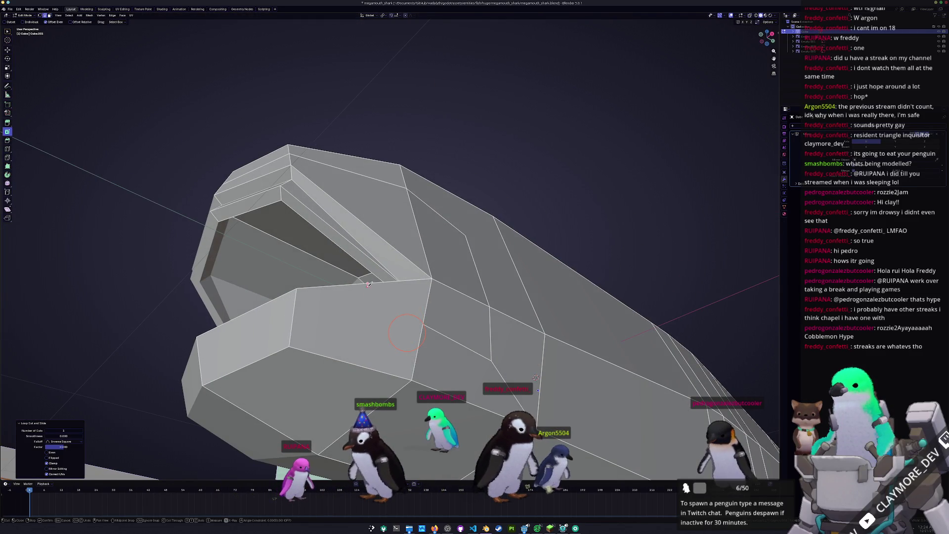
pyautogui.click(368, 283)
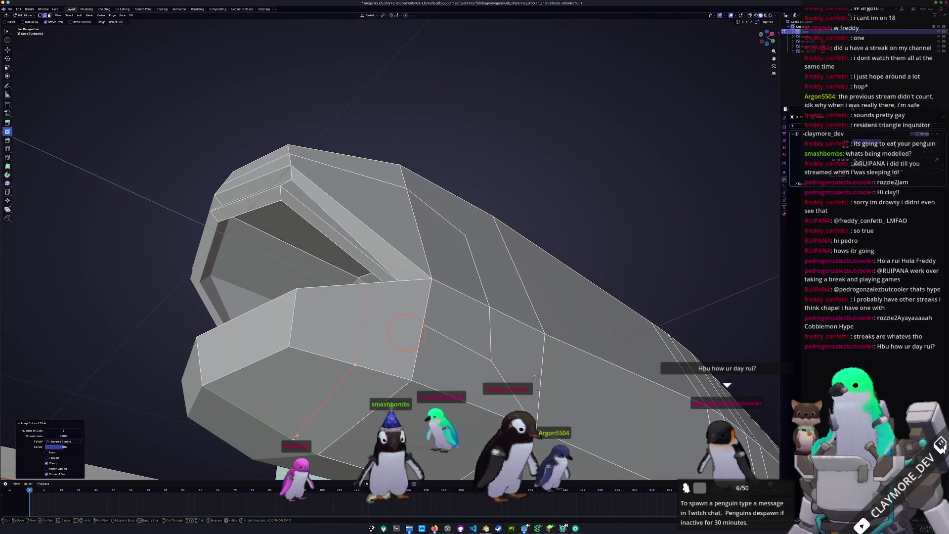
pyautogui.press('Return')
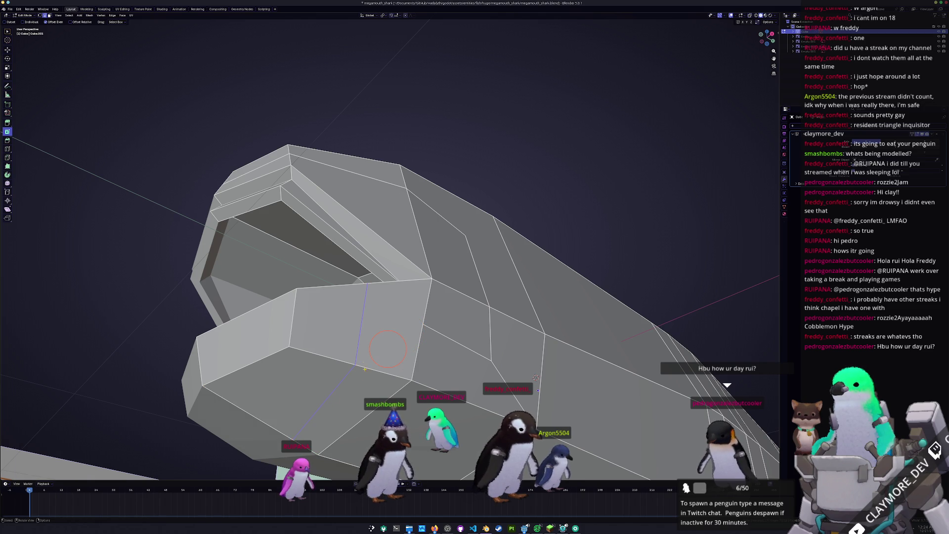
pyautogui.moveTo(358, 331); pyautogui.dragTo(354, 369, button='middle')
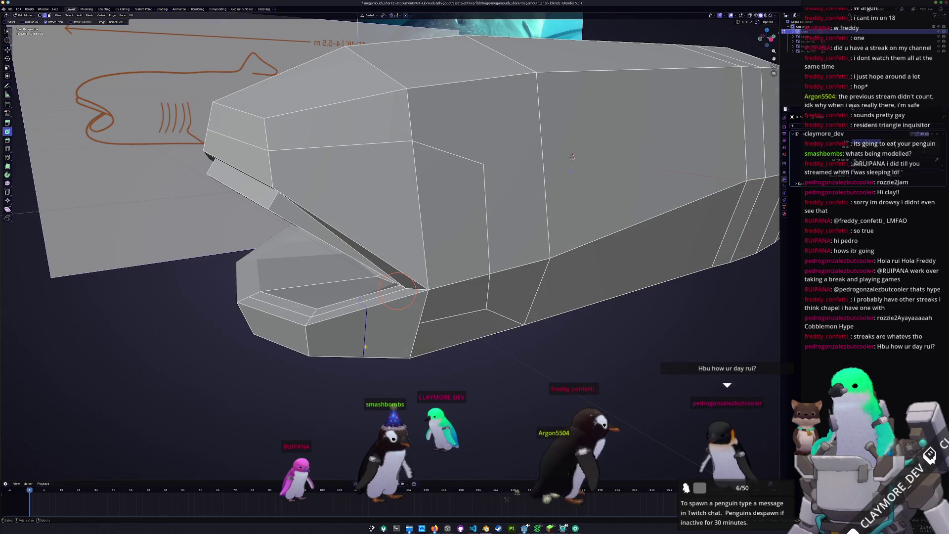
# - Edge-slide the jaw edge, shift it along X, then slide it again to narrow the cheek
pyautogui.press('g')
pyautogui.press('g')
pyautogui.click(400, 337)
pyautogui.moveTo(401, 336); pyautogui.dragTo(452, 332, button='middle')
pyautogui.press('g')
pyautogui.press('x')
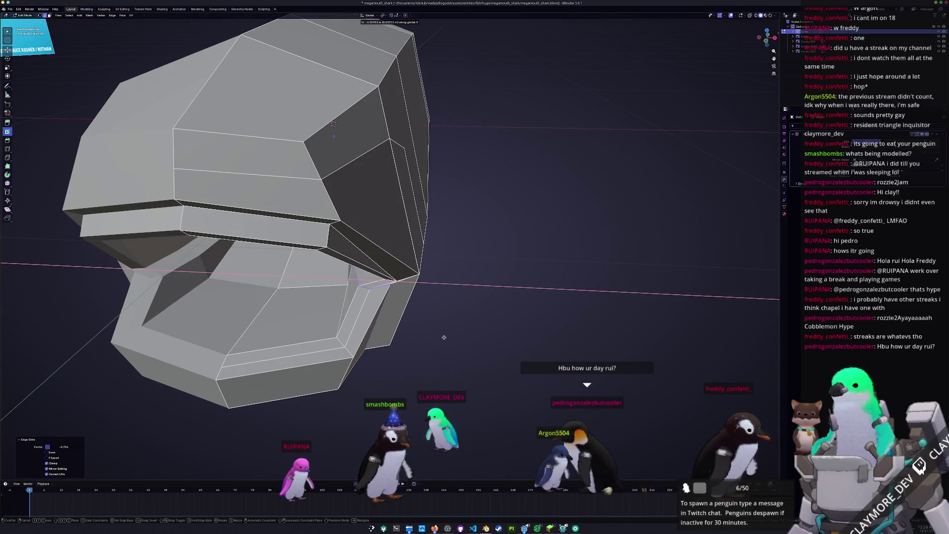
pyautogui.click(444, 338)
pyautogui.moveTo(444, 338); pyautogui.dragTo(386, 325, button='middle')
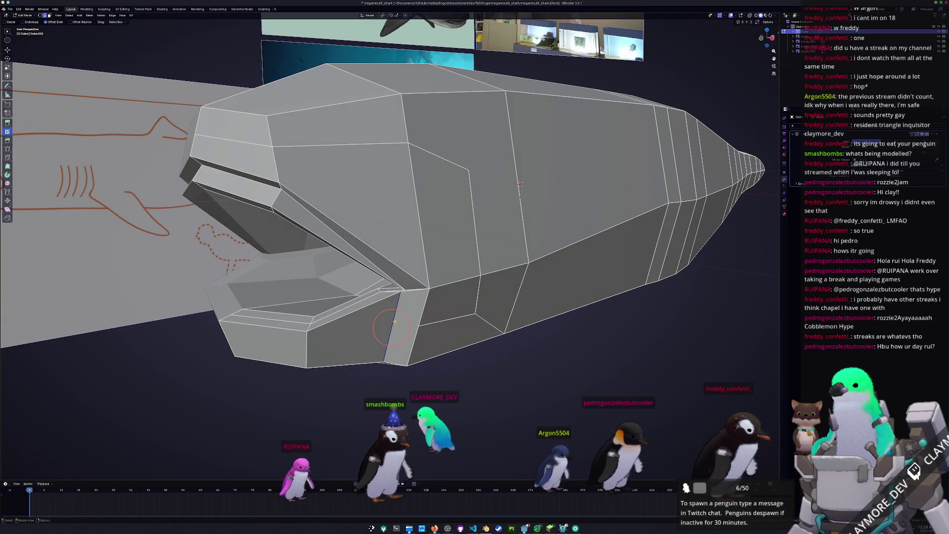
pyautogui.scroll(3, 394, 321)
pyautogui.press('g')
pyautogui.press('g')
pyautogui.click(394, 350)
pyautogui.scroll(-3, 394, 349)
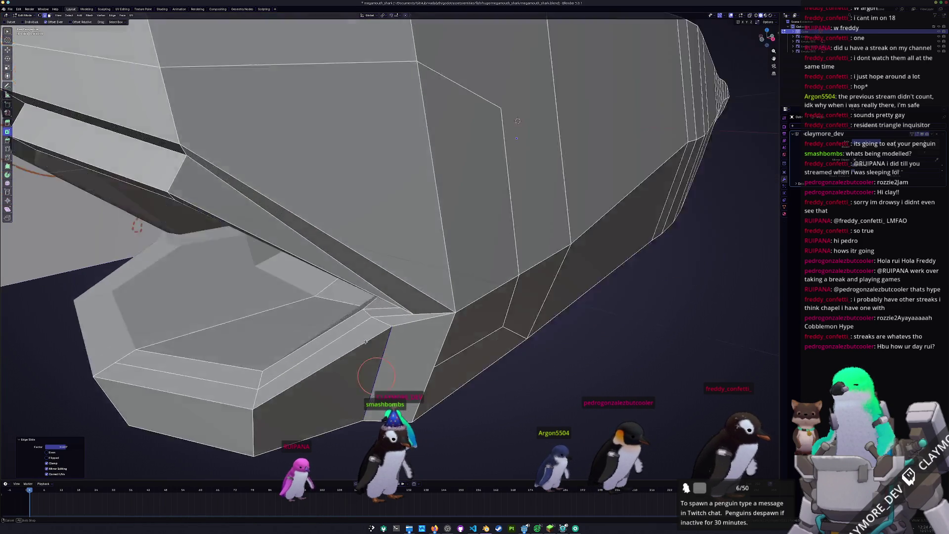
pyautogui.moveTo(393, 349)
pyautogui.mouseDown(button='middle')
pyautogui.moveTo(361, 330)
pyautogui.moveTo(361, 387)
pyautogui.moveTo(352, 337)
pyautogui.mouseUp(button='middle')
pyautogui.scroll(3, 351, 337)
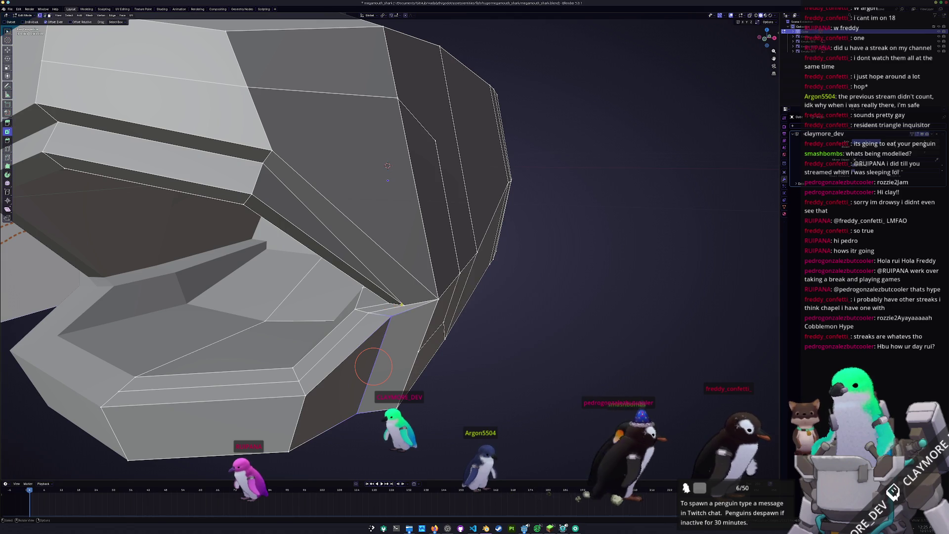
# - Merge the jaw-corner vertices at center in three places
pyautogui.rightClick(374, 312)
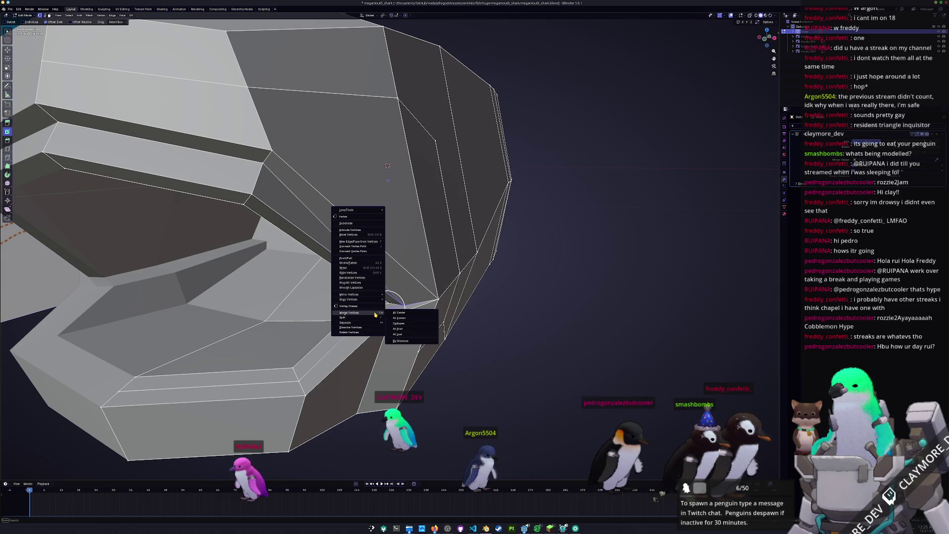
pyautogui.click(403, 314)
pyautogui.moveTo(403, 314); pyautogui.dragTo(366, 309, button='middle')
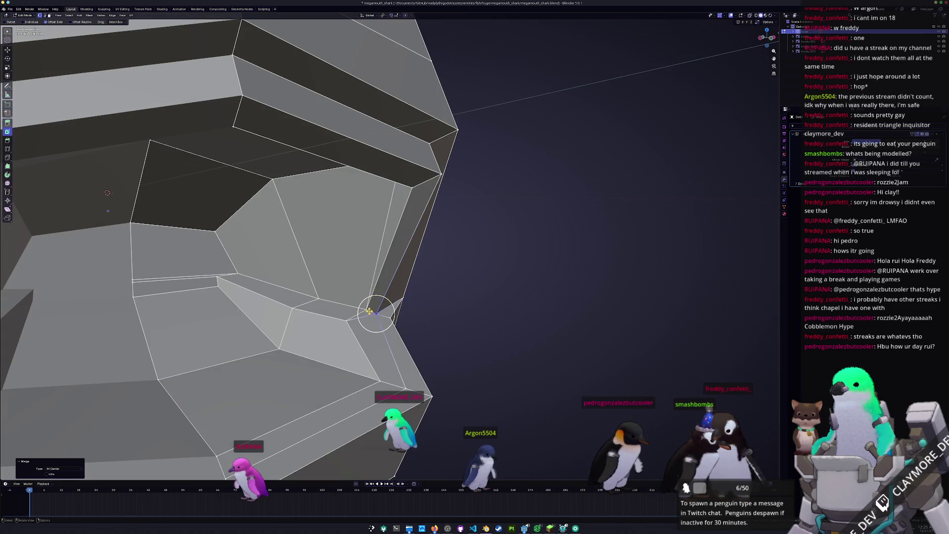
pyautogui.rightClick(351, 321)
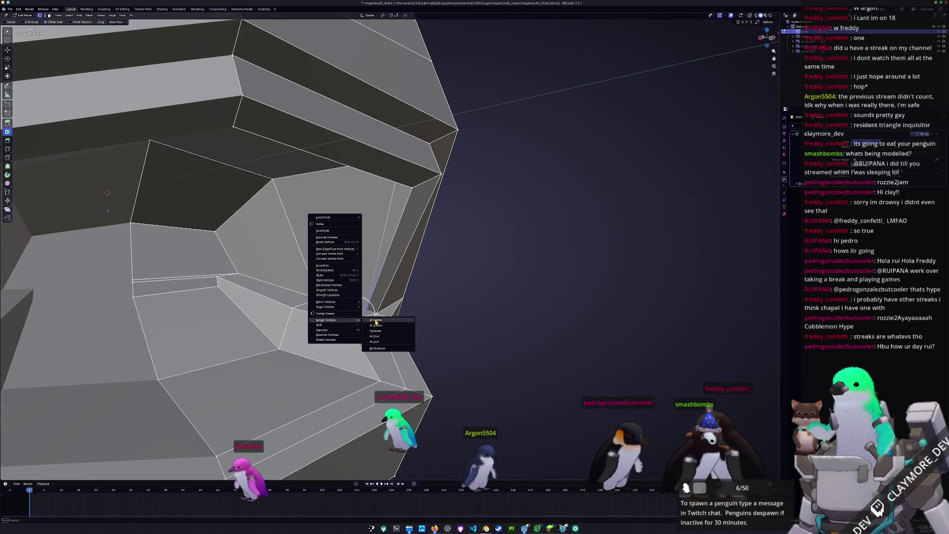
pyautogui.click(396, 324)
pyautogui.moveTo(396, 324); pyautogui.dragTo(377, 290, button='middle')
pyautogui.click(389, 301)
pyautogui.rightClick(389, 301)
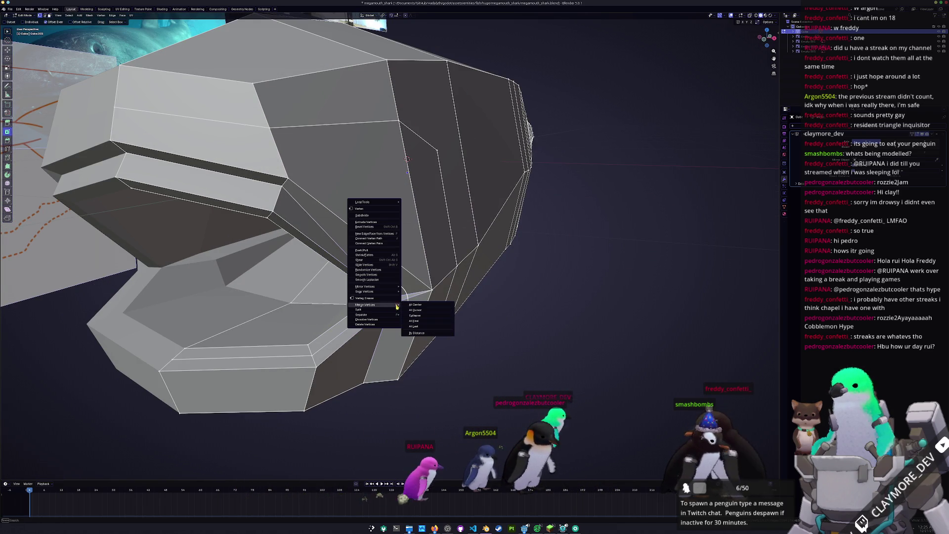
pyautogui.click(403, 316)
pyautogui.moveTo(402, 316); pyautogui.dragTo(391, 311, button='middle')
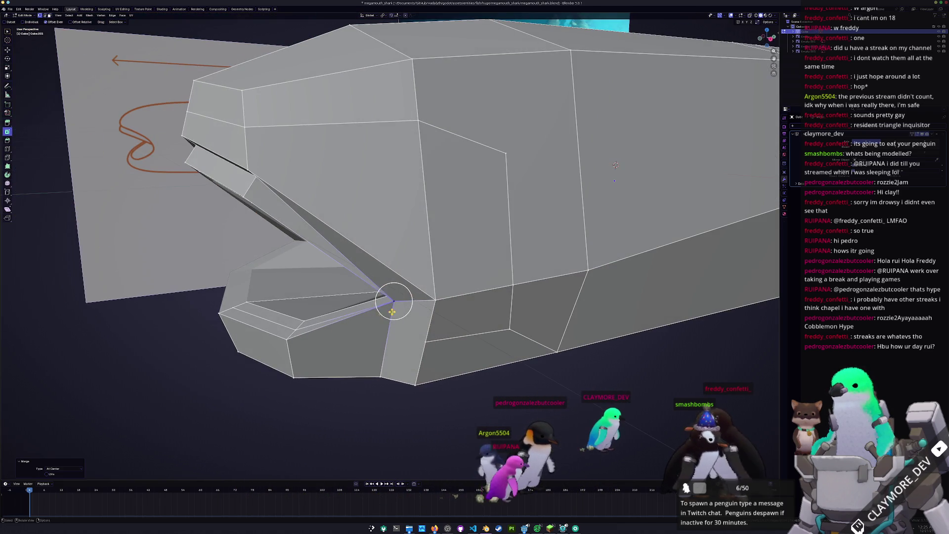
# - Nudge the lower-jaw corner vertex left and move the vertex below it along Y
pyautogui.click(431, 300)
pyautogui.press('g')
pyautogui.click(420, 302)
pyautogui.click(424, 341)
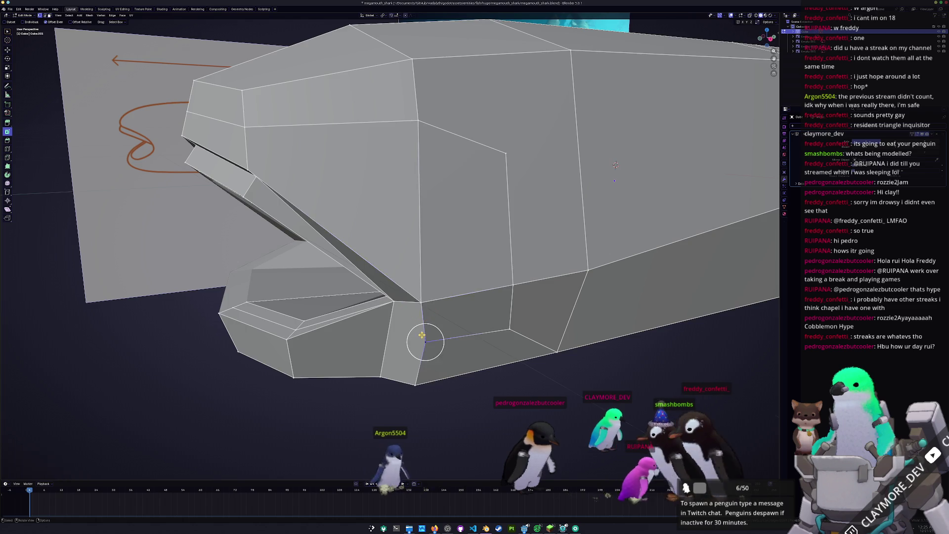
pyautogui.moveTo(421, 335); pyautogui.dragTo(423, 388, button='middle')
pyautogui.press('g')
pyautogui.press('y')
pyautogui.click(426, 325)
pyautogui.moveTo(427, 325)
pyautogui.mouseDown(button='middle')
pyautogui.moveTo(368, 357)
pyautogui.moveTo(396, 354)
pyautogui.moveTo(368, 349)
pyautogui.moveTo(378, 341)
pyautogui.moveTo(384, 350)
pyautogui.mouseUp(button='middle')
pyautogui.scroll(-5, 368, 358)
# - Review the whole shark, then vertex-slide a head vertex and shift a head face along X
pyautogui.press('Tab')
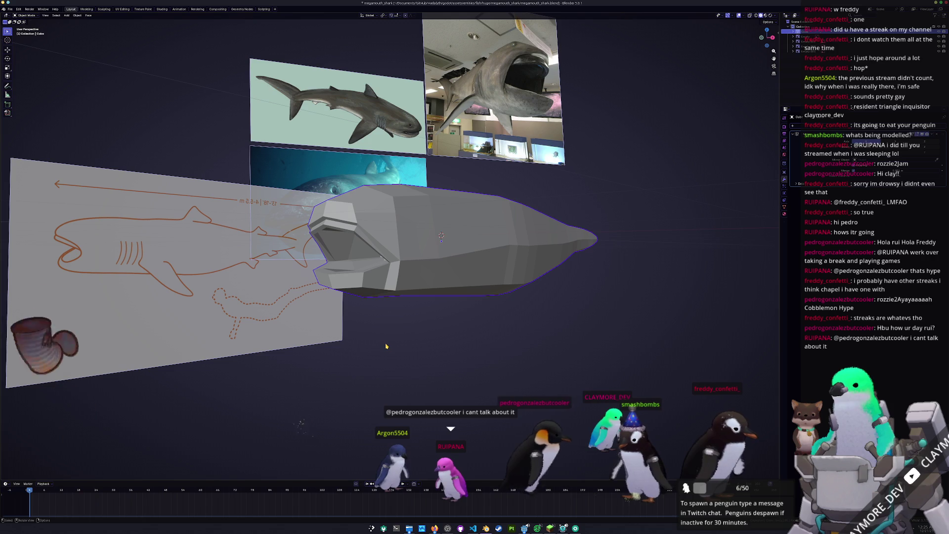
pyautogui.scroll(1, 386, 346)
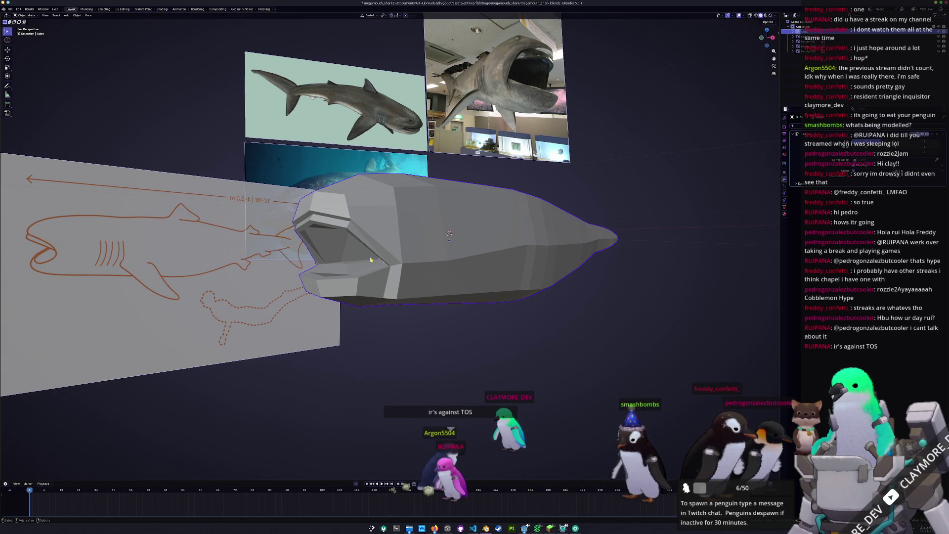
pyautogui.press('Tab')
pyautogui.moveTo(371, 260)
pyautogui.mouseDown(button='middle')
pyautogui.moveTo(373, 309)
pyautogui.moveTo(406, 305)
pyautogui.moveTo(454, 330)
pyautogui.mouseUp(button='middle')
pyautogui.hotkey('shift', 'v')
pyautogui.click(403, 303)
pyautogui.click(440, 320)
pyautogui.press('g')
pyautogui.press('x')
pyautogui.click(448, 330)
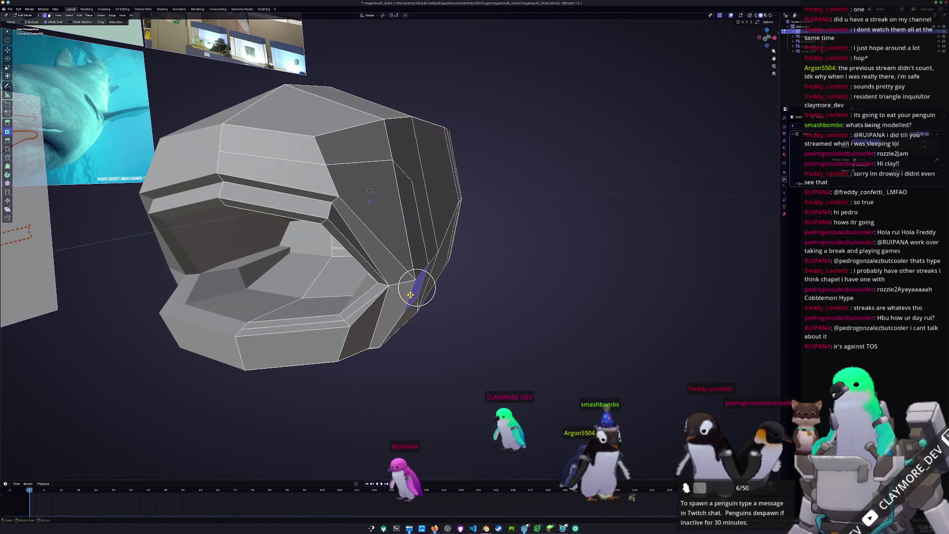
# - Select a face on the head, then return to Object Mode in top view
pyautogui.moveTo(411, 294)
pyautogui.mouseDown(button='middle')
pyautogui.moveTo(408, 301)
pyautogui.moveTo(406, 286)
pyautogui.moveTo(427, 276)
pyautogui.moveTo(521, 274)
pyautogui.moveTo(296, 296)
pyautogui.moveTo(451, 276)
pyautogui.mouseUp(button='middle')
pyautogui.click(291, 295)
pyautogui.scroll(5, 451, 276)
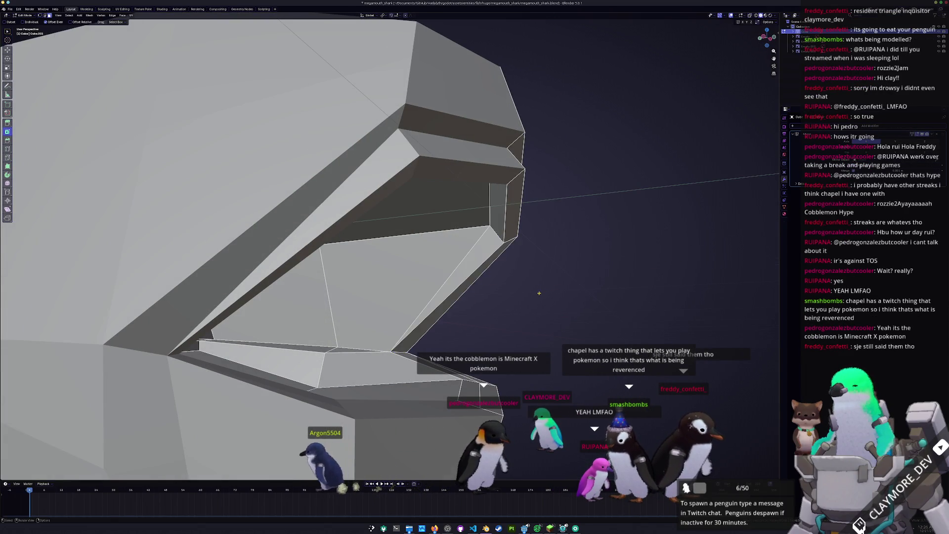
pyautogui.scroll(-5, 507, 301)
pyautogui.moveTo(460, 284)
pyautogui.mouseDown(button='middle')
pyautogui.moveTo(507, 301)
pyautogui.moveTo(439, 302)
pyautogui.moveTo(432, 321)
pyautogui.mouseUp(button='middle')
pyautogui.scroll(-3, 507, 301)
pyautogui.press('Tab')
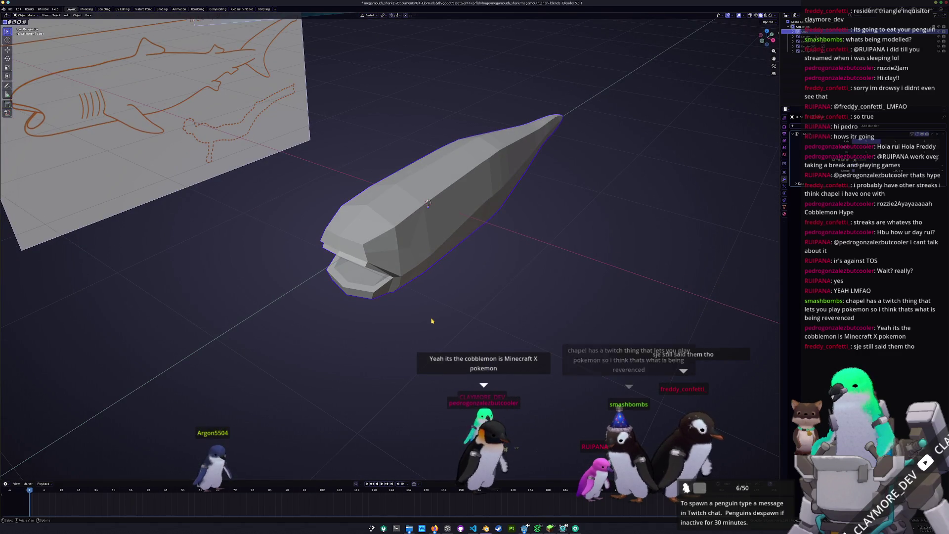
pyautogui.press('KP_7')
# - Edge-slide the loop at the mesh's lower end and shift a vertex there along Y
pyautogui.press('Tab')
pyautogui.scroll(2, 431, 322)
pyautogui.moveTo(376, 292); pyautogui.dragTo(410, 334)
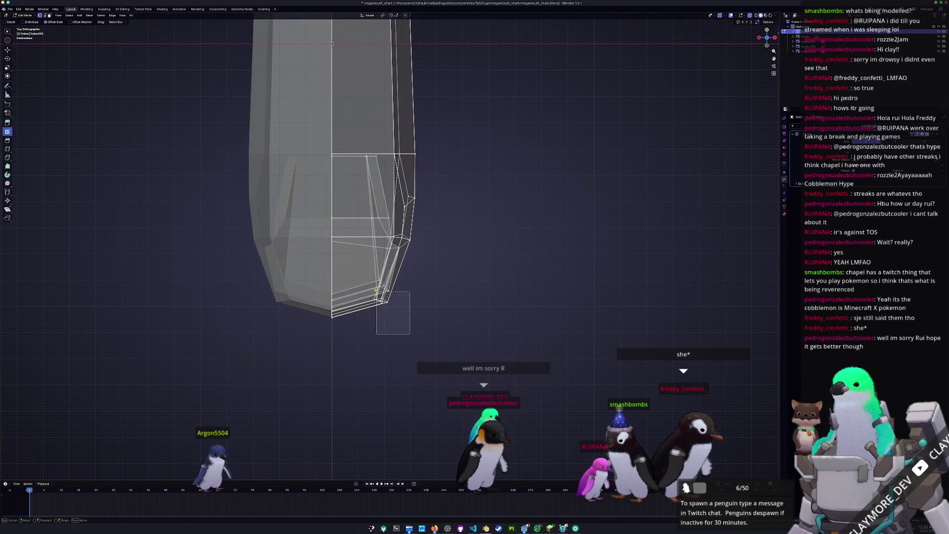
pyautogui.press('g')
pyautogui.press('g')
pyautogui.click(447, 295)
pyautogui.press('g')
pyautogui.press('g')
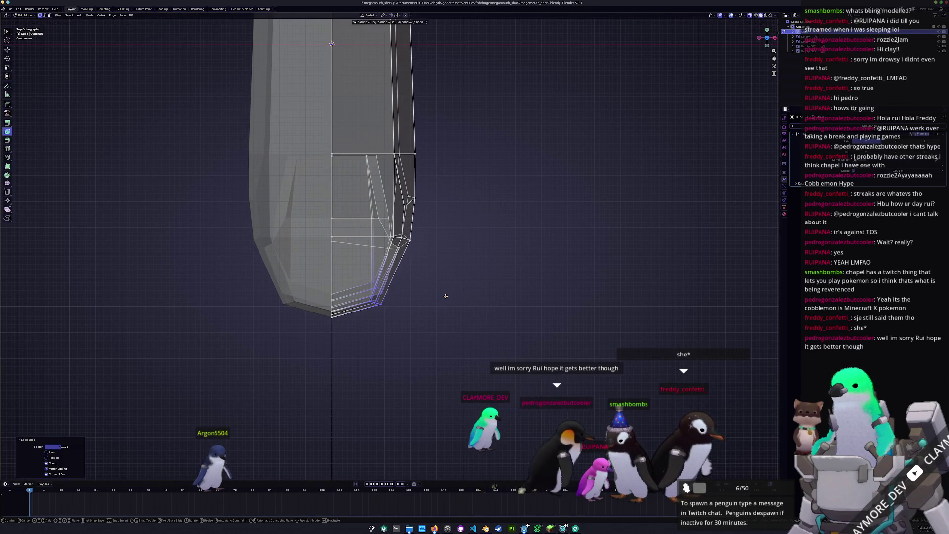
pyautogui.rightClick(449, 292)
pyautogui.click(365, 370)
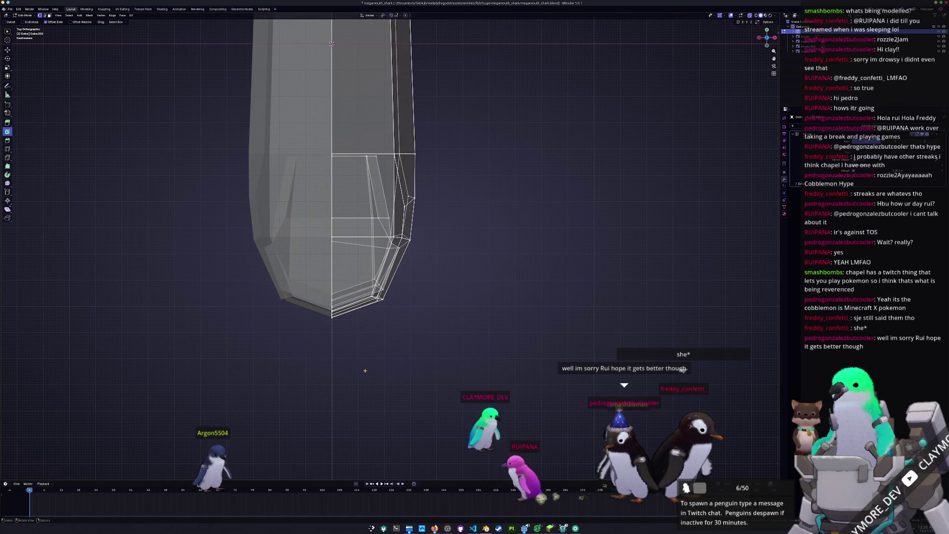
pyautogui.press('y')
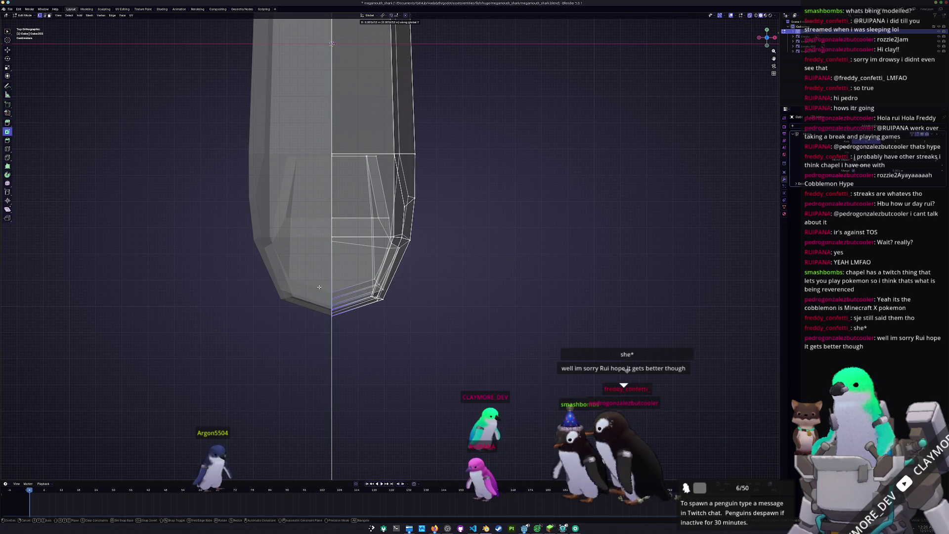
pyautogui.click(371, 335)
# - Save megamouth_shark.blend, switch to side view, and return to Edit Mode
pyautogui.press('Tab')
pyautogui.scroll(-2, 397, 348)
pyautogui.moveTo(408, 353)
pyautogui.keyDown('shift'); pyautogui.mouseDown(button='middle')
pyautogui.moveTo(454, 372)
pyautogui.moveTo(416, 347)
pyautogui.mouseUp(button='middle'); pyautogui.keyUp('shift')
pyautogui.hotkey('ctrl', 's')
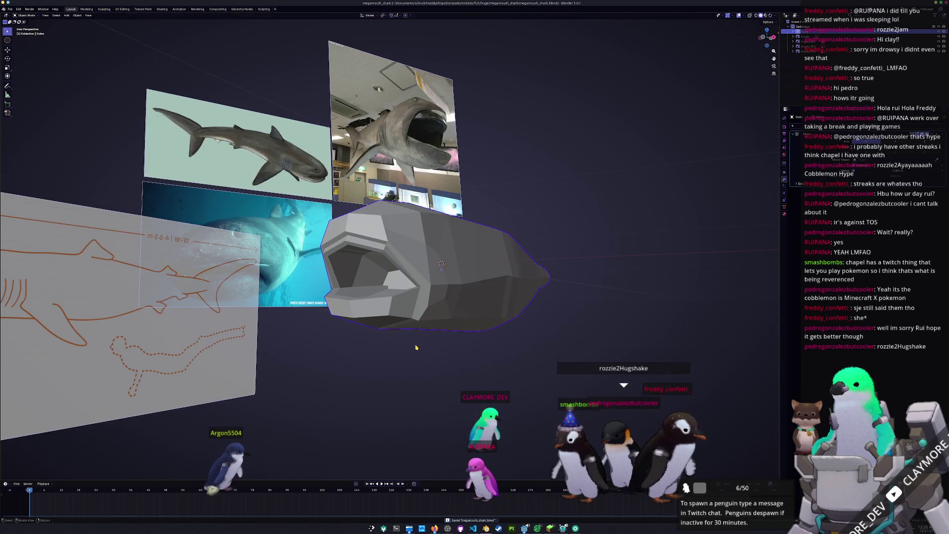
pyautogui.press('KP_3')
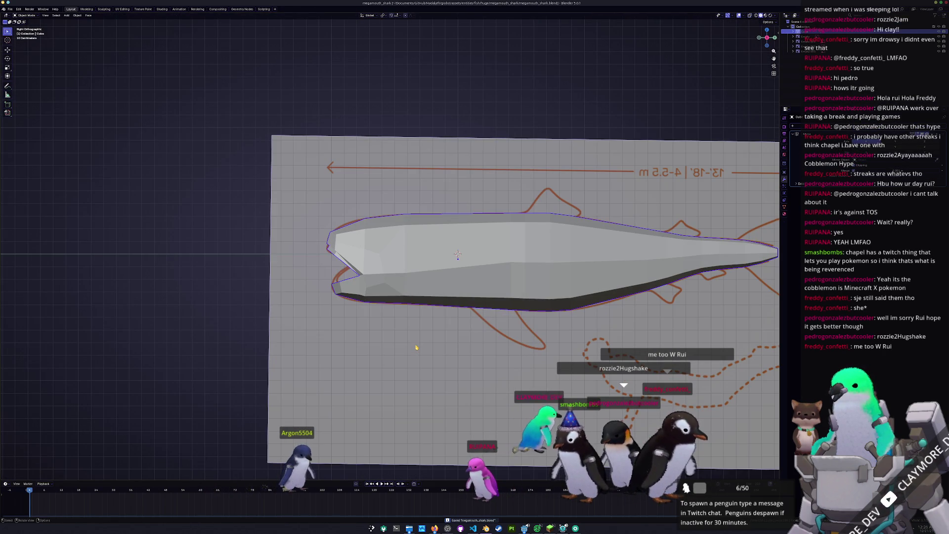
pyautogui.scroll(-2, 416, 348)
pyautogui.scroll(2, 346, 316)
pyautogui.press('Tab')
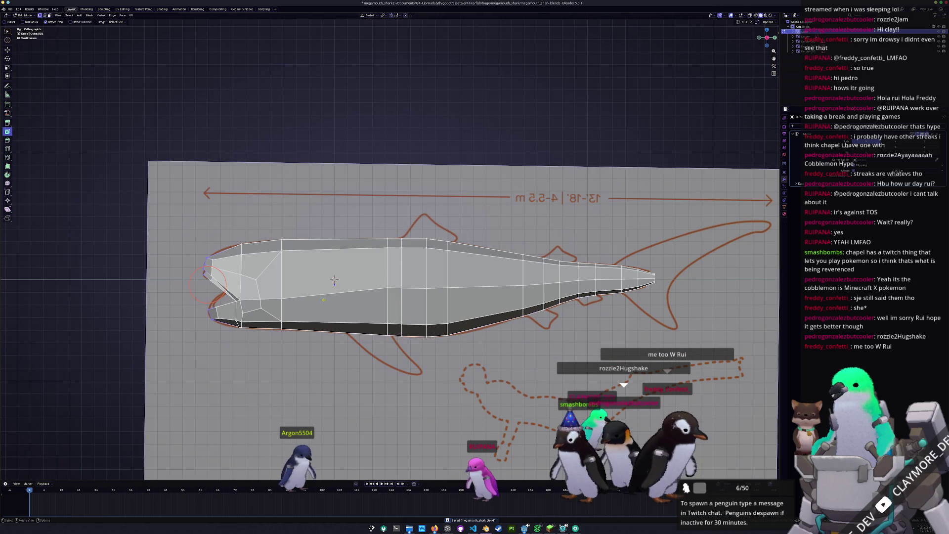
pyautogui.scroll(2, 209, 366)
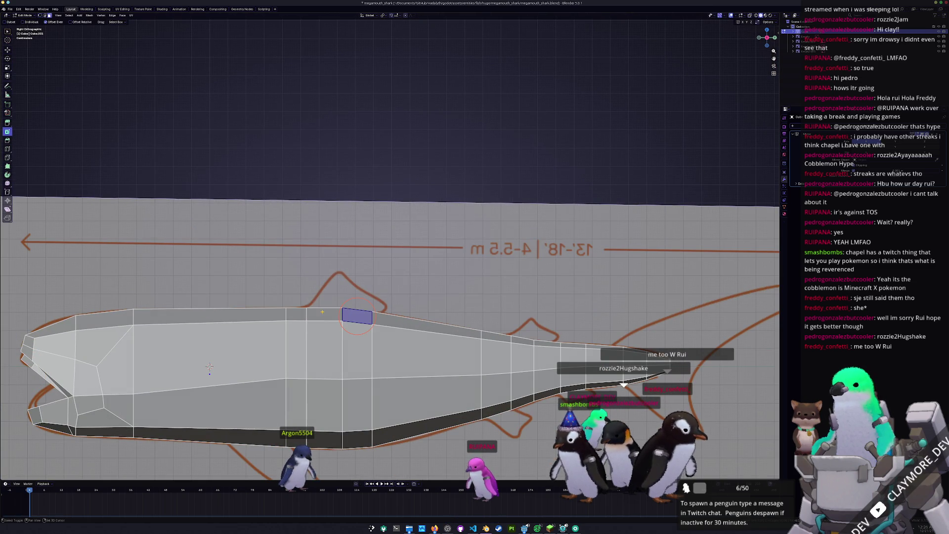
# - Inset a top face on the shark's back and select the neighbouring back faces for the fin
pyautogui.click(316, 315)
pyautogui.moveTo(317, 314)
pyautogui.mouseDown(button='middle')
pyautogui.moveTo(317, 371)
pyautogui.moveTo(340, 365)
pyautogui.mouseUp(button='middle')
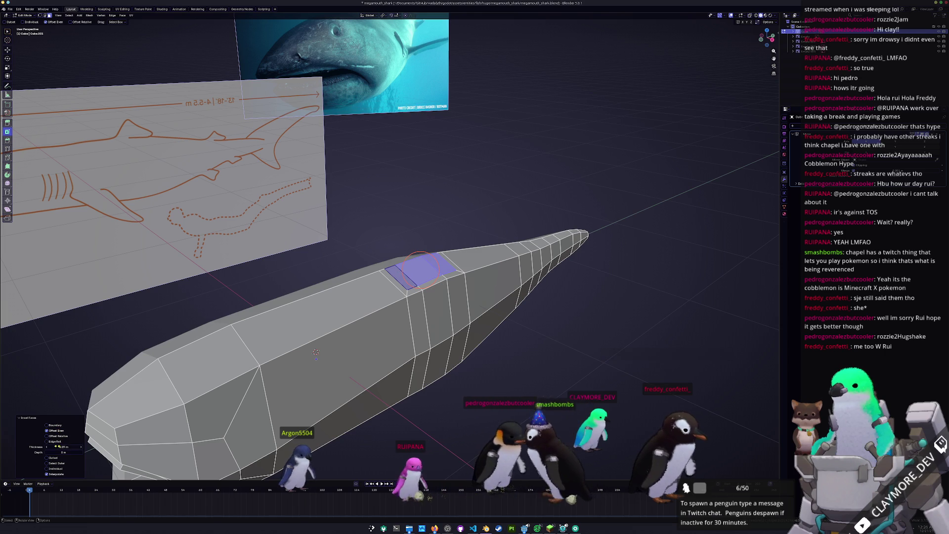
pyautogui.scroll(2, 419, 266)
pyautogui.click(433, 277)
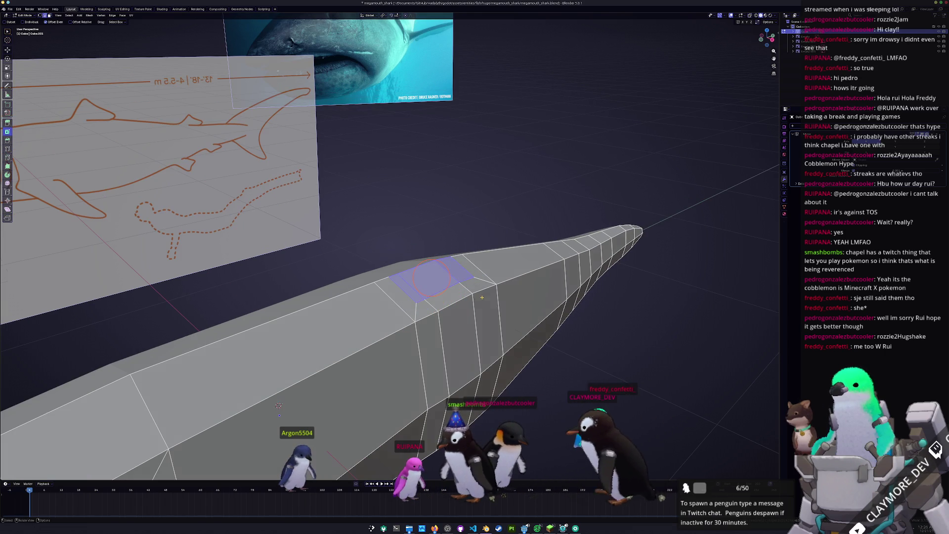
pyautogui.moveTo(444, 289); pyautogui.dragTo(481, 327, button='middle')
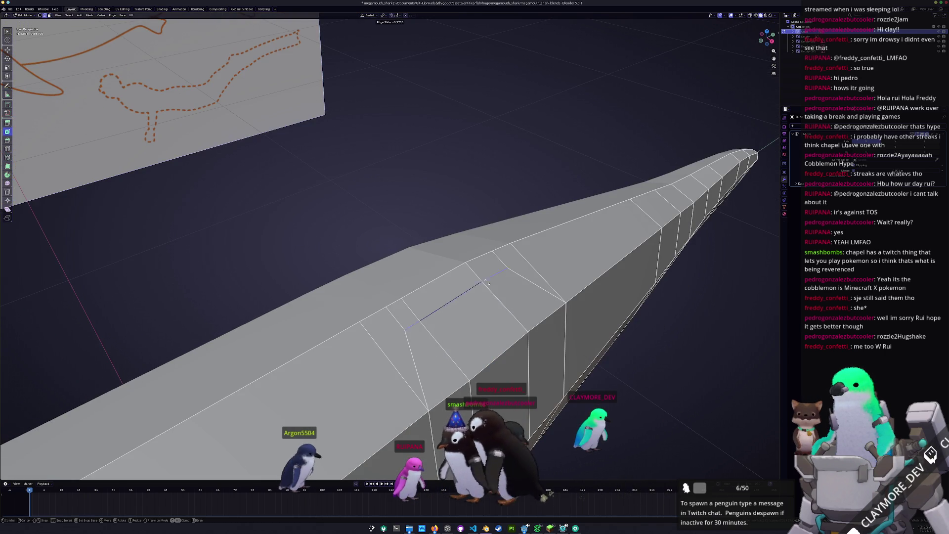
pyautogui.click(480, 273)
pyautogui.moveTo(487, 261); pyautogui.dragTo(439, 283)
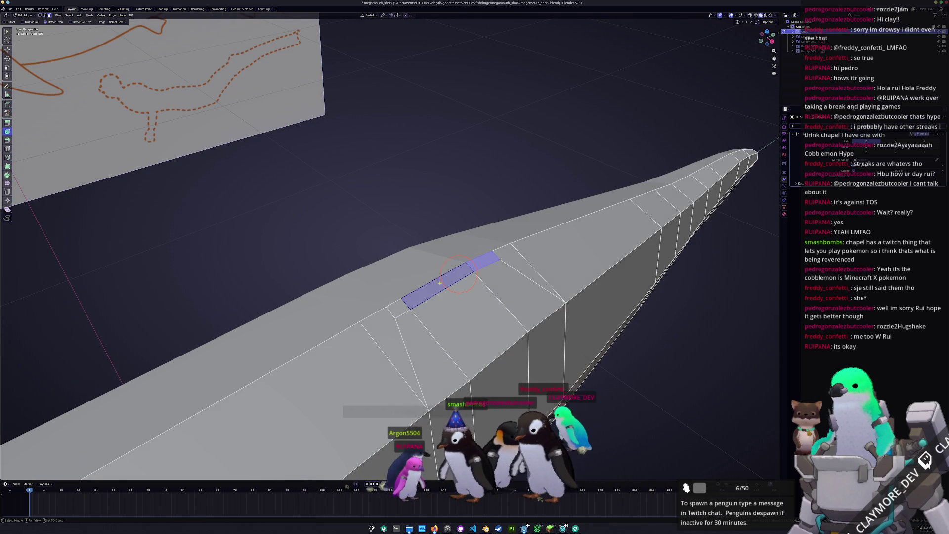
# - In side view, extrude the back faces and raise them to fin height, with X-ray on
pyautogui.press('KP_3')
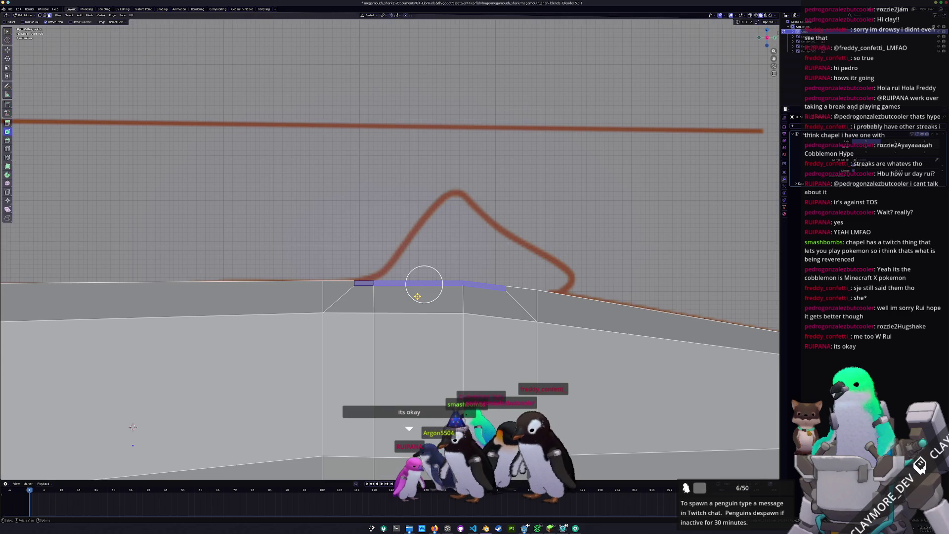
pyautogui.scroll(-1, 418, 296)
pyautogui.scroll(1, 465, 280)
pyautogui.press('e')
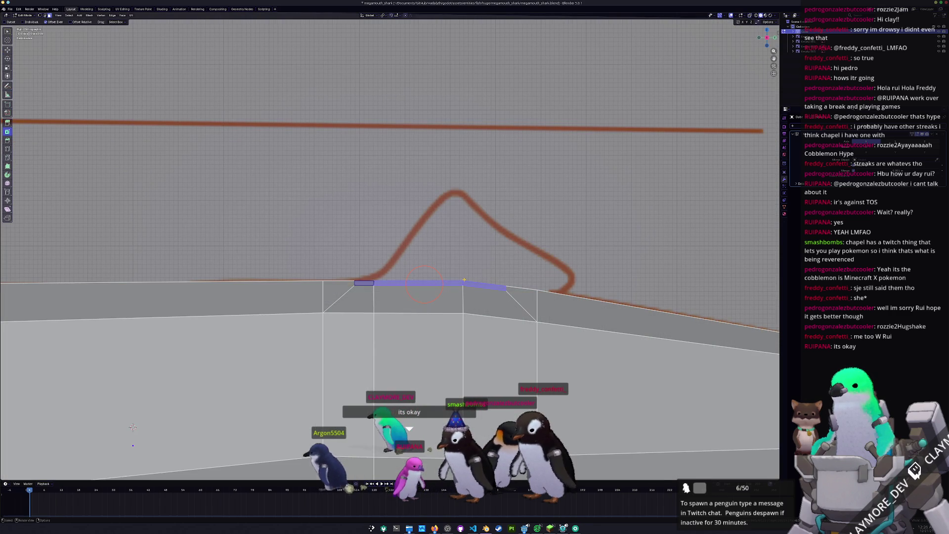
pyautogui.rightClick(447, 265)
pyautogui.press('g')
pyautogui.click(440, 188)
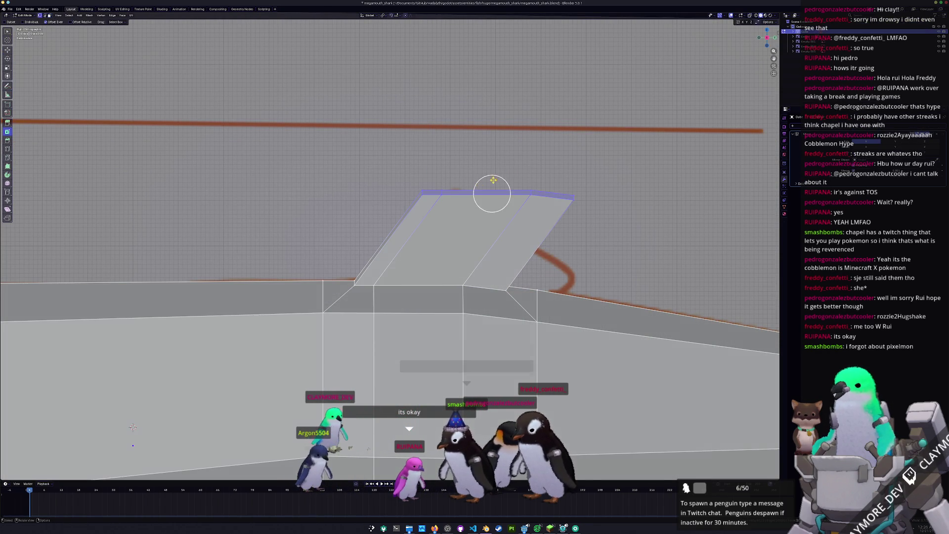
pyautogui.press('b')
pyautogui.hotkey('alt', 'z')
pyautogui.scroll(1, 132, 426)
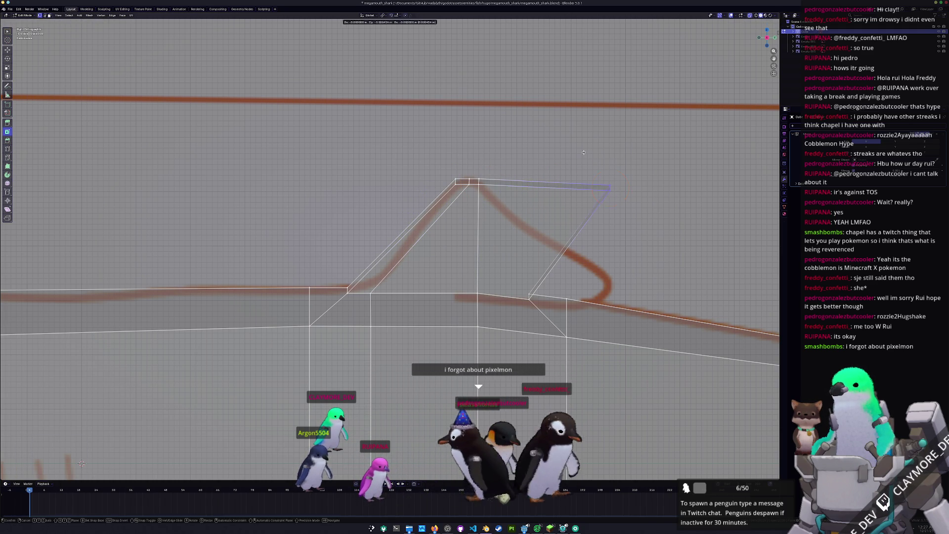
# - Extrude the fin's rear edge toward its hooked tip and fit the new edge to the reference curve
pyautogui.click(441, 155)
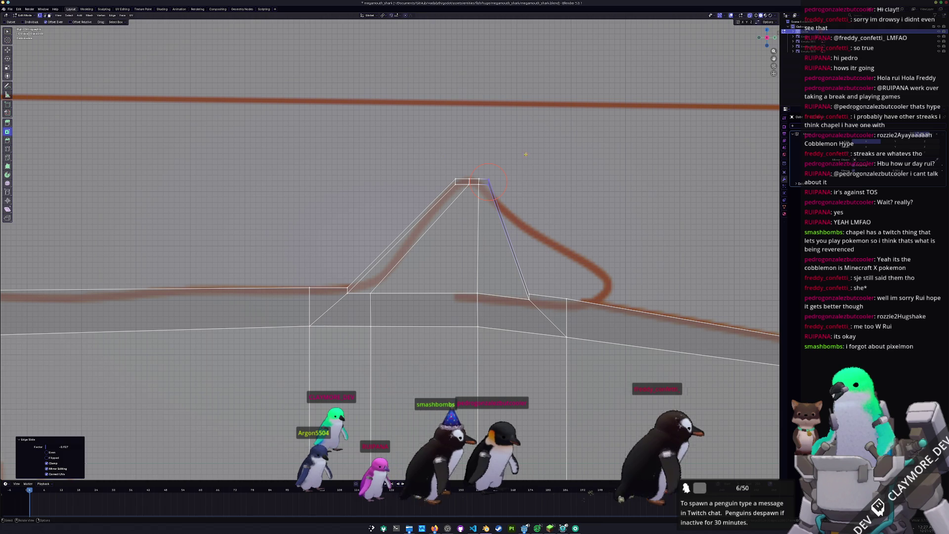
pyautogui.click(549, 161)
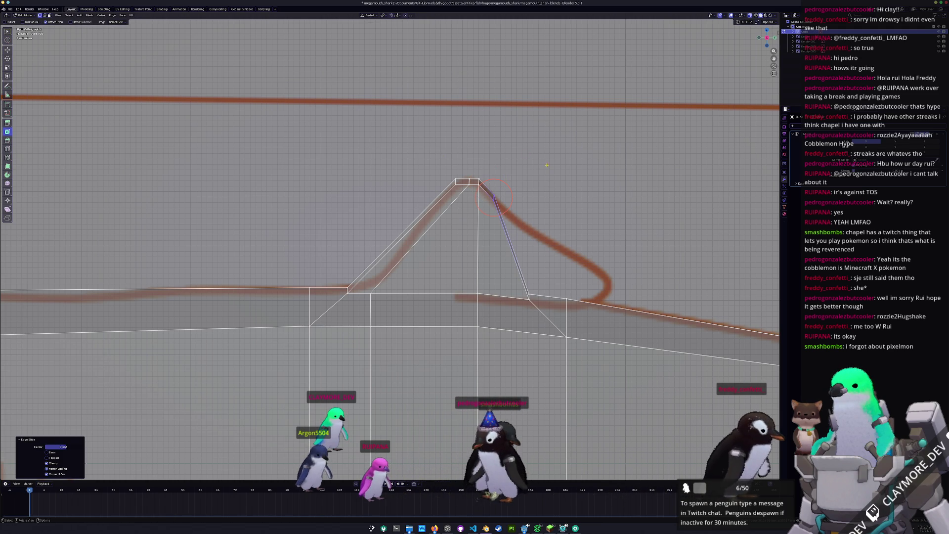
pyautogui.click(512, 244)
pyautogui.keyDown('shift'); pyautogui.moveTo(512, 244); pyautogui.dragTo(441, 222, button='middle'); pyautogui.keyUp('shift')
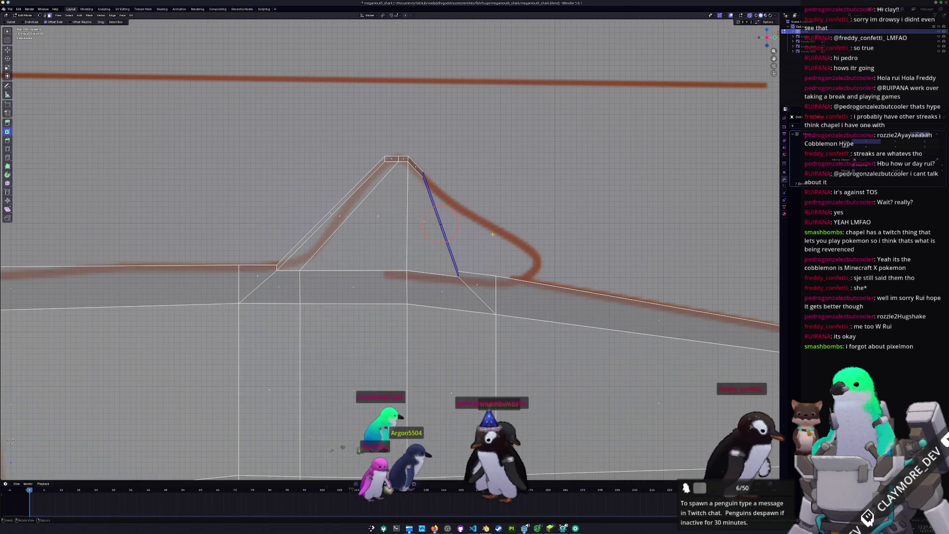
pyautogui.press('e')
pyautogui.click(578, 233)
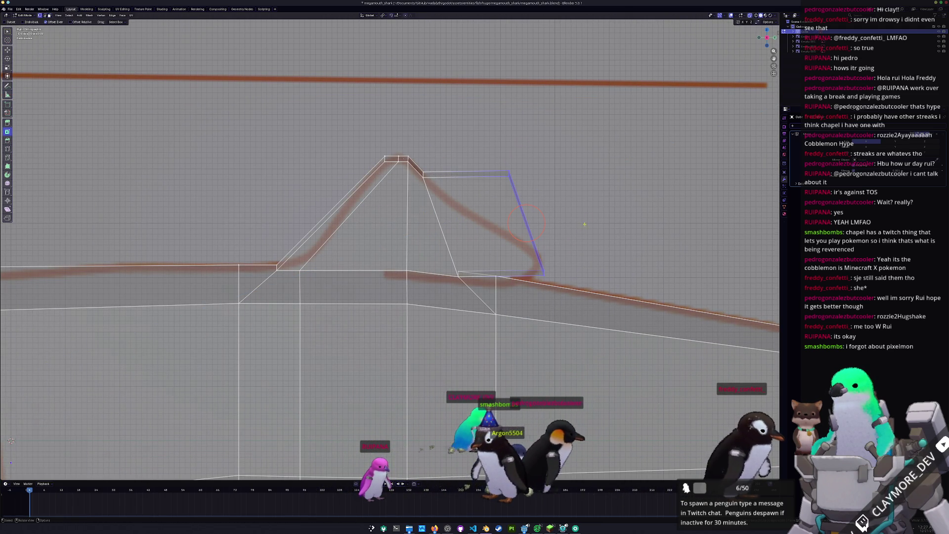
pyautogui.press('g')
pyautogui.press('g')
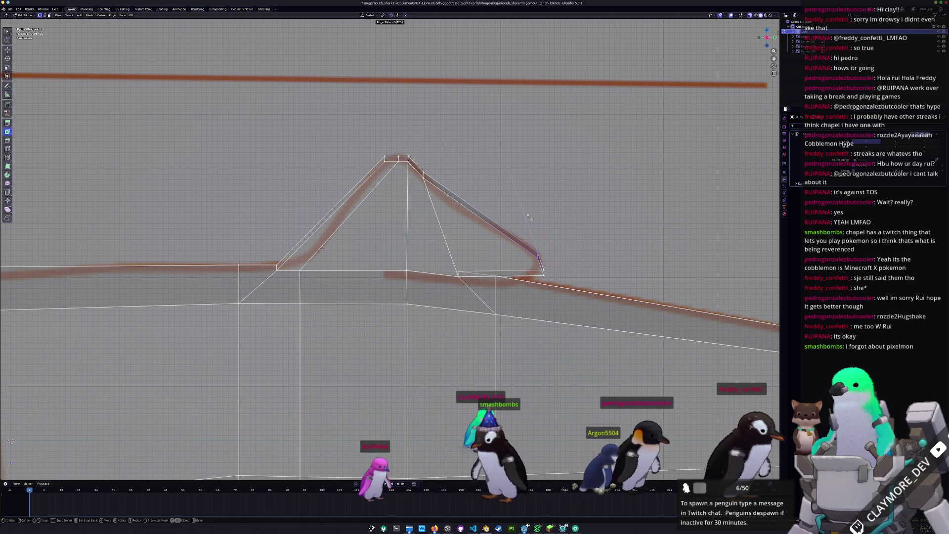
pyautogui.click(565, 280)
pyautogui.press('g')
pyautogui.press('g')
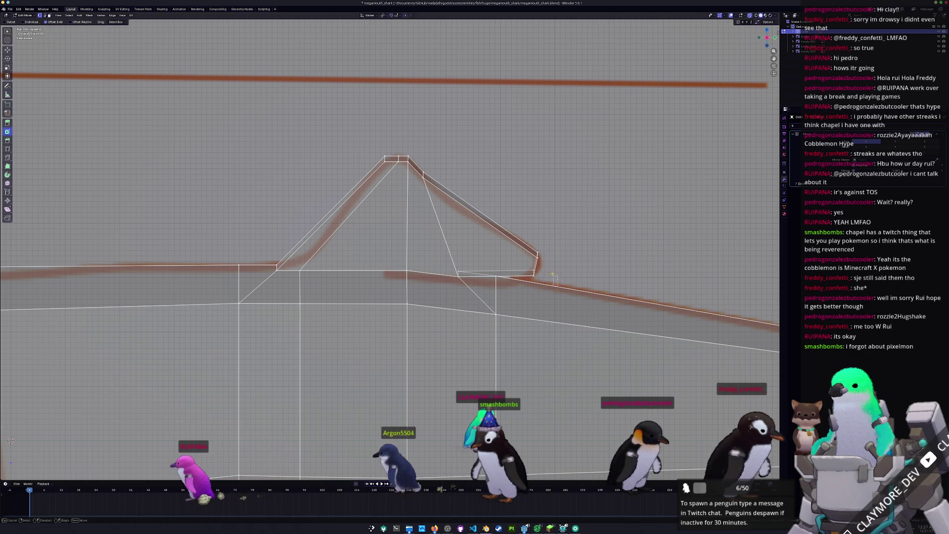
pyautogui.press('g')
pyautogui.click(528, 235)
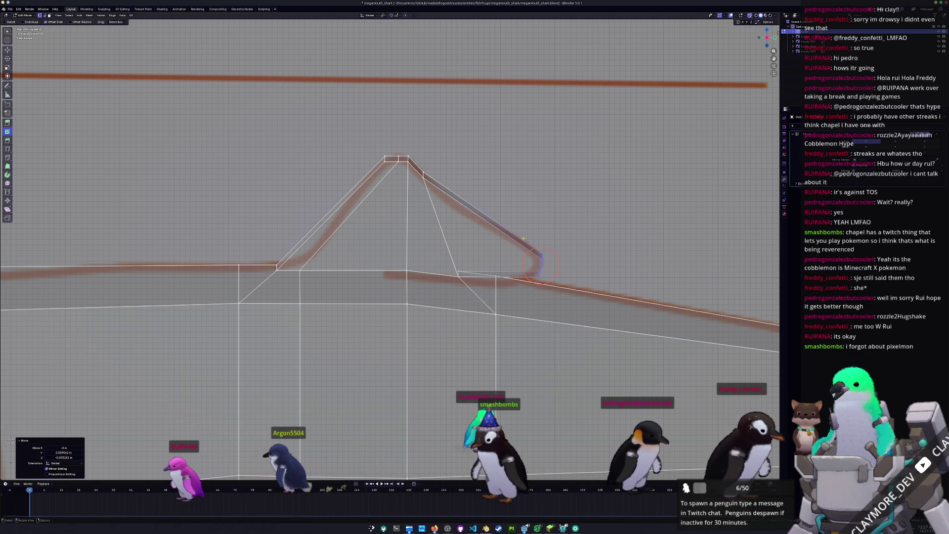
pyautogui.scroll(2, 490, 285)
# - Lower the rear-tip edge vertically and slide the tip vertex outward along its edge
pyautogui.click(459, 275)
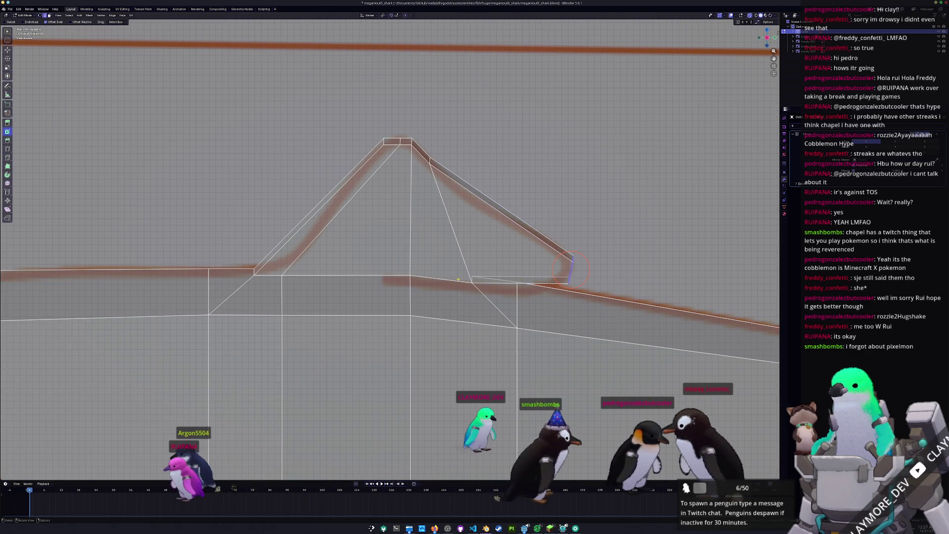
pyautogui.press('g')
pyautogui.press('z')
pyautogui.click(458, 273)
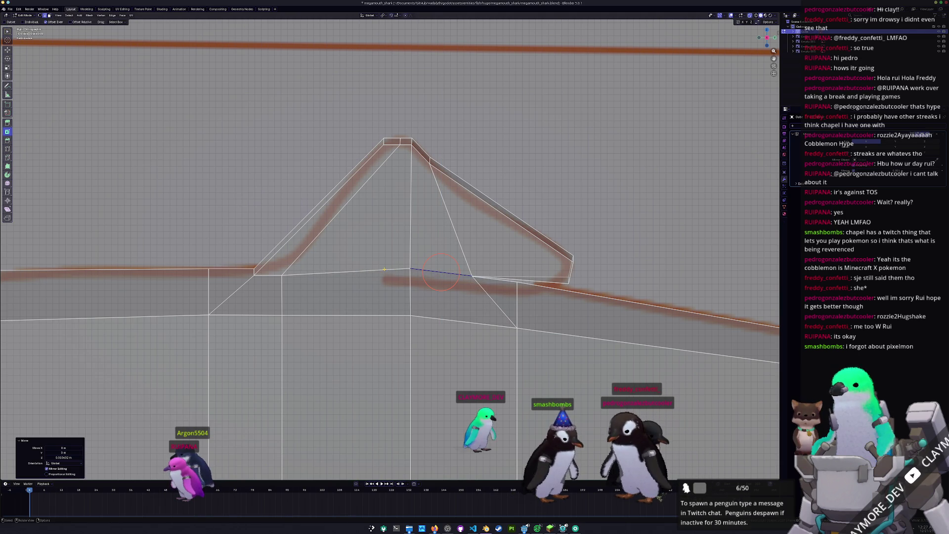
pyautogui.click(569, 283)
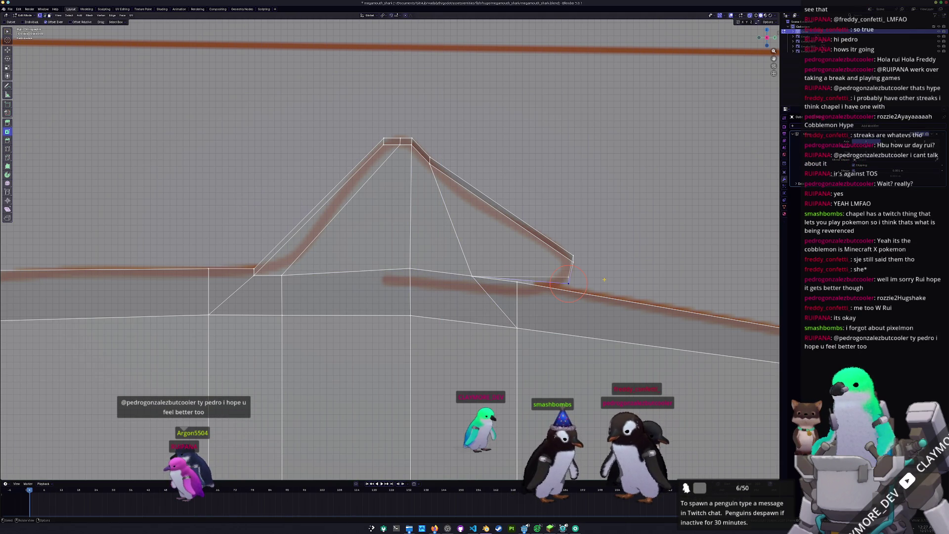
pyautogui.press('g')
pyautogui.press('g')
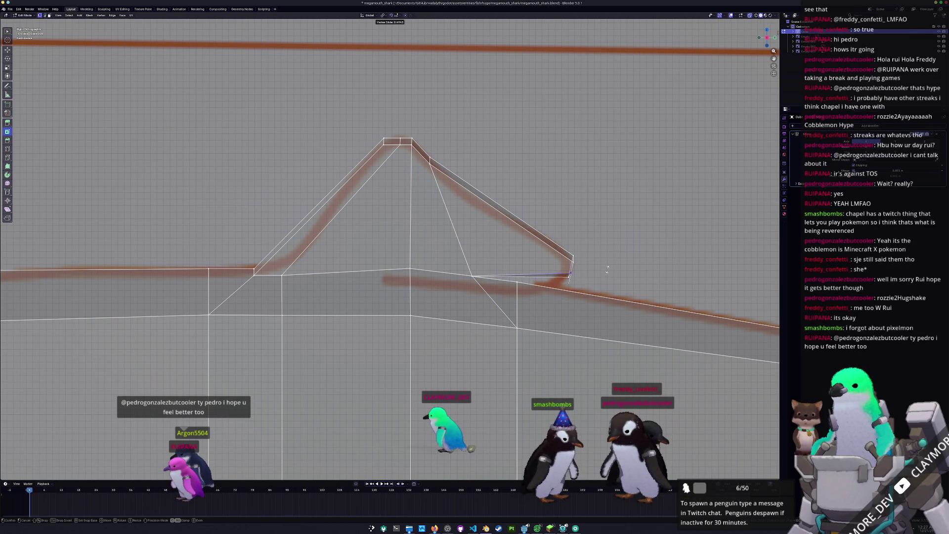
pyautogui.click(608, 269)
pyautogui.scroll(1, 579, 267)
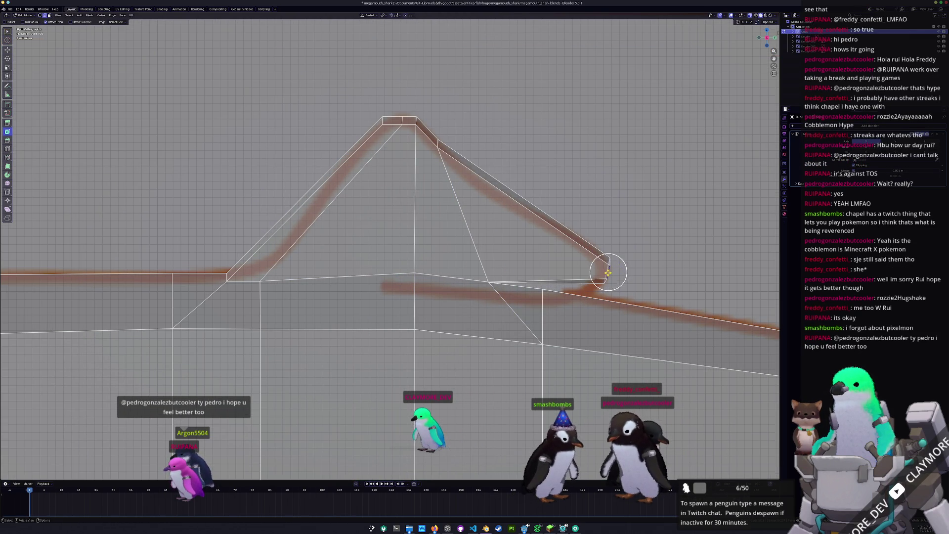
pyautogui.press('g')
pyautogui.press('g')
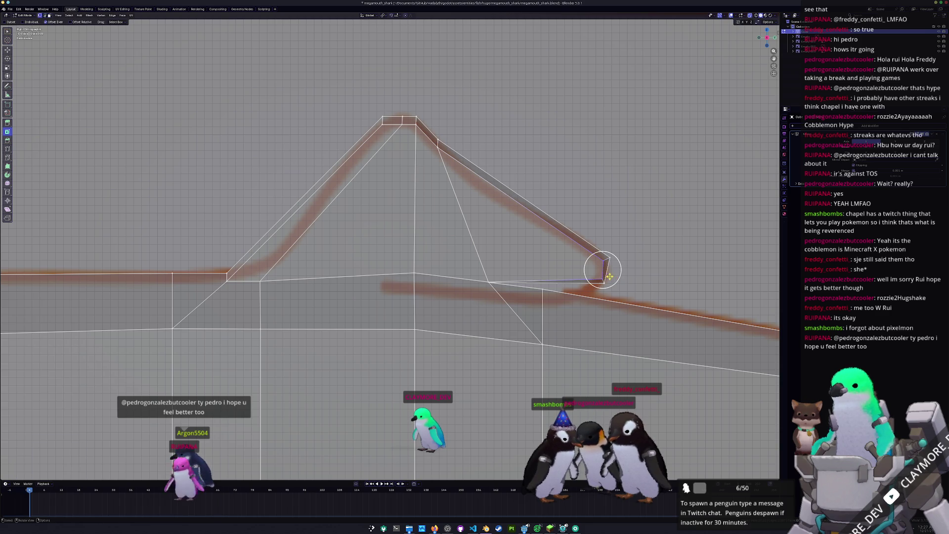
pyautogui.click(625, 272)
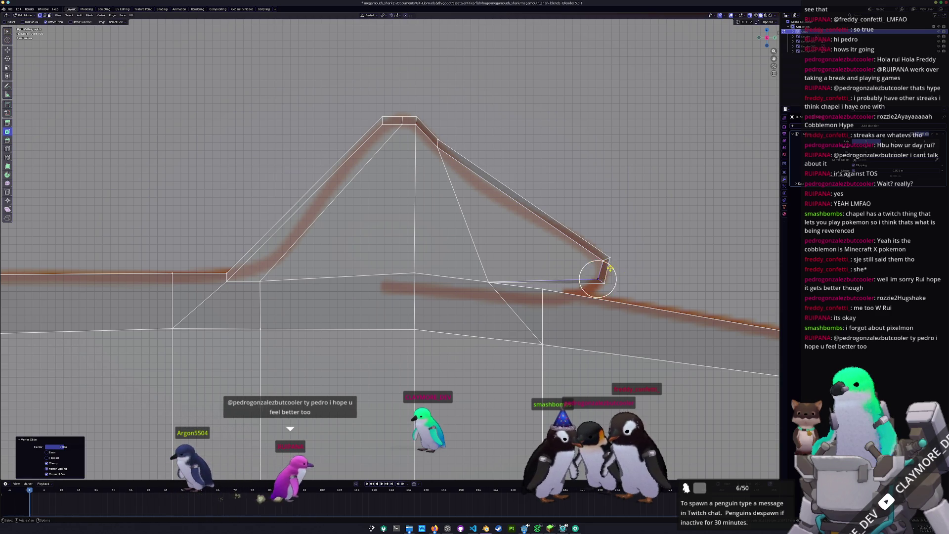
pyautogui.scroll(-1, 625, 272)
# - Adjust the heights of the fin's front and middle base vertices along Z
pyautogui.keyDown('shift'); pyautogui.moveTo(470, 221); pyautogui.dragTo(534, 221, button='middle'); pyautogui.keyUp('shift')
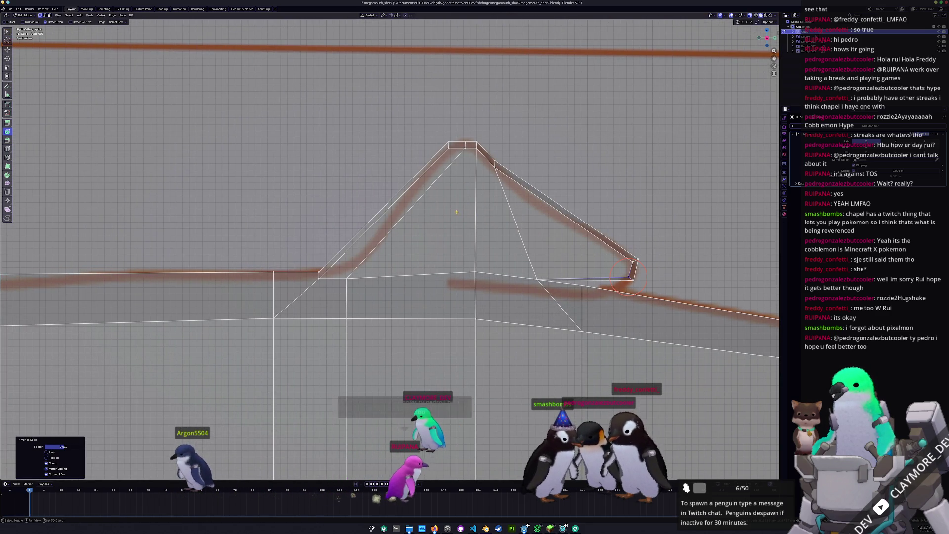
pyautogui.keyDown('shift'); pyautogui.moveTo(457, 208); pyautogui.dragTo(497, 188, button='middle'); pyautogui.keyUp('shift')
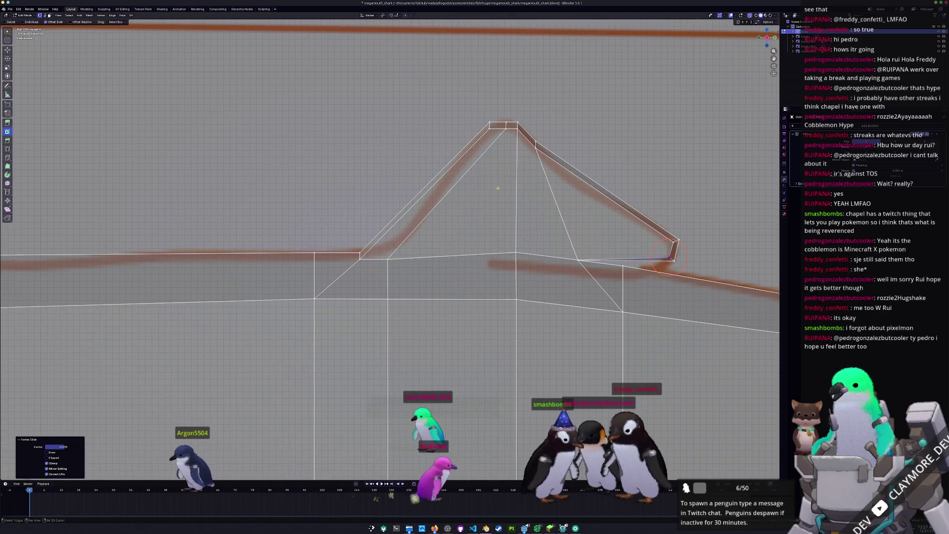
pyautogui.click(360, 255)
pyautogui.press('g')
pyautogui.press('z')
pyautogui.click(352, 234)
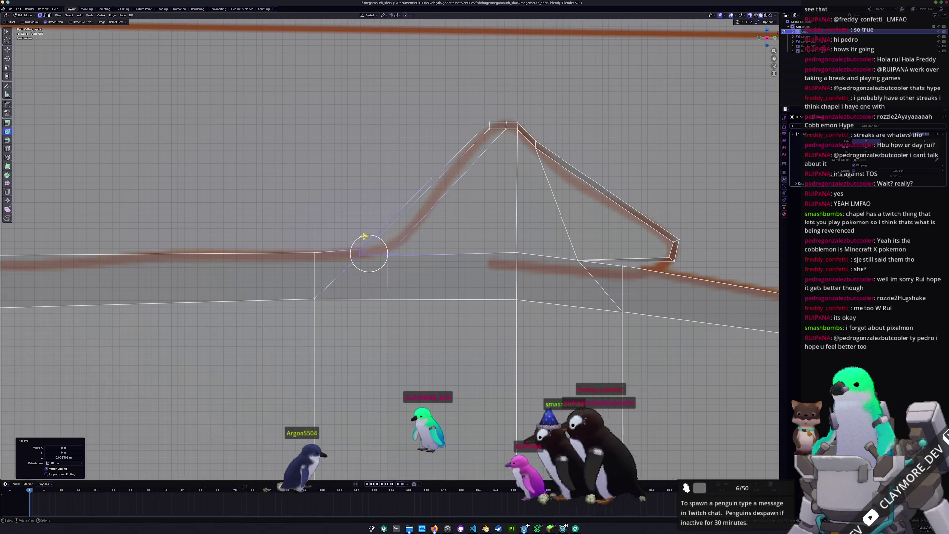
pyautogui.click(516, 255)
pyautogui.press('g')
pyautogui.press('z')
pyautogui.click(487, 238)
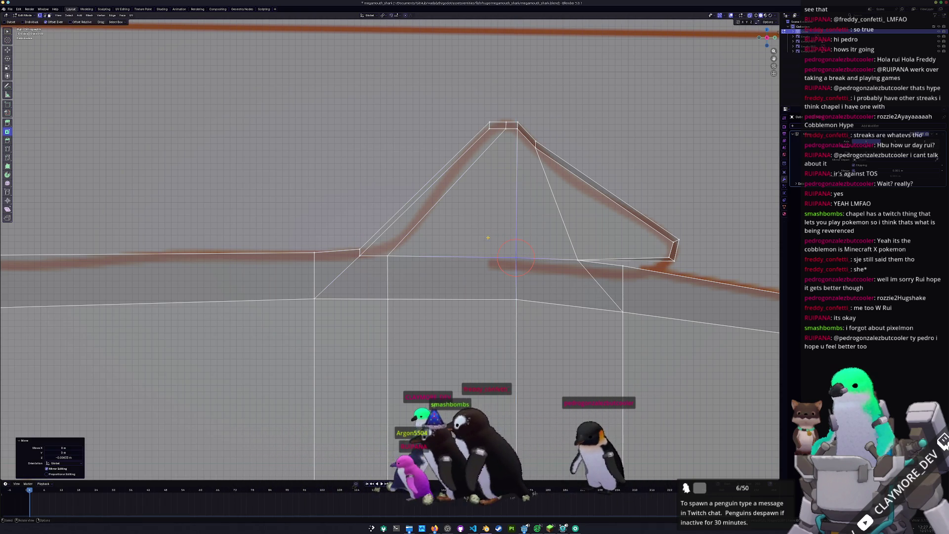
# - Reposition the fin's top vertex with a free move and a Y-axis shift toward the apex
pyautogui.keyDown('shift'); pyautogui.moveTo(630, 254); pyautogui.dragTo(532, 257, button='middle'); pyautogui.keyUp('shift')
pyautogui.scroll(1, 499, 263)
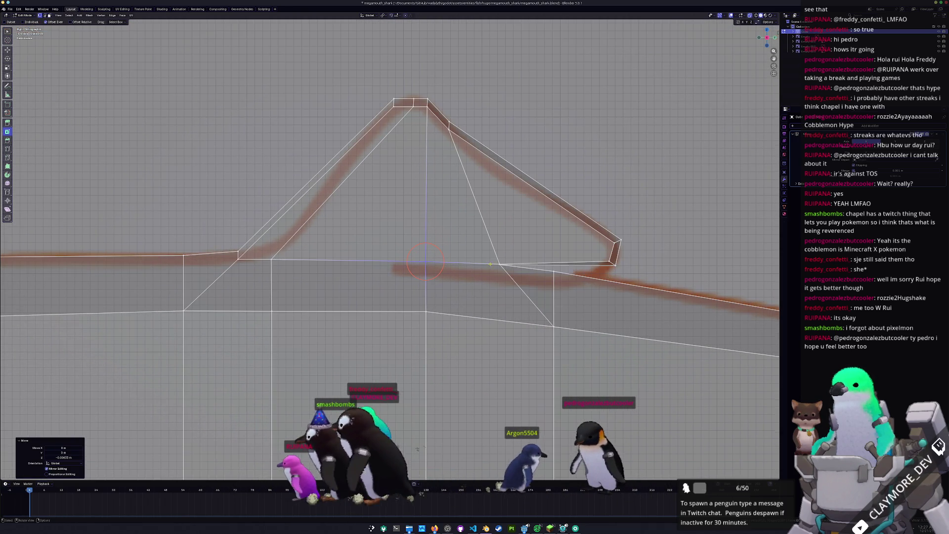
pyautogui.click(413, 103)
pyautogui.keyDown('shift'); pyautogui.moveTo(402, 75); pyautogui.dragTo(401, 146, button='middle'); pyautogui.keyUp('shift')
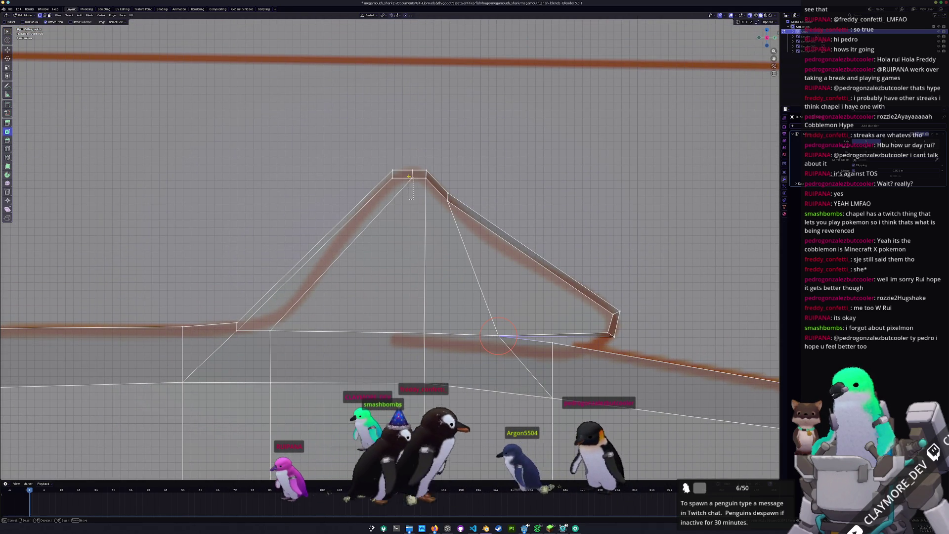
pyautogui.press('g')
pyautogui.click(403, 138)
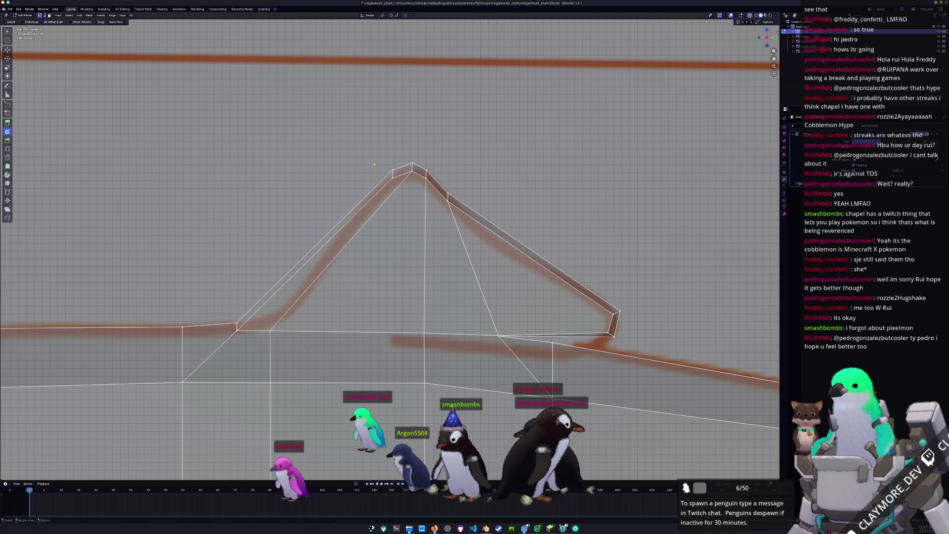
pyautogui.press('g')
pyautogui.press('y')
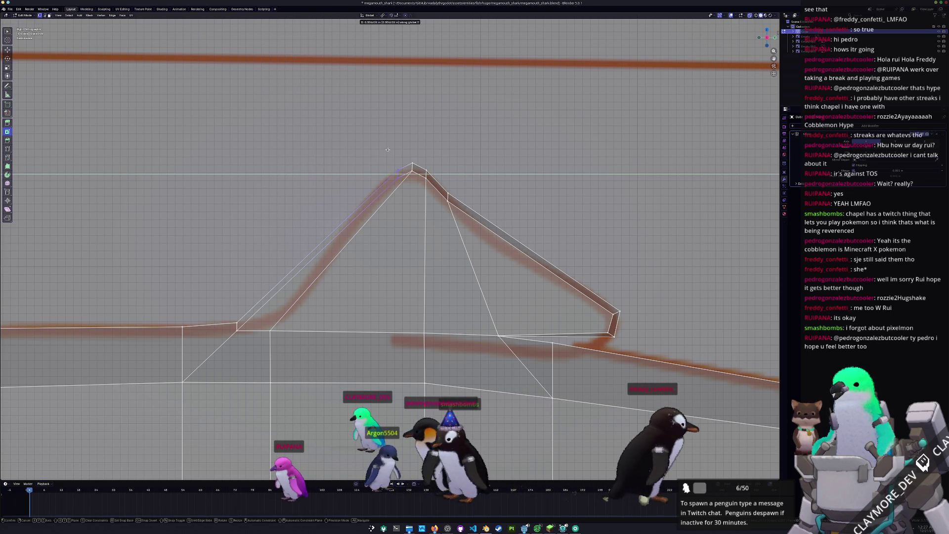
pyautogui.click(386, 149)
# - Fine-tune the apex with vertical moves and an edge slide to match the reference
pyautogui.press('g')
pyautogui.press('z')
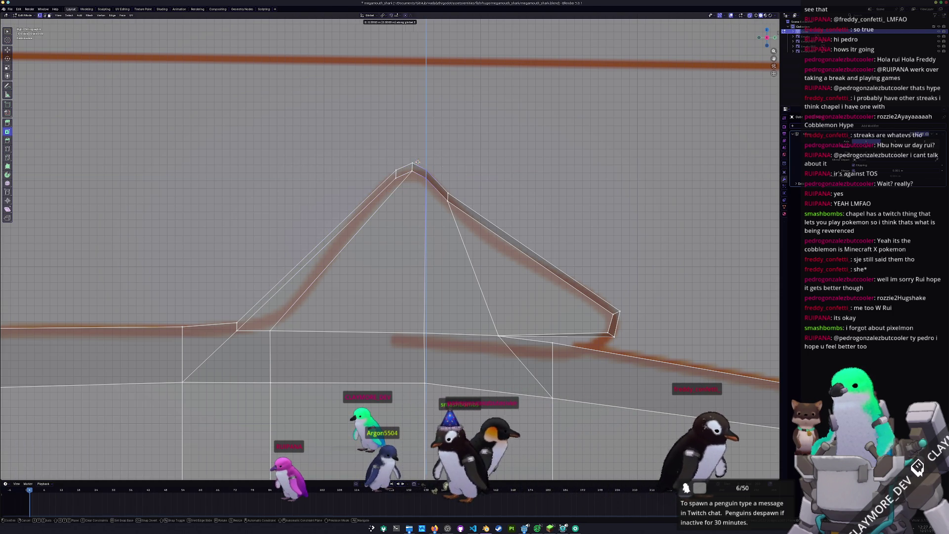
pyautogui.click(435, 182)
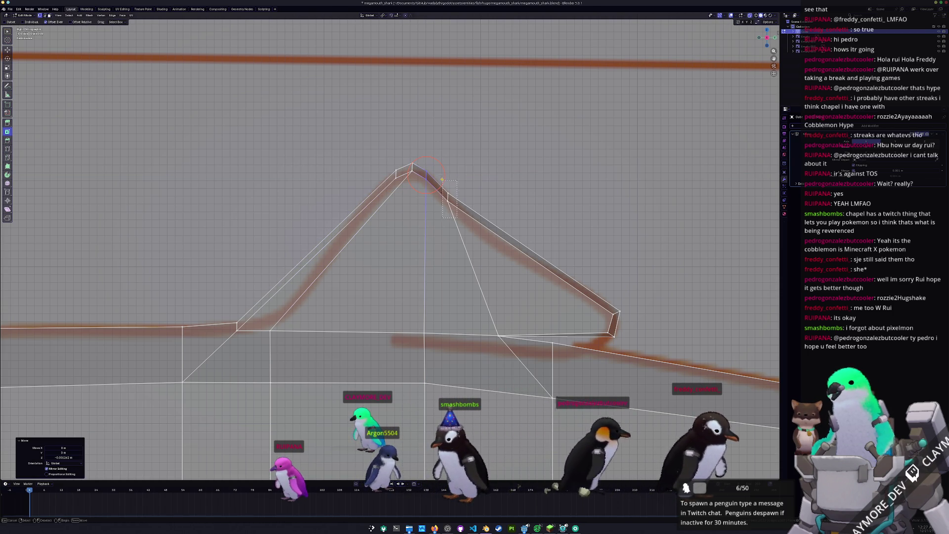
pyautogui.press('g')
pyautogui.press('g')
pyautogui.click(444, 181)
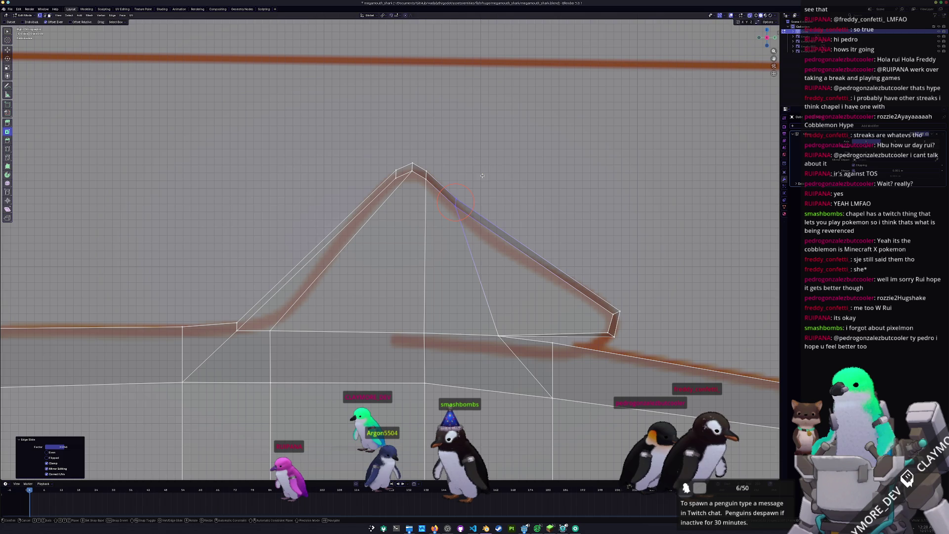
pyautogui.press('g')
pyautogui.press('z')
pyautogui.click(480, 181)
# - Add an edge loop across the fin's rear slope and set its new vertex height
pyautogui.keyDown('shift'); pyautogui.moveTo(480, 182); pyautogui.dragTo(431, 154, button='middle'); pyautogui.keyUp('shift')
pyautogui.hotkey('ctrl', 'r')
pyautogui.click(481, 228)
pyautogui.rightClick(480, 222)
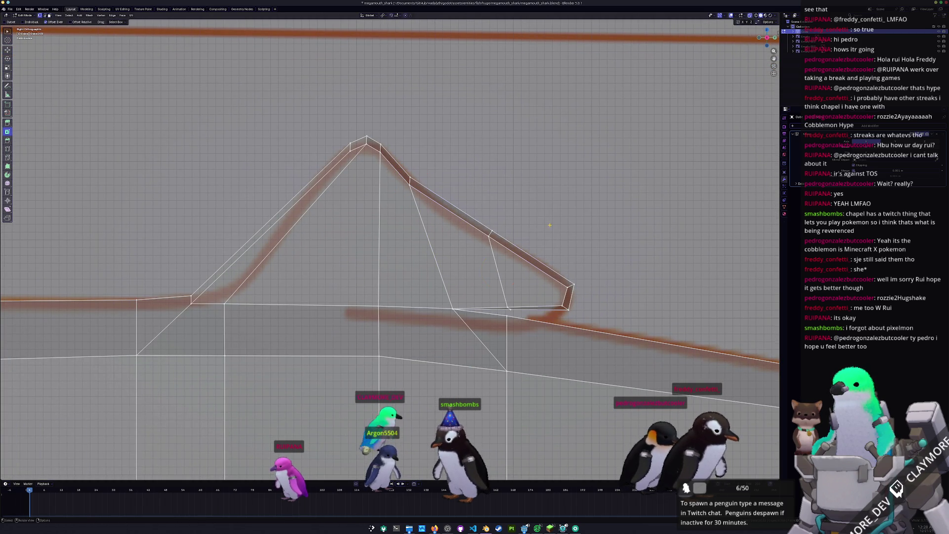
pyautogui.press('g')
pyautogui.press('z')
pyautogui.click(523, 265)
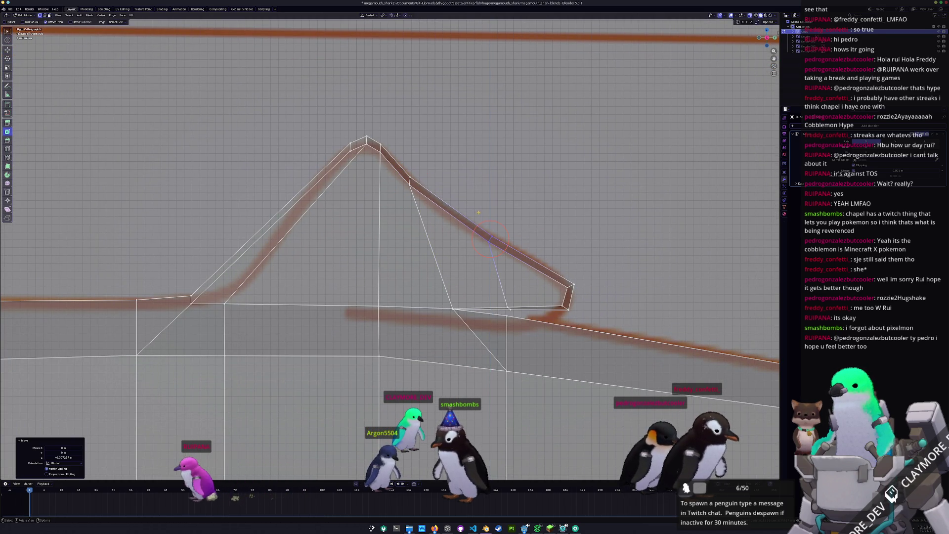
# - Slide the new rear-slope vertex and lower it and its edge slightly
pyautogui.scroll(-1, 524, 264)
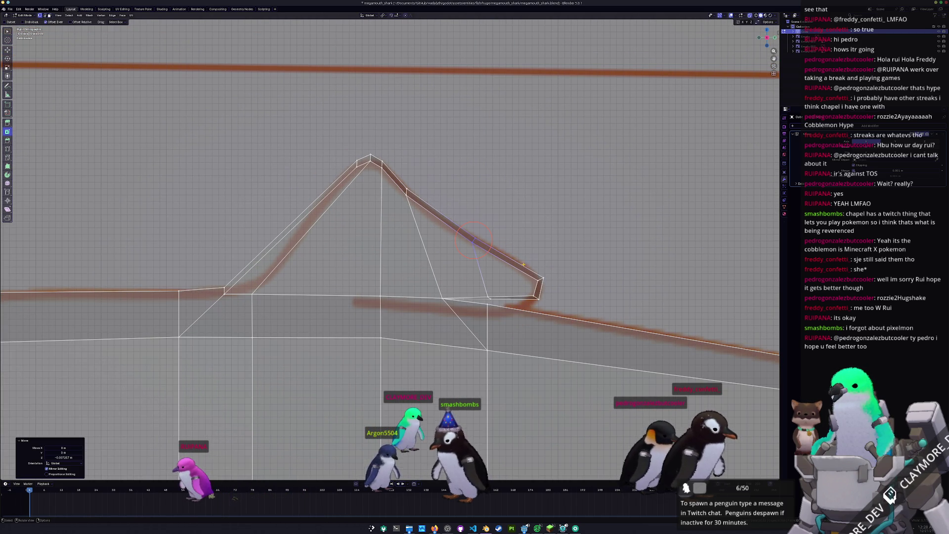
pyautogui.press('g')
pyautogui.press('g')
pyautogui.click(589, 245)
pyautogui.press('g')
pyautogui.press('z')
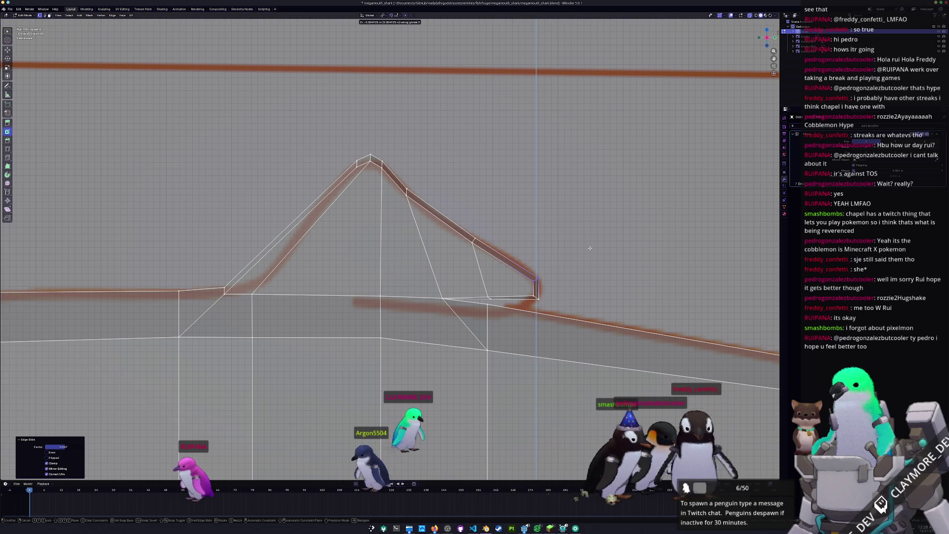
pyautogui.click(590, 248)
pyautogui.scroll(2, 587, 287)
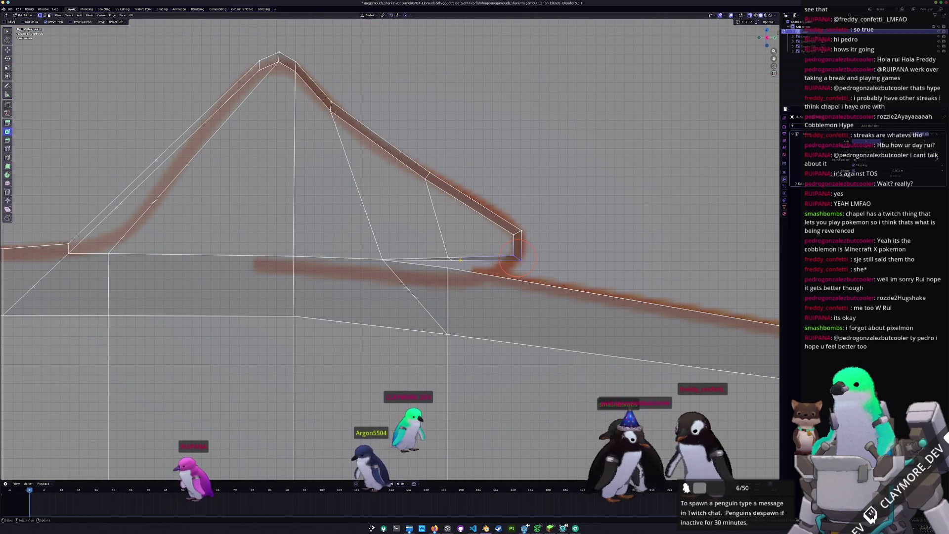
pyautogui.press('g')
pyautogui.press('z')
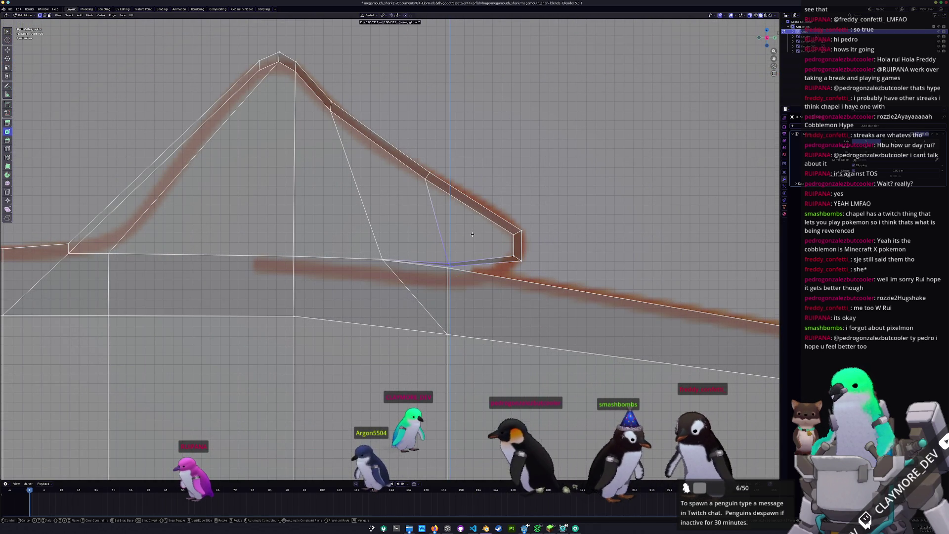
pyautogui.click(542, 225)
# - Nudge the fin's right corner vertex vertically and slide a rear-slope vertex downward
pyautogui.click(518, 233)
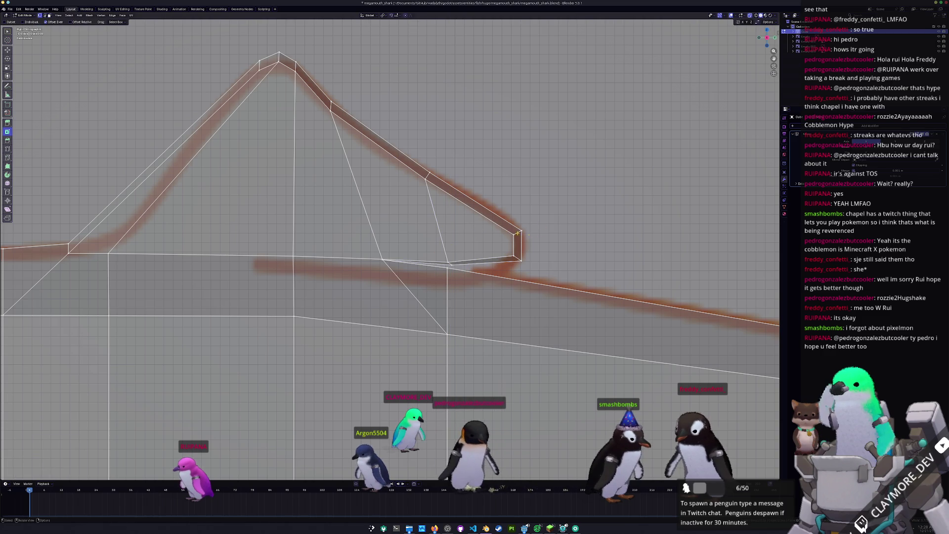
pyautogui.moveTo(407, 154); pyautogui.dragTo(407, 154)
pyautogui.press('g')
pyautogui.press('z')
pyautogui.click(408, 155)
pyautogui.keyDown('shift'); pyautogui.moveTo(343, 126); pyautogui.dragTo(397, 165, button='middle'); pyautogui.keyUp('shift')
pyautogui.moveTo(397, 166); pyautogui.dragTo(374, 131)
pyautogui.press('g')
pyautogui.press('g')
pyautogui.click(406, 159)
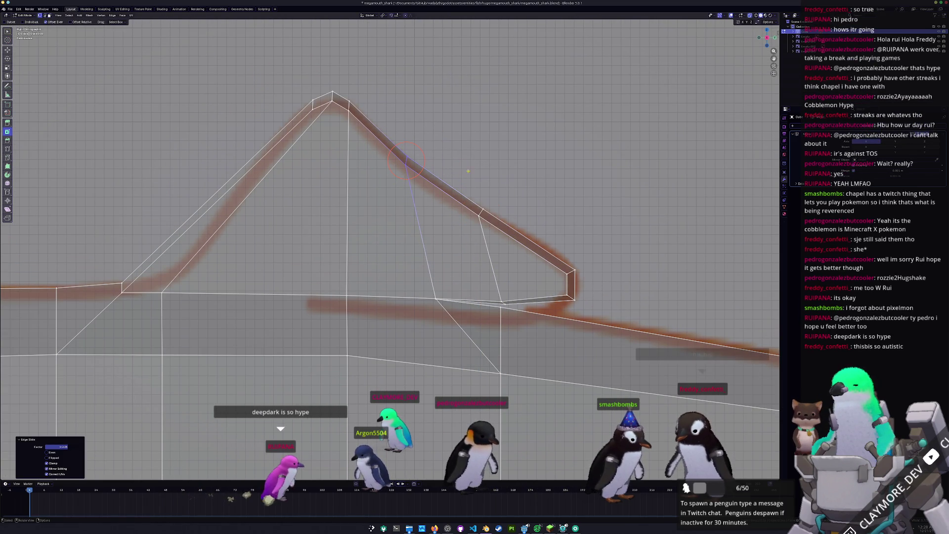
# - Reposition the fin's corner and base vertices, lowering one base vertex along Z
pyautogui.moveTo(553, 247); pyautogui.dragTo(557, 255)
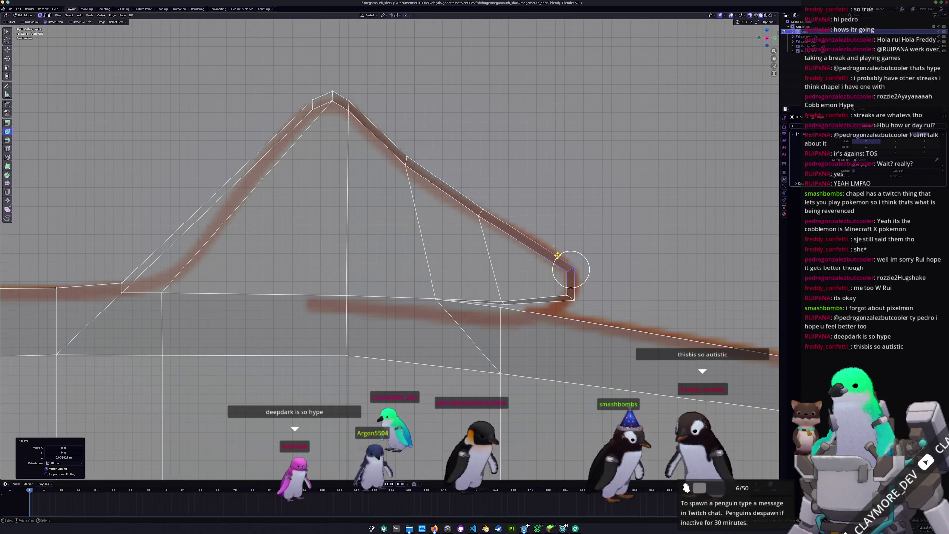
pyautogui.moveTo(572, 299); pyautogui.dragTo(493, 293)
pyautogui.moveTo(503, 299); pyautogui.dragTo(460, 316)
pyautogui.moveTo(438, 299)
pyautogui.mouseDown()
pyautogui.moveTo(444, 287)
pyautogui.moveTo(483, 289)
pyautogui.mouseUp()
pyautogui.keyDown('shift'); pyautogui.rightClick(477, 302); pyautogui.keyUp('shift')
pyautogui.scroll(-3, 476, 278)
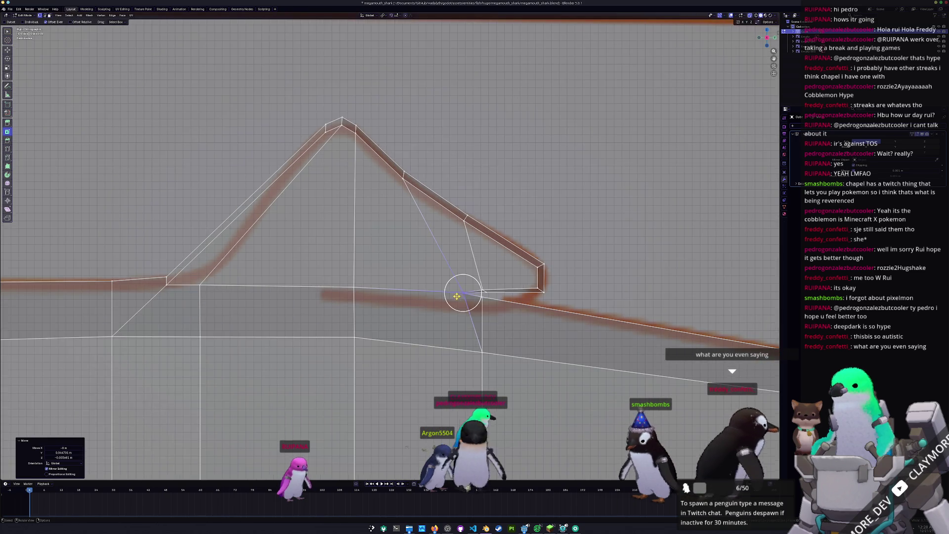
pyautogui.scroll(2, 476, 278)
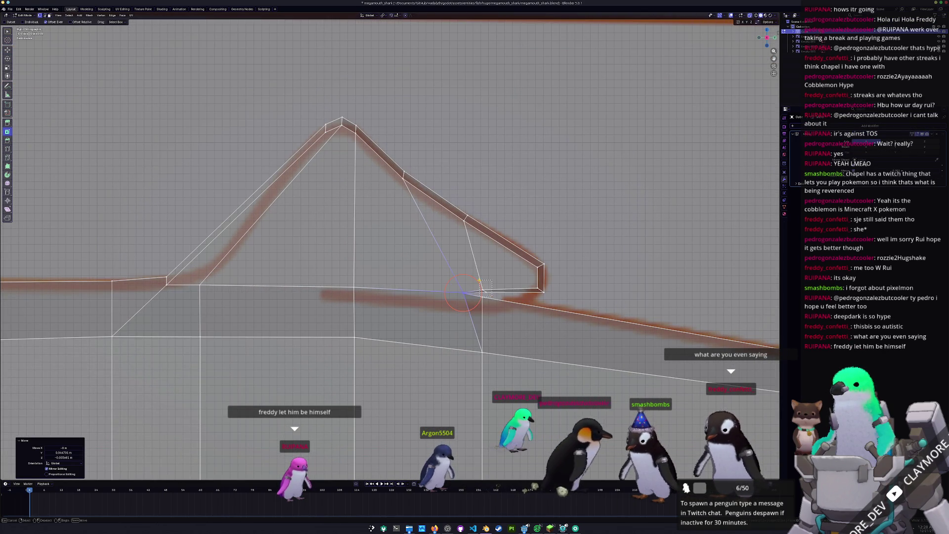
pyautogui.press('g')
pyautogui.press('z')
pyautogui.click(478, 282)
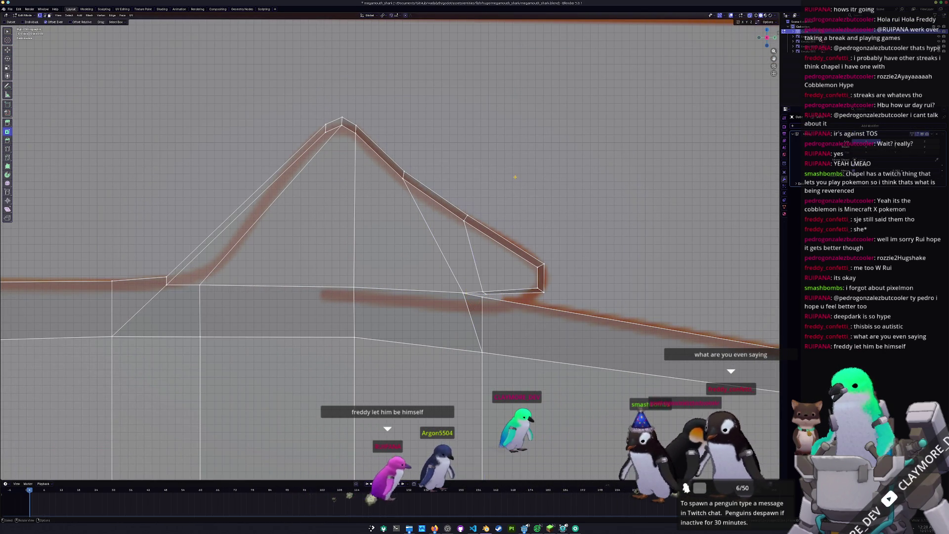
pyautogui.scroll(-2, 464, 276)
pyautogui.scroll(-5, 450, 280)
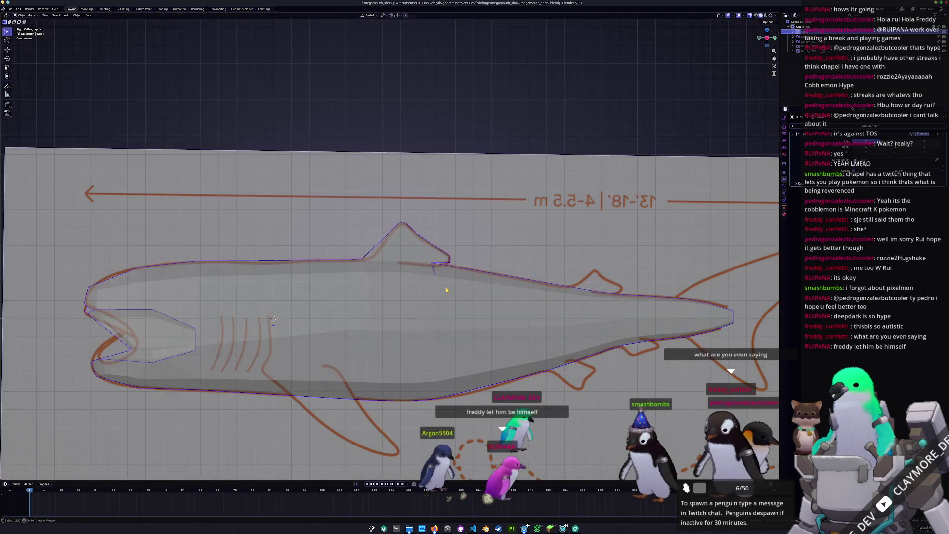
# - Check the whole shark in Object Mode, then return to editing the fin
pyautogui.press('Tab')
pyautogui.scroll(5, 449, 288)
pyautogui.press('Tab')
pyautogui.scroll(4, 445, 284)
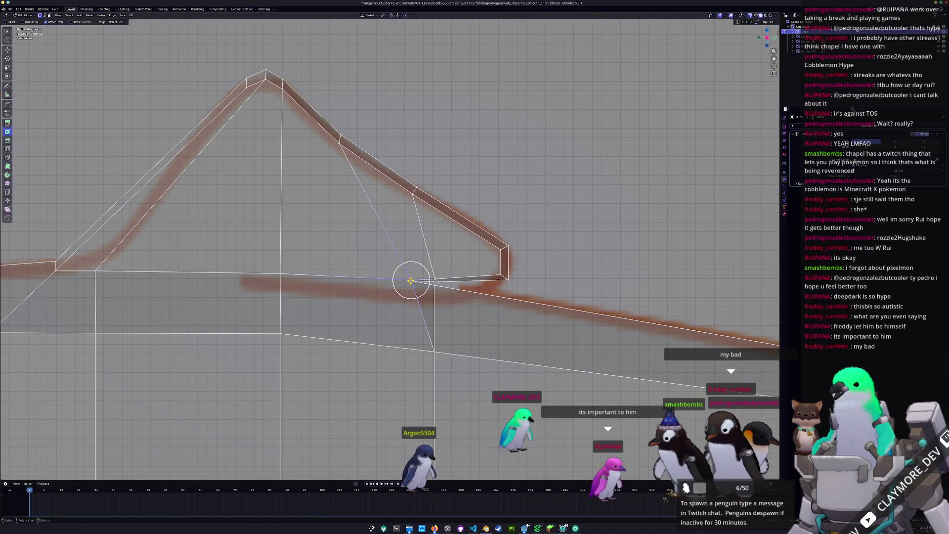
pyautogui.scroll(2, 408, 277)
# - Slide fin vertices and an edge along the mesh to follow the reference outline
pyautogui.hotkey('shift', 'v')
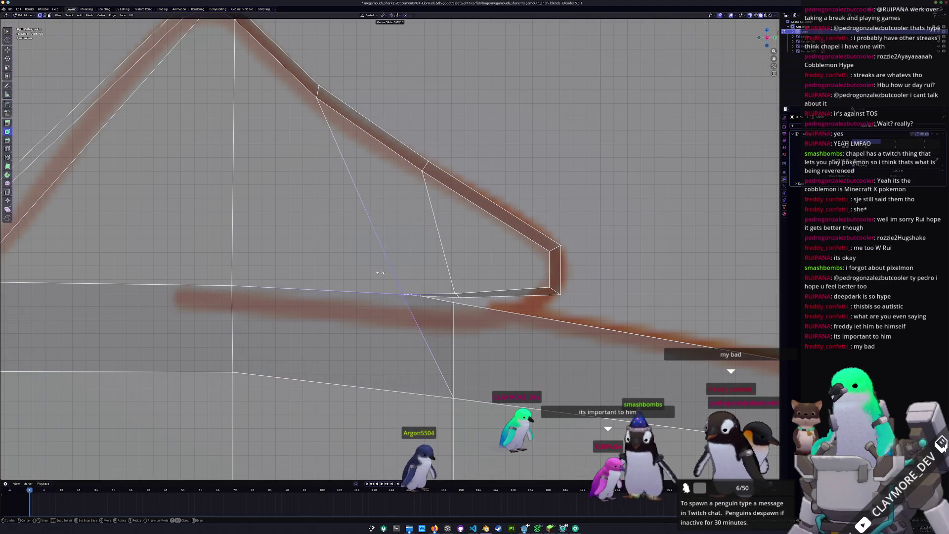
pyautogui.click(386, 273)
pyautogui.hotkey('shift', 'v')
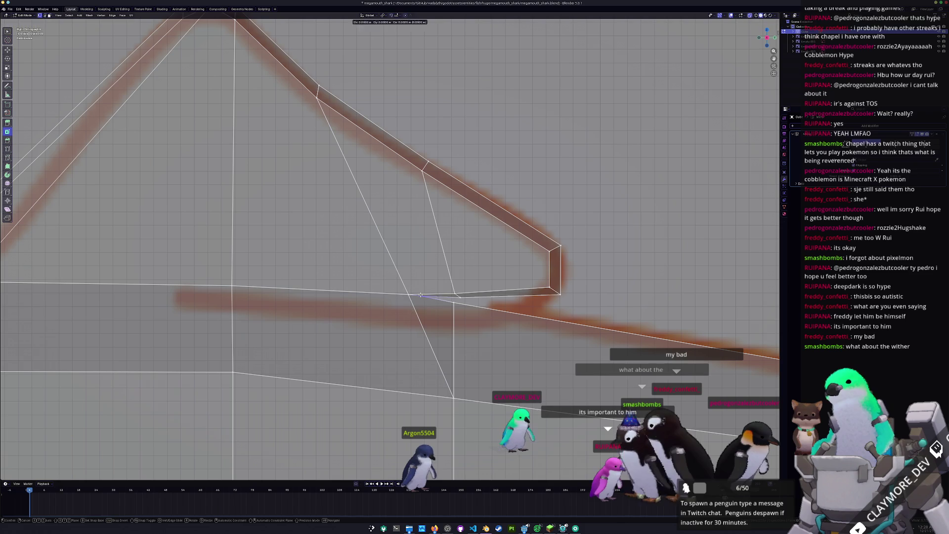
pyautogui.click(439, 302)
pyautogui.scroll(-1, 441, 299)
pyautogui.scroll(-3, 441, 300)
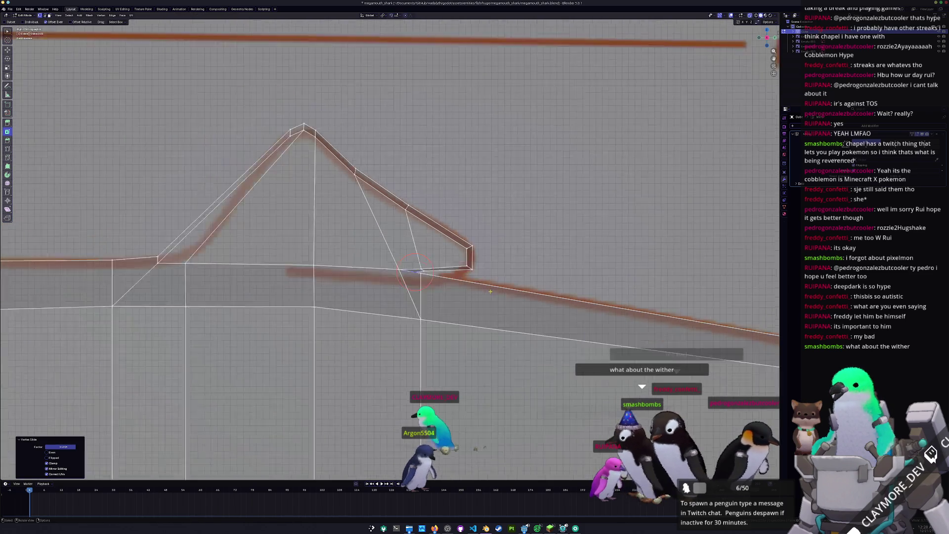
pyautogui.scroll(2, 493, 276)
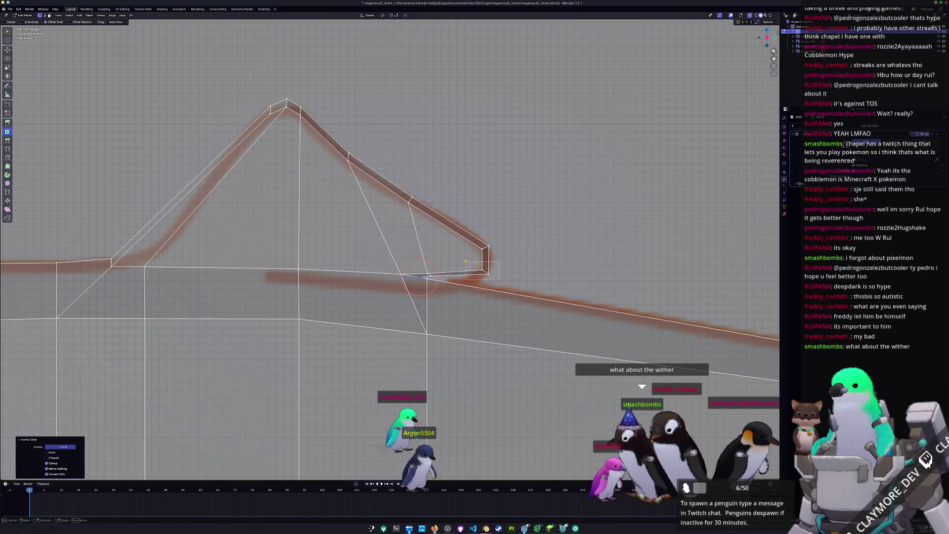
pyautogui.scroll(1, 465, 261)
pyautogui.press('g')
pyautogui.press('g')
pyautogui.click(532, 266)
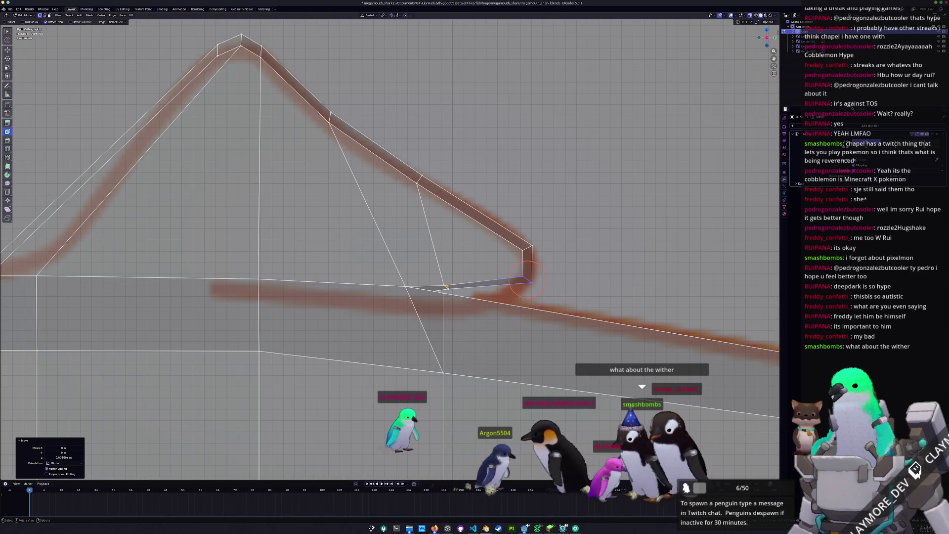
# - Slide the fin's rear base vertex slightly along its edge
pyautogui.click(446, 287)
pyautogui.press('g')
pyautogui.click(451, 285)
pyautogui.click(455, 283)
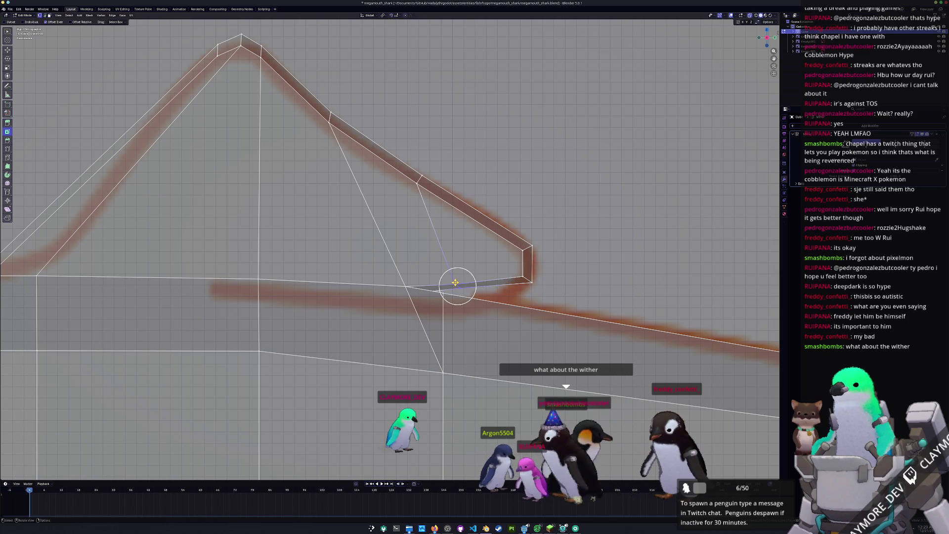
pyautogui.click(455, 283)
pyautogui.scroll(-2, 520, 261)
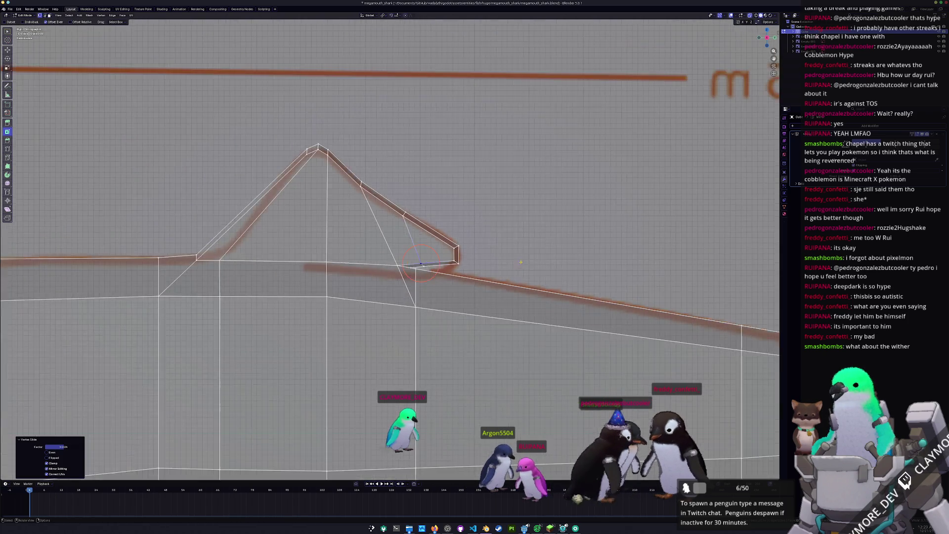
pyautogui.scroll(-5, 520, 263)
pyautogui.scroll(3, 524, 270)
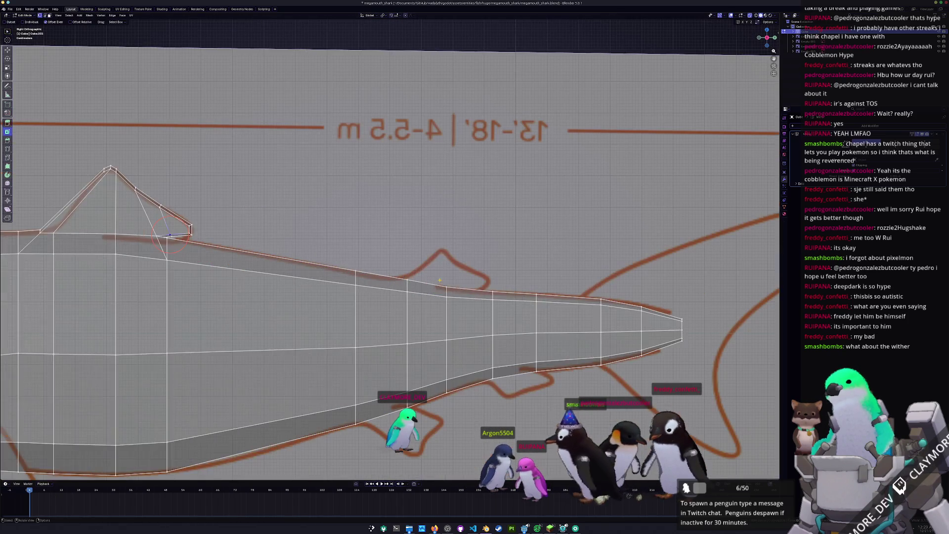
# - Inset the selected tail faces with boundary off and about 0.099 m thickness
pyautogui.scroll(2, 423, 288)
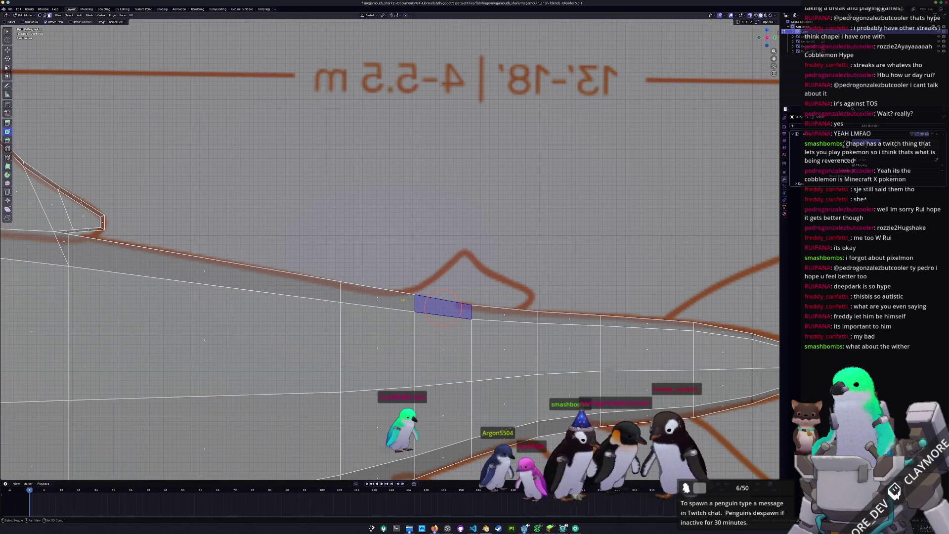
pyautogui.keyDown('shift'); pyautogui.click(404, 300); pyautogui.keyUp('shift')
pyautogui.press('i')
pyautogui.click(408, 302)
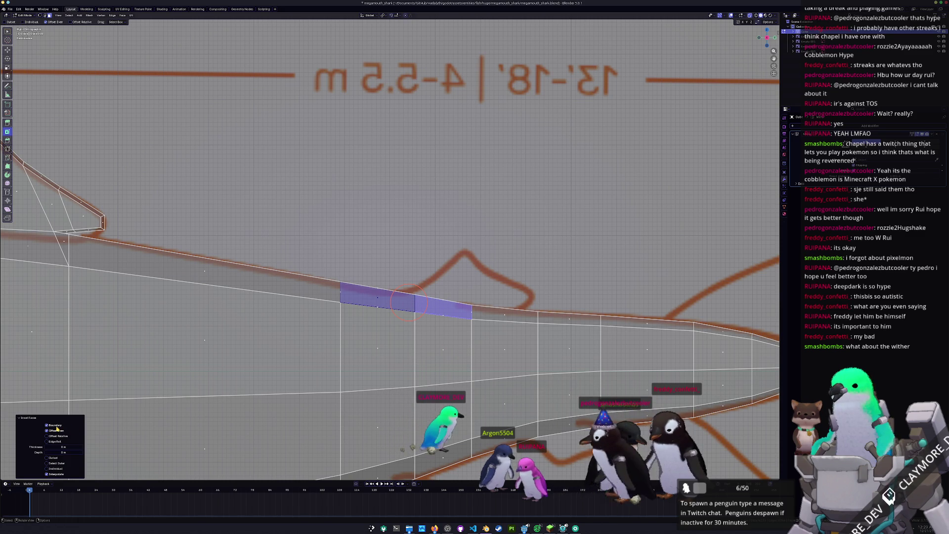
pyautogui.click(56, 426)
pyautogui.moveTo(59, 446); pyautogui.dragTo(69, 446)
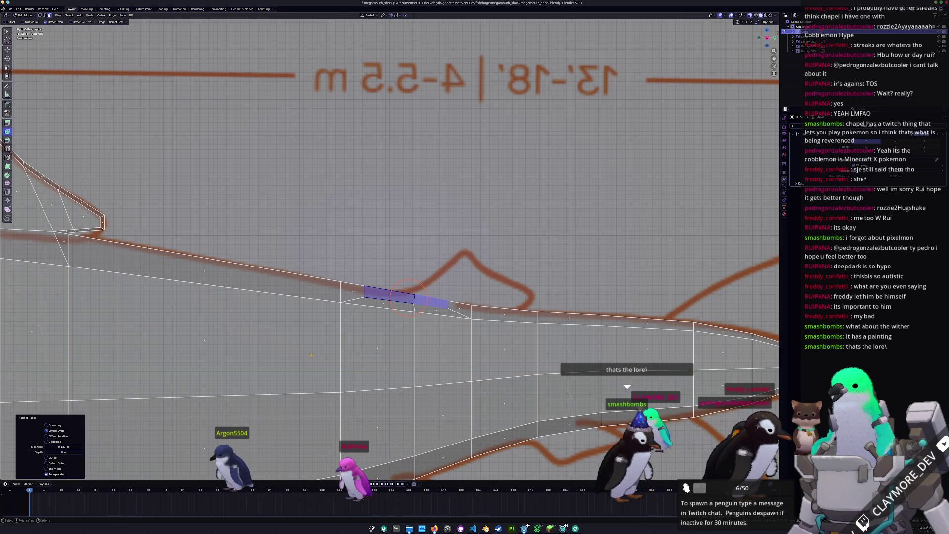
# - Slide the new inset edge along the tail and reposition it
pyautogui.scroll(4, 408, 298)
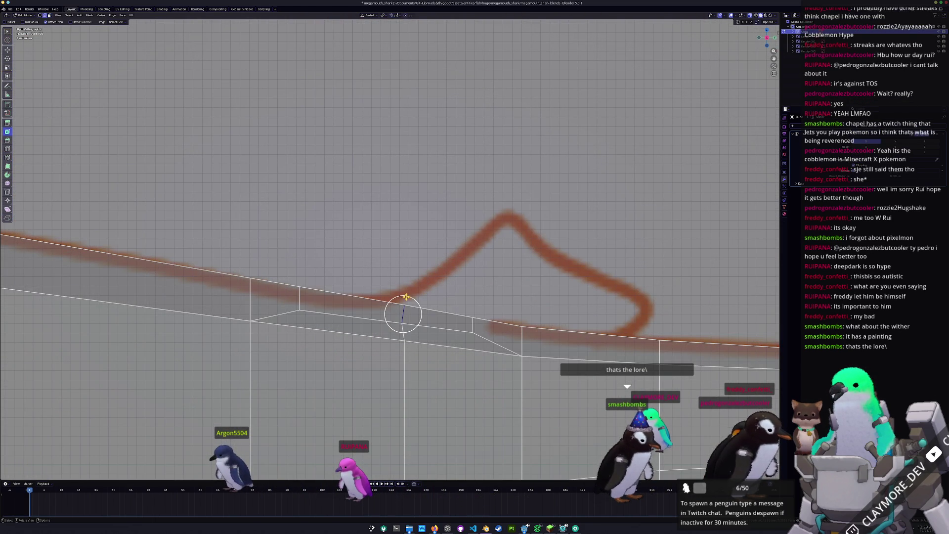
pyautogui.moveTo(423, 282); pyautogui.dragTo(430, 292)
pyautogui.click(429, 290)
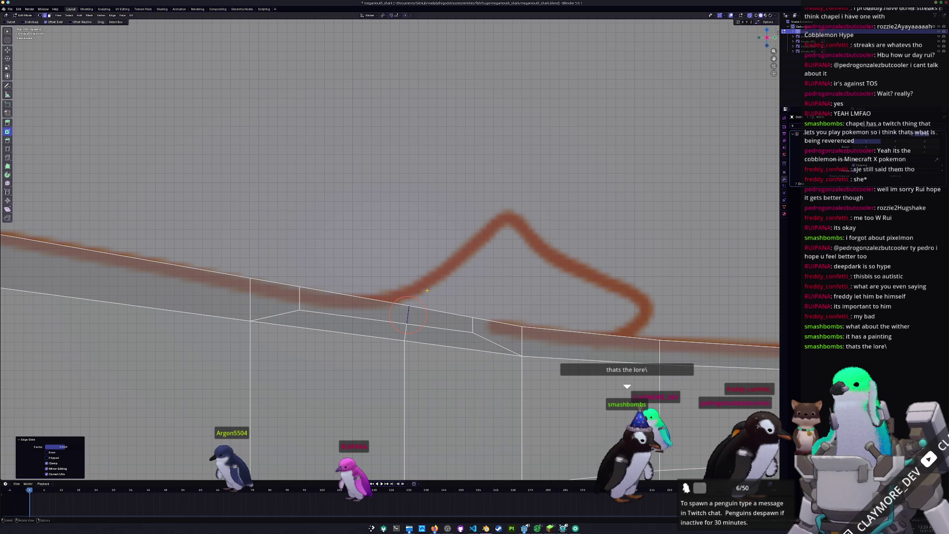
pyautogui.keyDown('shift'); pyautogui.rightClick(299, 295); pyautogui.keyUp('shift')
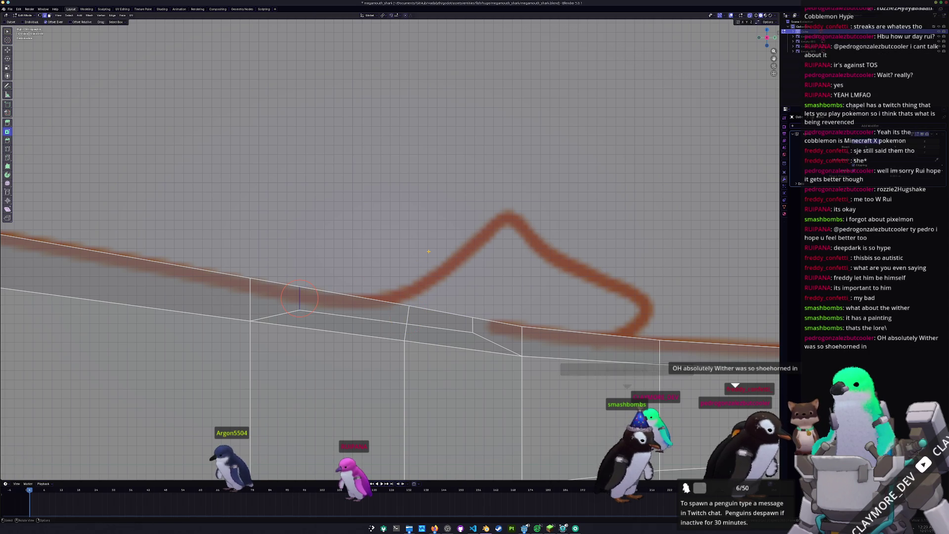
pyautogui.press('g')
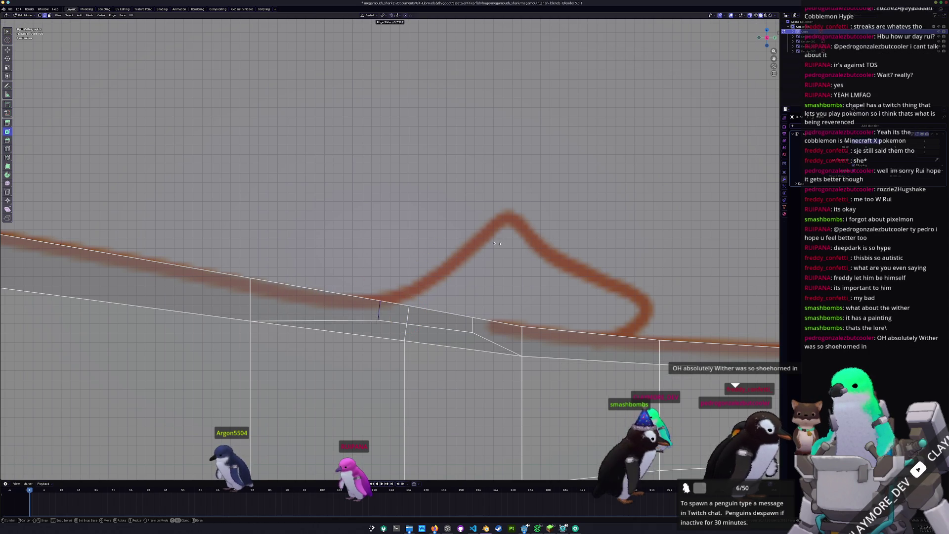
pyautogui.click(464, 259)
# - Select another tail-section edge and slide it into place
pyautogui.click(392, 322)
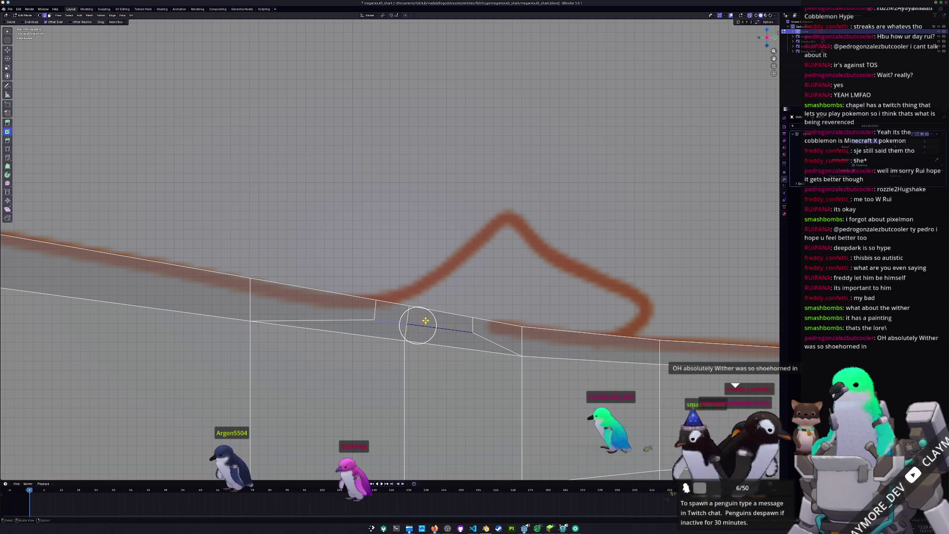
pyautogui.moveTo(425, 321); pyautogui.dragTo(515, 394, button='middle')
pyautogui.press('g')
pyautogui.press('g')
pyautogui.click(528, 312)
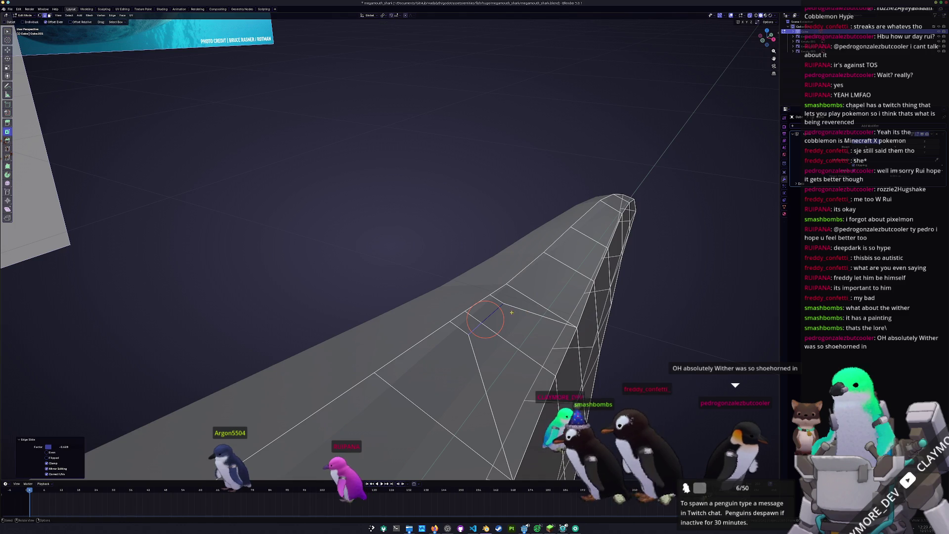
pyautogui.moveTo(528, 313); pyautogui.dragTo(483, 335, button='middle')
# - From top view, scale the selected tail vertices to zero along X, flattening them into a line
pyautogui.press('KP_7')
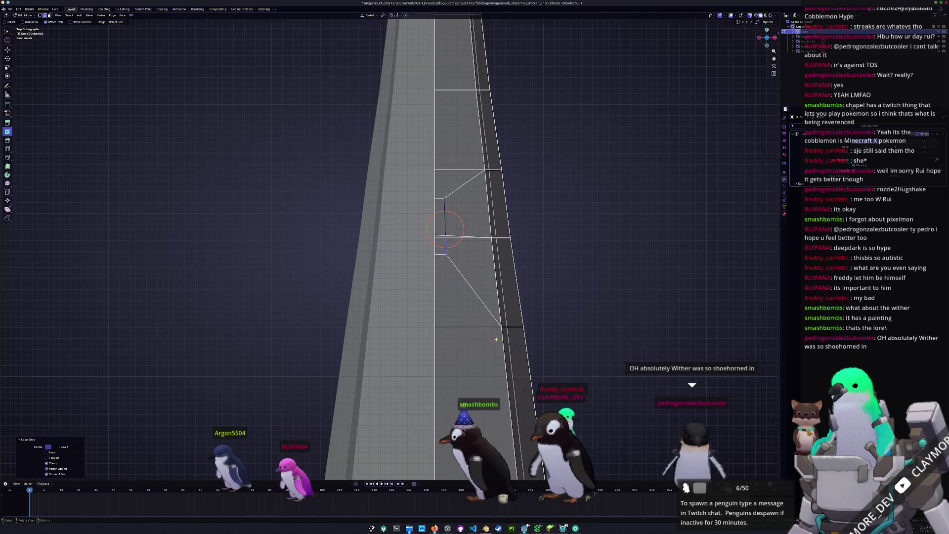
pyautogui.scroll(-4, 496, 339)
pyautogui.scroll(6, 481, 262)
pyautogui.press('s')
pyautogui.press('x')
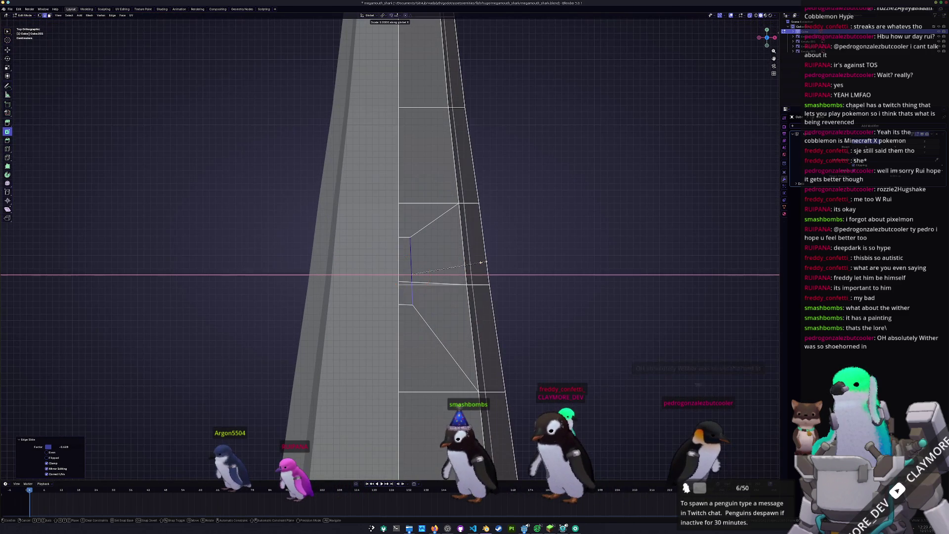
pyautogui.press('Return')
pyautogui.press('g')
pyautogui.press('x')
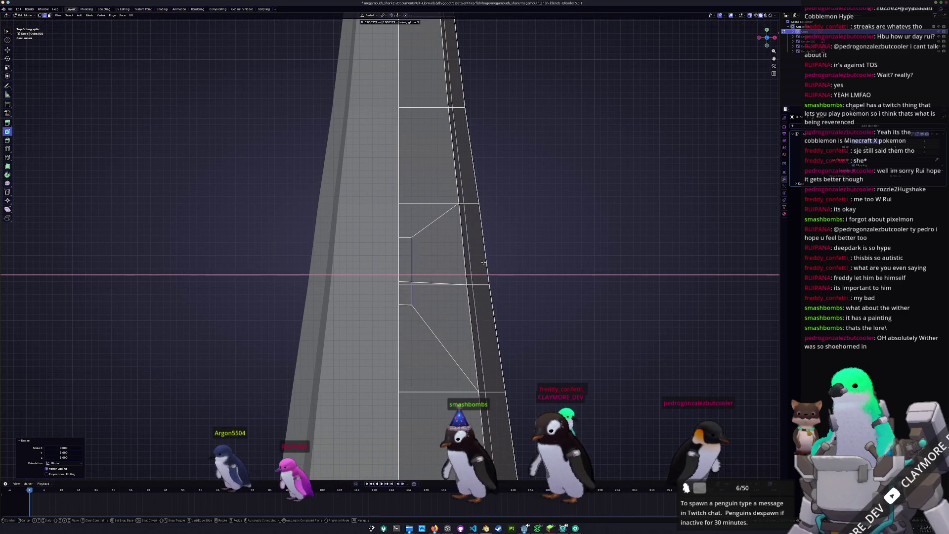
# - Slide the flattened edge slightly and switch to the Right Orthographic side view
pyautogui.press('g')
pyautogui.click(483, 265)
pyautogui.scroll(1, 491, 267)
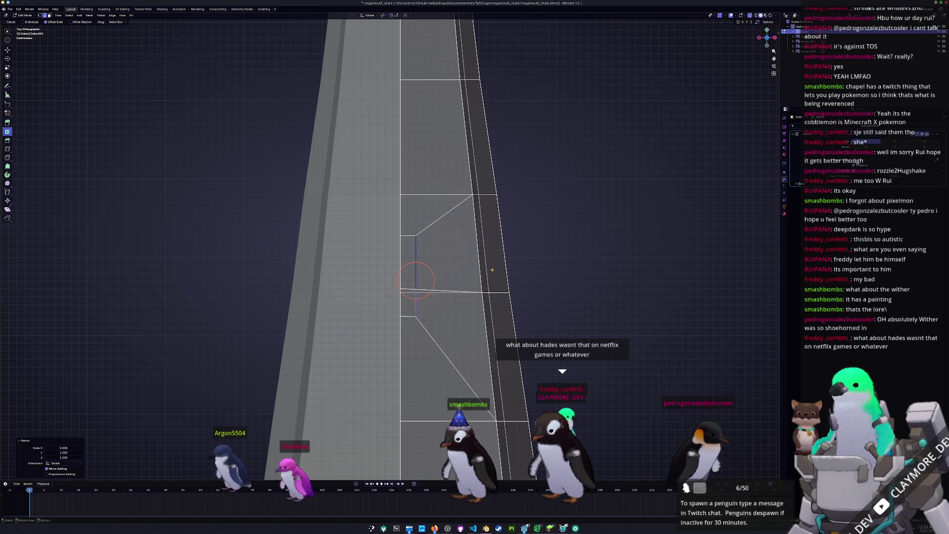
pyautogui.press('KP_3')
pyautogui.moveTo(492, 269); pyautogui.dragTo(493, 275, button='middle')
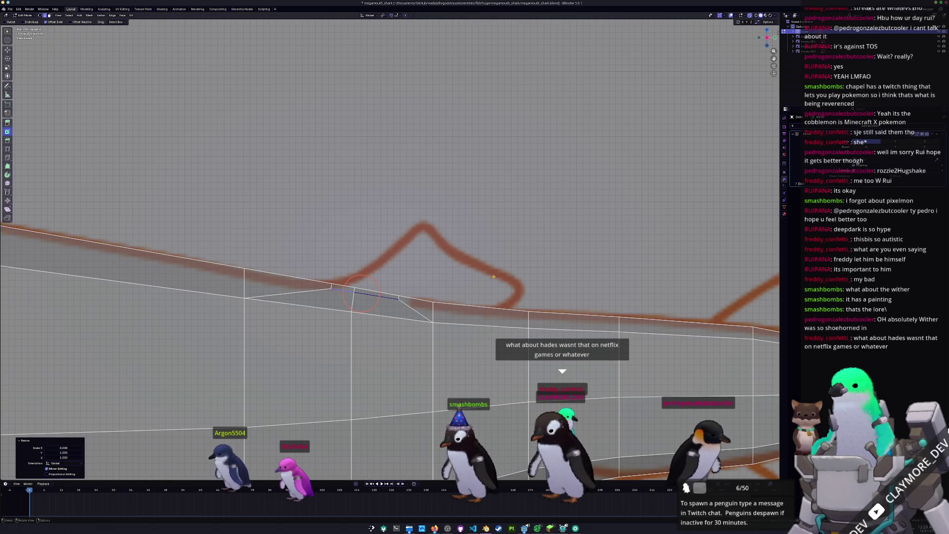
# - Extrude the back edge upward to start the fin and adjust its corner vertex
pyautogui.click(380, 292)
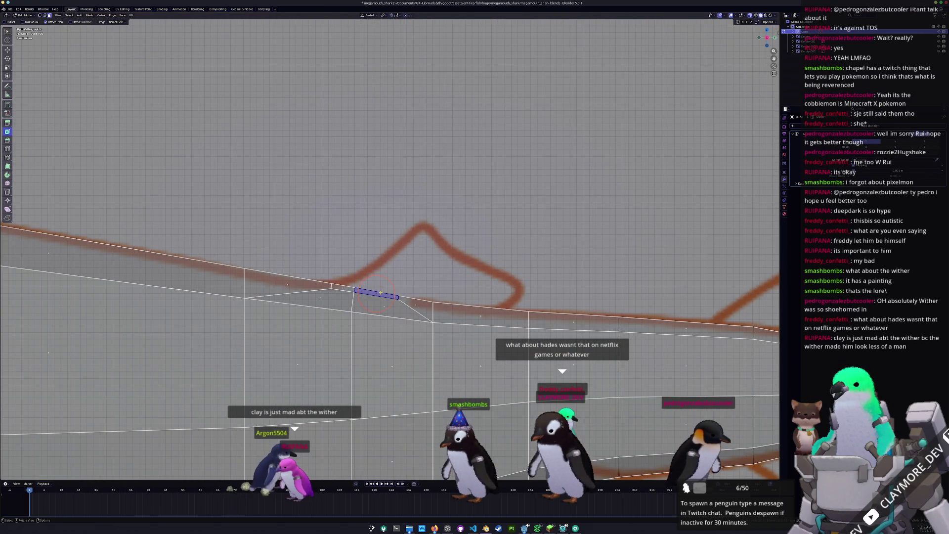
pyautogui.press('e')
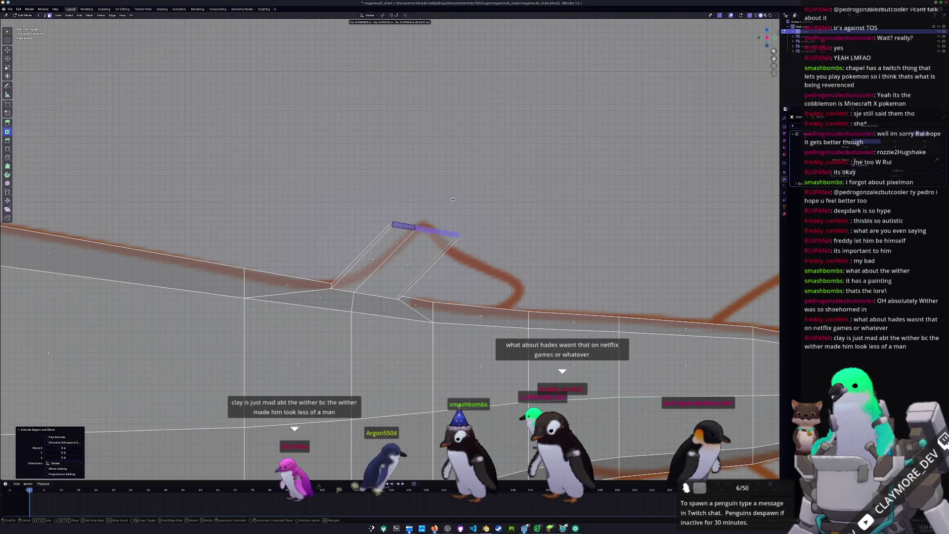
pyautogui.click(460, 191)
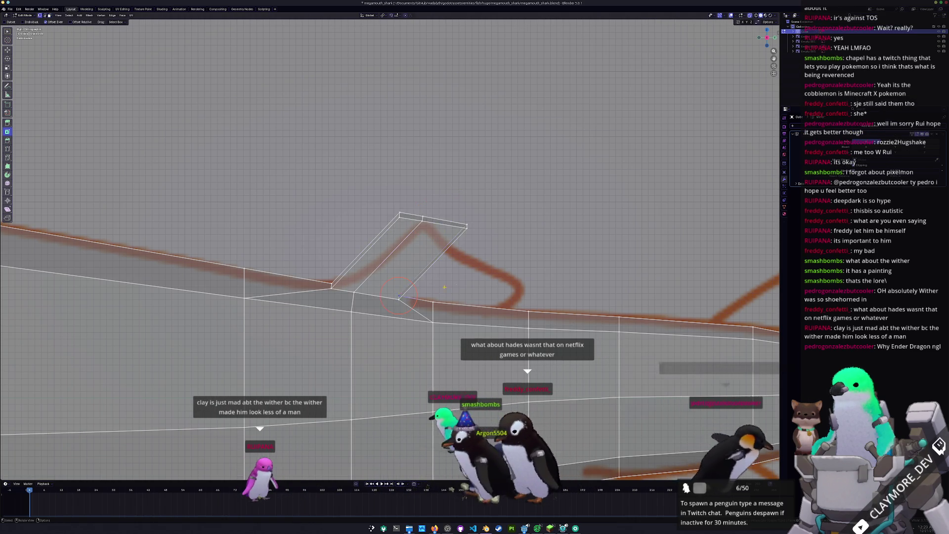
pyautogui.scroll(2, 398, 296)
pyautogui.press('g')
pyautogui.press('g')
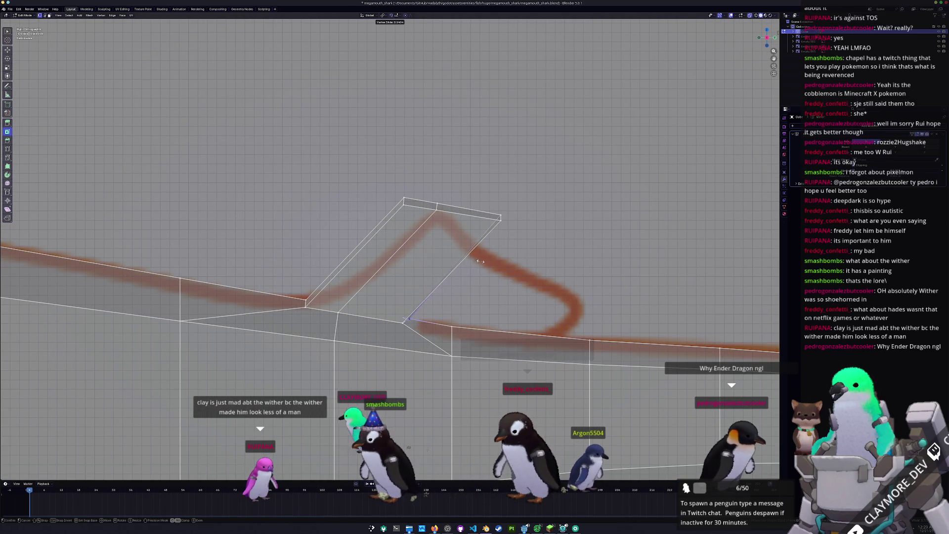
pyautogui.click(487, 263)
pyautogui.click(500, 214)
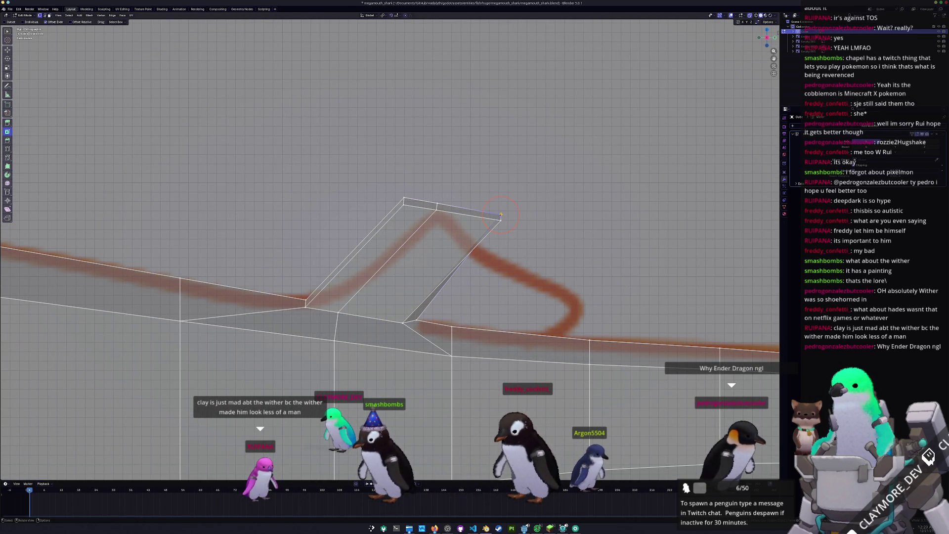
pyautogui.press('g')
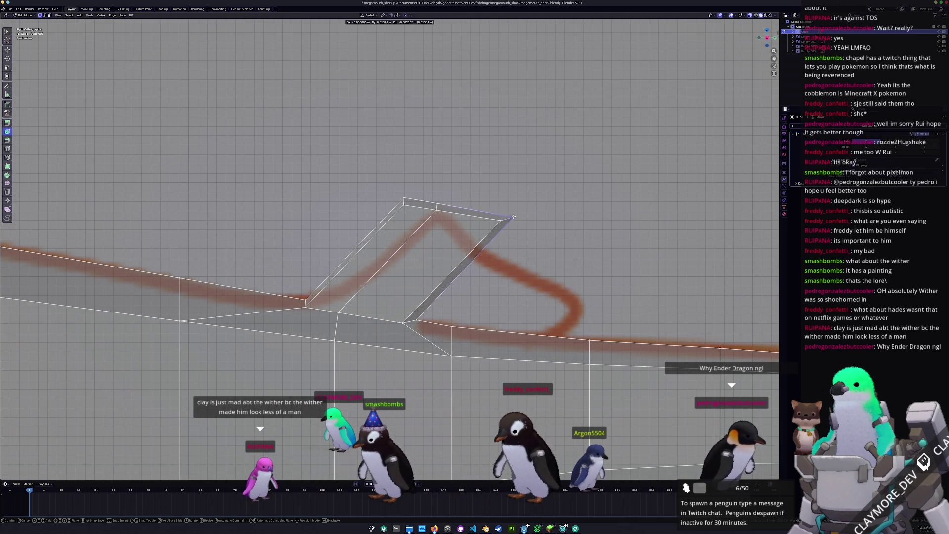
pyautogui.click(514, 216)
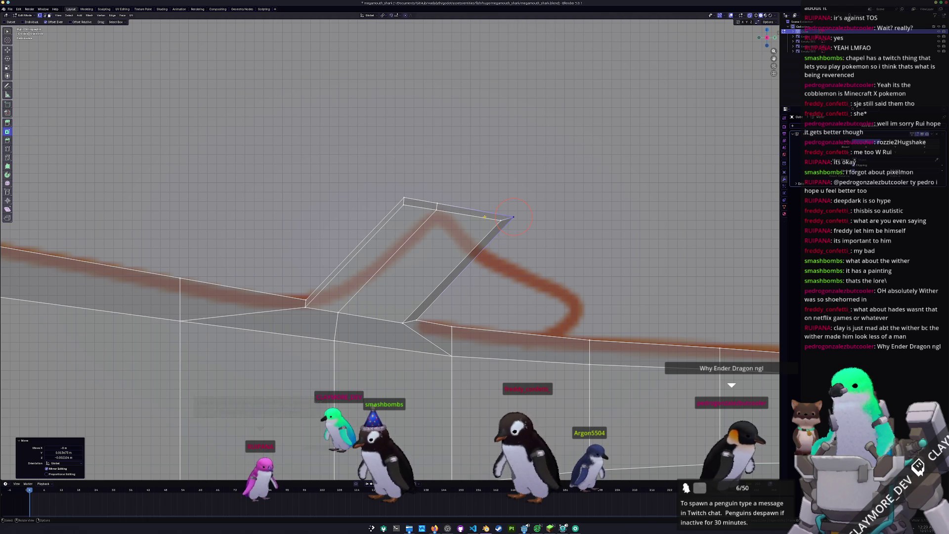
# - Reposition the fin's top edge and top-left vertex toward the reference outline
pyautogui.click(459, 211)
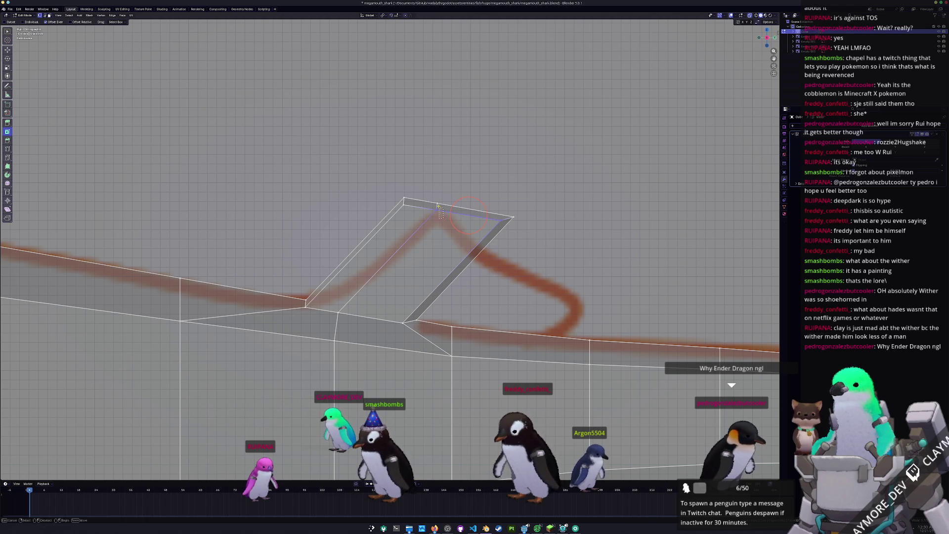
pyautogui.moveTo(438, 206); pyautogui.dragTo(432, 174)
pyautogui.click(404, 200)
pyautogui.press('g')
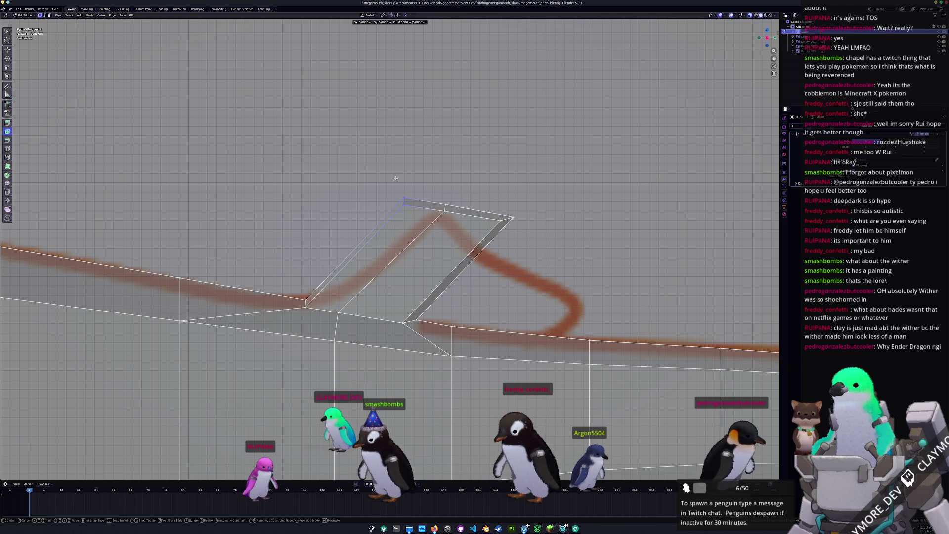
pyautogui.click(435, 205)
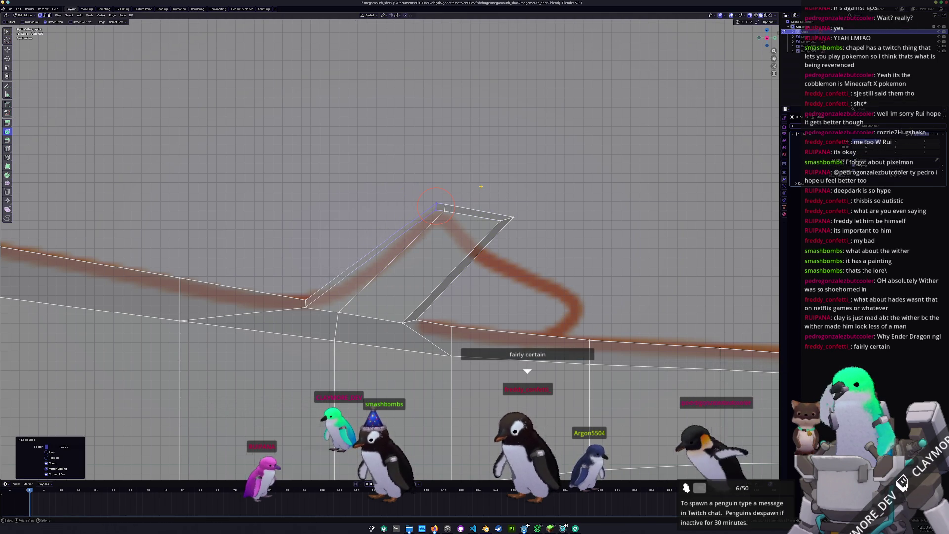
# - Slide the fin's right vertex along its edge to match the outline
pyautogui.click(512, 218)
pyautogui.press('g')
pyautogui.press('g')
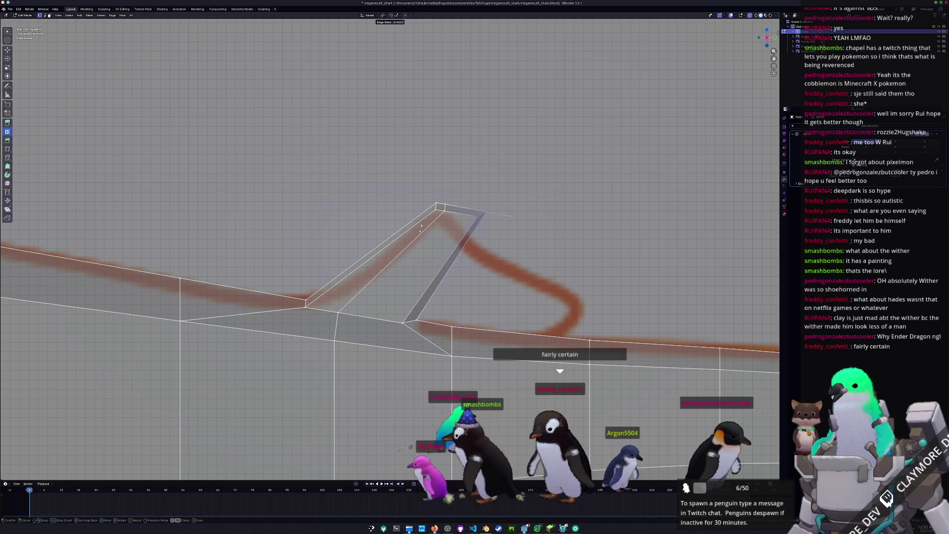
pyautogui.click(388, 193)
pyautogui.scroll(3, 487, 190)
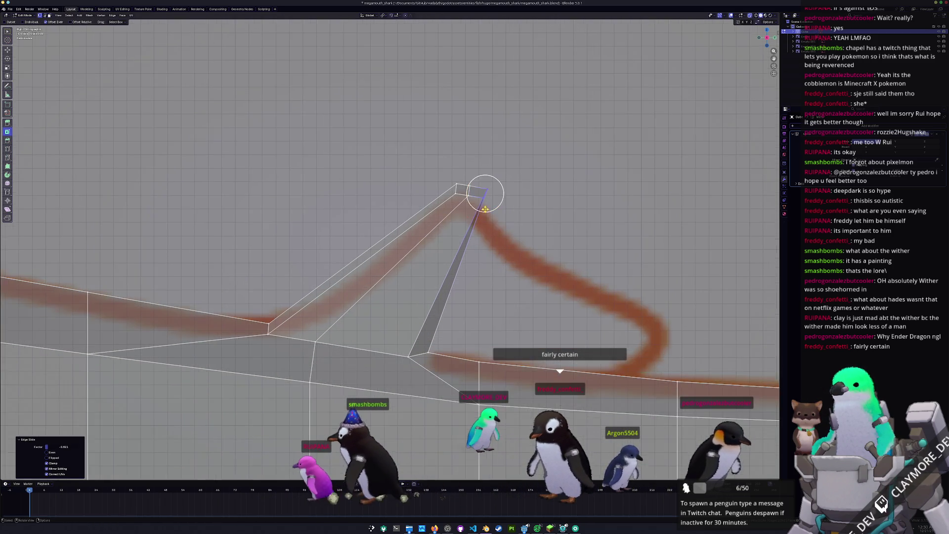
pyautogui.keyDown('shift'); pyautogui.moveTo(498, 188); pyautogui.dragTo(464, 220, button='middle'); pyautogui.keyUp('shift')
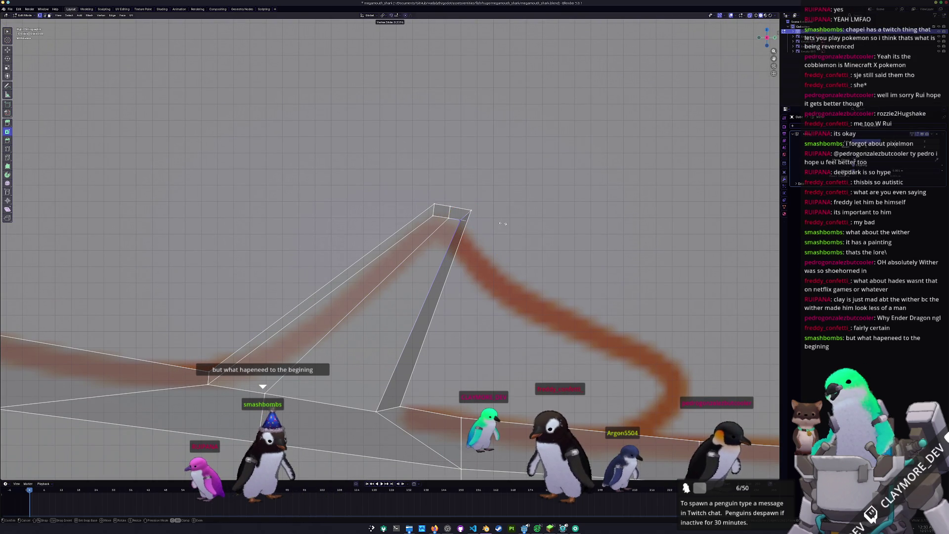
pyautogui.click(502, 229)
pyautogui.scroll(-3, 487, 230)
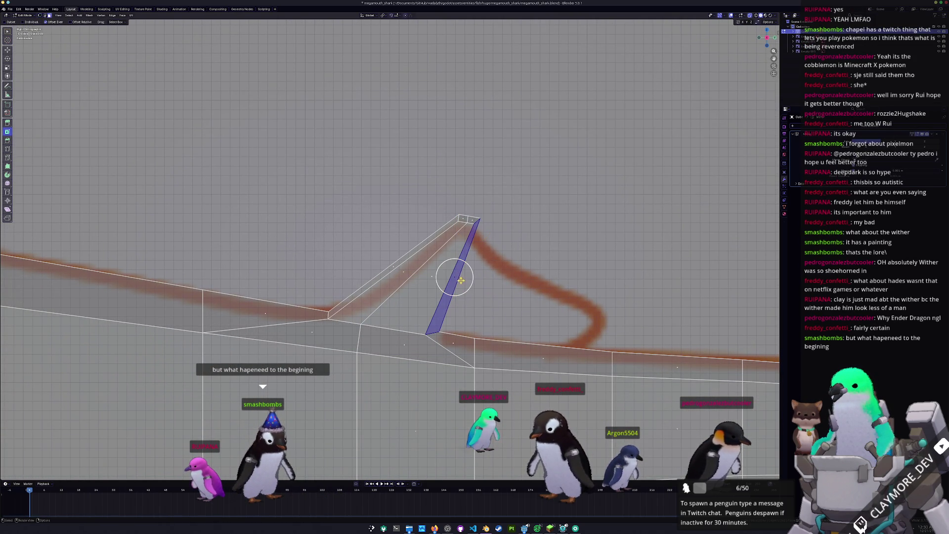
# - Extrude the fin's thin rear face along the Z axis
pyautogui.press('e')
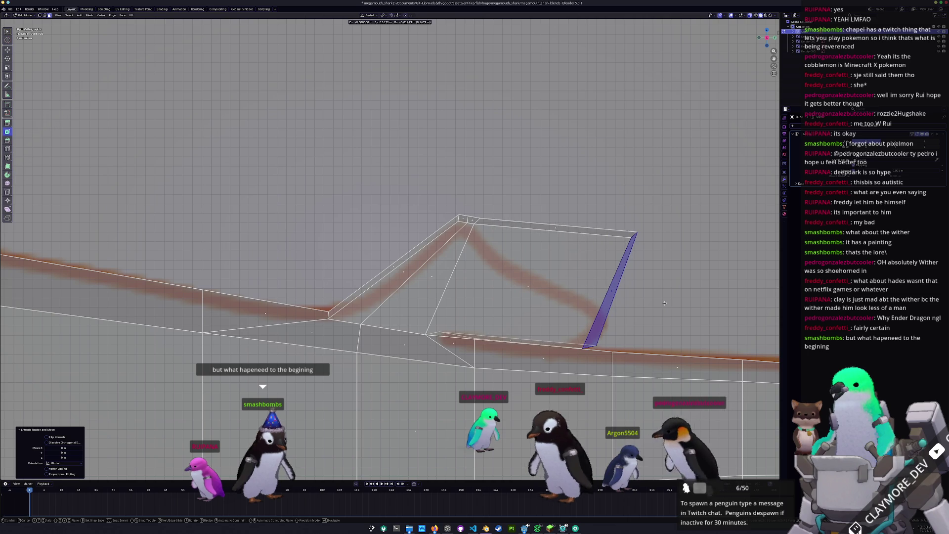
pyautogui.press('z')
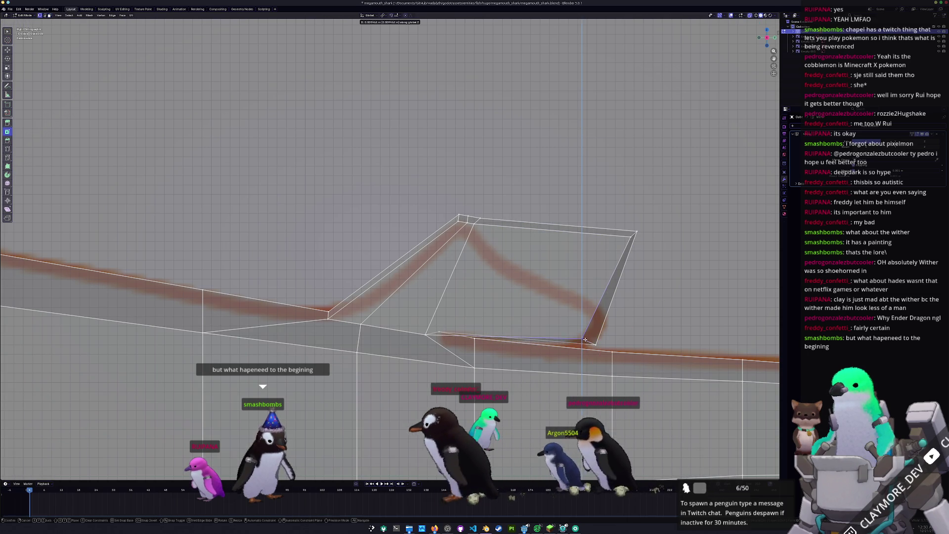
pyautogui.click(585, 339)
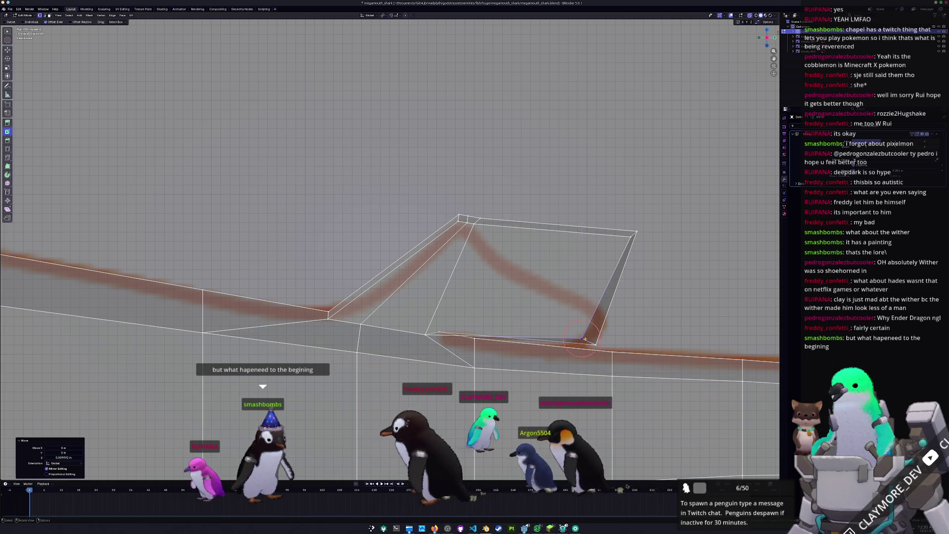
pyautogui.click(438, 332)
pyautogui.hotkey('shift', 'v')
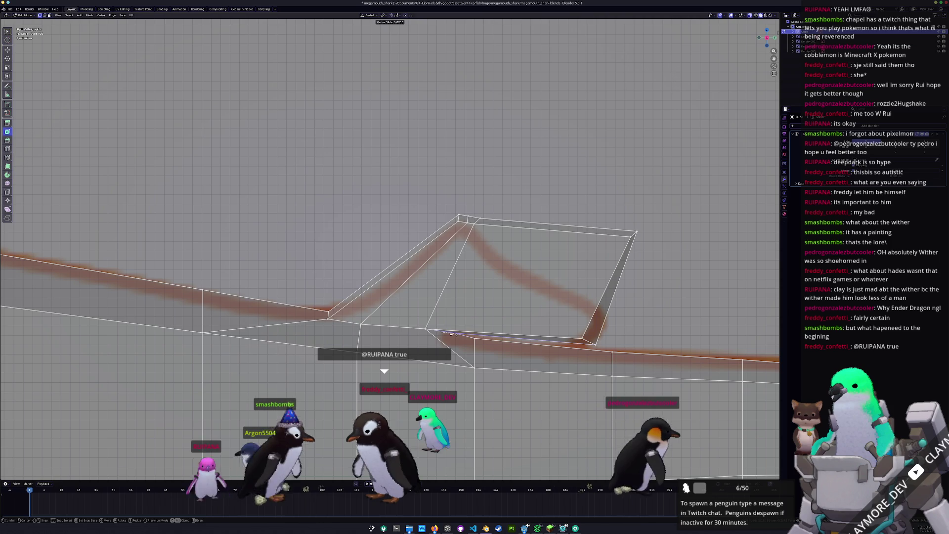
pyautogui.rightClick(439, 330)
# - Pull the fin's top-right vertex down to trace the red peaked outline
pyautogui.keyDown('shift'); pyautogui.moveTo(439, 330); pyautogui.dragTo(393, 330, button='middle'); pyautogui.keyUp('shift')
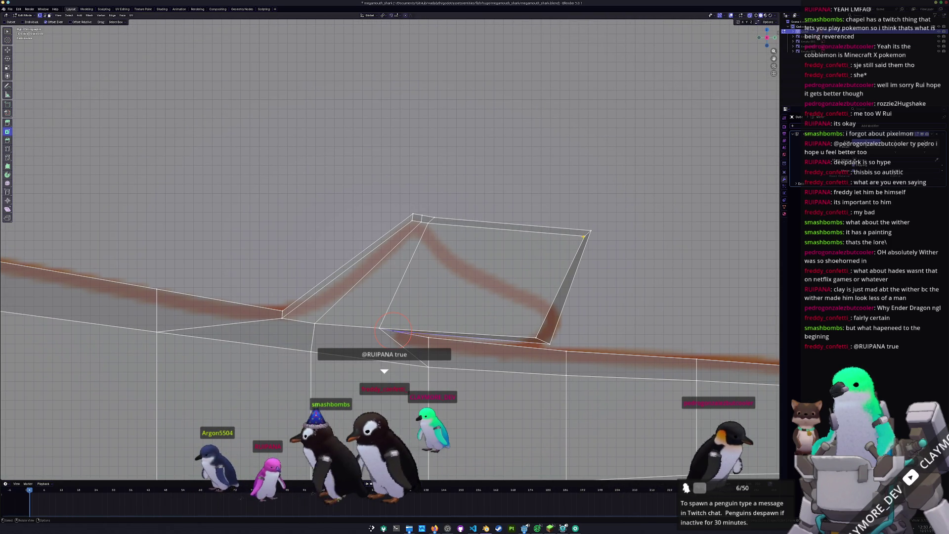
pyautogui.hotkey('shift', 'v')
pyautogui.click(578, 233)
pyautogui.hotkey('shift', 'v')
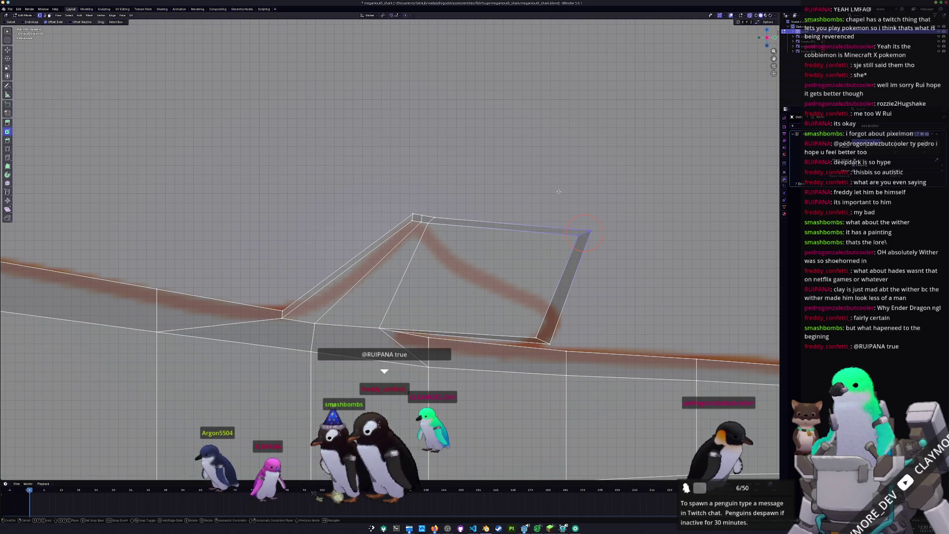
pyautogui.rightClick(586, 233)
pyautogui.press('g')
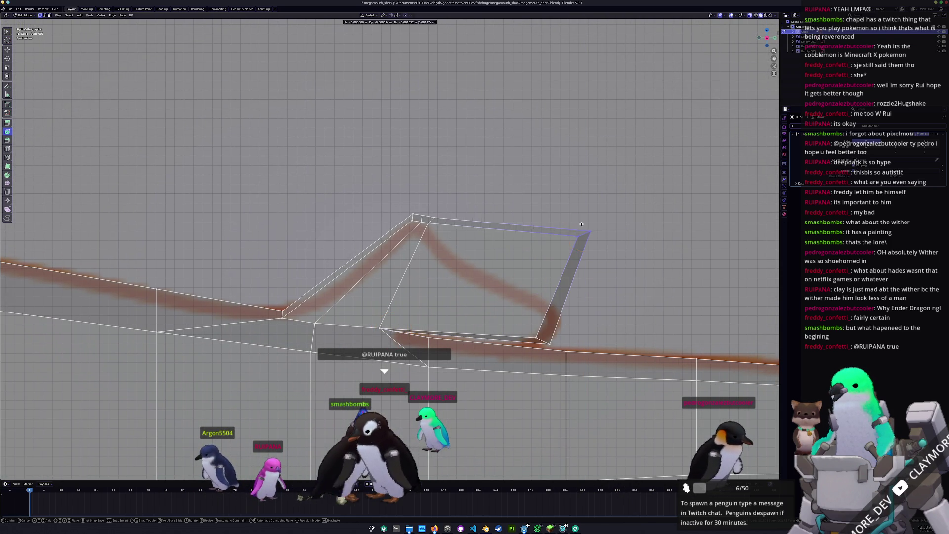
pyautogui.click(565, 312)
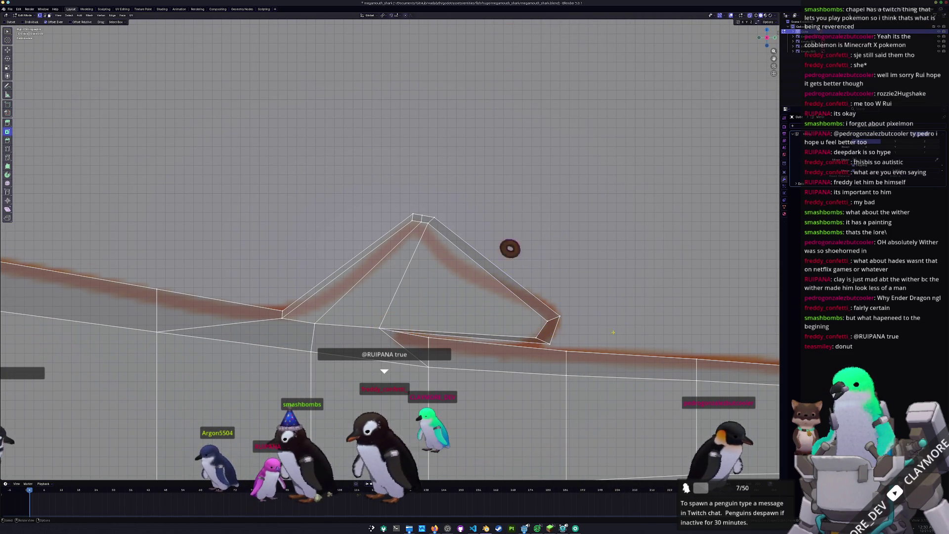
# - Add an edge loop across the fin's rear slope and lower its vertex along Z
pyautogui.click(550, 340)
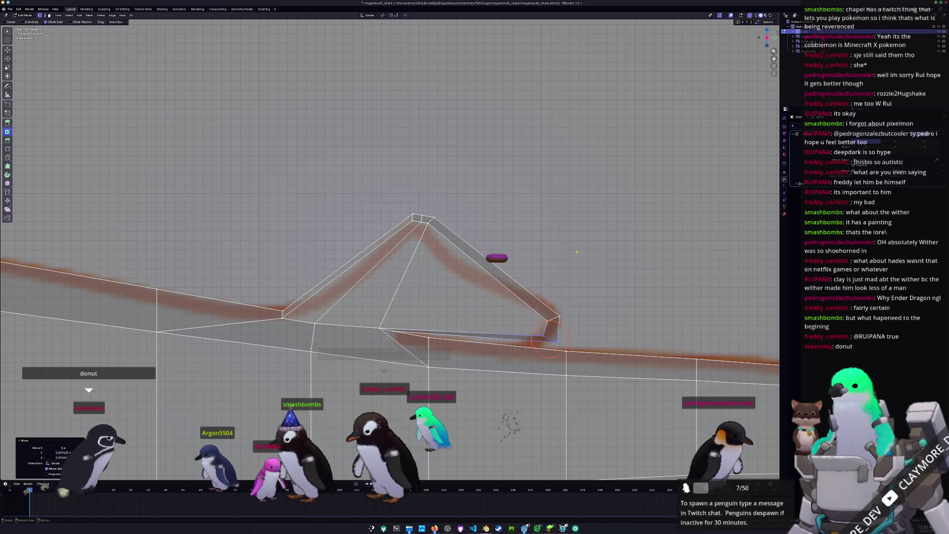
pyautogui.hotkey('ctrl', 'r')
pyautogui.click(481, 300)
pyautogui.rightClick(481, 301)
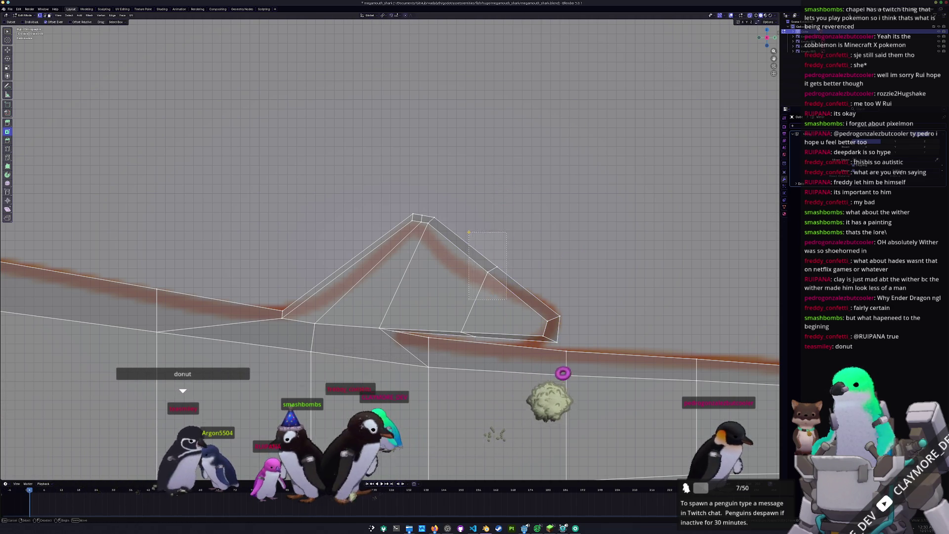
pyautogui.press('g')
pyautogui.press('z')
pyautogui.click(519, 242)
# - Slide the new vertex along its edge and adjust the trailing-tip vertex vertically
pyautogui.press('g')
pyautogui.press('g')
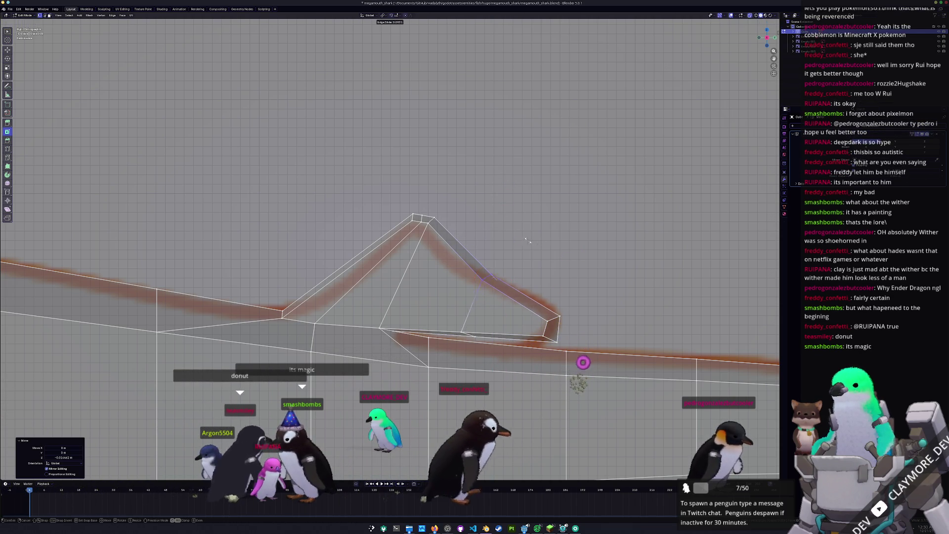
pyautogui.click(463, 331)
pyautogui.moveTo(463, 331); pyautogui.dragTo(463, 330)
pyautogui.keyDown('shift'); pyautogui.moveTo(463, 330); pyautogui.dragTo(474, 313, button='middle'); pyautogui.keyUp('shift')
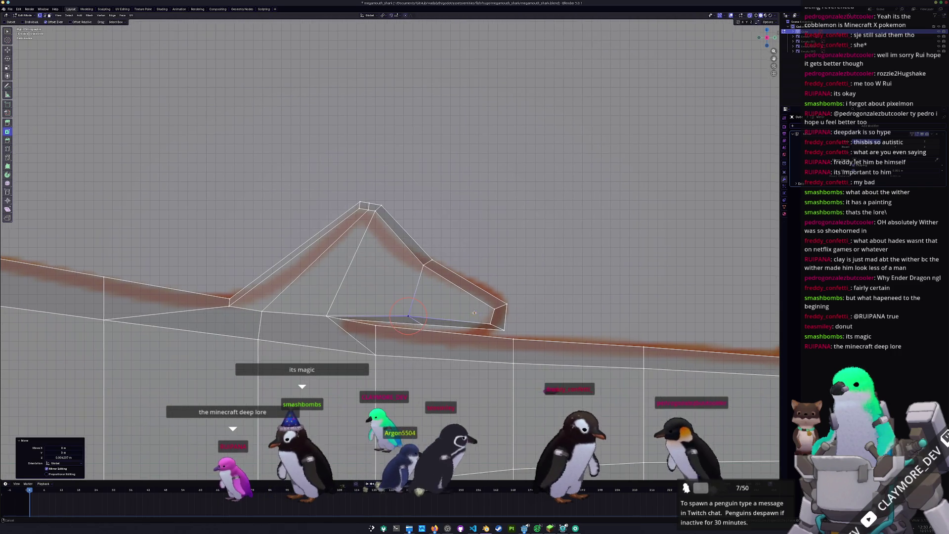
pyautogui.click(489, 324)
pyautogui.press('g')
pyautogui.press('z')
pyautogui.click(492, 322)
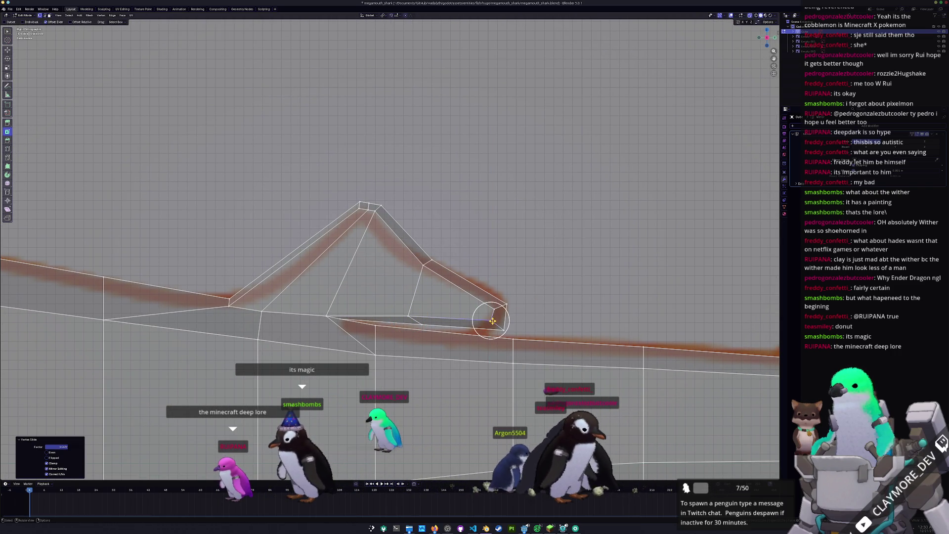
# - Move the fin-tip vertex along the Y axis
pyautogui.press('g')
pyautogui.rightClick(513, 318)
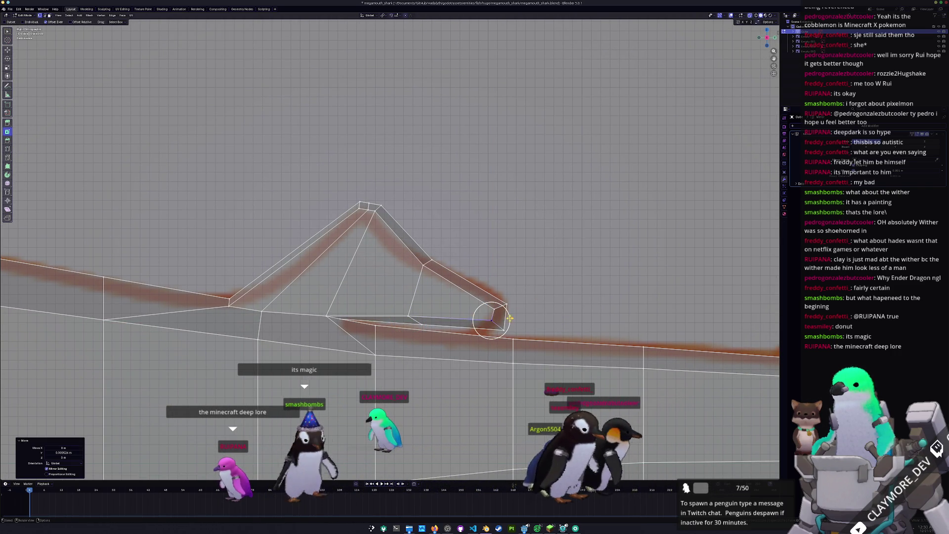
pyautogui.click(493, 315)
pyautogui.press('g')
pyautogui.press('y')
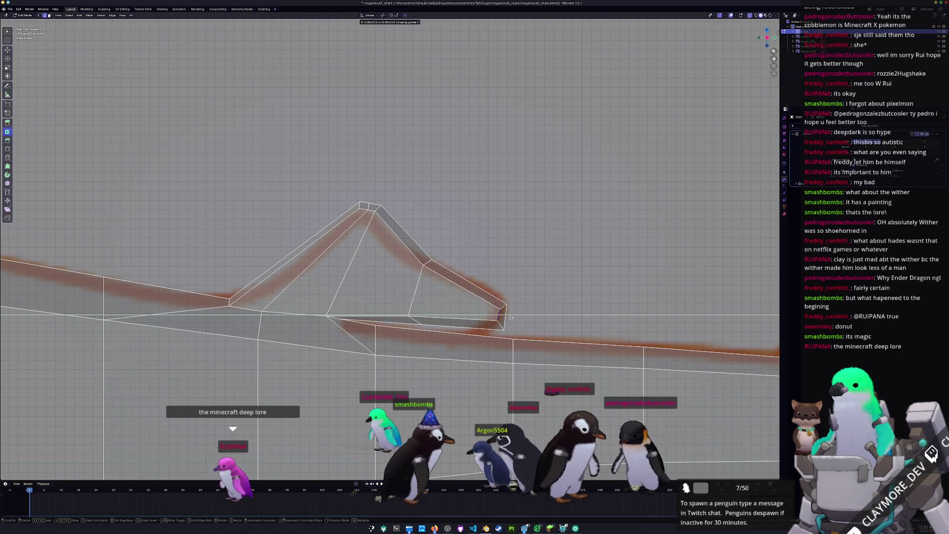
pyautogui.click(511, 318)
pyautogui.press('r')
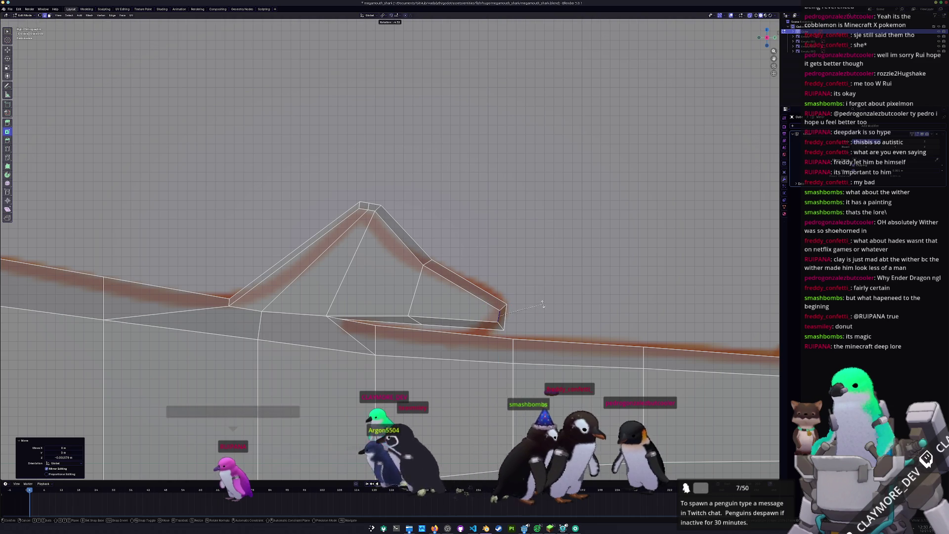
pyautogui.rightClick(539, 305)
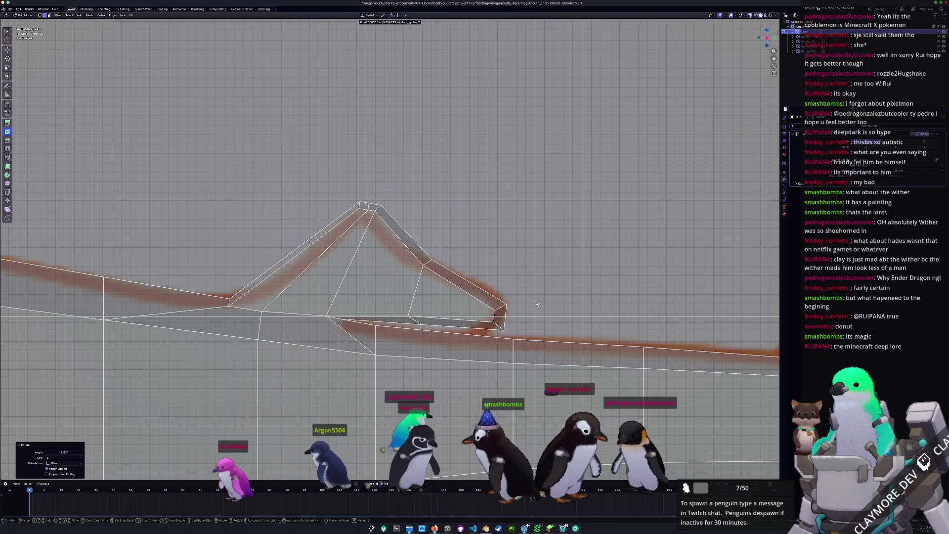
# - Move the edges near the fin tip and slide the lower edge along the fin base
pyautogui.click(437, 331)
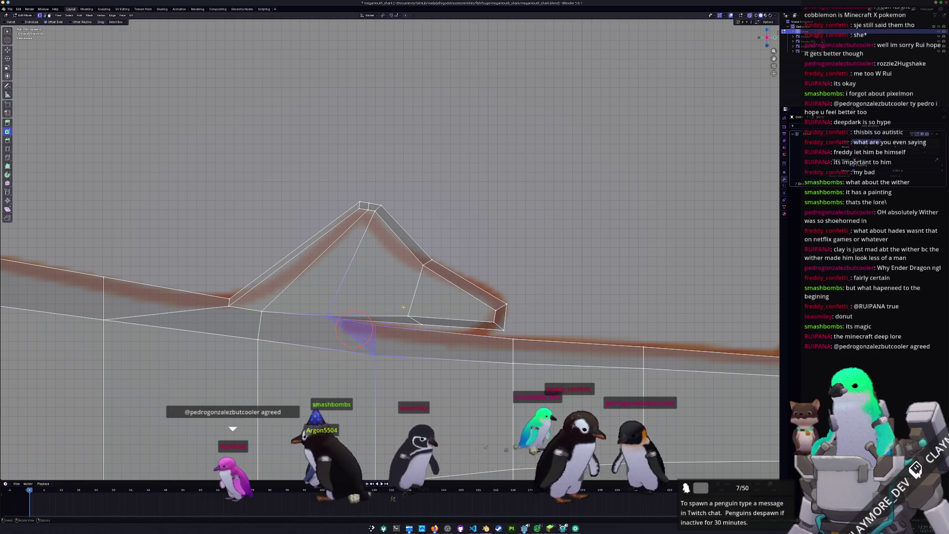
pyautogui.press('g')
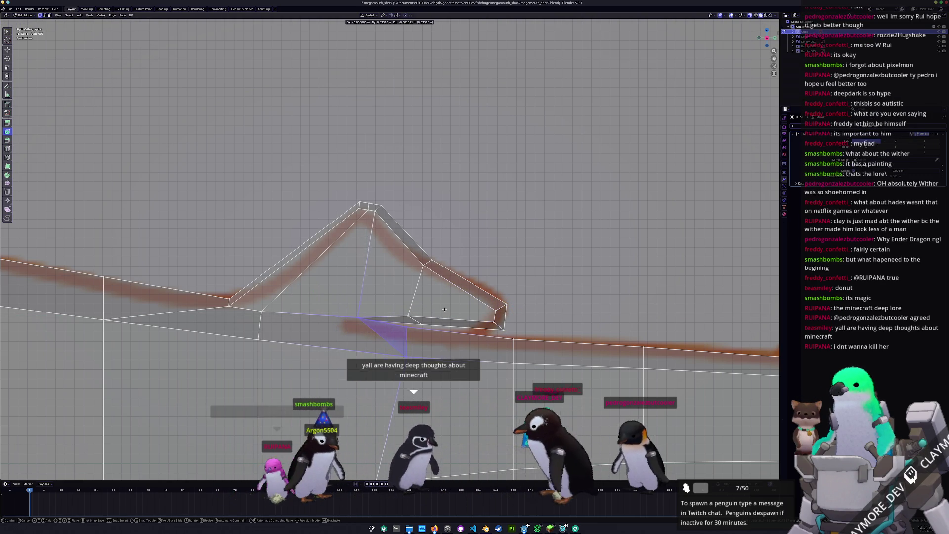
pyautogui.click(429, 326)
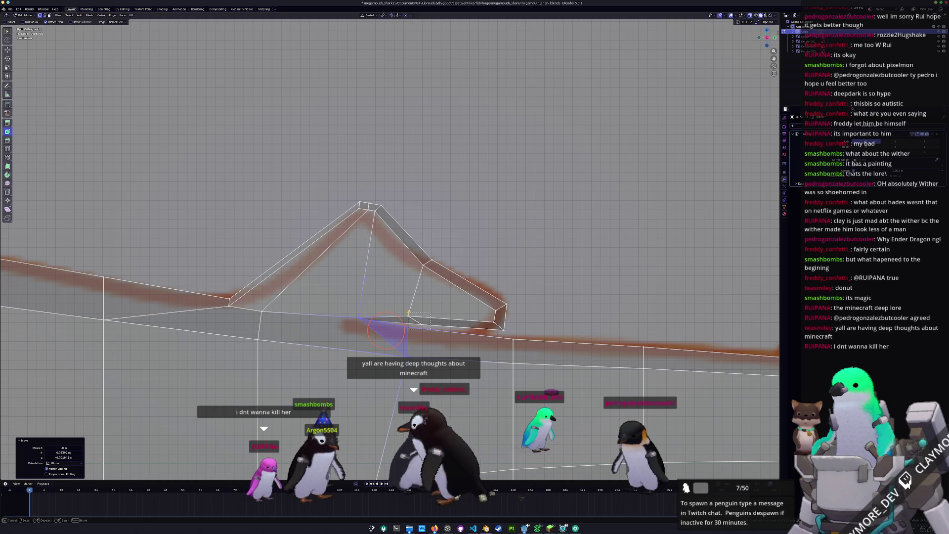
pyautogui.click(413, 322)
pyautogui.keyDown('shift'); pyautogui.moveTo(457, 301); pyautogui.dragTo(480, 248, button='middle'); pyautogui.keyUp('shift')
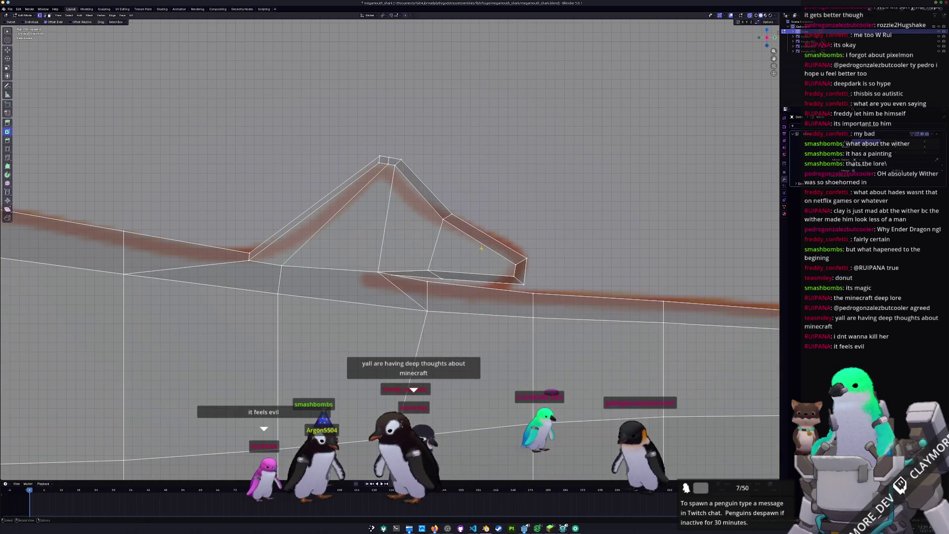
pyautogui.scroll(1, 393, 250)
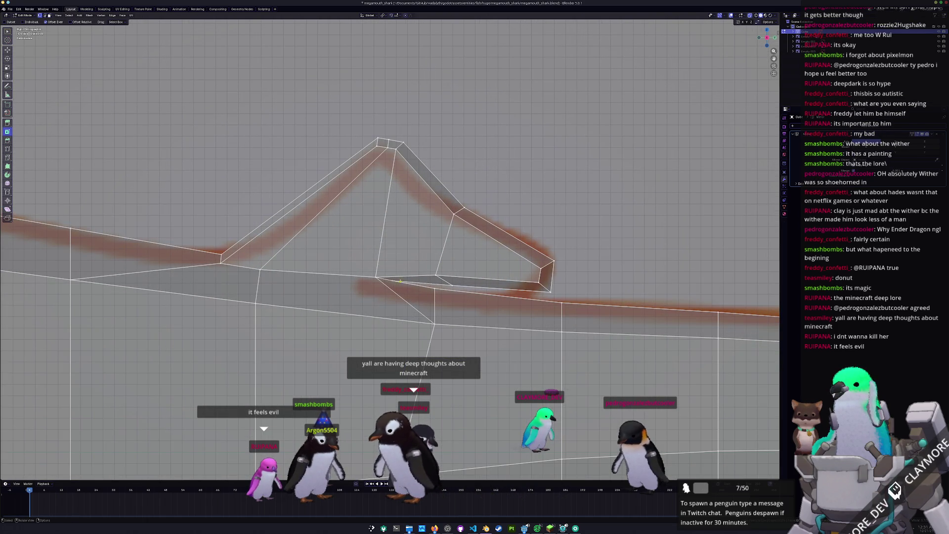
pyautogui.moveTo(351, 262); pyautogui.dragTo(398, 275)
pyautogui.scroll(1, 472, 303)
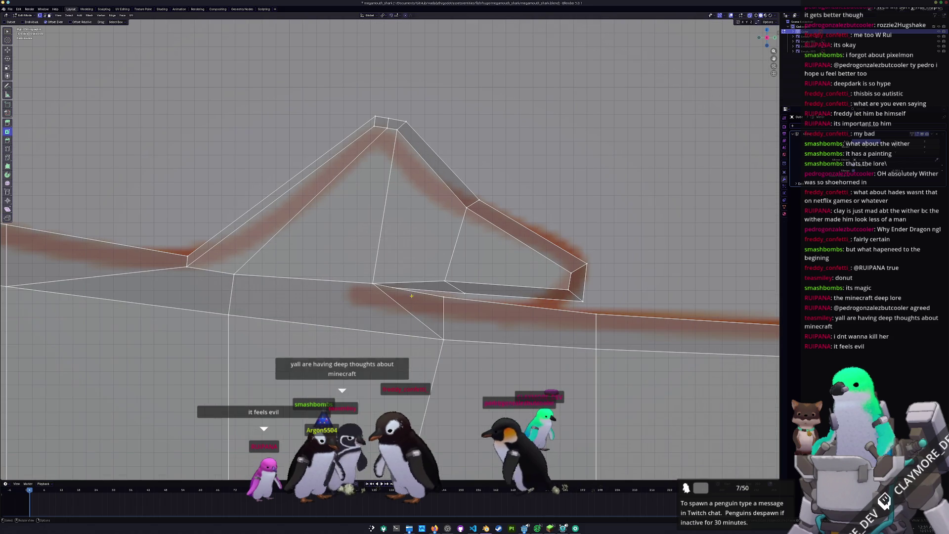
pyautogui.press('g')
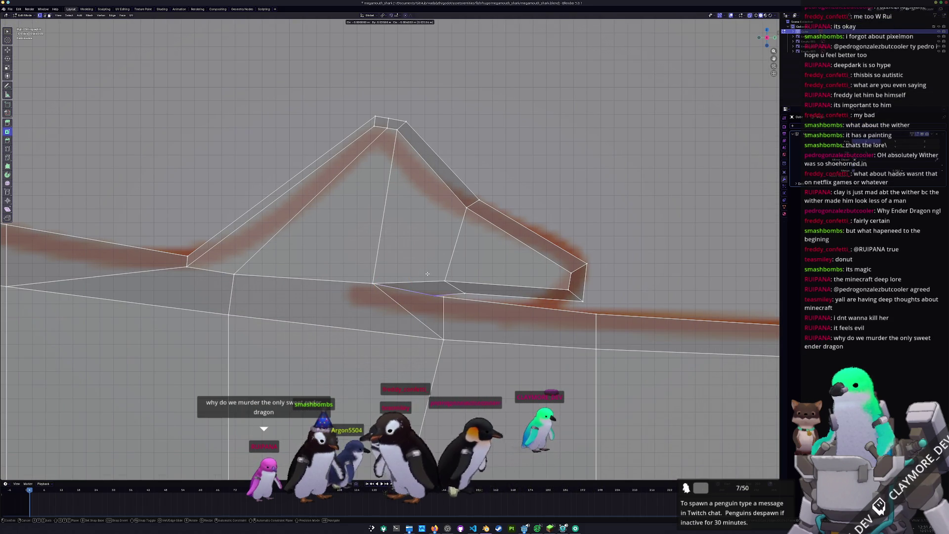
pyautogui.click(428, 273)
# - Box-select the vertex at the fin's rear base and move it into place
pyautogui.click(469, 321)
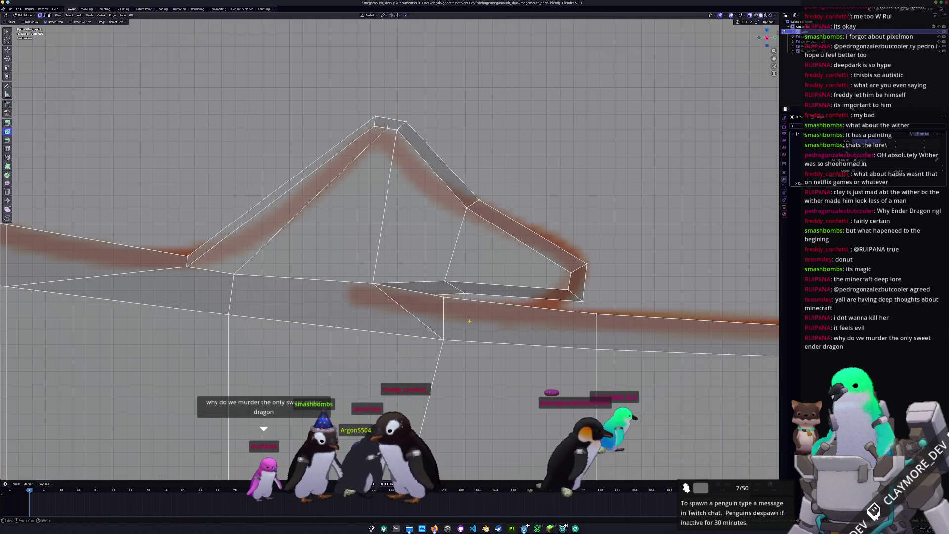
pyautogui.moveTo(437, 291); pyautogui.dragTo(437, 292)
pyautogui.press('g')
pyautogui.click(449, 293)
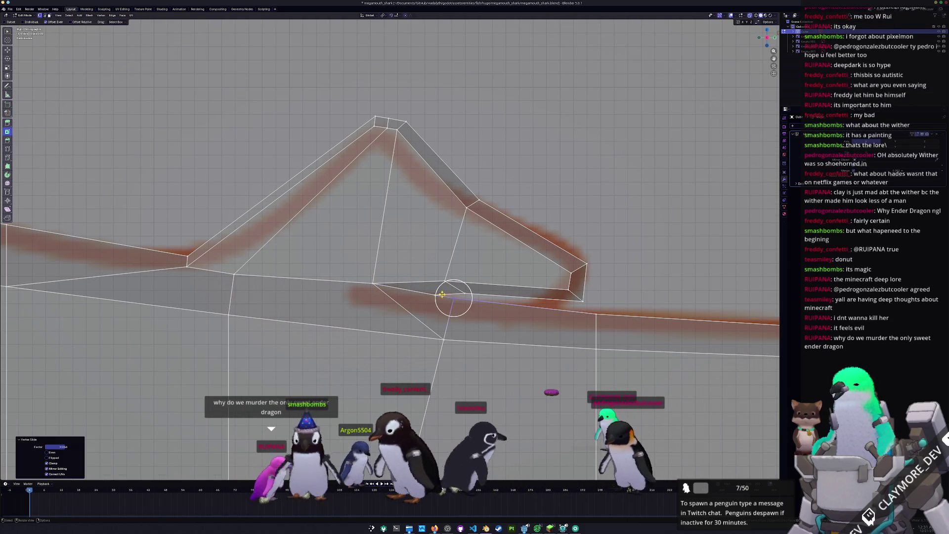
pyautogui.scroll(-1, 448, 290)
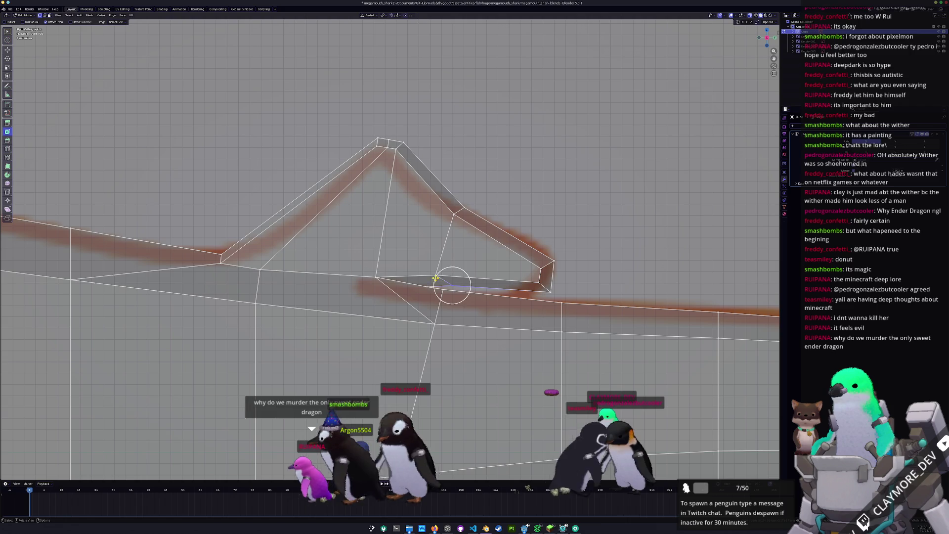
pyautogui.scroll(-2, 434, 278)
pyautogui.keyDown('shift'); pyautogui.moveTo(435, 278); pyautogui.dragTo(413, 217, button='middle'); pyautogui.keyUp('shift')
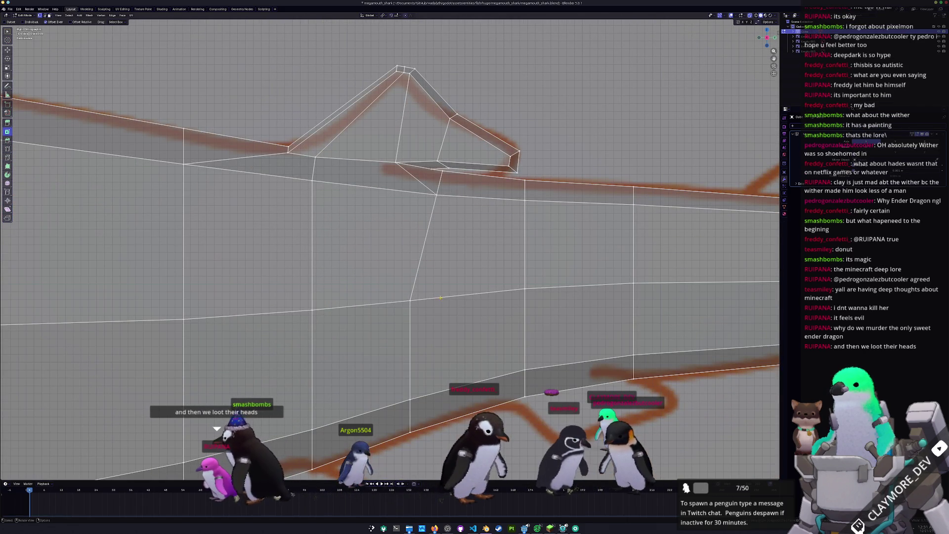
# - Slide a tail vertex and the short vertical edge below it toward the tail end
pyautogui.hotkey('shift', 'v')
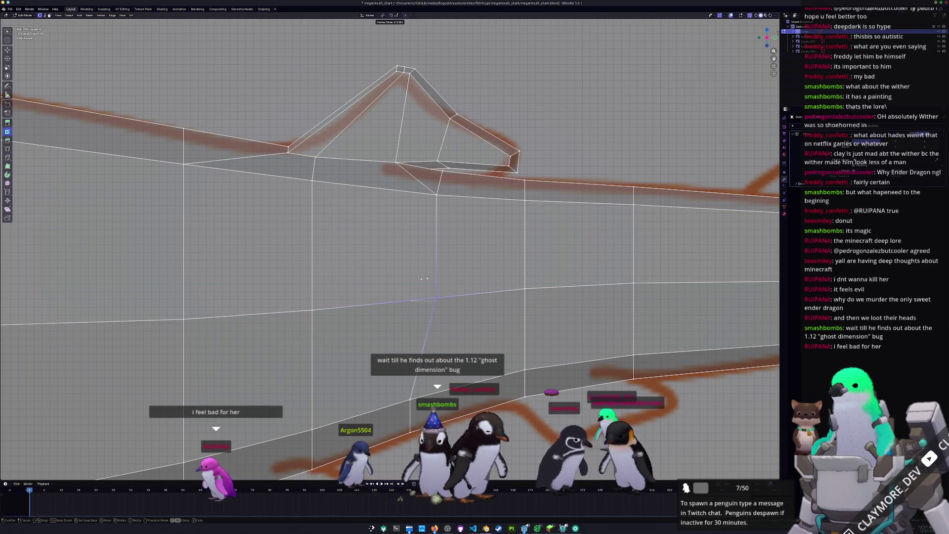
pyautogui.click(424, 278)
pyautogui.keyDown('shift'); pyautogui.moveTo(424, 350); pyautogui.dragTo(413, 259, button='middle'); pyautogui.keyUp('shift')
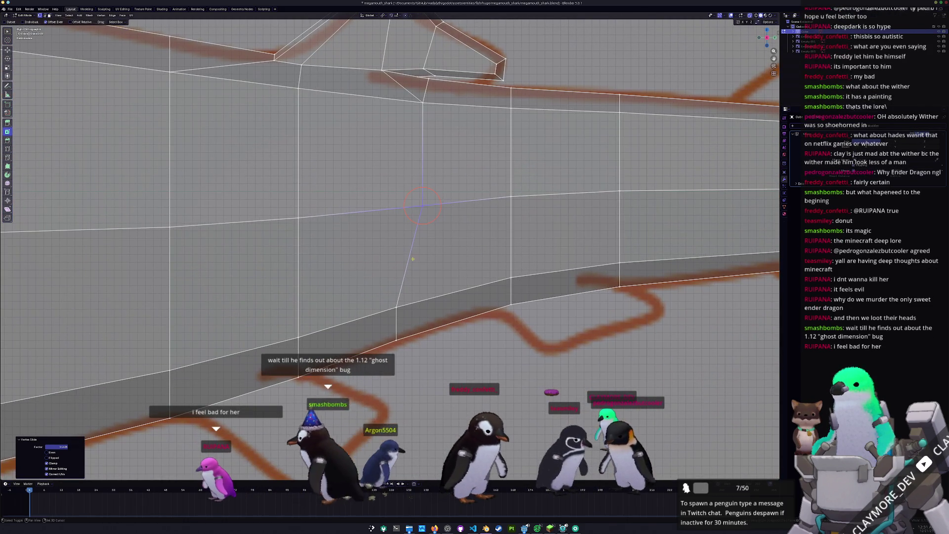
pyautogui.click(396, 324)
pyautogui.press('g')
pyautogui.press('g')
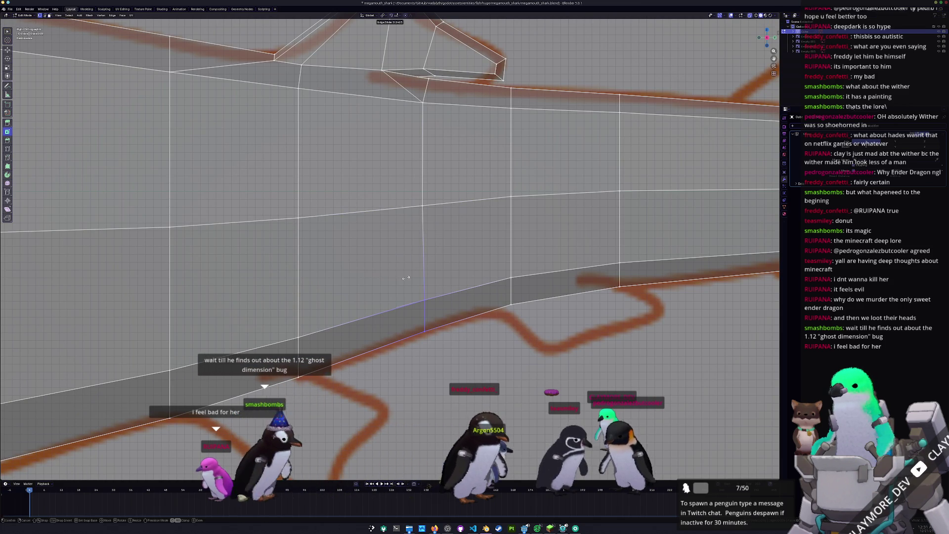
pyautogui.click(406, 278)
pyautogui.scroll(-4, 405, 277)
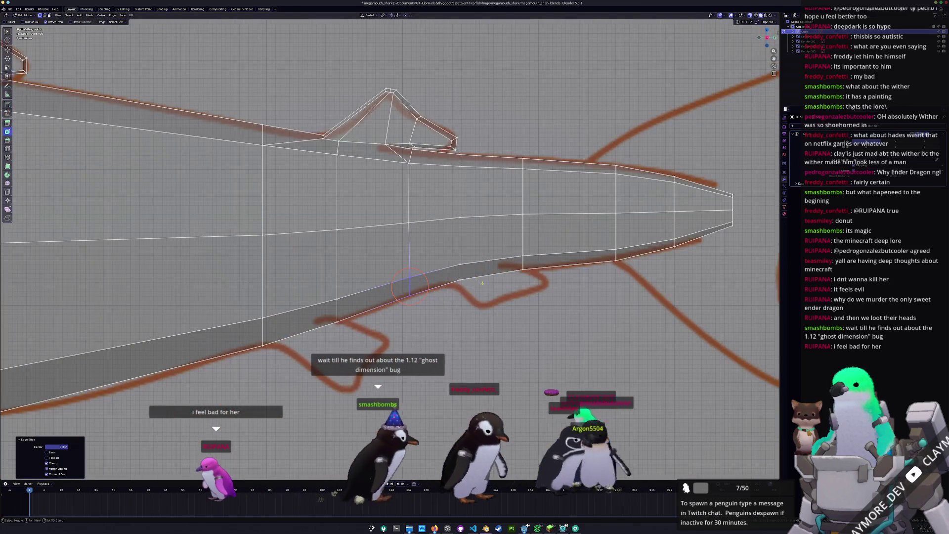
pyautogui.scroll(-2, 482, 282)
# - Select the edge at the tail tip and slide it toward the end
pyautogui.press('c')
pyautogui.click(372, 278)
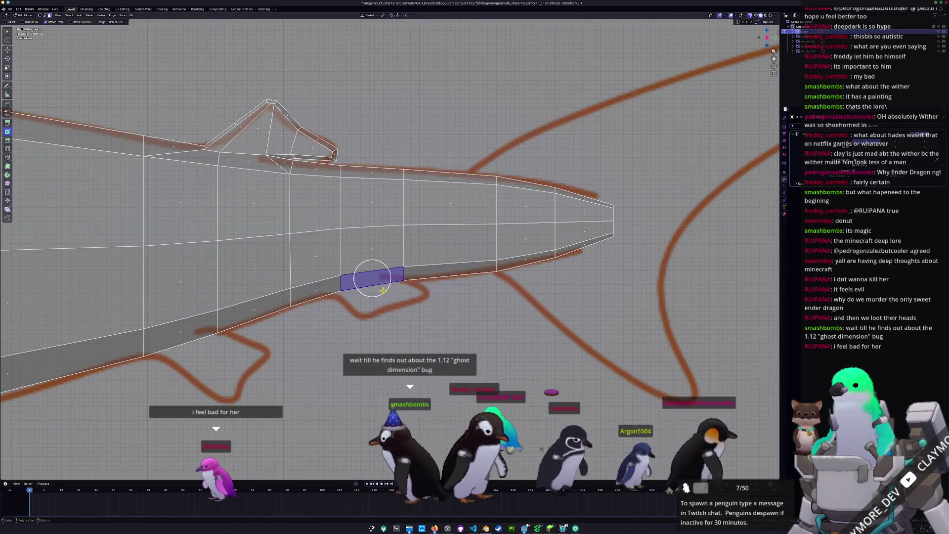
pyautogui.scroll(-2, 383, 290)
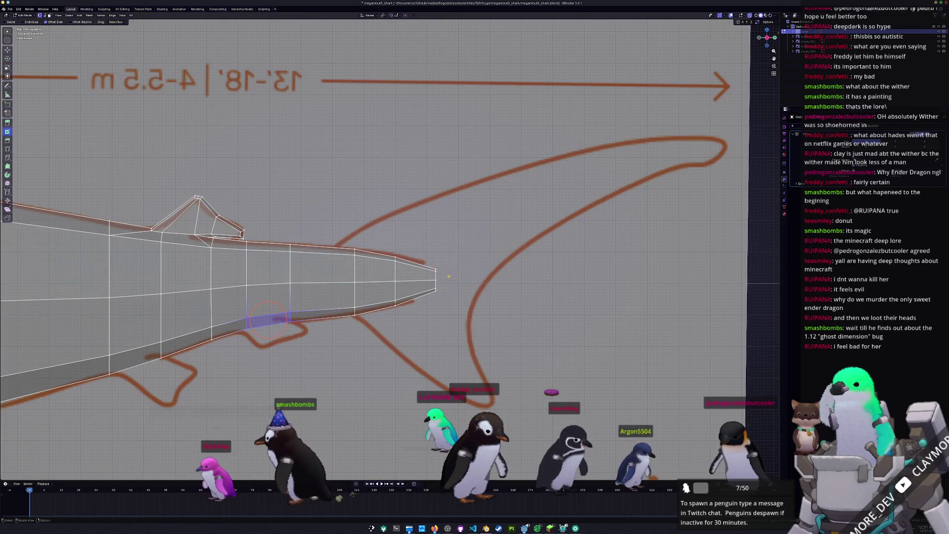
pyautogui.moveTo(447, 276); pyautogui.dragTo(427, 257)
pyautogui.press('g')
pyautogui.press('g')
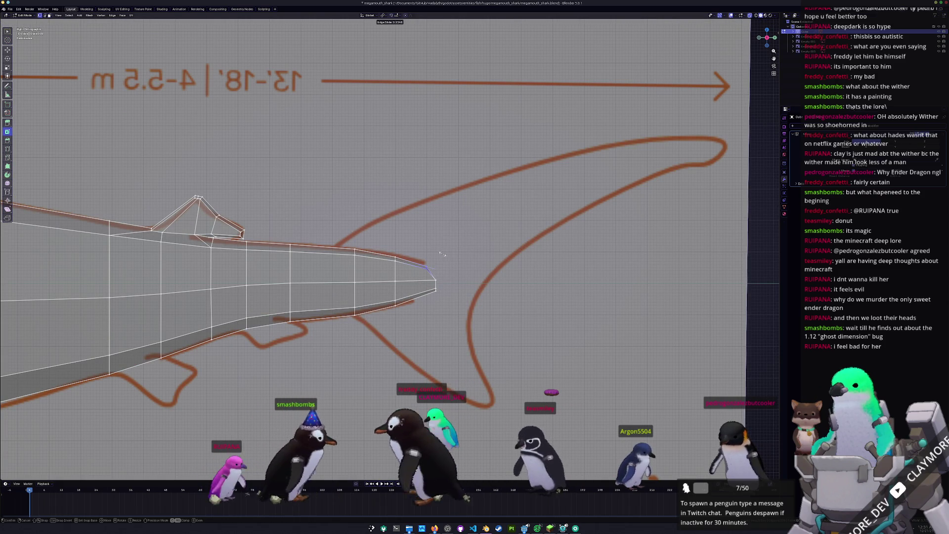
pyautogui.click(424, 267)
# - Slide another tail edge and the tail-tip vertex, checking the taper in perspective
pyautogui.press('g')
pyautogui.press('g')
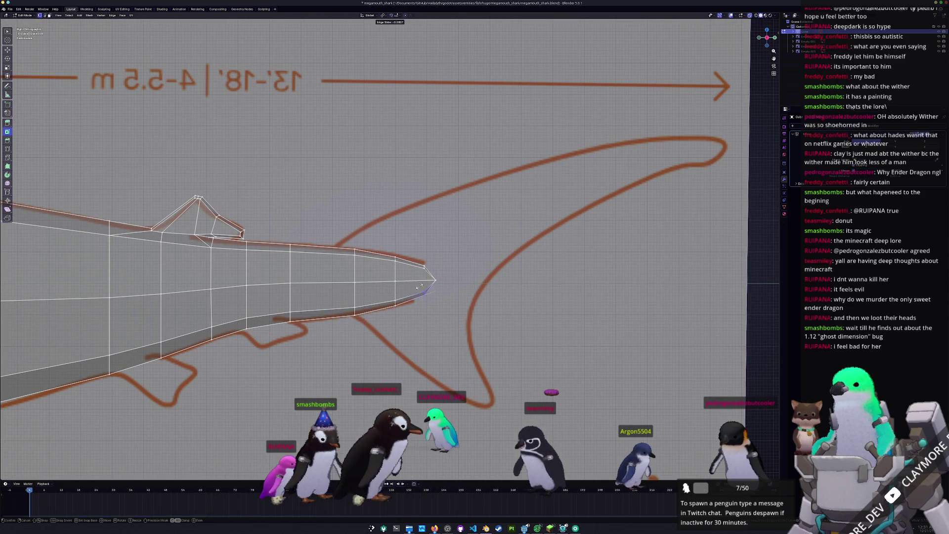
pyautogui.click(419, 287)
pyautogui.moveTo(423, 285)
pyautogui.mouseDown(button='middle')
pyautogui.moveTo(429, 294)
pyautogui.moveTo(401, 290)
pyautogui.moveTo(408, 316)
pyautogui.moveTo(390, 304)
pyautogui.moveTo(312, 326)
pyautogui.moveTo(341, 314)
pyautogui.moveTo(469, 324)
pyautogui.mouseUp(button='middle')
pyautogui.hotkey('shift', 'v')
pyautogui.click(410, 317)
# - Move the tail-tip vertex −0.0085 m along X
pyautogui.press('g')
pyautogui.press('x')
pyautogui.click(320, 314)
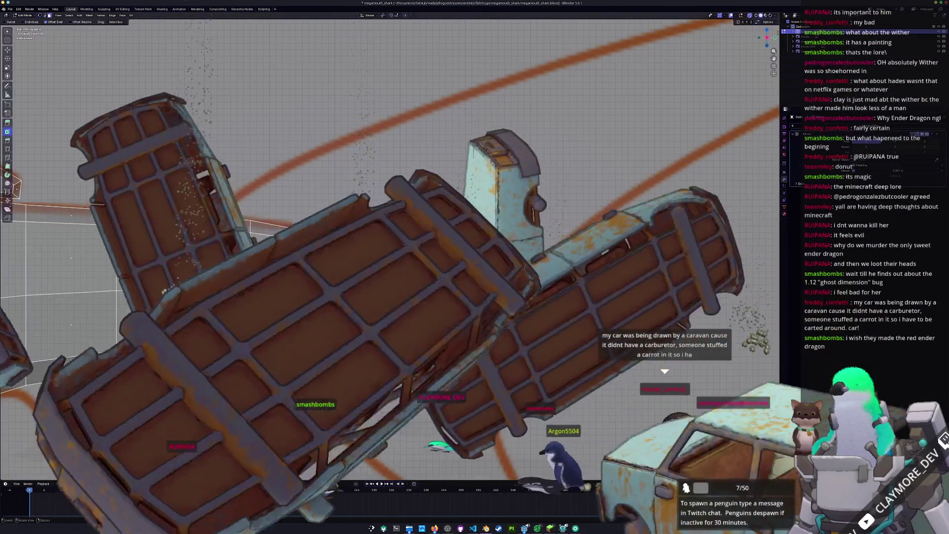
# - Select the upper, tip and lower tail edges together
pyautogui.keyDown('shift'); pyautogui.click(324, 239); pyautogui.keyUp('shift')
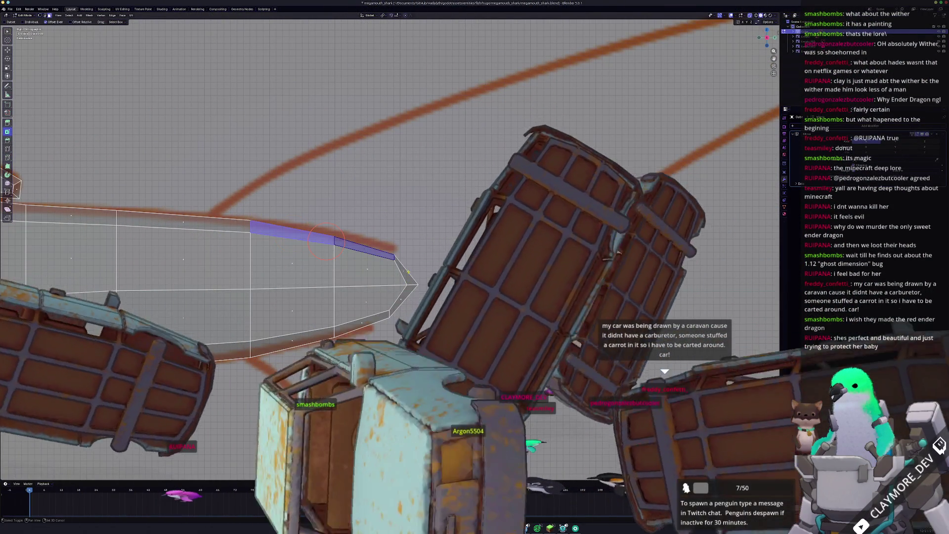
pyautogui.keyDown('shift'); pyautogui.click(408, 271); pyautogui.keyUp('shift')
pyautogui.keyDown('shift'); pyautogui.click(403, 299); pyautogui.keyUp('shift')
pyautogui.keyDown('shift'); pyautogui.click(346, 332); pyautogui.keyUp('shift')
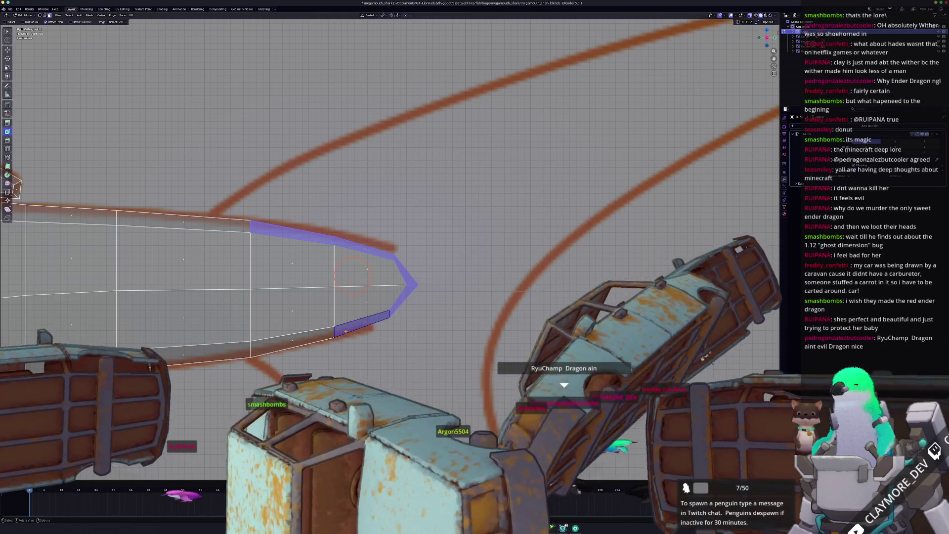
pyautogui.keyDown('shift'); pyautogui.moveTo(345, 331); pyautogui.dragTo(381, 309, button='middle'); pyautogui.keyUp('shift')
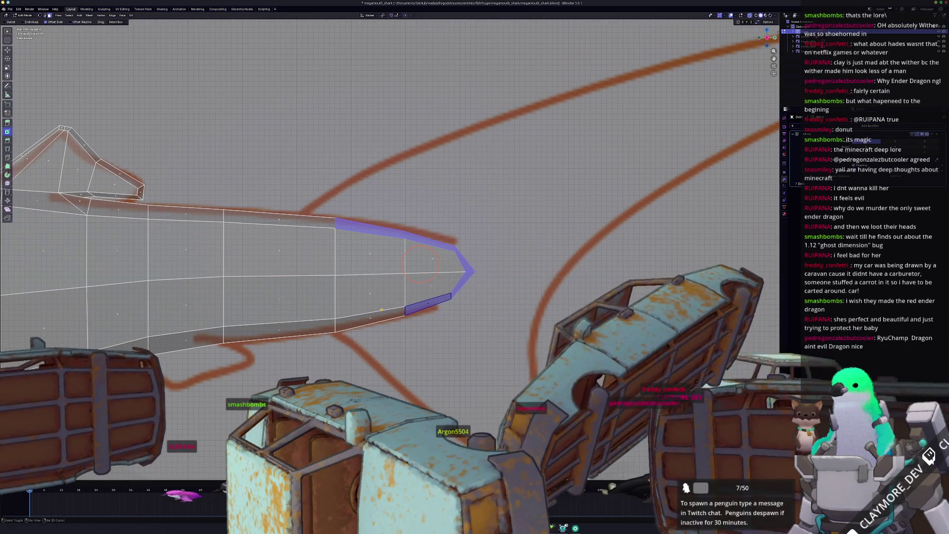
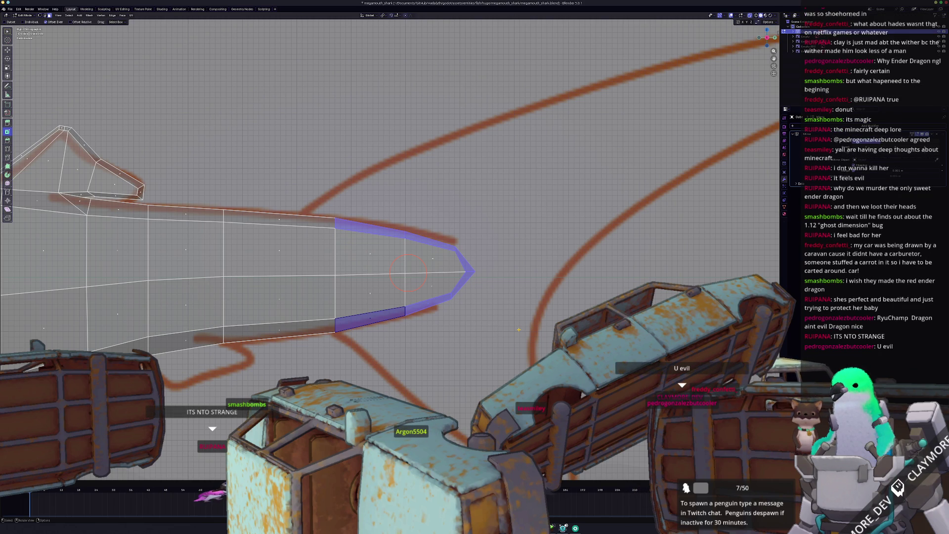
# - Widen the tail-tip faces by scaling and fattening them outward
pyautogui.moveTo(518, 329)
pyautogui.mouseDown(button='middle')
pyautogui.moveTo(521, 308)
pyautogui.moveTo(389, 290)
pyautogui.mouseUp(button='middle')
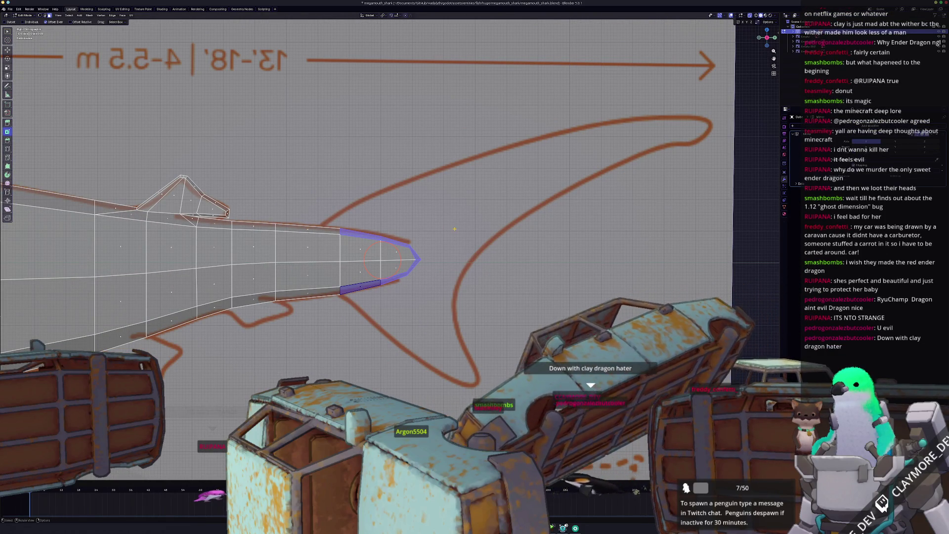
pyautogui.press('s')
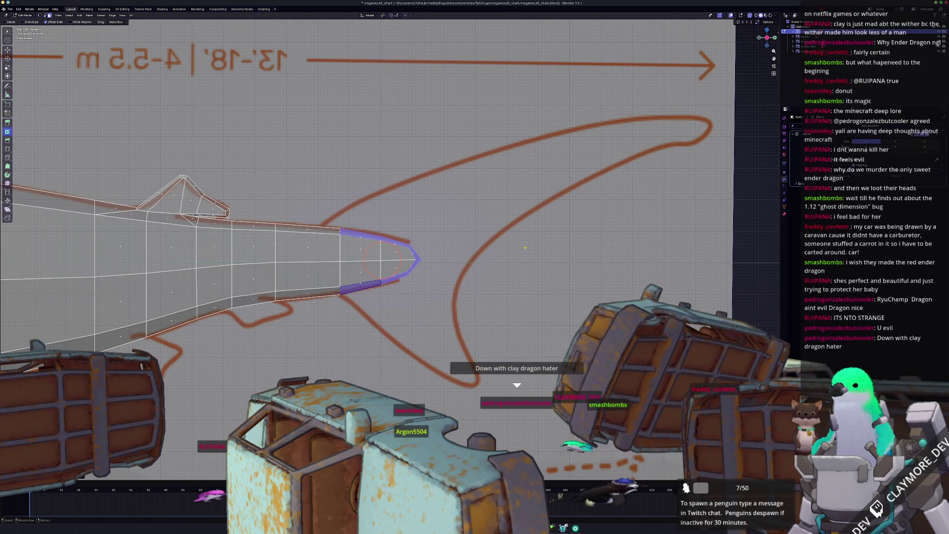
pyautogui.press('Escape')
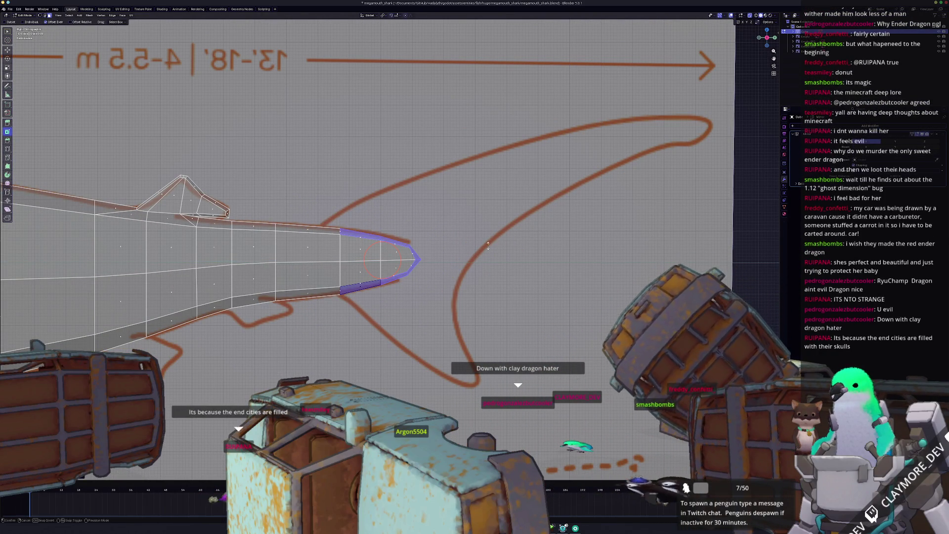
pyautogui.hotkey('alt', 's')
pyautogui.click(551, 199)
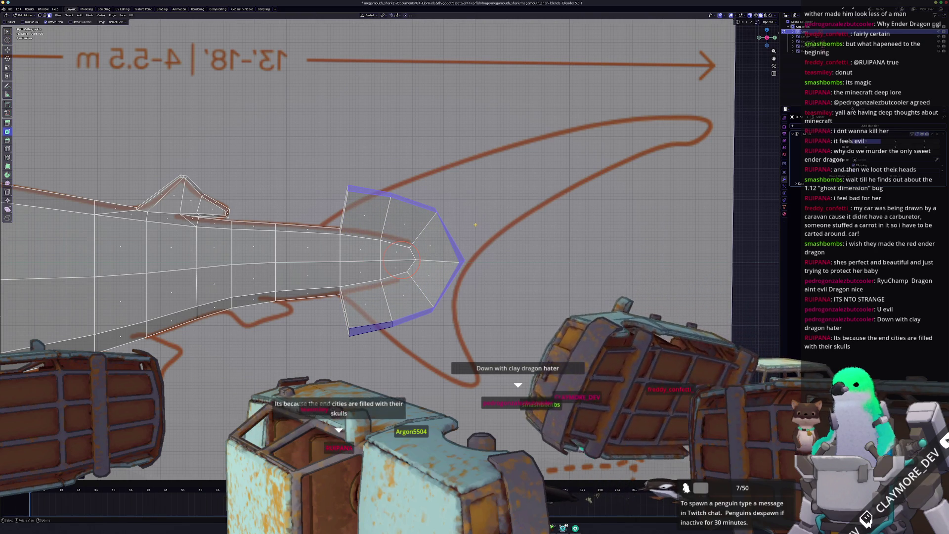
# - Move the top tail vertex toward the sketch and slide the bottom tail vertex along its edge
pyautogui.click(435, 210)
pyautogui.press('g')
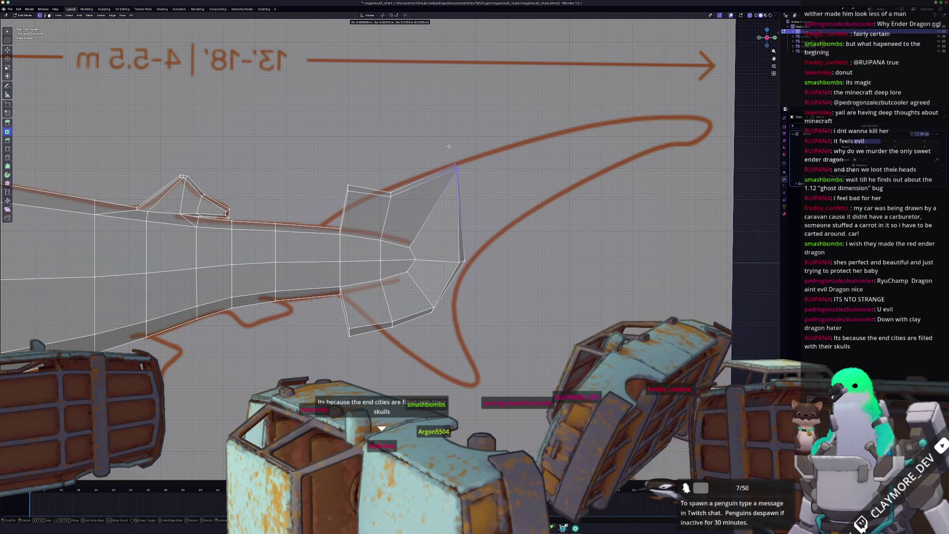
pyautogui.click(456, 166)
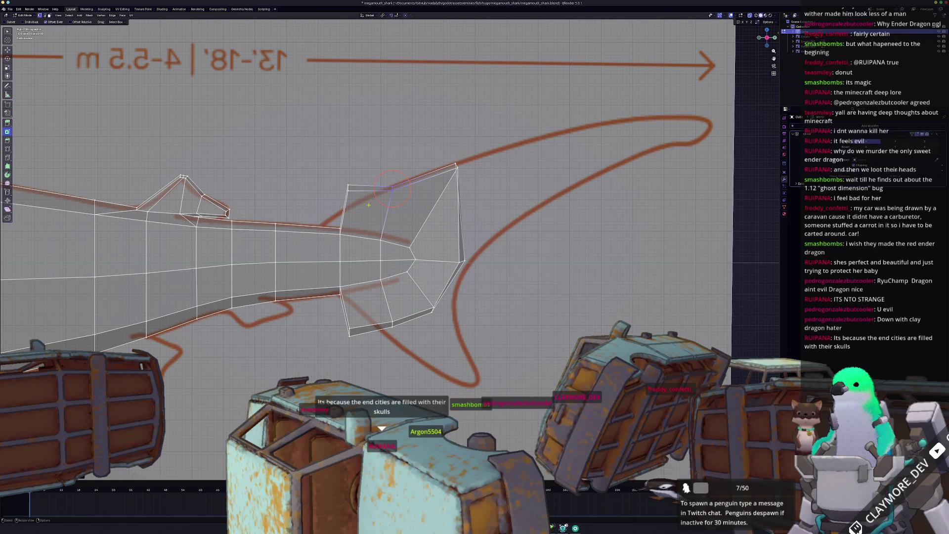
pyautogui.press('g')
pyautogui.press('g')
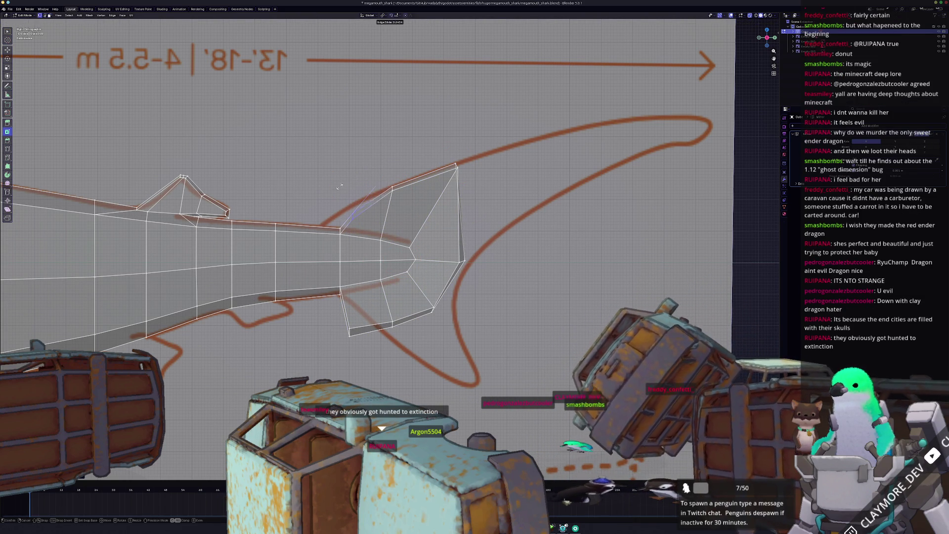
pyautogui.click(347, 181)
pyautogui.scroll(1, 338, 201)
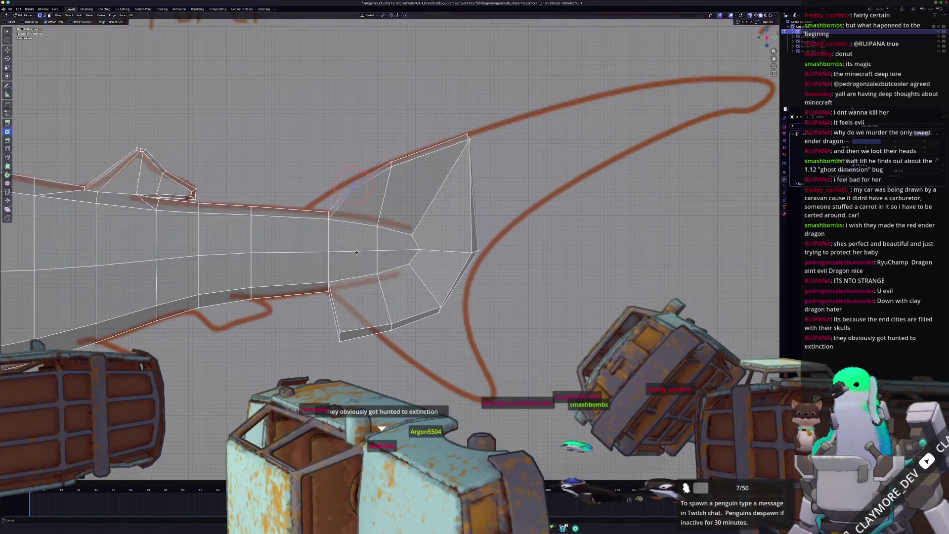
pyautogui.keyDown('shift'); pyautogui.scroll(-4, 354, 210); pyautogui.keyUp('shift')
pyautogui.press('g')
pyautogui.press('g')
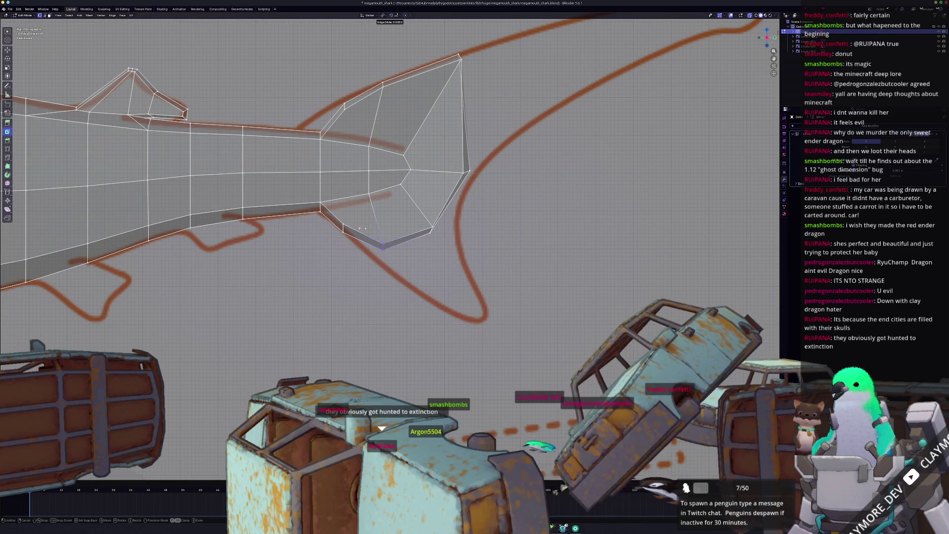
pyautogui.click(392, 242)
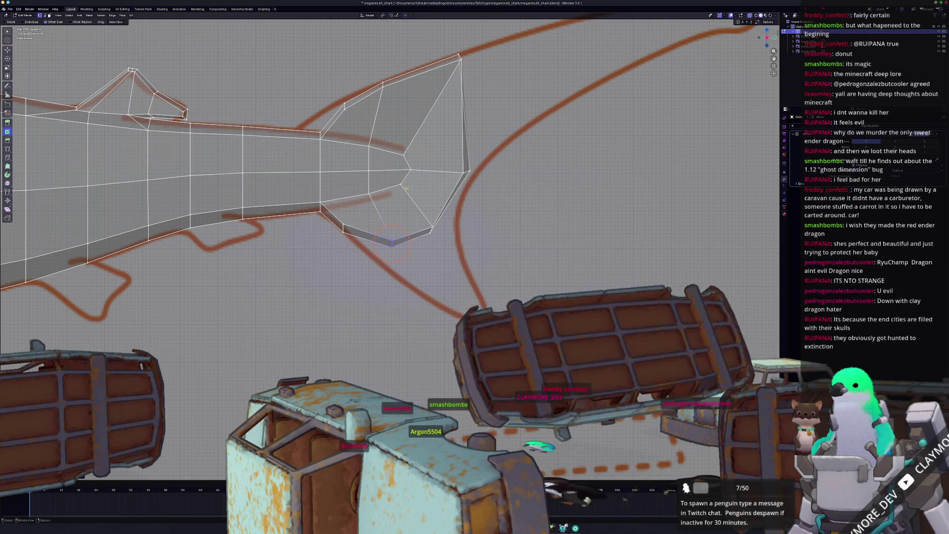
# - Slide the tail fin's top tip and bottom vertex along their edges to match the sketch
pyautogui.keyDown('shift'); pyautogui.moveTo(392, 242); pyautogui.dragTo(363, 270, button='middle'); pyautogui.keyUp('shift')
pyautogui.click(447, 201)
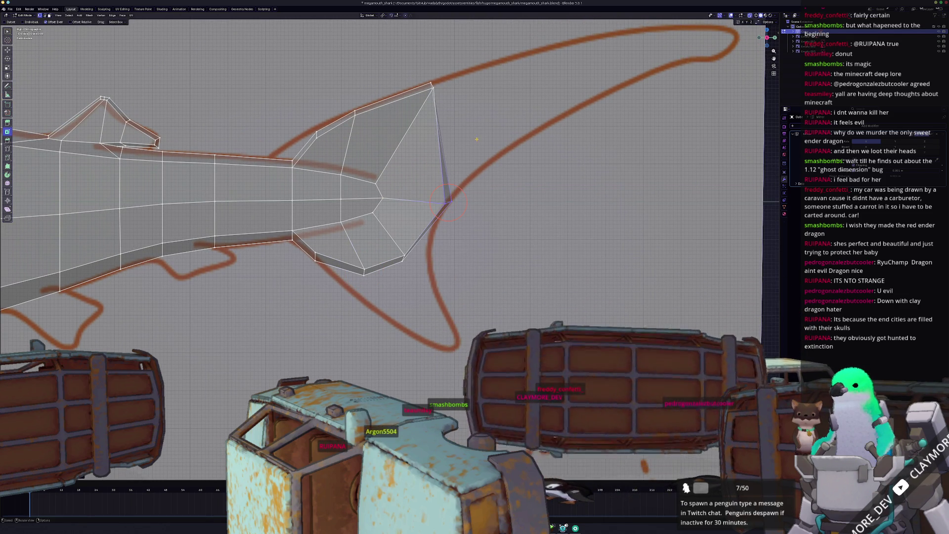
pyautogui.click(429, 83)
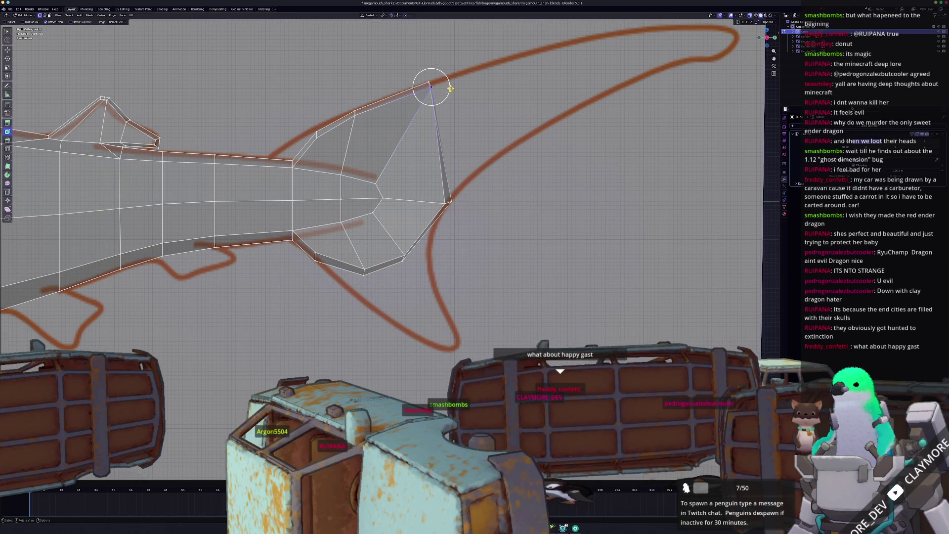
pyautogui.hotkey('shift', 'v')
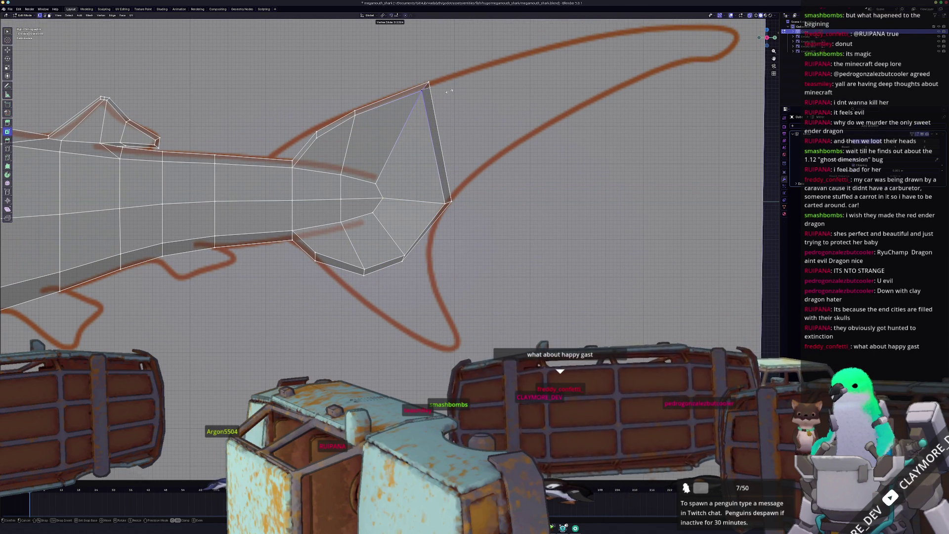
pyautogui.click(449, 91)
pyautogui.click(405, 255)
pyautogui.hotkey('shift', 'v')
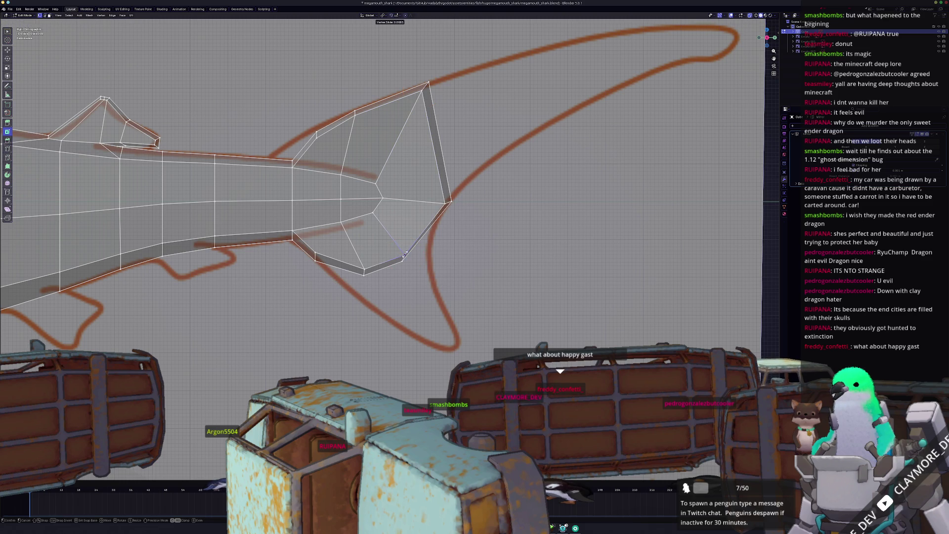
pyautogui.click(401, 251)
pyautogui.hotkey('shift', 'v')
pyautogui.click(398, 253)
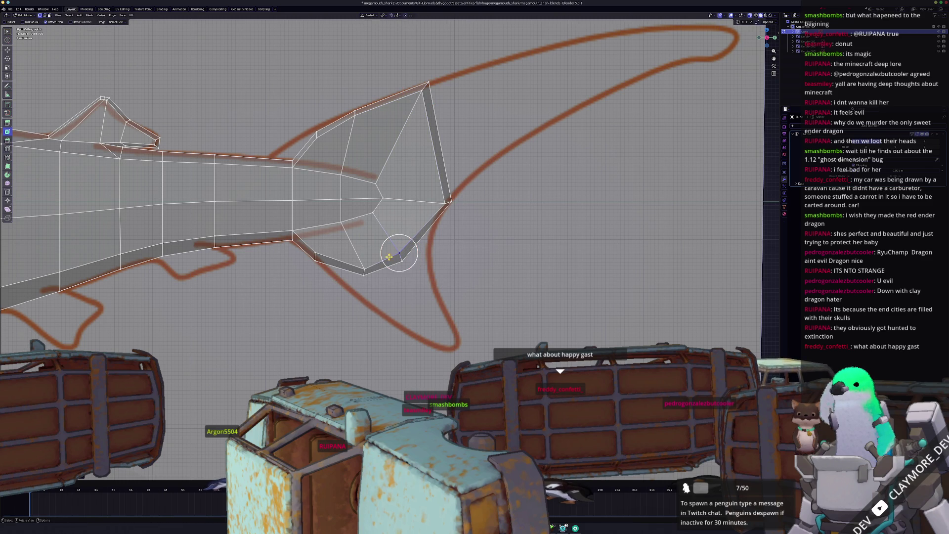
pyautogui.click(364, 267)
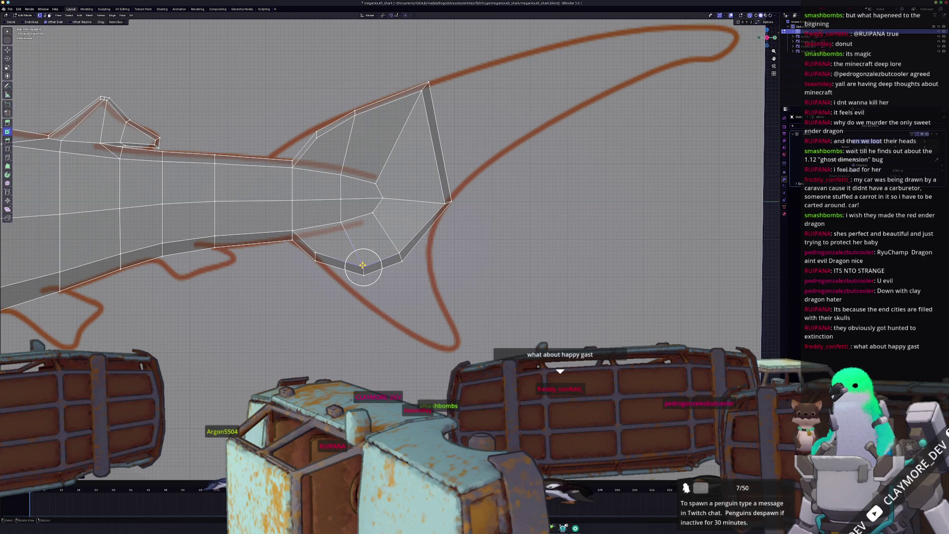
# - Adjust the rear corner and lower lobe vertices down-left to follow the sketched lower lobe
pyautogui.scroll(2, 361, 269)
pyautogui.click(441, 237)
pyautogui.hotkey('shift', 'v')
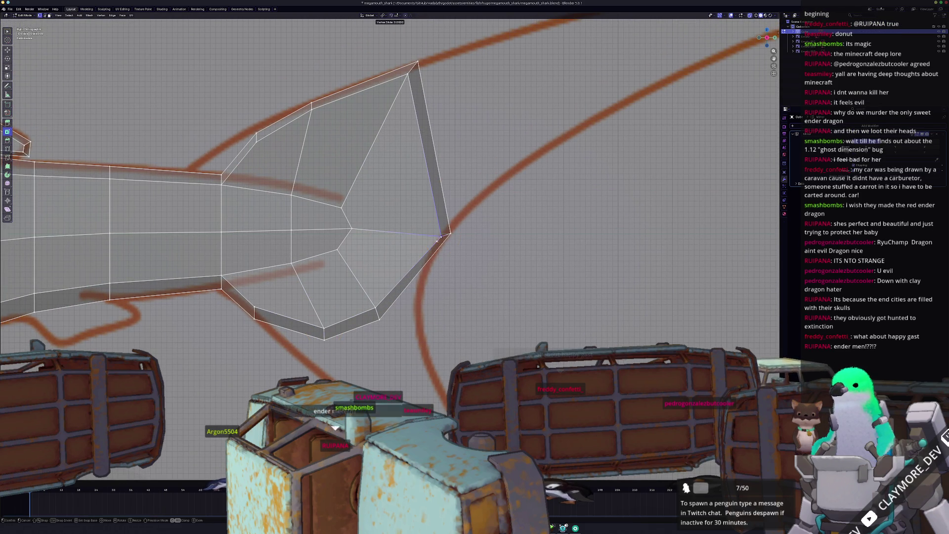
pyautogui.click(440, 236)
pyautogui.keyDown('shift'); pyautogui.moveTo(376, 291); pyautogui.dragTo(444, 237, button='middle'); pyautogui.keyUp('shift')
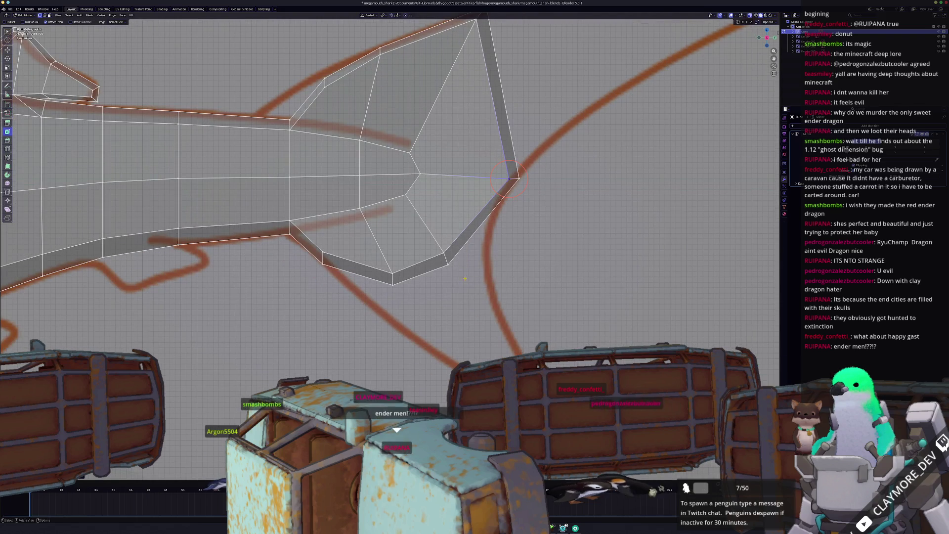
pyautogui.click(448, 262)
pyautogui.press('g')
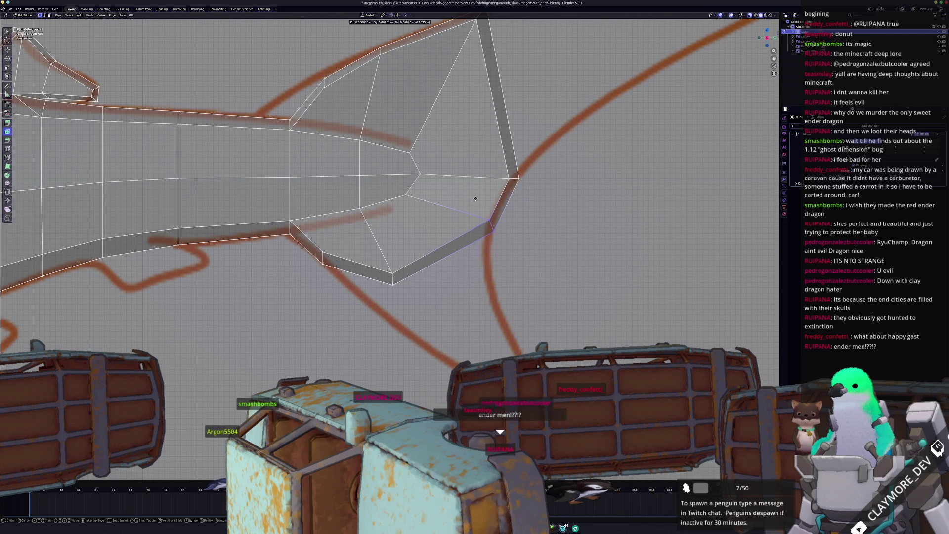
pyautogui.click(472, 208)
pyautogui.keyDown('shift'); pyautogui.moveTo(403, 288); pyautogui.dragTo(443, 255, button='middle'); pyautogui.keyUp('shift')
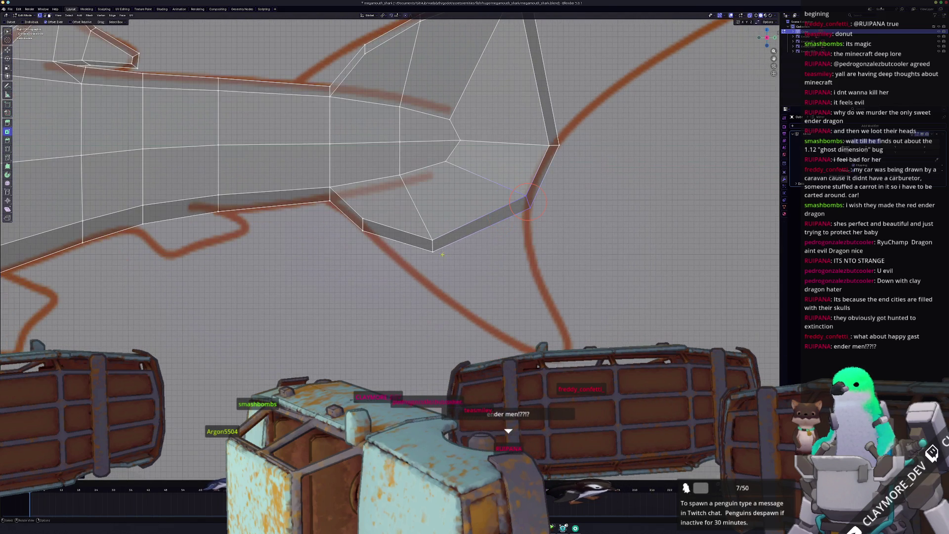
pyautogui.press('g')
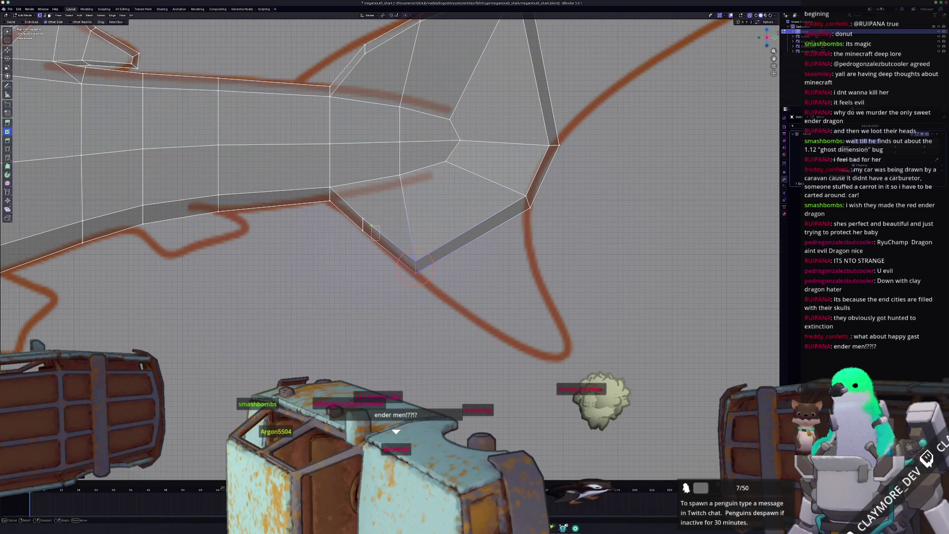
pyautogui.click(347, 210)
pyautogui.scroll(-3, 417, 229)
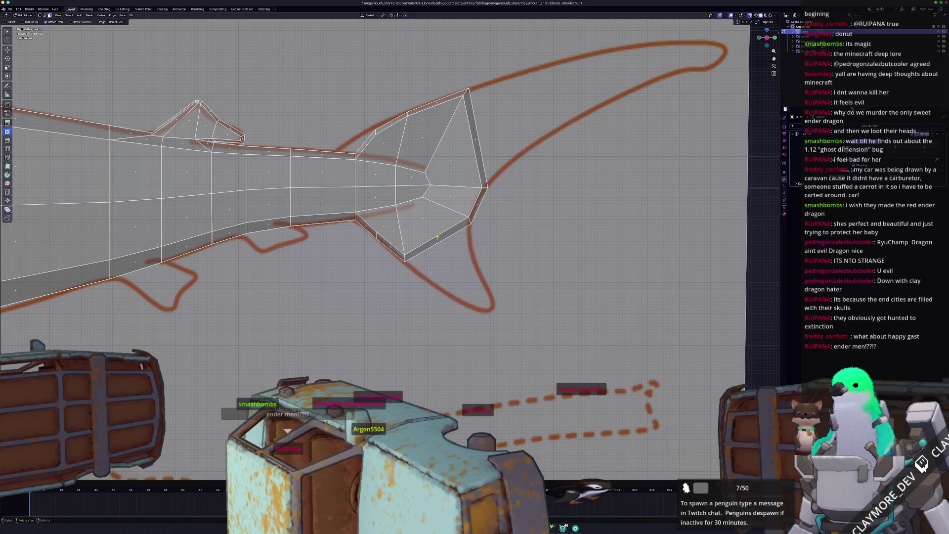
# - Extrude the lower lobe's bottom edge into a new face and slide its tip into place
pyautogui.keyDown('shift'); pyautogui.click(437, 238); pyautogui.keyUp('shift')
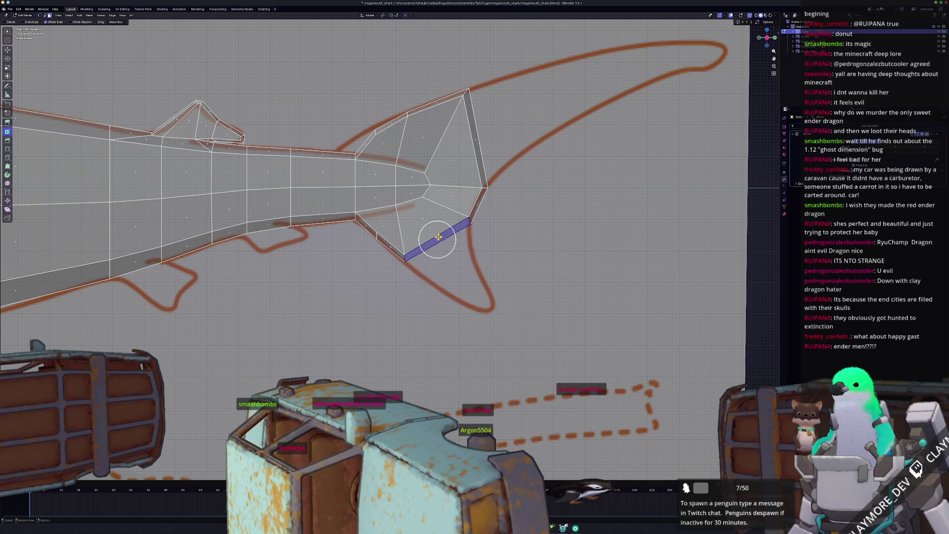
pyautogui.press('e')
pyautogui.click(514, 322)
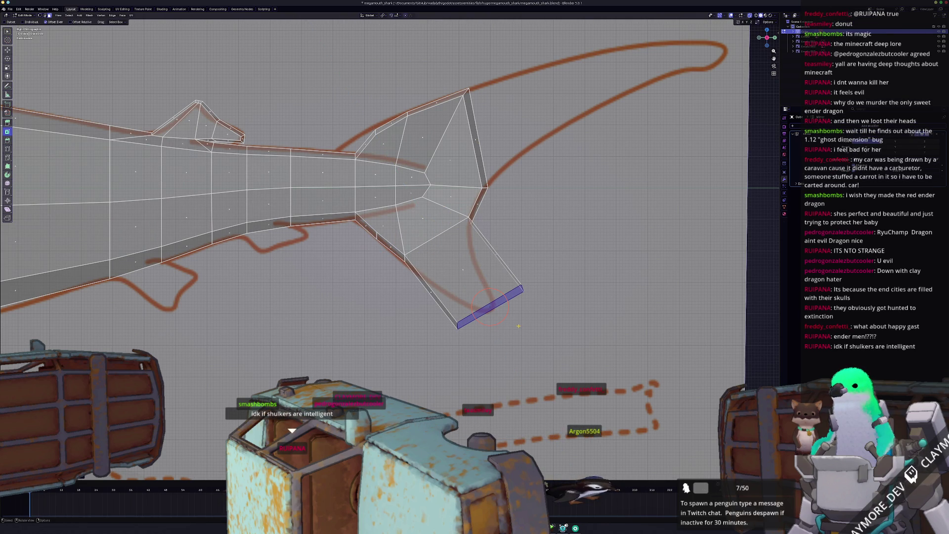
pyautogui.click(545, 296)
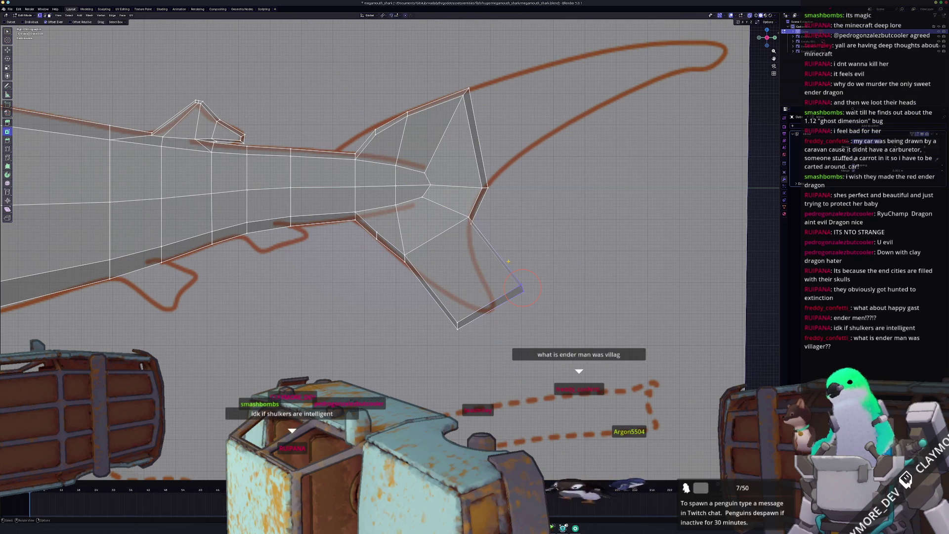
pyautogui.press('g')
pyautogui.press('g')
pyautogui.click(511, 283)
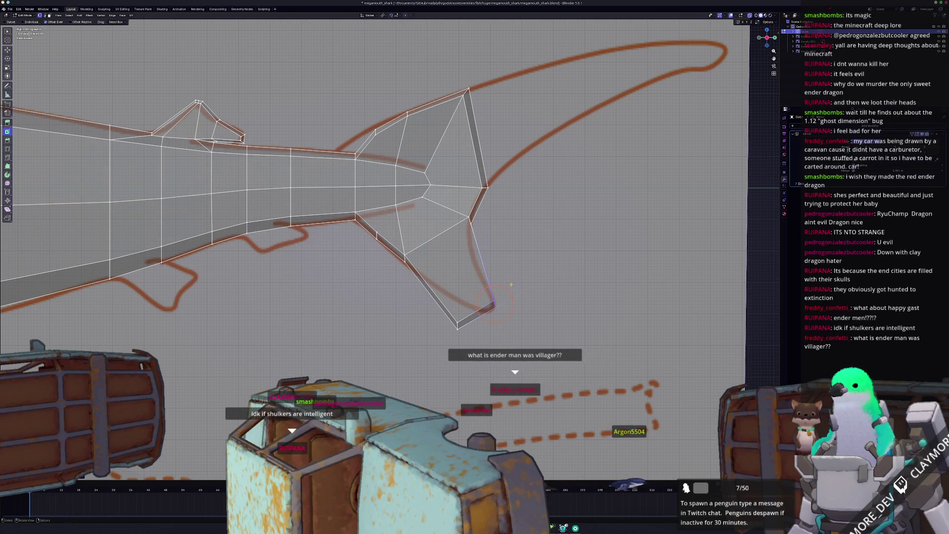
pyautogui.moveTo(444, 315); pyautogui.dragTo(445, 316)
pyautogui.press('g')
pyautogui.press('g')
pyautogui.click(481, 294)
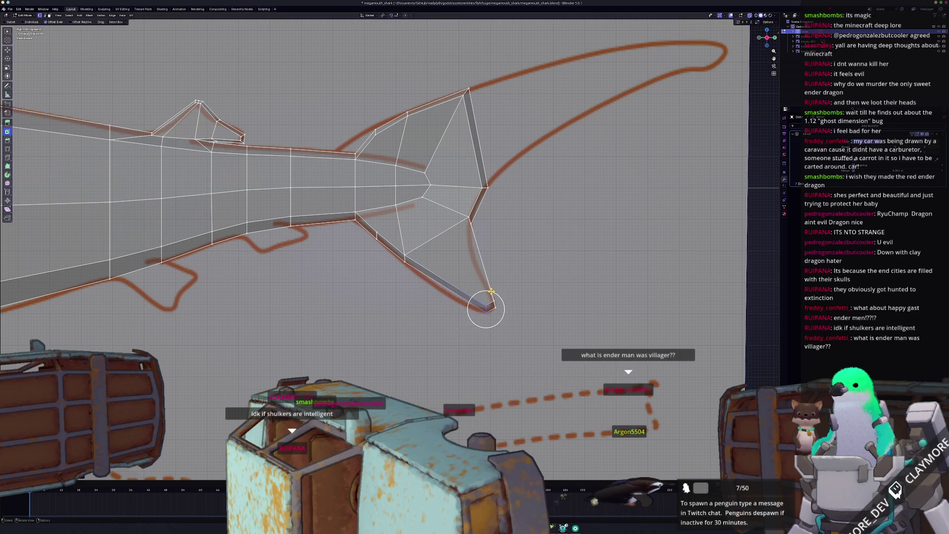
# - Extrude the upper tail edge toward the sketch's upper lobe and slide its tip vertex
pyautogui.keyDown('shift'); pyautogui.moveTo(481, 295); pyautogui.dragTo(450, 406, button='middle'); pyautogui.keyUp('shift')
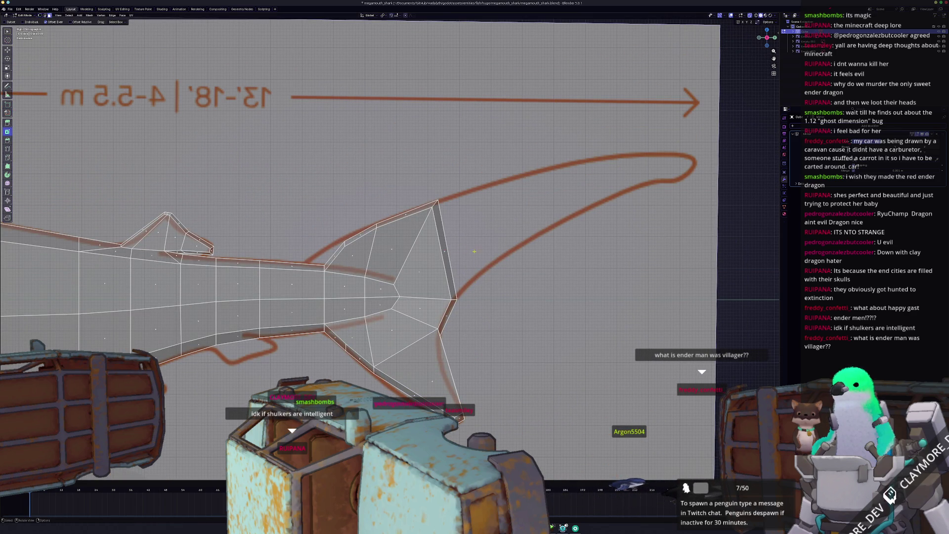
pyautogui.press('e')
pyautogui.click(660, 217)
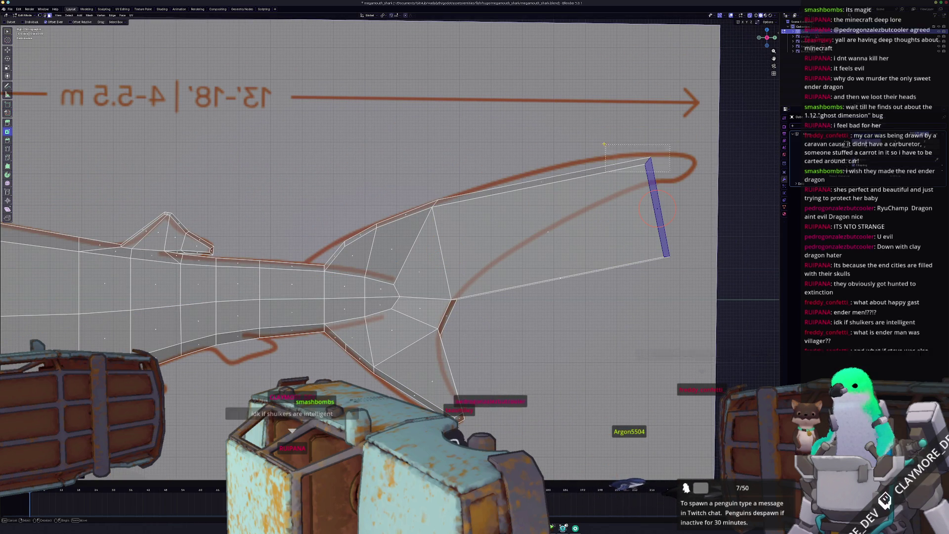
pyautogui.moveTo(668, 180); pyautogui.dragTo(607, 144)
pyautogui.press('g')
pyautogui.press('z')
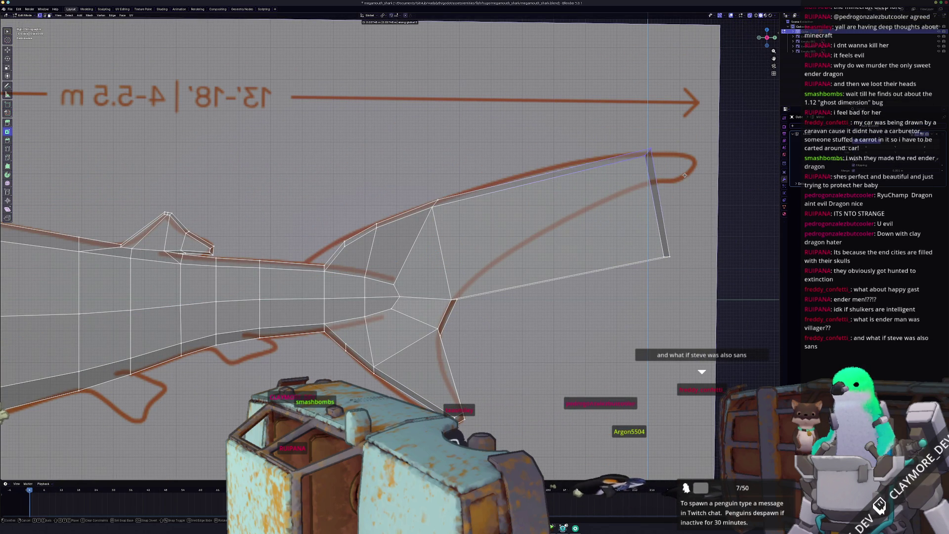
pyautogui.press('g')
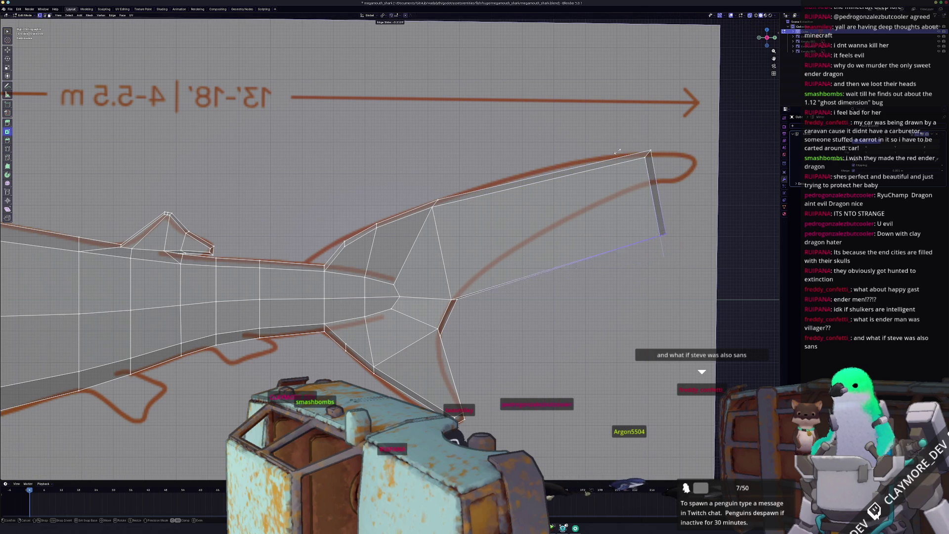
pyautogui.click(560, 56)
# - Raise the fin tip and upper fin vertices vertically to match the outline
pyautogui.press('g')
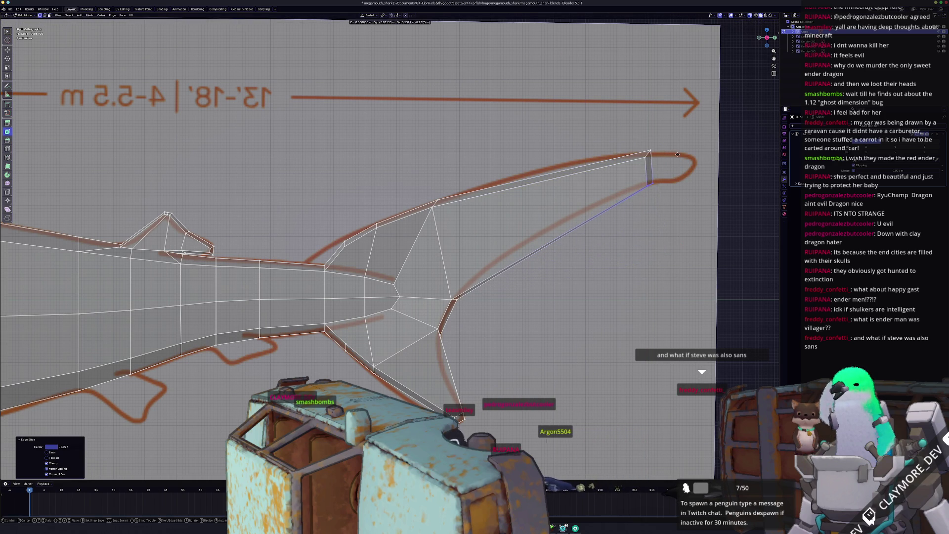
pyautogui.press('z')
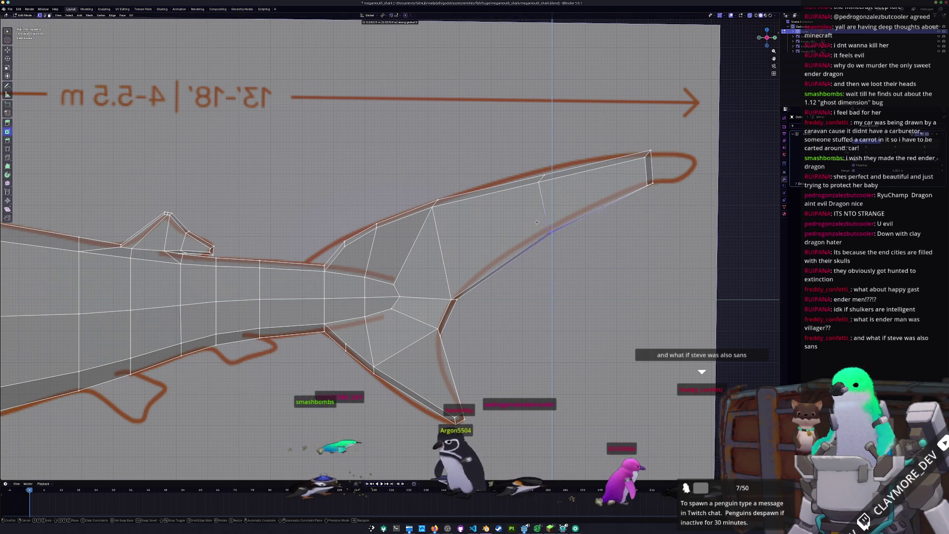
pyautogui.click(537, 222)
pyautogui.click(541, 171)
pyautogui.press('g')
pyautogui.press('z')
pyautogui.click(527, 145)
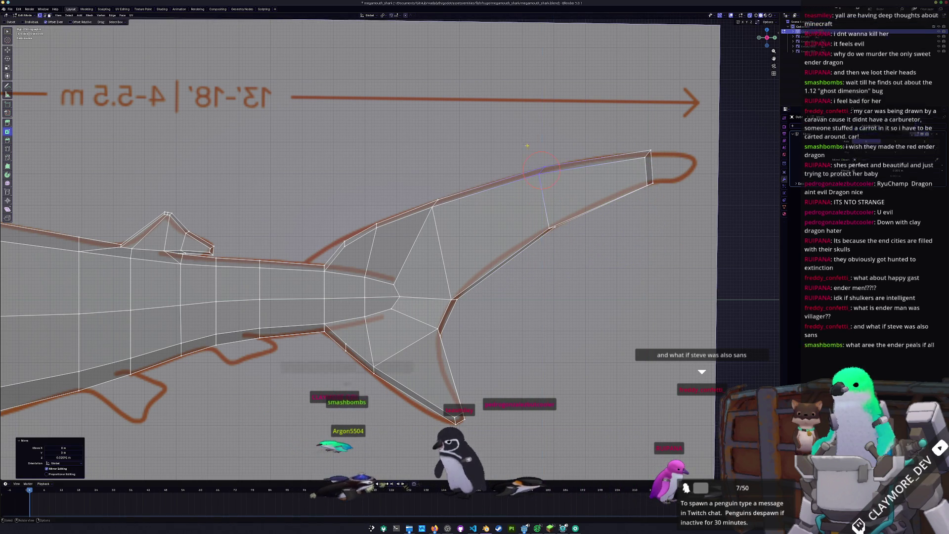
# - Nudge the fin-tip corner vertex up and extrude the tip face along the sketch
pyautogui.keyDown('shift'); pyautogui.moveTo(527, 145); pyautogui.dragTo(445, 165, button='middle'); pyautogui.keyUp('shift')
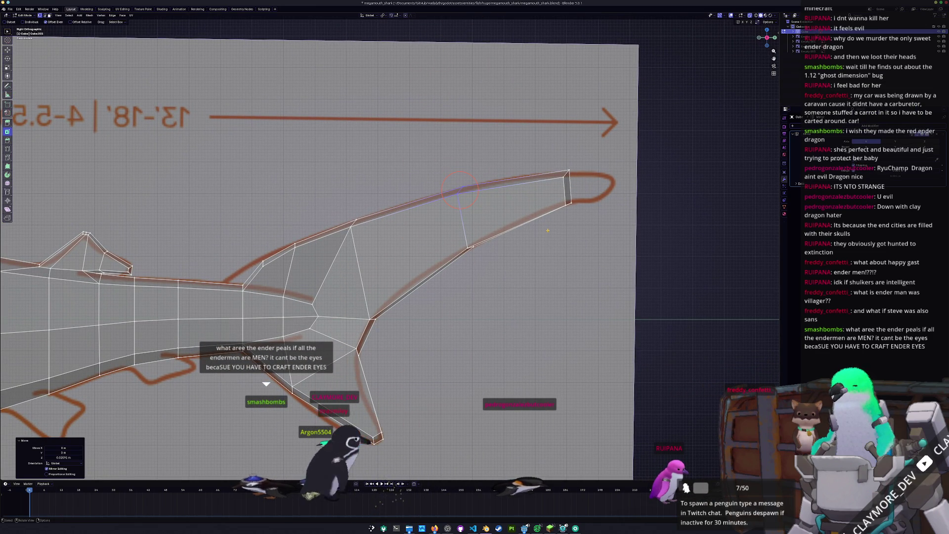
pyautogui.scroll(1, 548, 231)
pyautogui.keyDown('shift'); pyautogui.moveTo(548, 231); pyautogui.dragTo(512, 281, button='middle'); pyautogui.keyUp('shift')
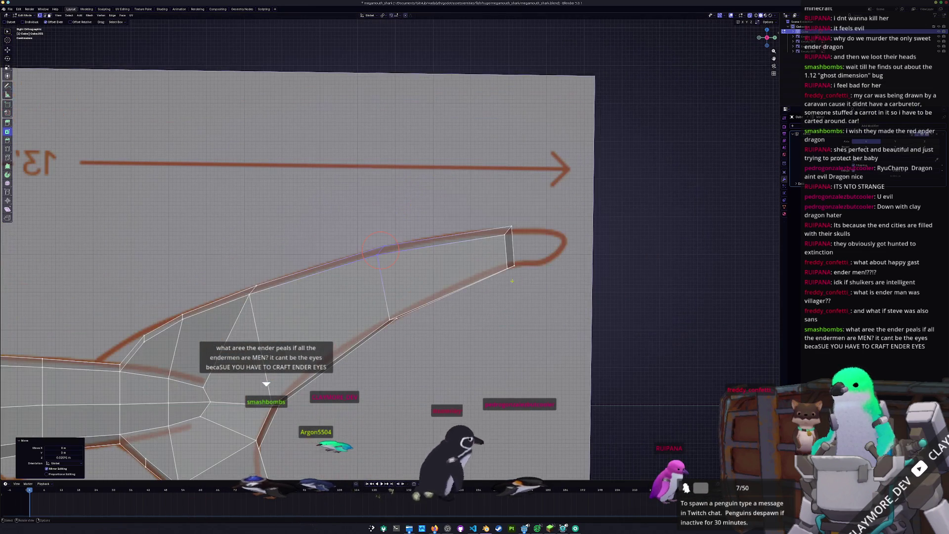
pyautogui.click(512, 265)
pyautogui.press('g')
pyautogui.press('z')
pyautogui.press('Return')
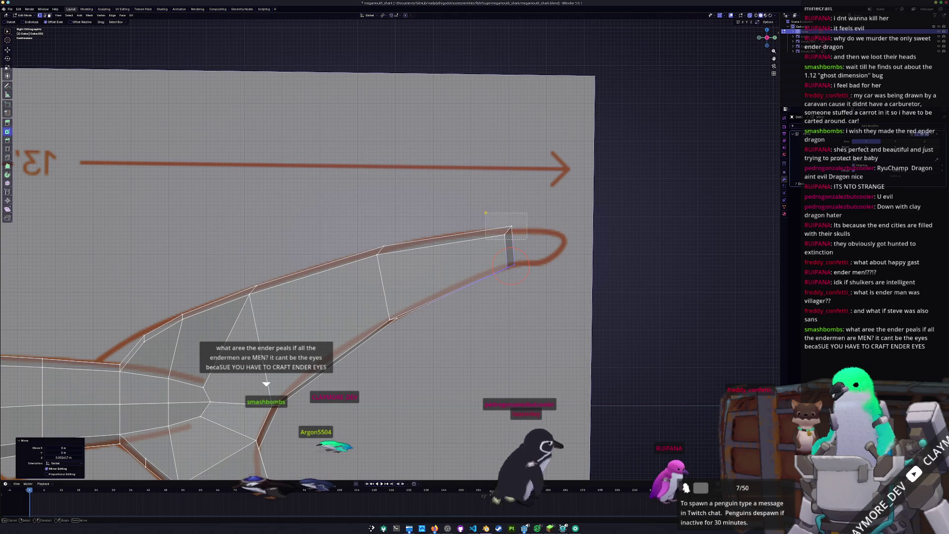
pyautogui.moveTo(486, 212); pyautogui.dragTo(527, 240)
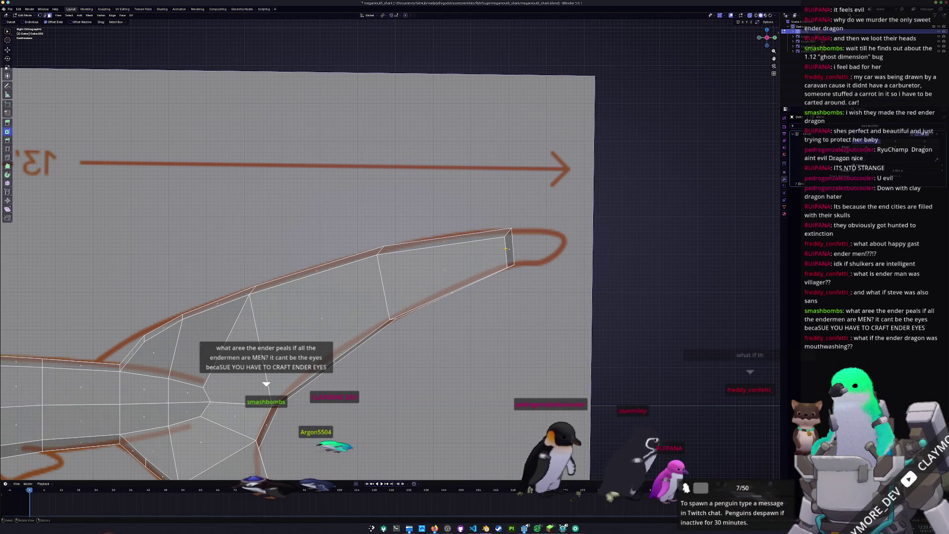
pyautogui.press('e')
pyautogui.click(573, 247)
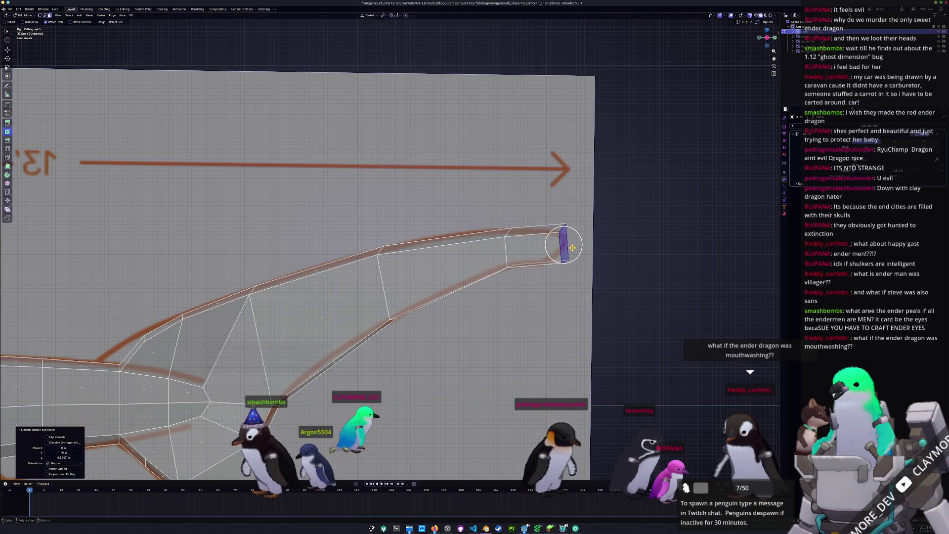
# - Extrude one more tip segment and set its vertex height to the sketch's curled end
pyautogui.moveTo(399, 365)
pyautogui.keyDown('shift'); pyautogui.mouseDown(button='middle')
pyautogui.moveTo(517, 309)
pyautogui.moveTo(513, 170)
pyautogui.moveTo(366, 326)
pyautogui.mouseUp(button='middle'); pyautogui.keyUp('shift')
pyautogui.press('e')
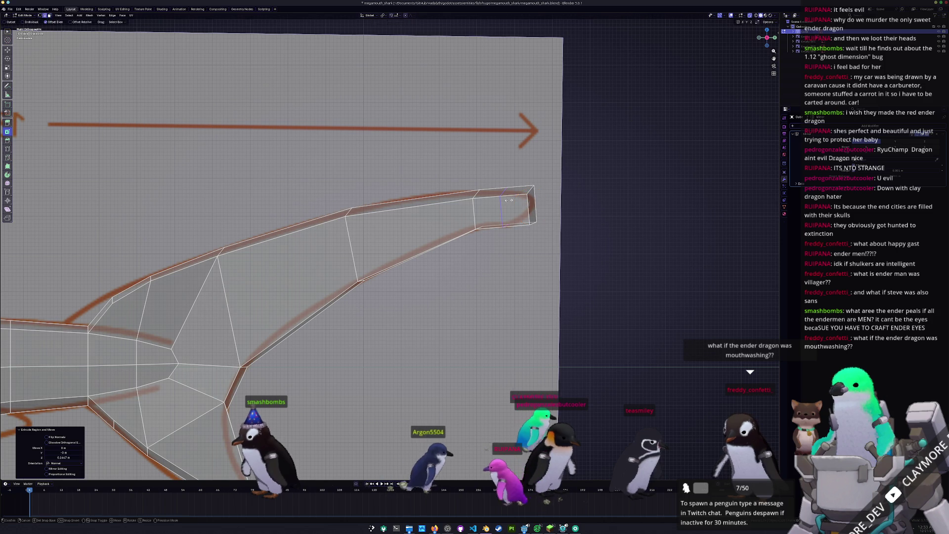
pyautogui.click(509, 200)
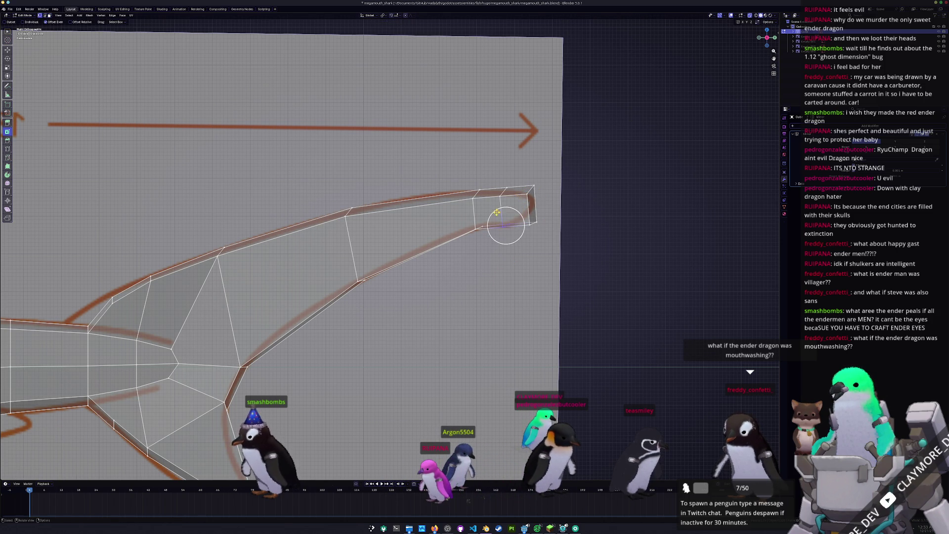
pyautogui.press('g')
pyautogui.press('z')
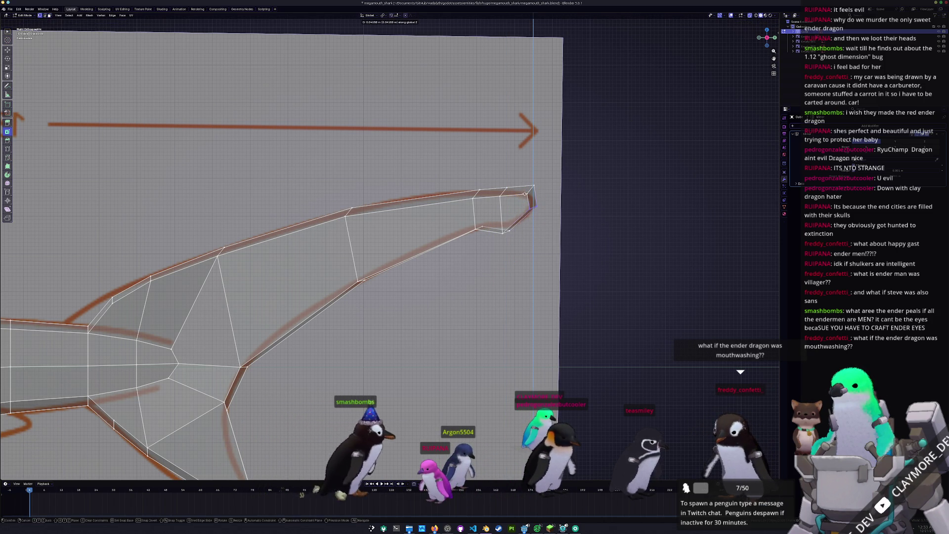
pyautogui.click(525, 194)
pyautogui.scroll(1, 525, 194)
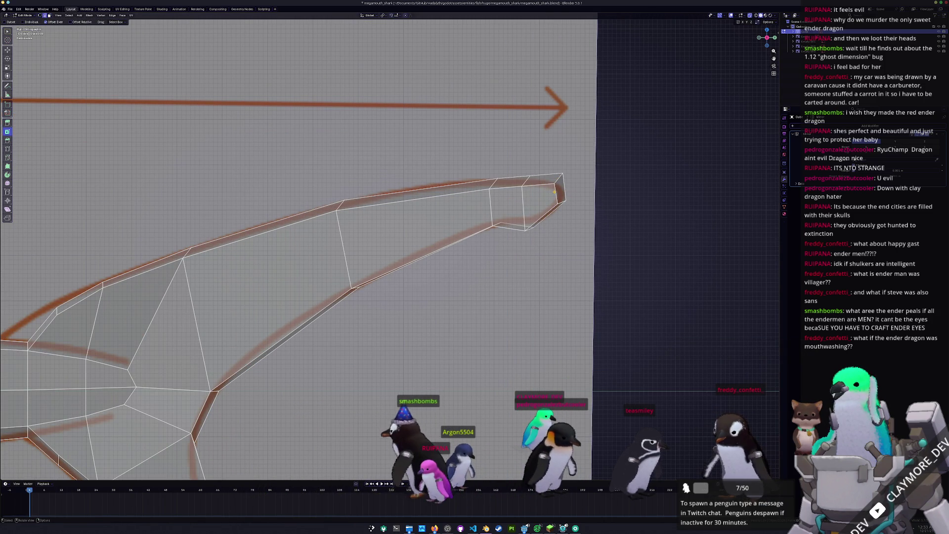
# - Slide the fin tip geometry and the lower vertex near the tip along their edges
pyautogui.press('g')
pyautogui.press('g')
pyautogui.click(550, 194)
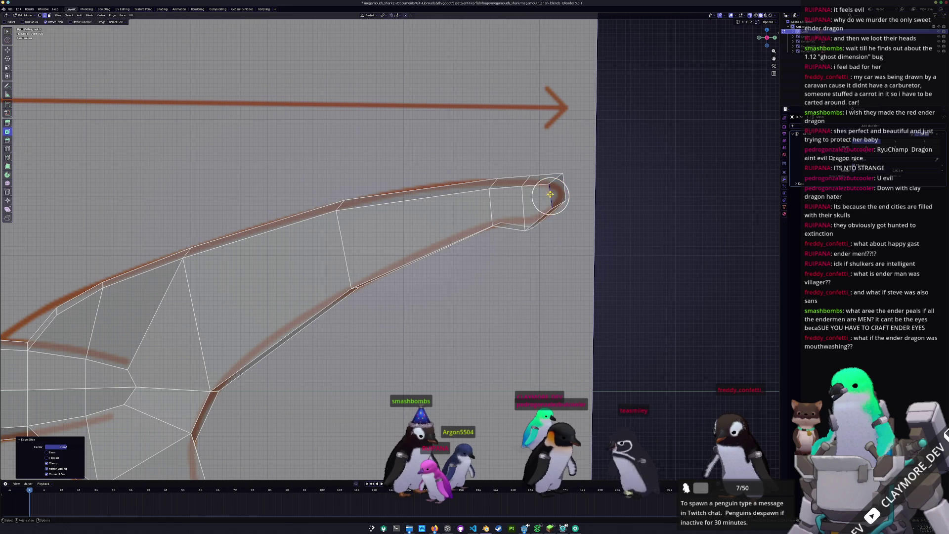
pyautogui.press('g')
pyautogui.press('g')
pyautogui.click(499, 225)
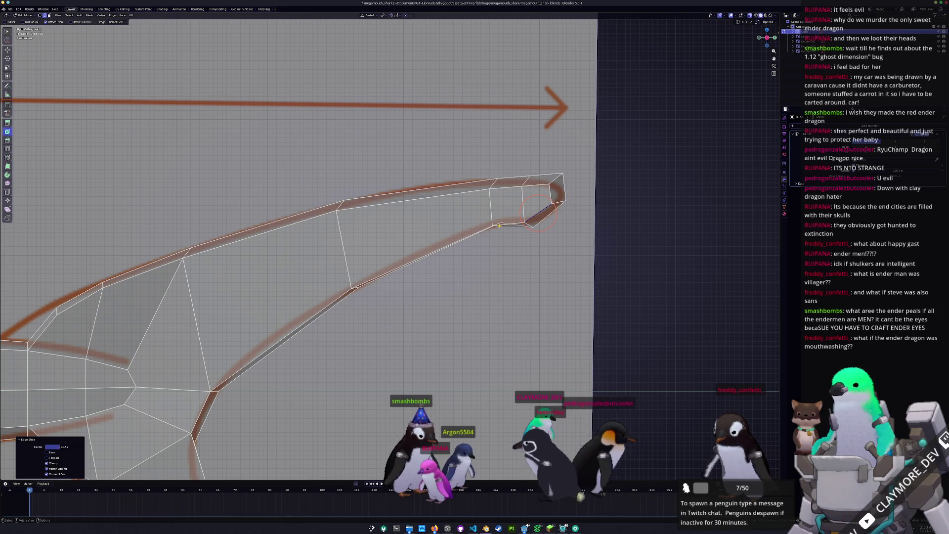
pyautogui.click(496, 219)
pyautogui.press('g')
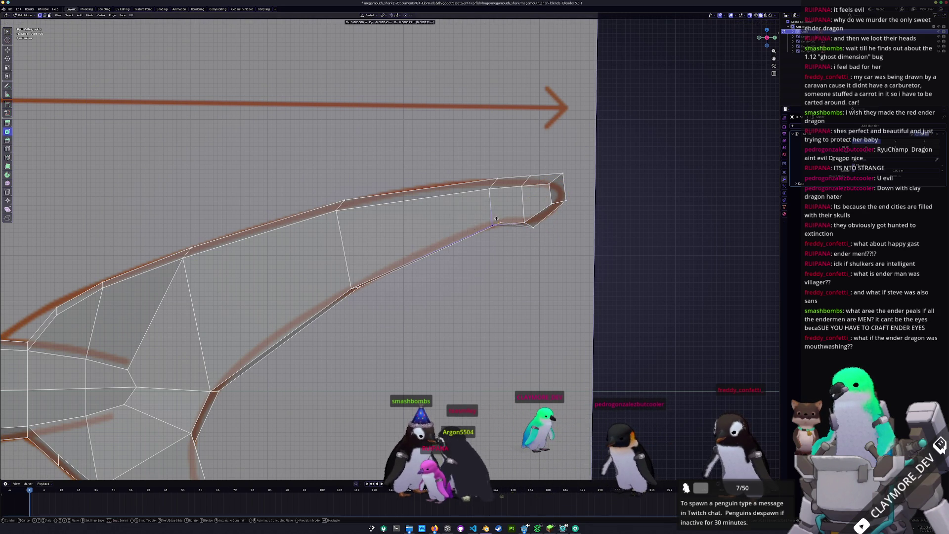
pyautogui.press('g')
pyautogui.click(496, 219)
pyautogui.keyDown('shift'); pyautogui.moveTo(496, 218); pyautogui.dragTo(605, 170, button='middle'); pyautogui.keyUp('shift')
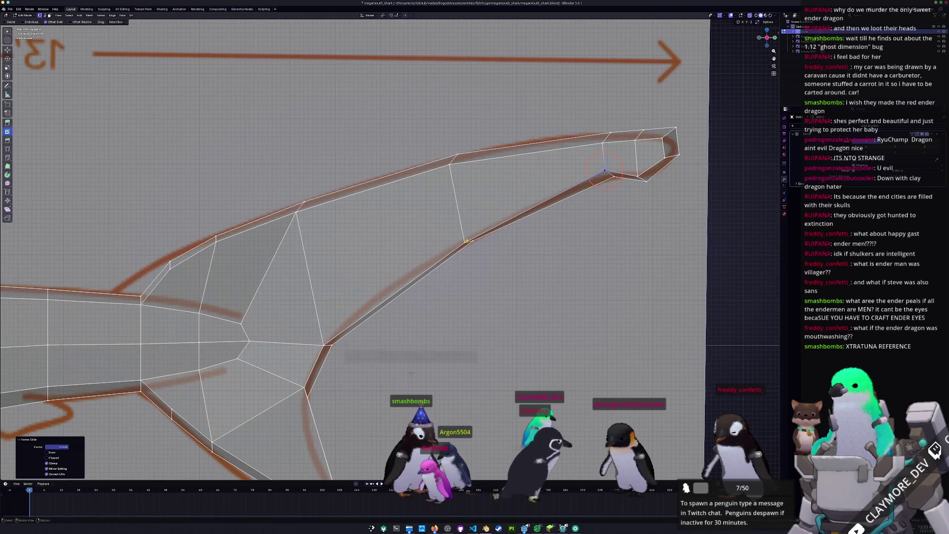
# - Slide a vertex on the lobe's lower edge and reposition the tail notch vertex
pyautogui.click(466, 241)
pyautogui.press('g')
pyautogui.press('g')
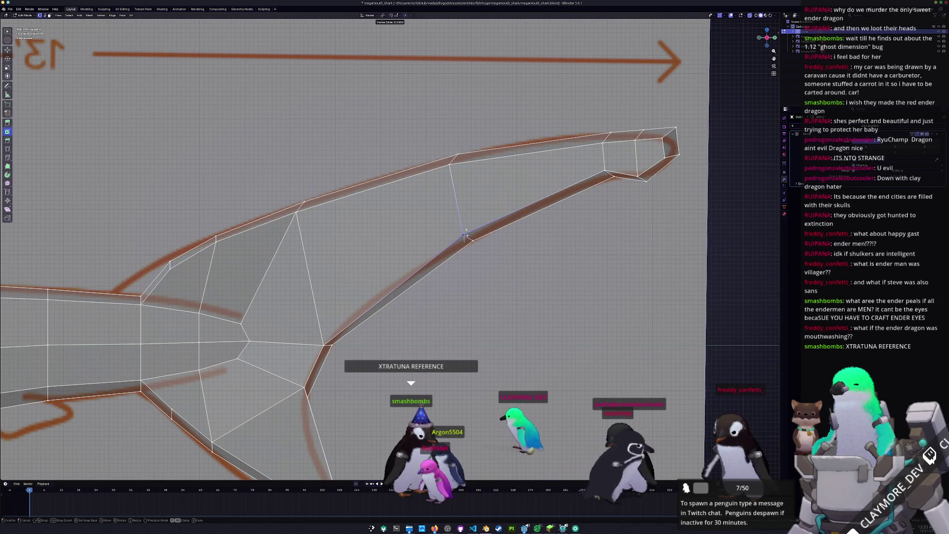
pyautogui.keyDown('shift'); pyautogui.moveTo(466, 235); pyautogui.dragTo(591, 151, button='middle'); pyautogui.keyUp('shift')
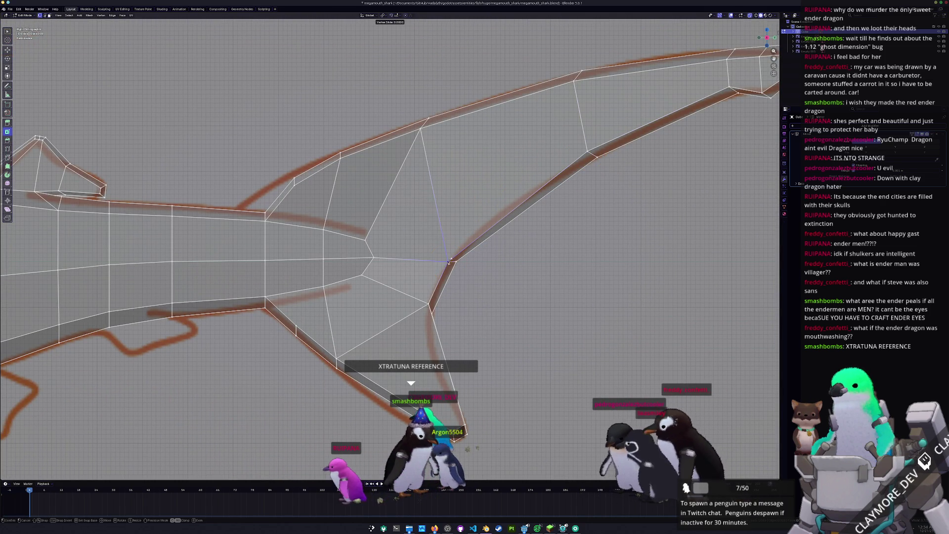
pyautogui.click(452, 258)
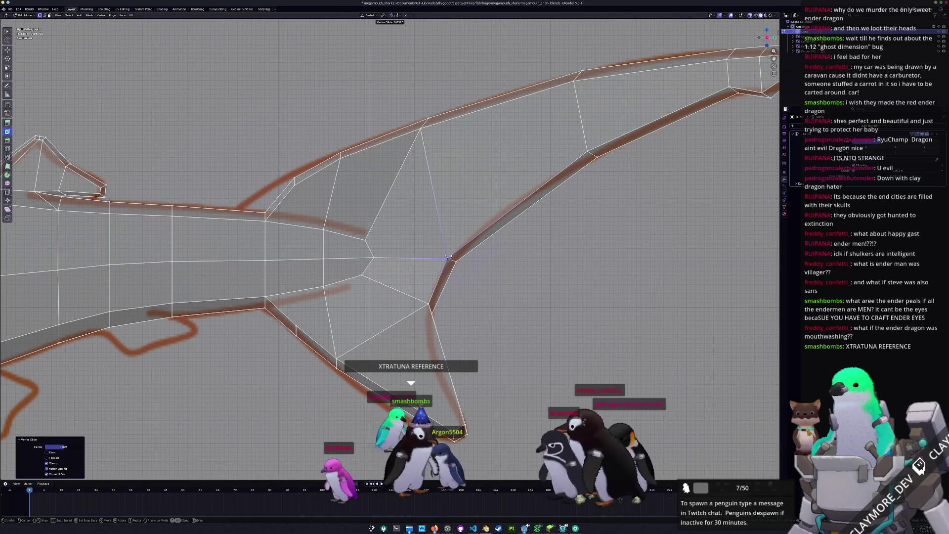
pyautogui.click(445, 253)
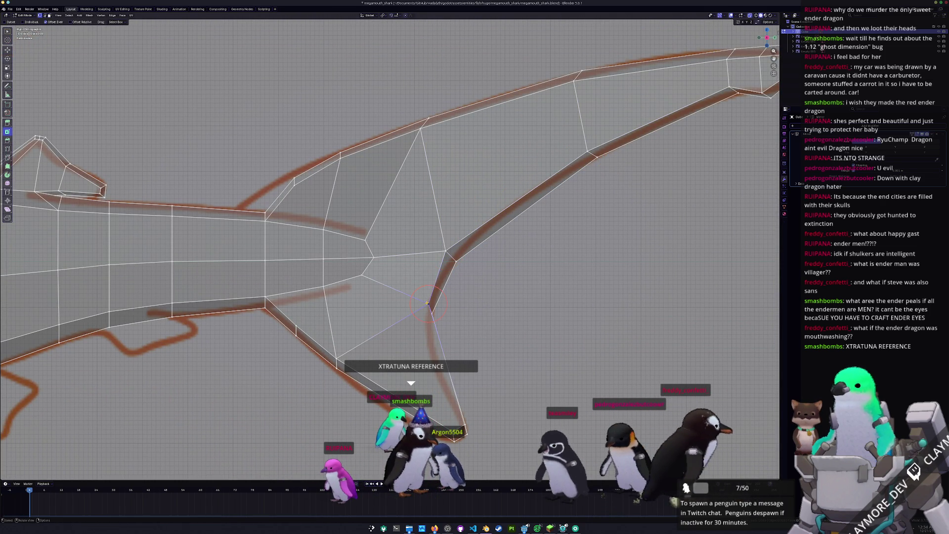
pyautogui.click(419, 300)
pyautogui.press('g')
pyautogui.click(410, 307)
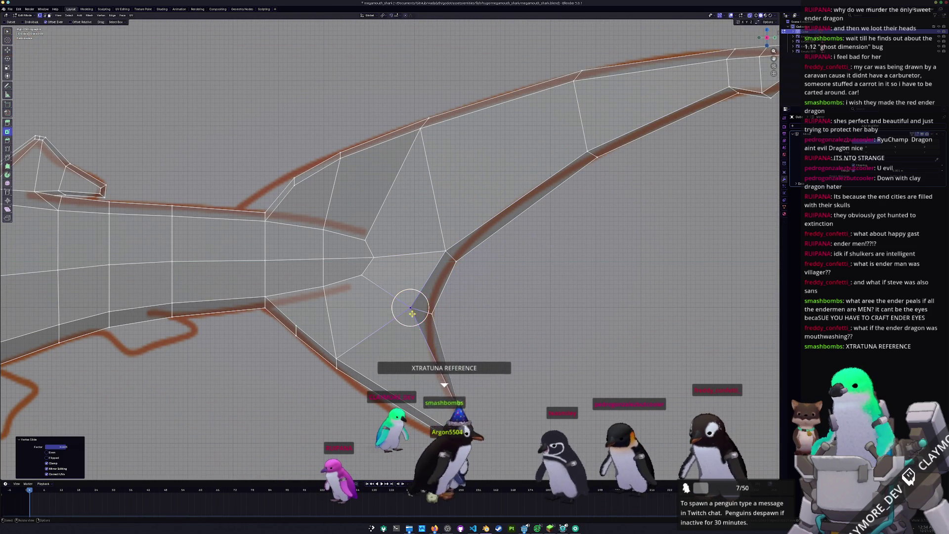
pyautogui.keyDown('shift'); pyautogui.moveTo(410, 307); pyautogui.dragTo(439, 212, button='middle'); pyautogui.keyUp('shift')
# - Slide and move the lower tail lobe's tip vertex into position
pyautogui.click(491, 326)
pyautogui.hotkey('shift', 'v')
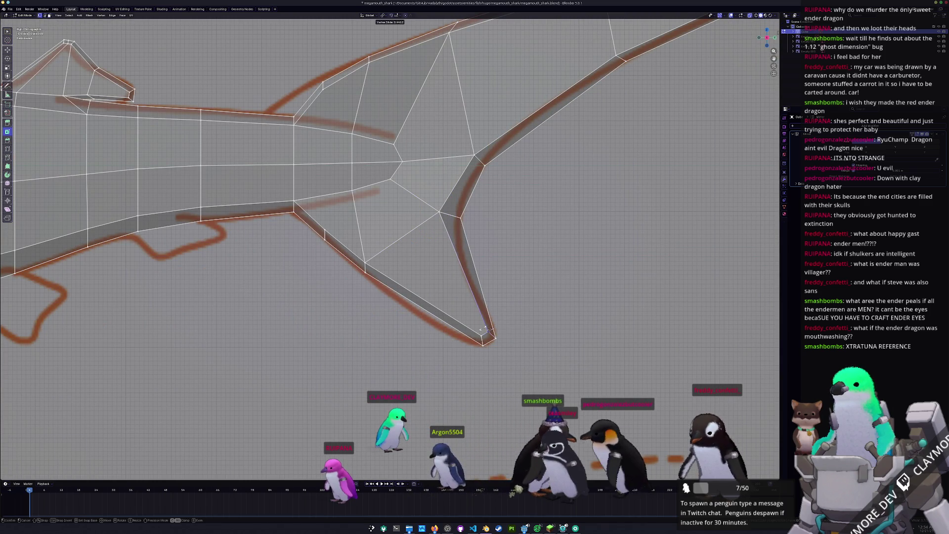
pyautogui.click(485, 329)
pyautogui.press('g')
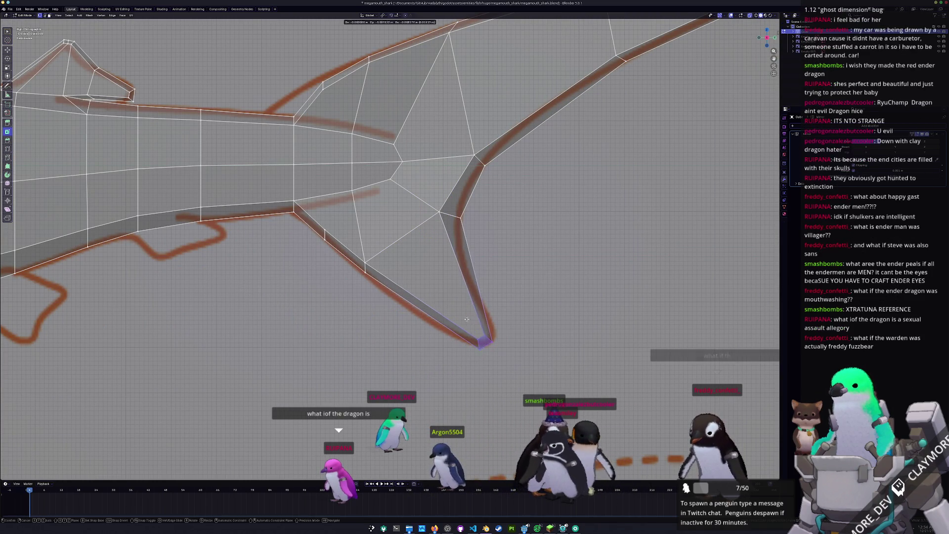
pyautogui.click(466, 320)
pyautogui.keyDown('shift'); pyautogui.moveTo(431, 306); pyautogui.dragTo(478, 330, button='middle'); pyautogui.keyUp('shift')
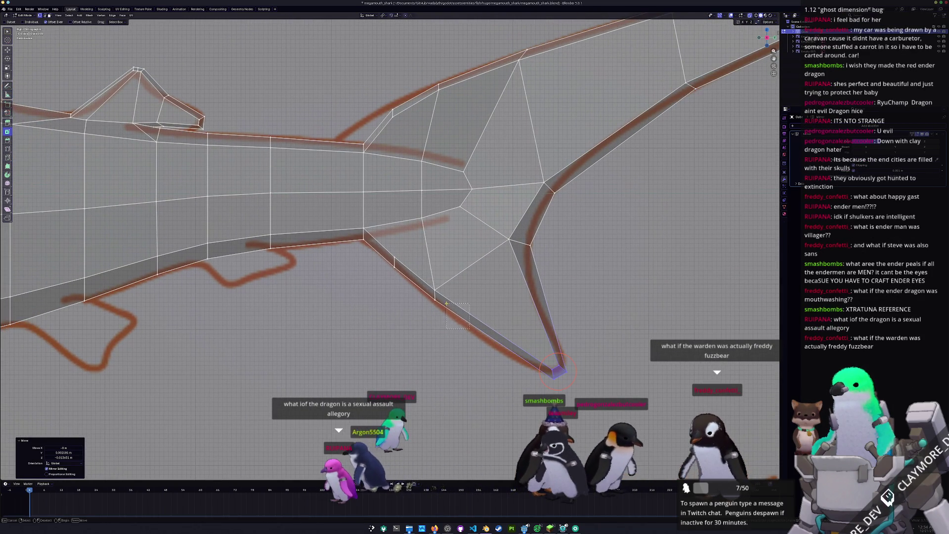
# - Adjust the lower lobe edge and the vertex in the tail fork
pyautogui.click(425, 289)
pyautogui.press('g')
pyautogui.press('g')
pyautogui.press('g')
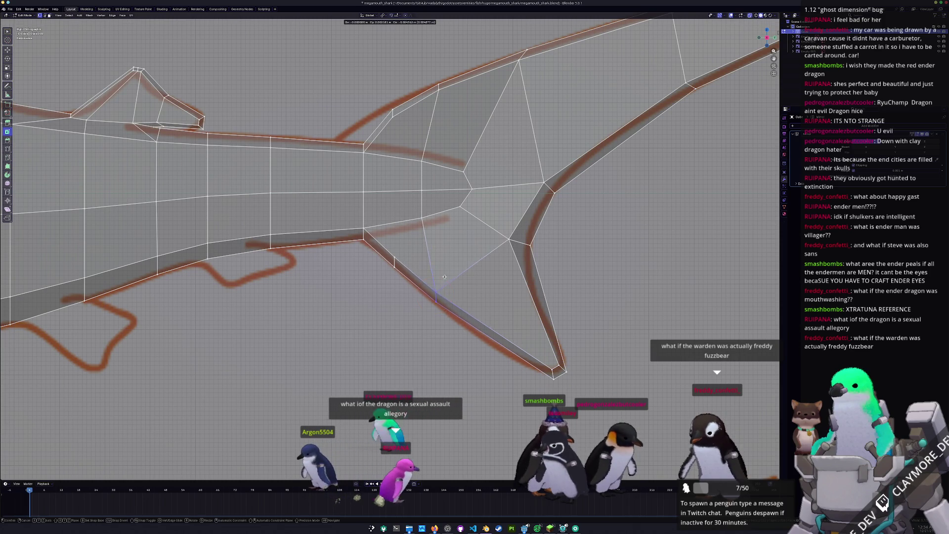
pyautogui.click(434, 299)
pyautogui.click(509, 239)
pyautogui.press('g')
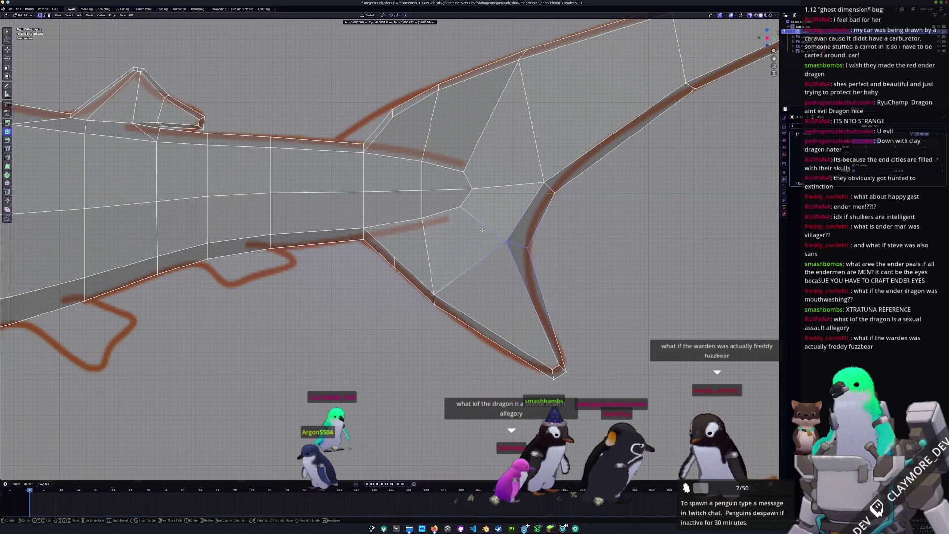
pyautogui.click(517, 250)
pyautogui.press('g')
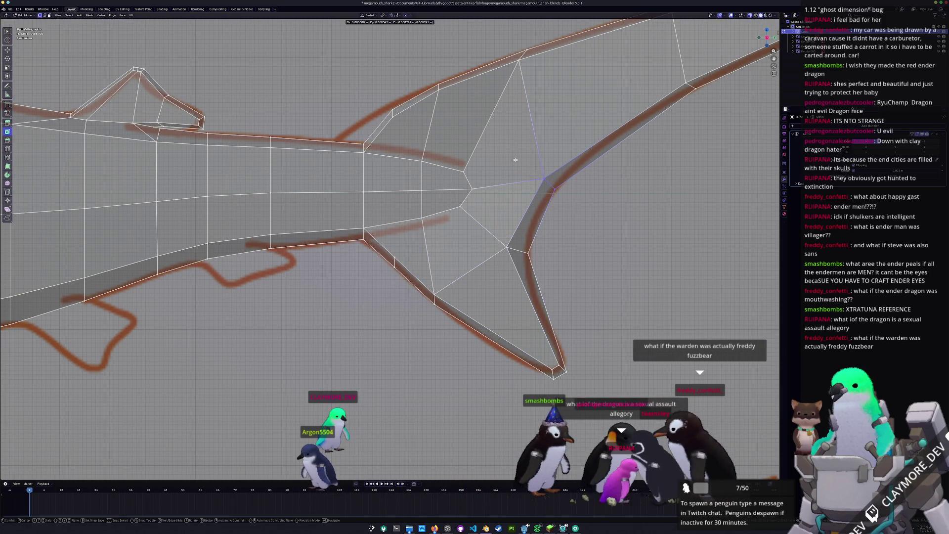
# - Raise the vertex near the upper lobe tip vertically, after cancelling trial edge slides
pyautogui.click(530, 177)
pyautogui.keyDown('shift'); pyautogui.scroll(5, 568, 198); pyautogui.keyUp('shift')
pyautogui.scroll(-4, 600, 224)
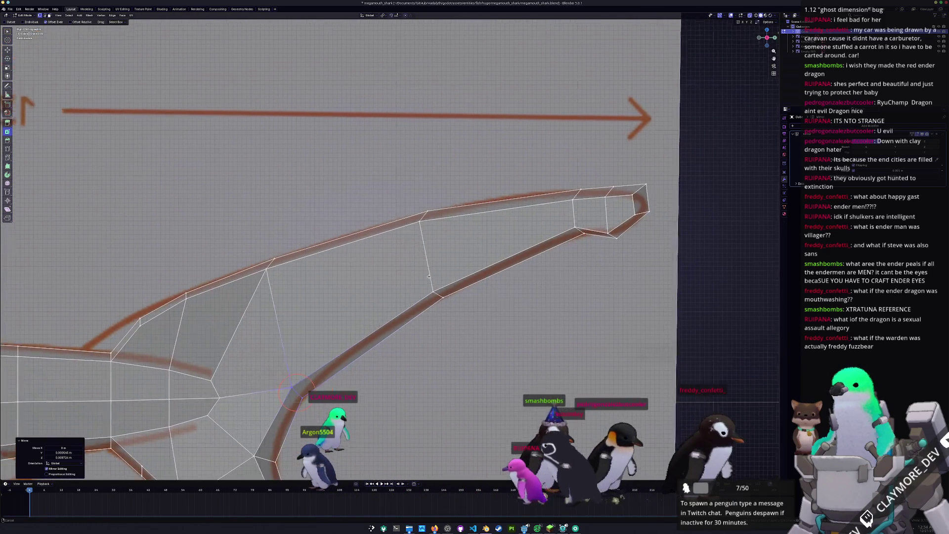
pyautogui.press('g')
pyautogui.press('g')
pyautogui.click(527, 173)
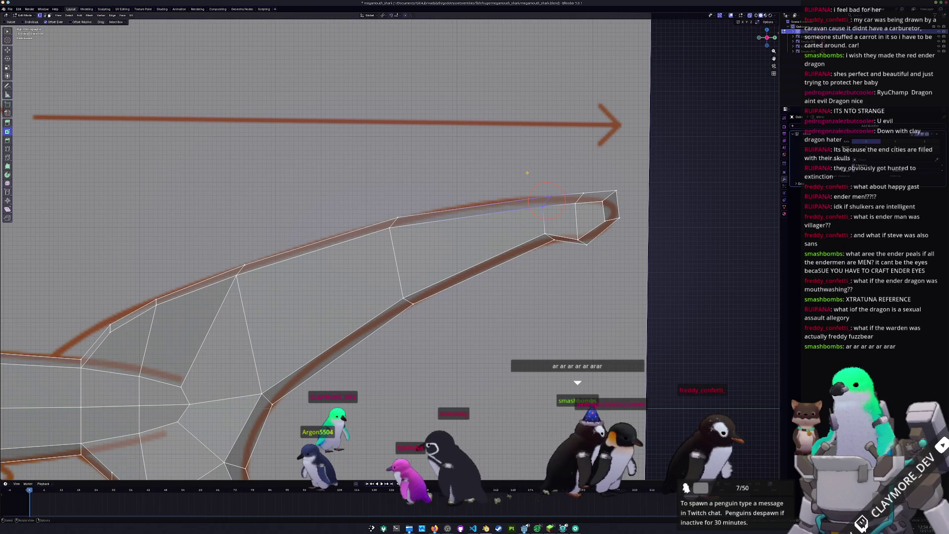
pyautogui.click(544, 220)
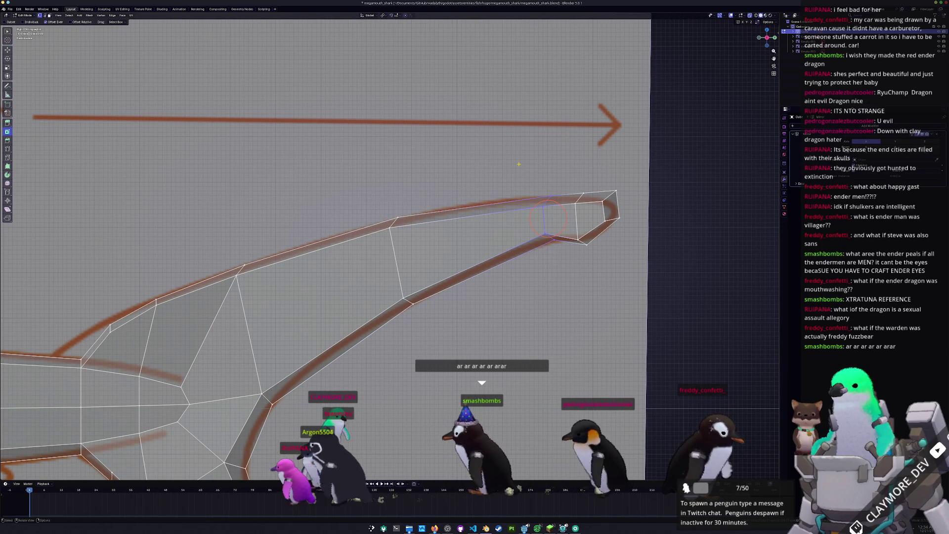
pyautogui.press('g')
pyautogui.press('g')
pyautogui.press('Escape')
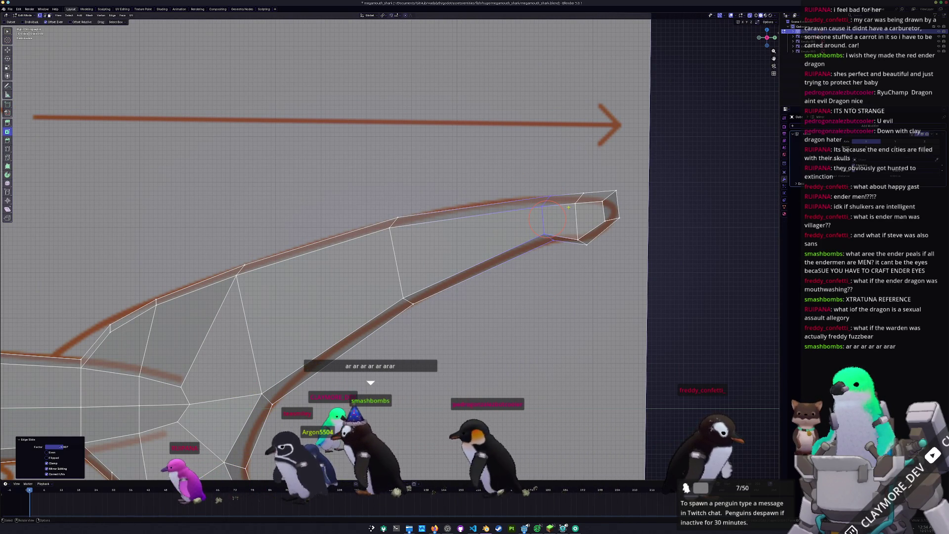
pyautogui.click(598, 211)
pyautogui.press('g')
pyautogui.press('z')
pyautogui.click(598, 208)
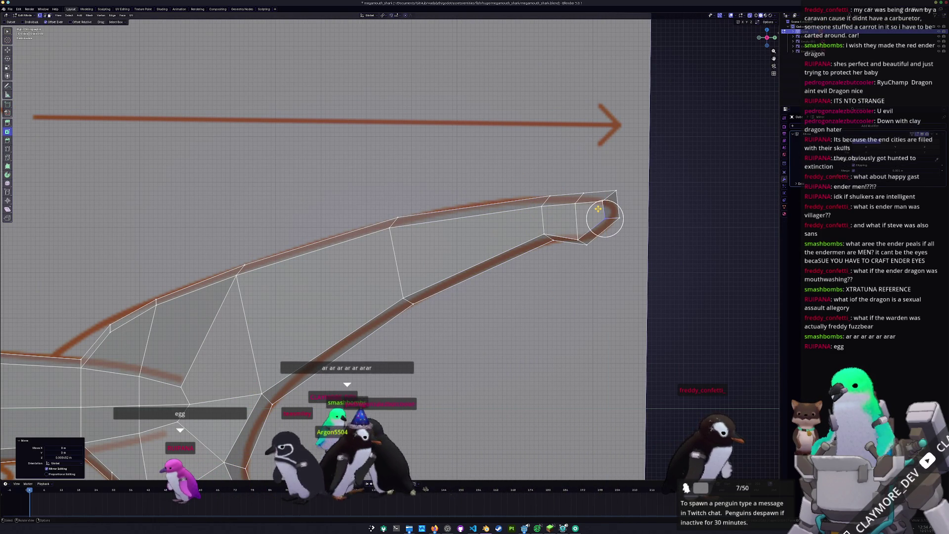
# - Slide the upper lobe tip vertex along its edge to hug the sketched curl
pyautogui.keyDown('shift'); pyautogui.moveTo(477, 260); pyautogui.dragTo(548, 235, button='middle'); pyautogui.keyUp('shift')
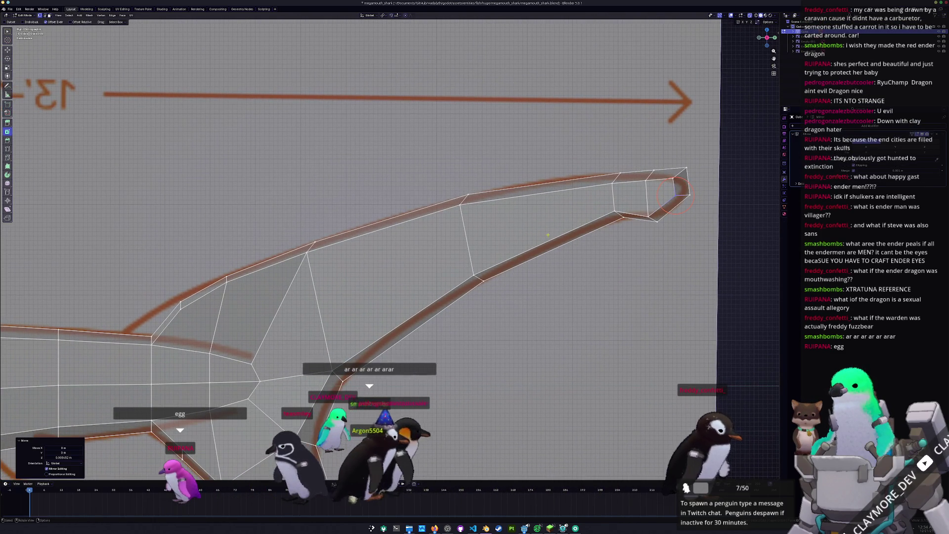
pyautogui.press('g')
pyautogui.press('g')
pyautogui.click(653, 212)
pyautogui.scroll(-2, 643, 217)
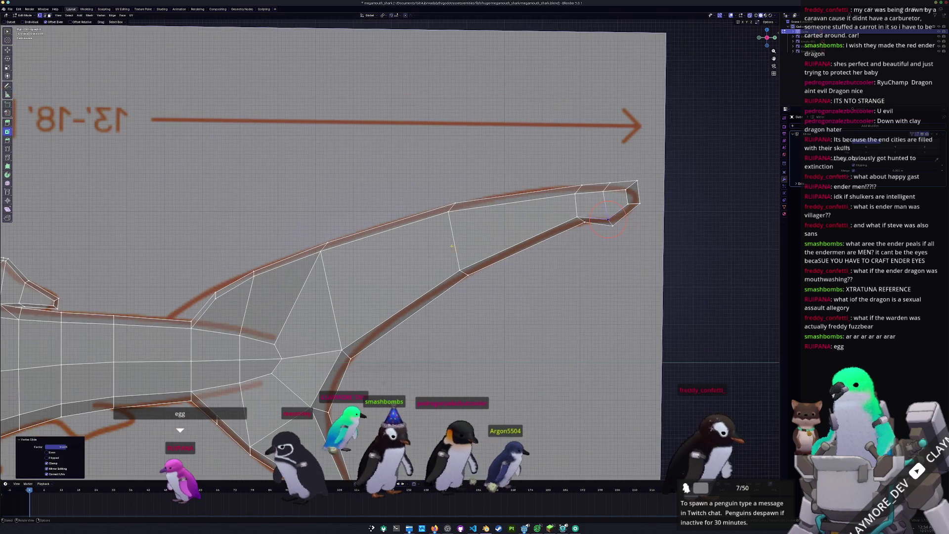
pyautogui.moveTo(613, 228)
pyautogui.keyDown('shift'); pyautogui.mouseDown(button='middle')
pyautogui.moveTo(666, 186)
pyautogui.moveTo(714, 180)
pyautogui.mouseUp(button='middle'); pyautogui.keyUp('shift')
pyautogui.scroll(-3, 479, 226)
# - Slide the fin-base edge loop toward the head and snap the front edge and lower vertex onto the sketch
pyautogui.scroll(5, 449, 265)
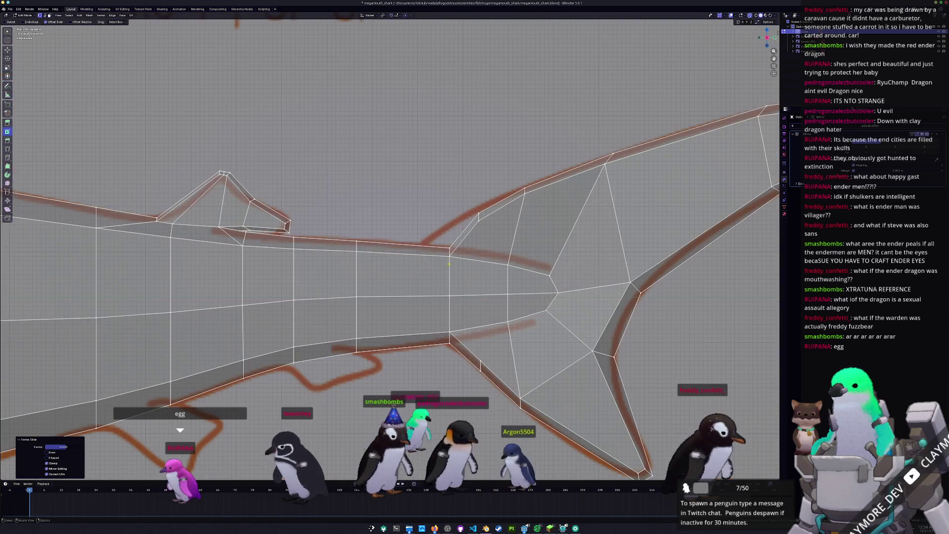
pyautogui.moveTo(432, 235); pyautogui.dragTo(433, 235)
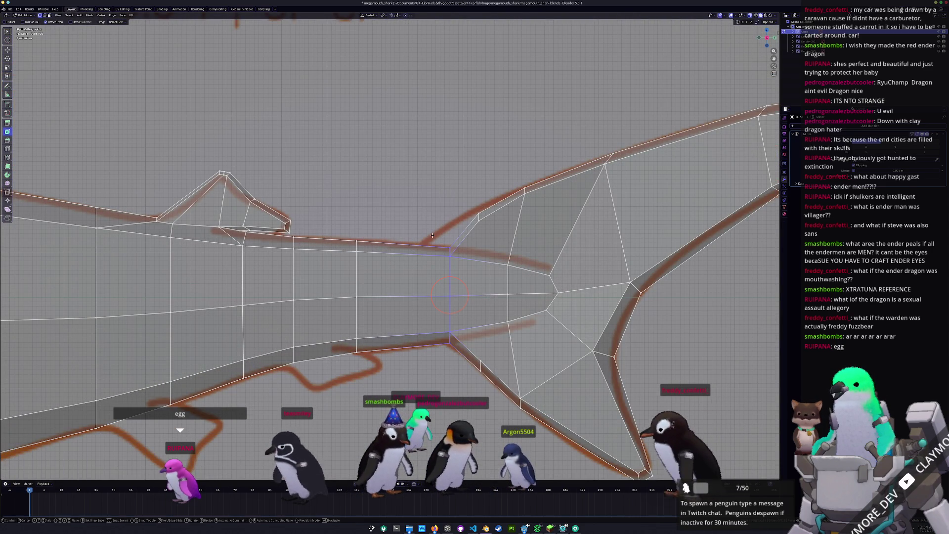
pyautogui.press('g')
pyautogui.press('g')
pyautogui.click(410, 236)
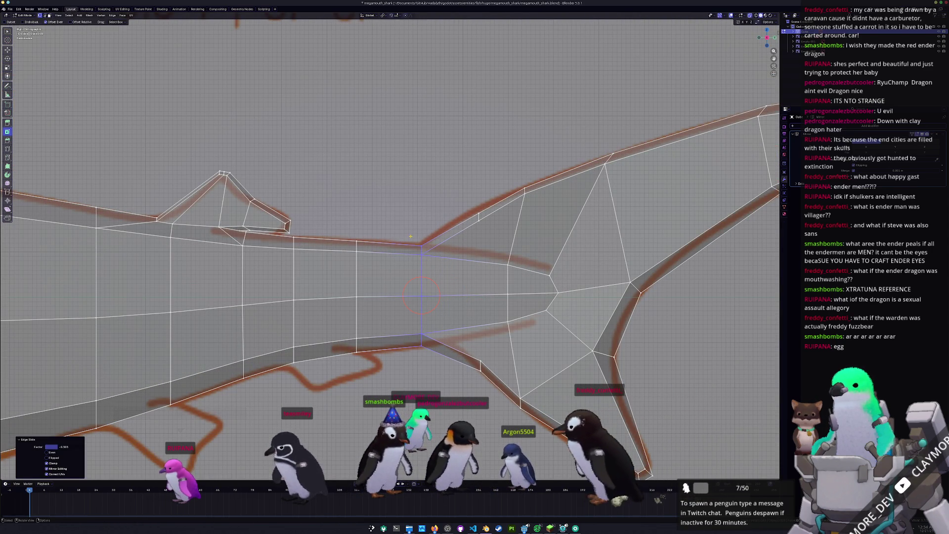
pyautogui.click(474, 213)
pyautogui.press('g')
pyautogui.click(474, 211)
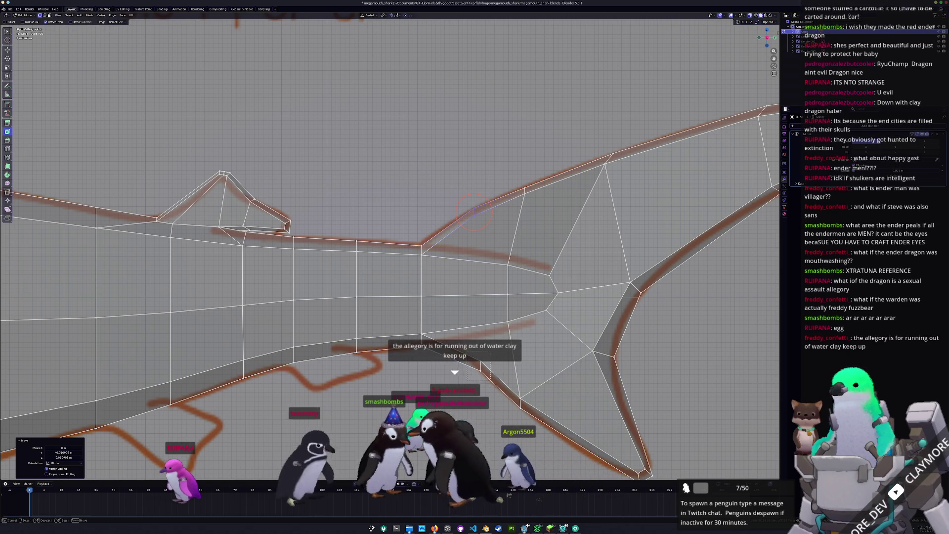
pyautogui.click(421, 335)
pyautogui.press('g')
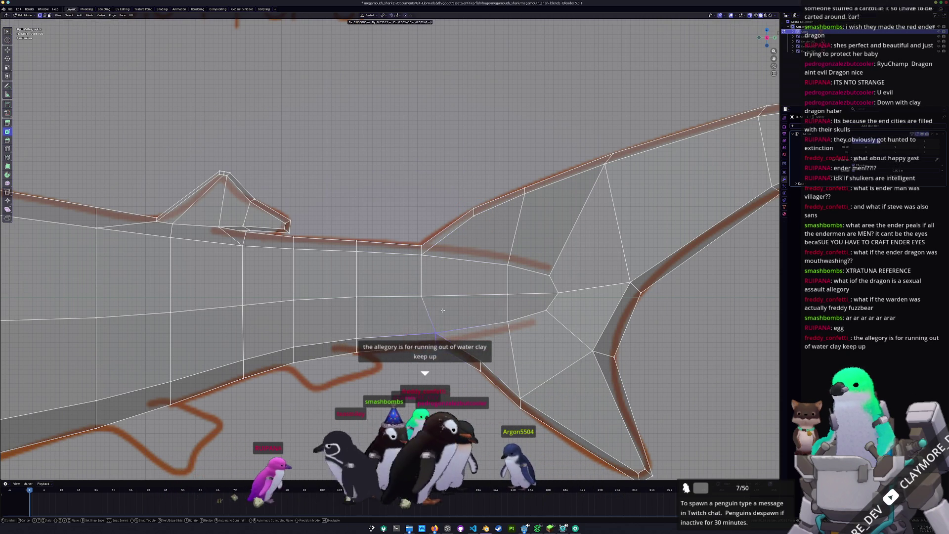
pyautogui.click(453, 309)
# - Move the lower lobe's diagonal edge to match the sketched outline
pyautogui.scroll(-1, 478, 340)
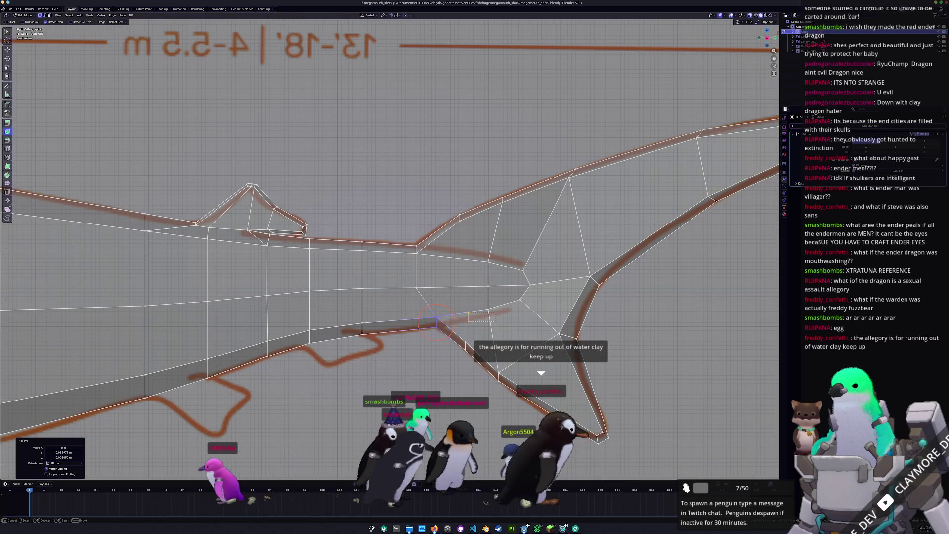
pyautogui.click(462, 343)
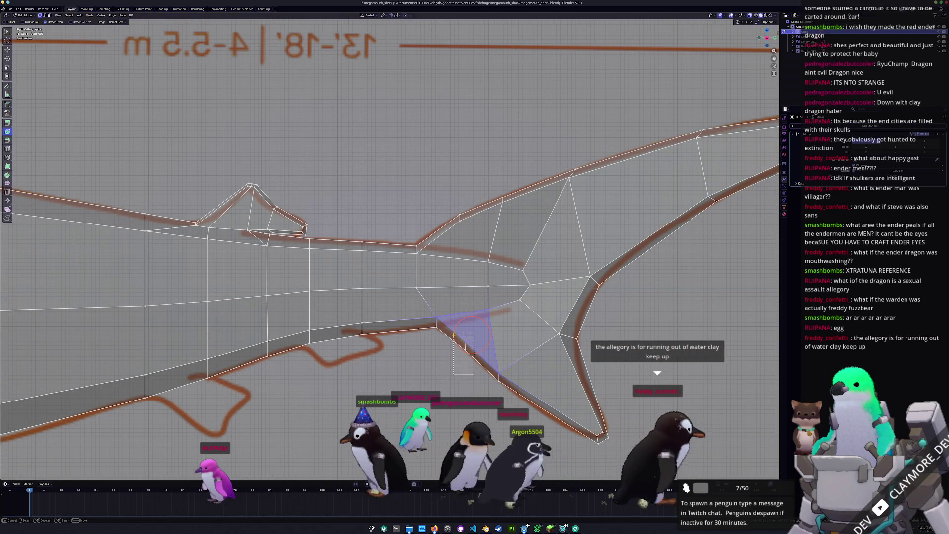
pyautogui.press('g')
pyautogui.click(452, 339)
# - Select the tail fin faces and fill the gaps left of the fin and at its upper right
pyautogui.press('f')
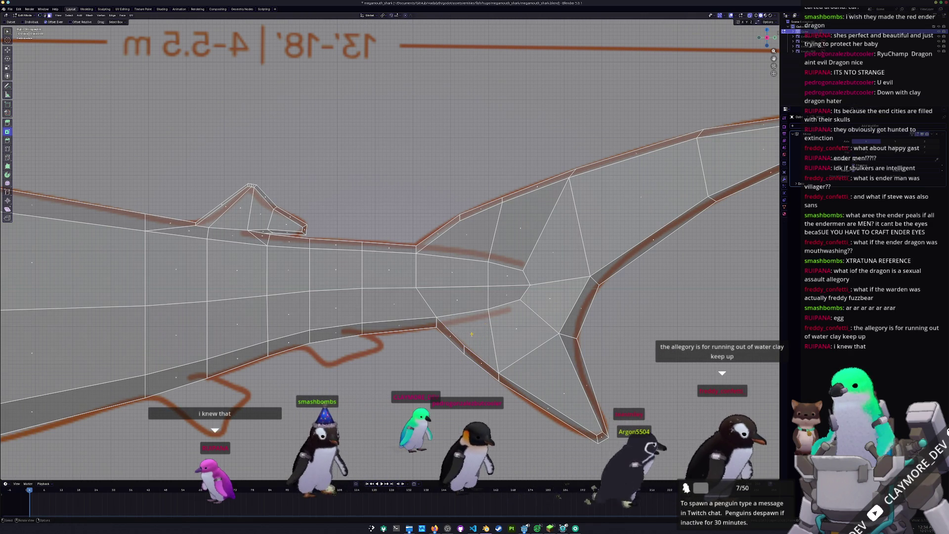
pyautogui.moveTo(471, 335)
pyautogui.mouseDown()
pyautogui.moveTo(492, 324)
pyautogui.moveTo(534, 346)
pyautogui.moveTo(553, 232)
pyautogui.moveTo(526, 307)
pyautogui.mouseUp()
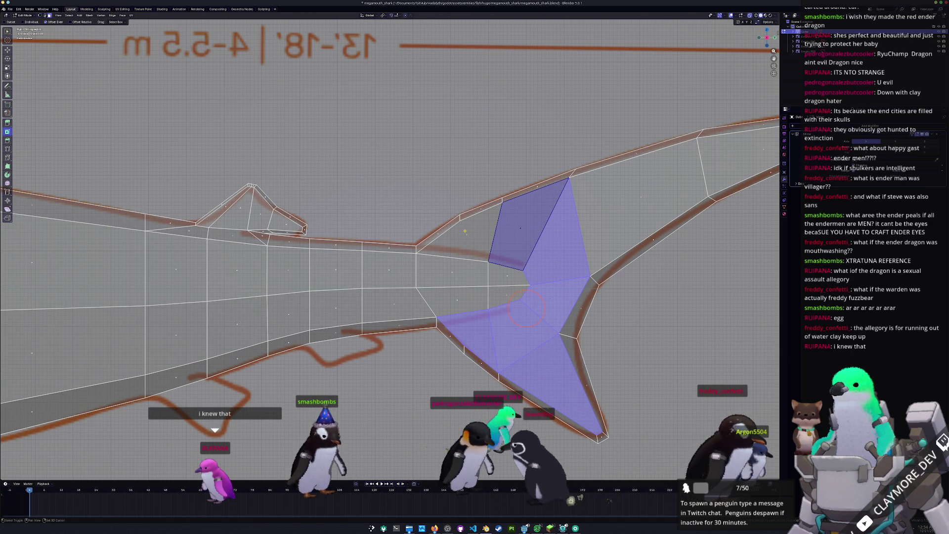
pyautogui.press('f')
pyautogui.press('f')
pyautogui.keyDown('shift'); pyautogui.moveTo(515, 299); pyautogui.dragTo(387, 309, button='middle'); pyautogui.keyUp('shift')
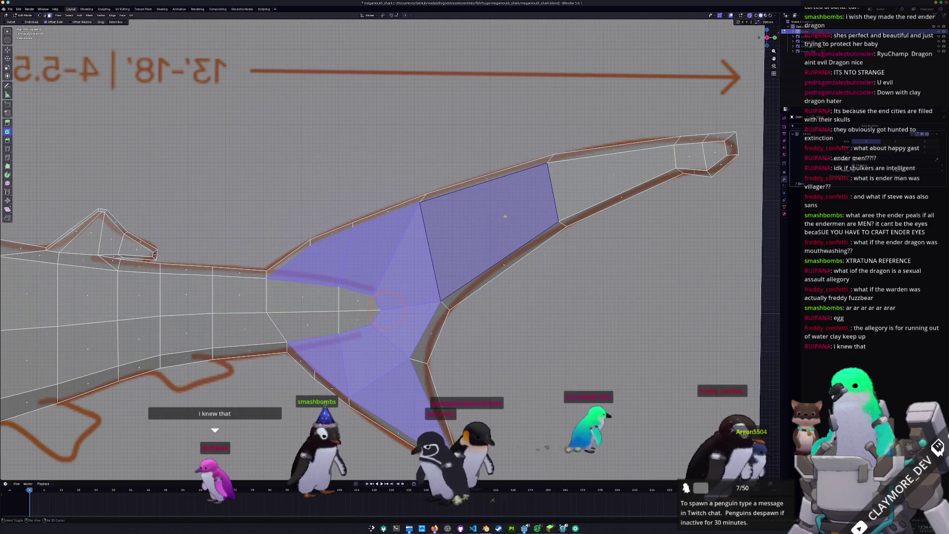
pyautogui.press('f')
pyautogui.press('f')
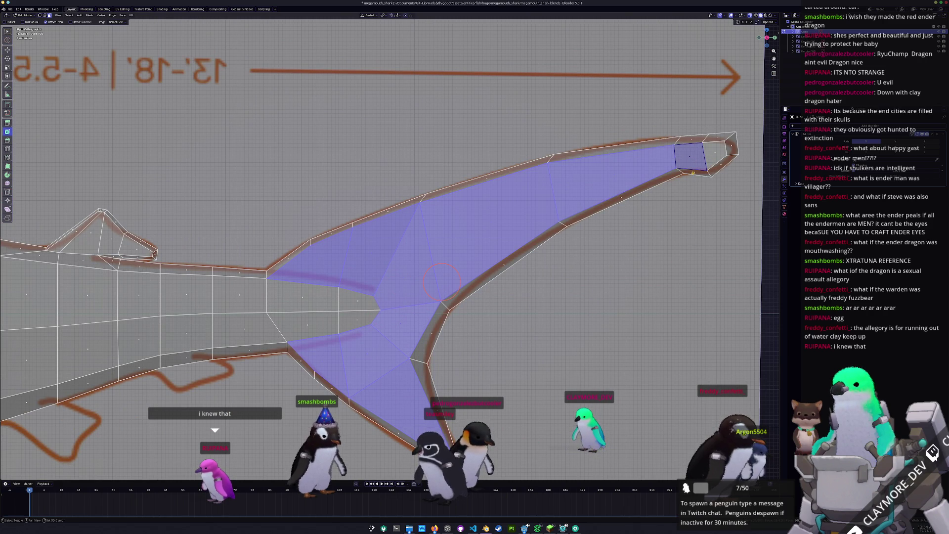
# - From top view, scale the tail fin to zero width on X and move it onto the centreline
pyautogui.press('KP_7')
pyautogui.press('s')
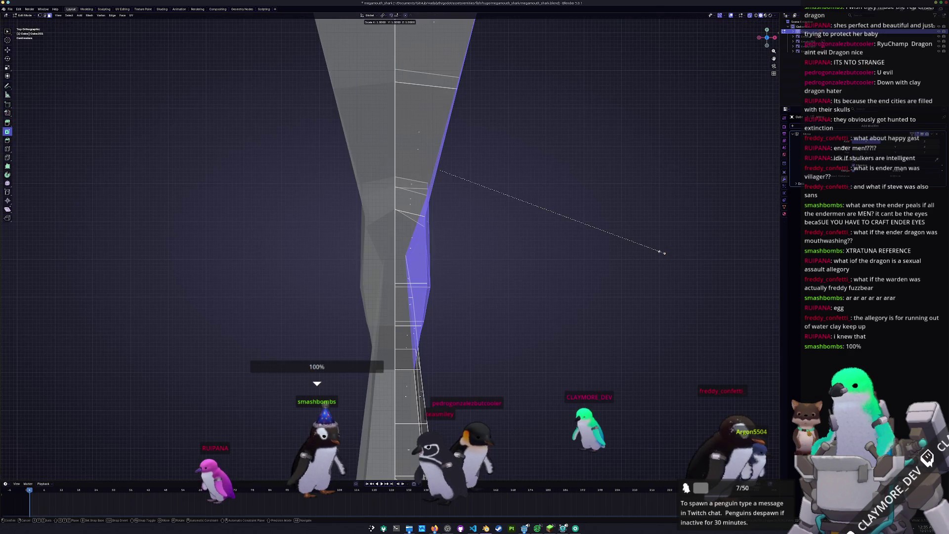
pyautogui.press('x')
pyautogui.press('0')
pyautogui.press('Return')
pyautogui.press('g')
pyautogui.press('x')
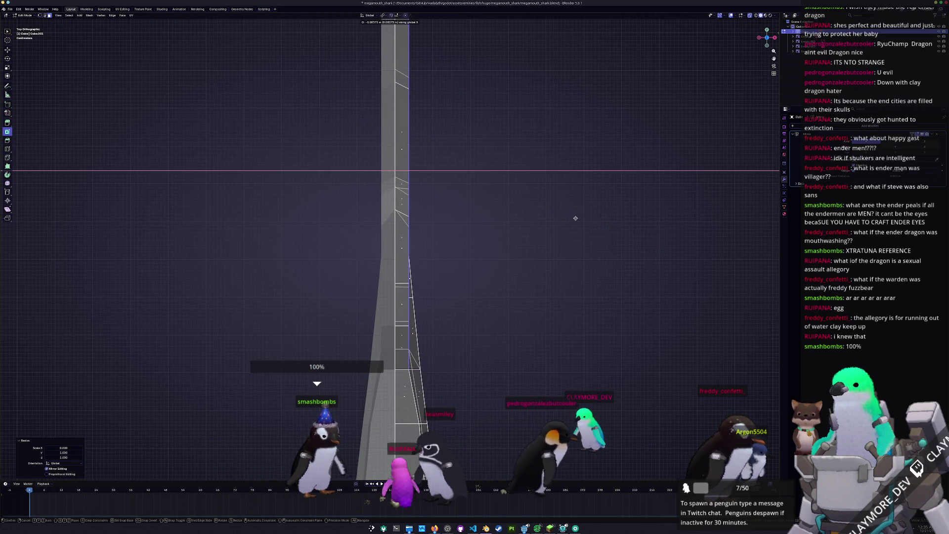
pyautogui.click(575, 218)
pyautogui.moveTo(575, 218)
pyautogui.mouseDown(button='middle')
pyautogui.moveTo(483, 284)
pyautogui.moveTo(448, 293)
pyautogui.moveTo(507, 292)
pyautogui.mouseUp(button='middle')
pyautogui.press('Tab')
pyautogui.press('Tab')
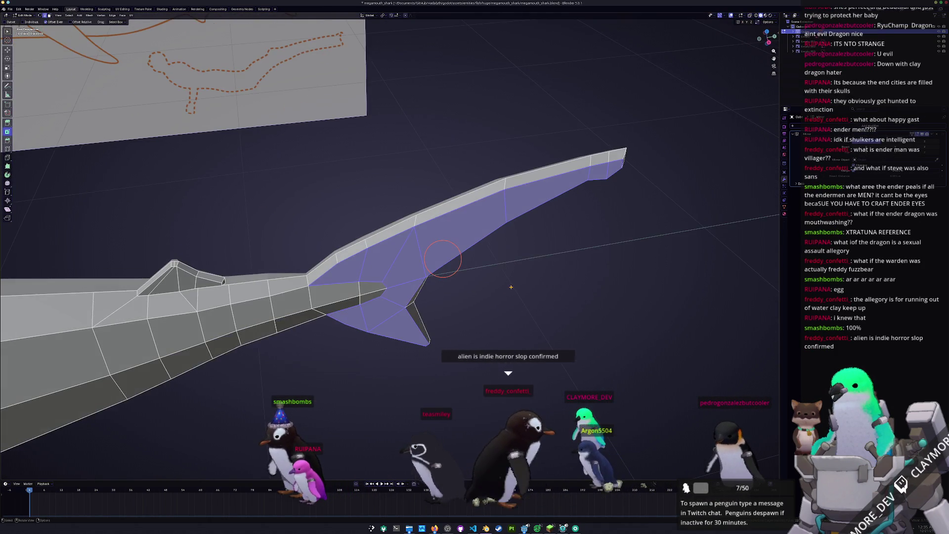
# - Straighten the tail fin along the centreline with small rotations and X-axis shifts
pyautogui.press('KP_7')
pyautogui.press('r')
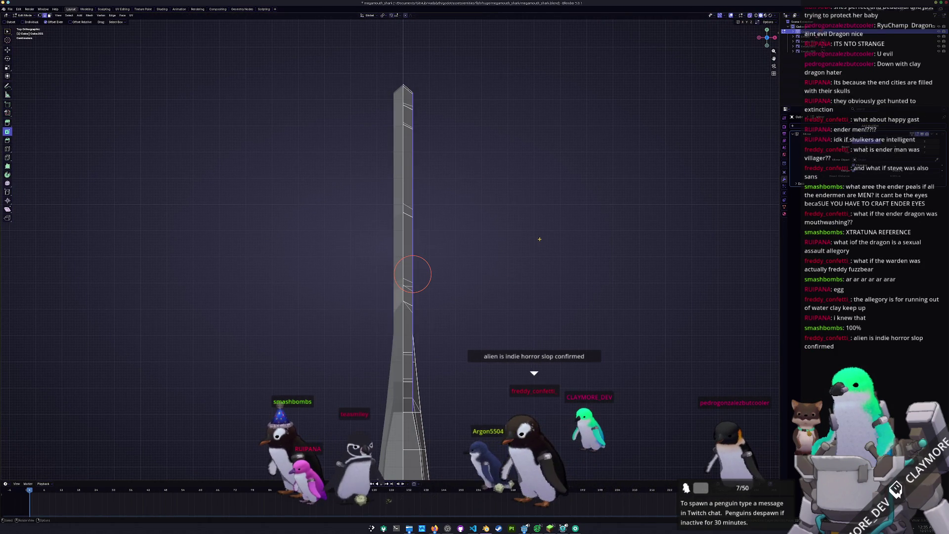
pyautogui.click(538, 238)
pyautogui.press('g')
pyautogui.press('x')
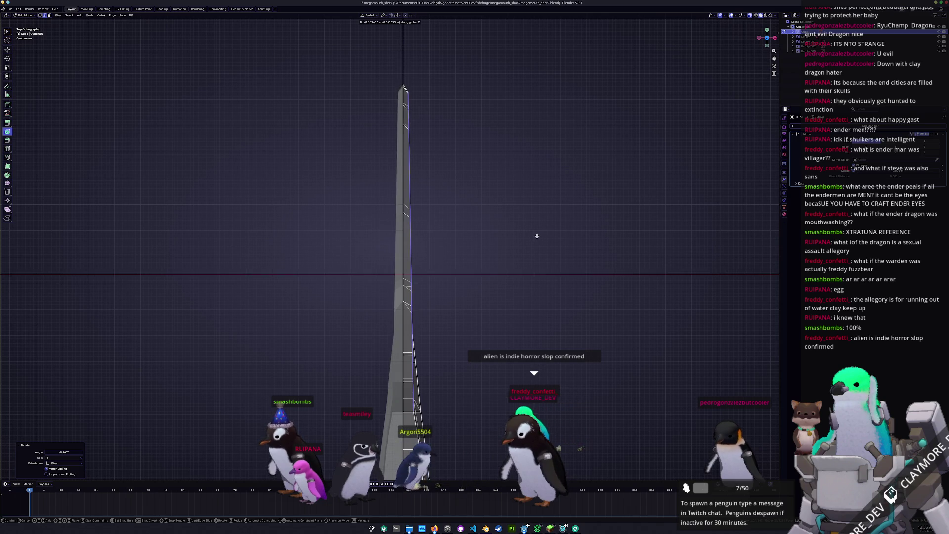
pyautogui.click(537, 235)
pyautogui.press('r')
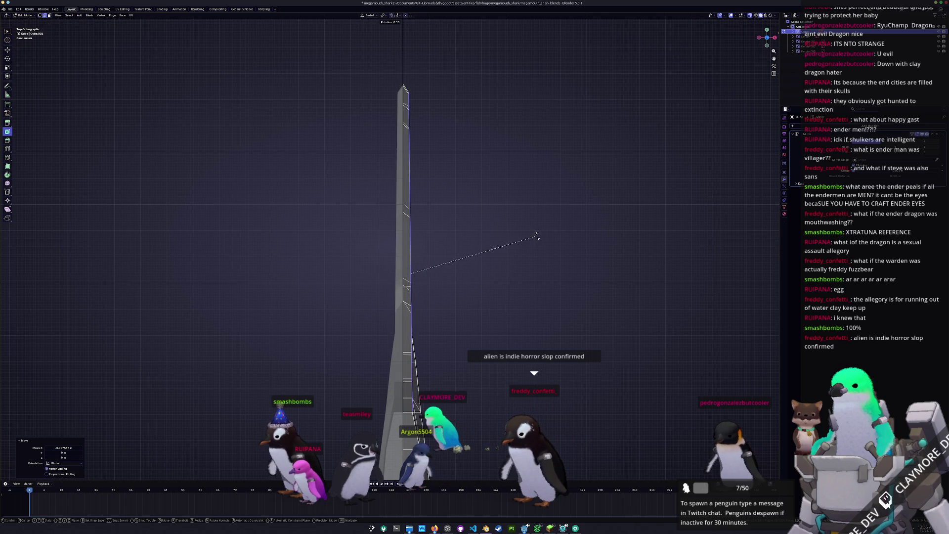
pyautogui.click(532, 220)
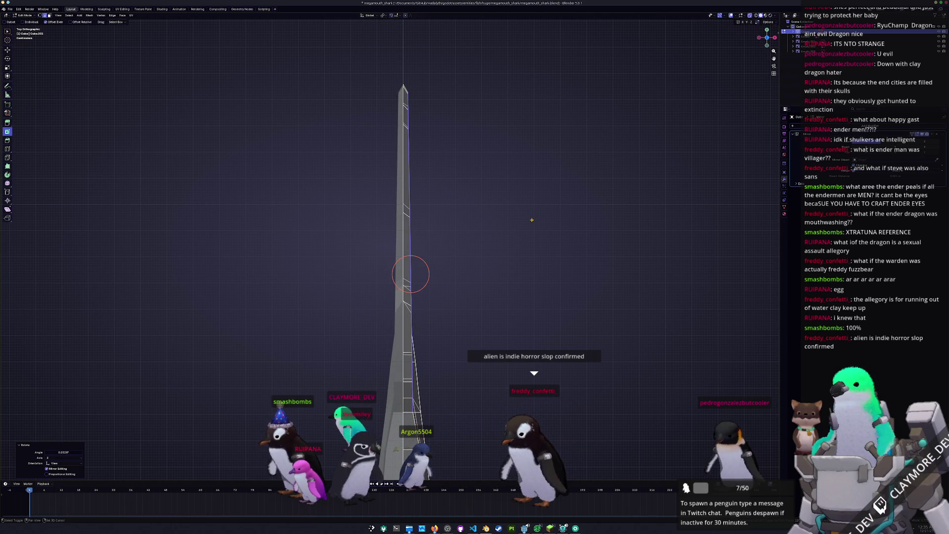
pyautogui.press('g')
pyautogui.press('x')
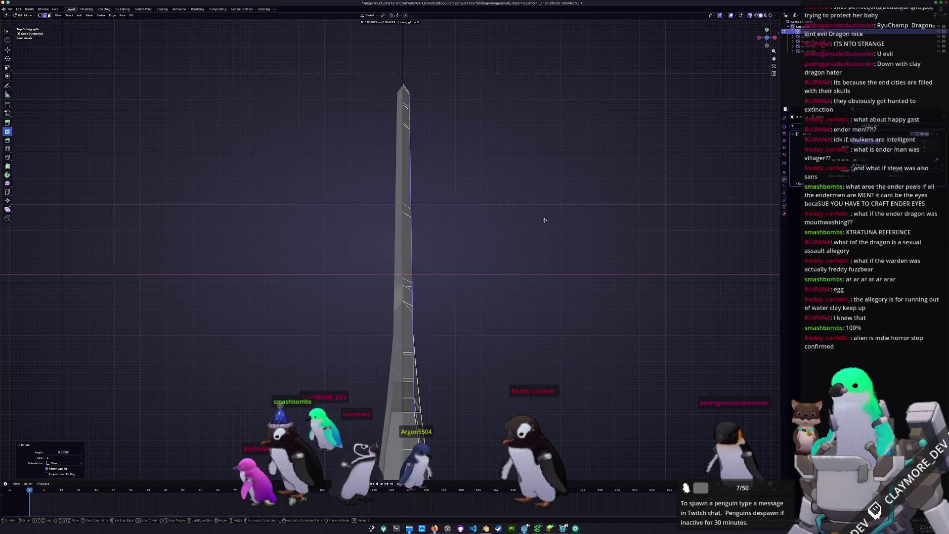
pyautogui.click(544, 220)
pyautogui.press('r')
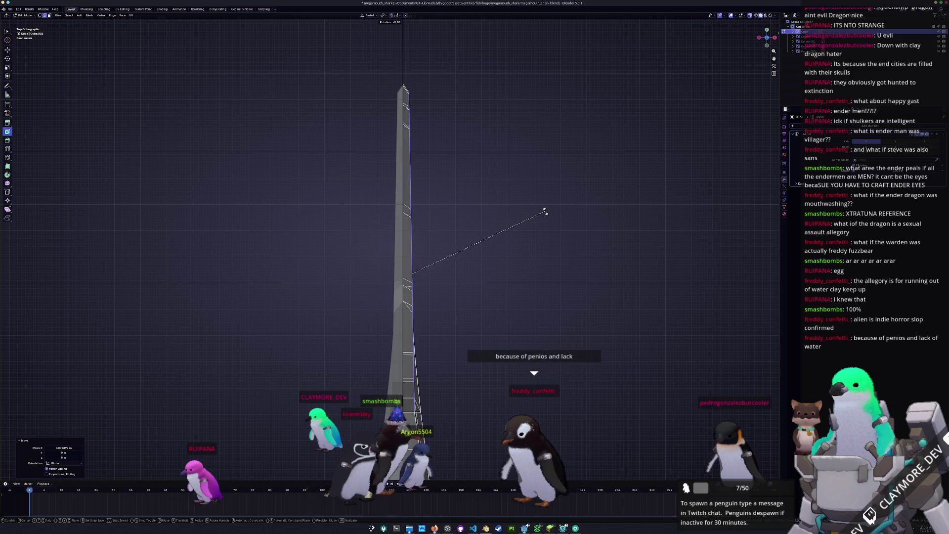
pyautogui.click(545, 211)
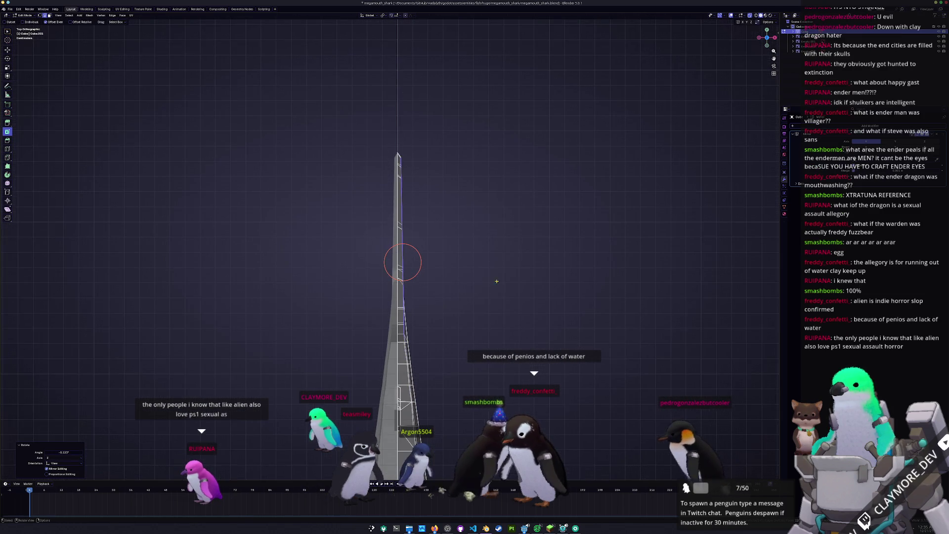
# - Inspect the shark in Object Mode, then return to mesh editing in side view
pyautogui.press('Tab')
pyautogui.moveTo(472, 298)
pyautogui.mouseDown(button='middle')
pyautogui.moveTo(478, 316)
pyautogui.moveTo(489, 299)
pyautogui.moveTo(396, 336)
pyautogui.mouseUp(button='middle')
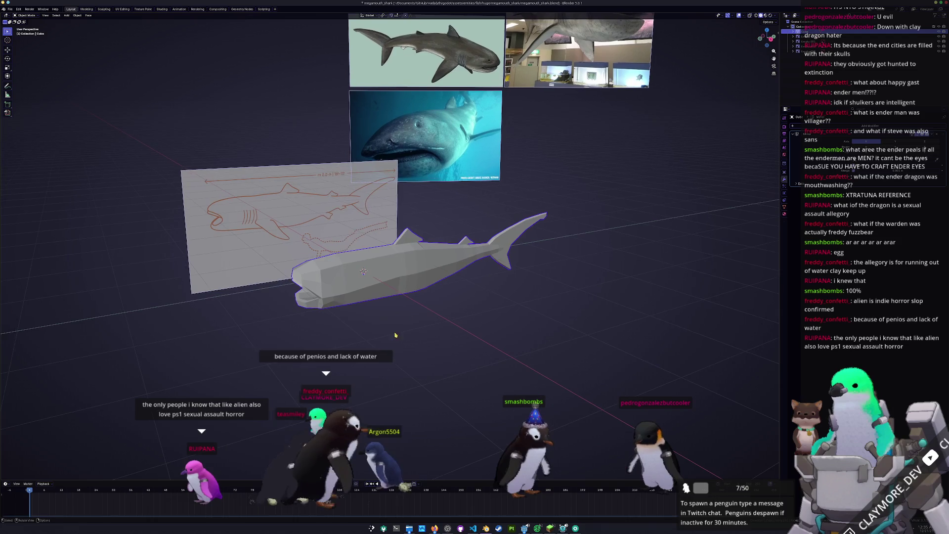
pyautogui.press('KP_3')
pyautogui.press('Tab')
# - Inset the lower-body faces by about 0.004 m and select the thin face below
pyautogui.scroll(5, 452, 284)
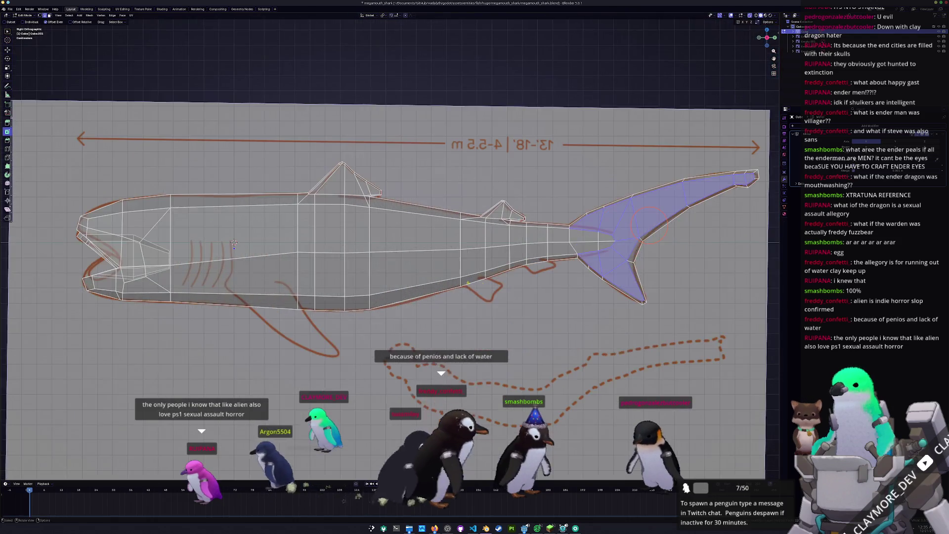
pyautogui.scroll(3, 451, 284)
pyautogui.click(460, 313)
pyautogui.scroll(2, 488, 336)
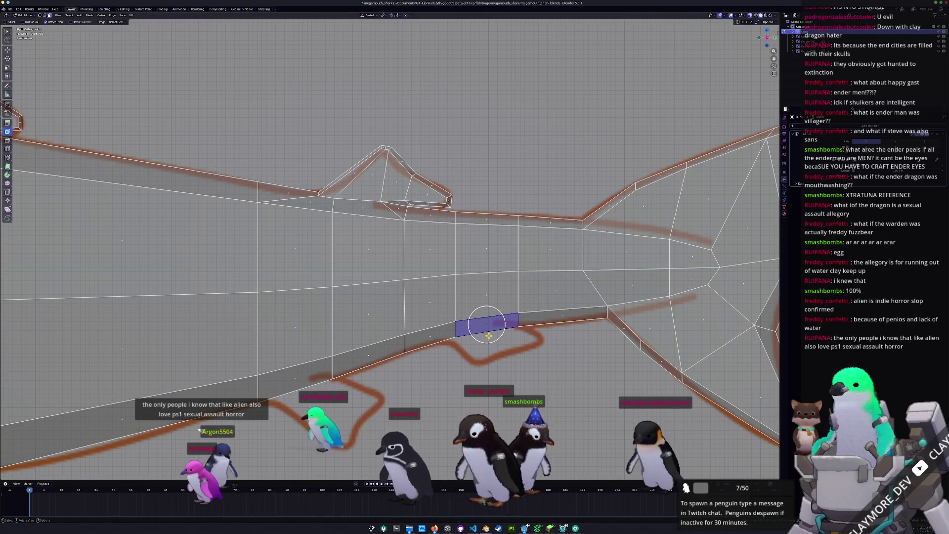
pyautogui.click(456, 336)
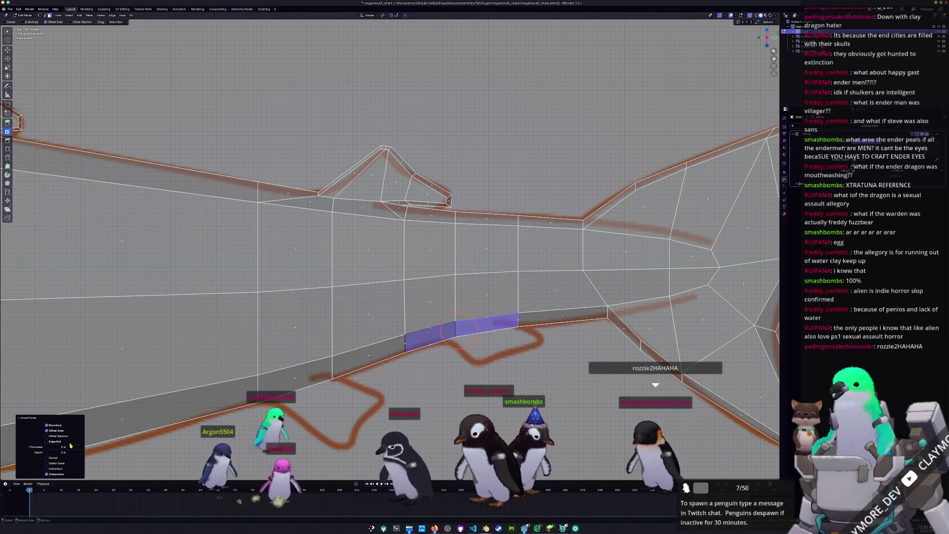
pyautogui.moveTo(71, 446); pyautogui.dragTo(78, 446)
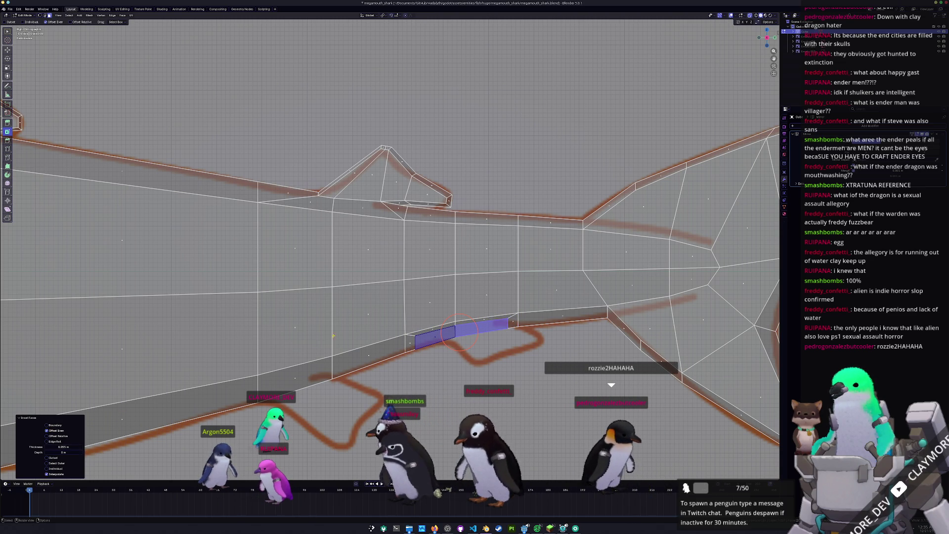
pyautogui.click(428, 331)
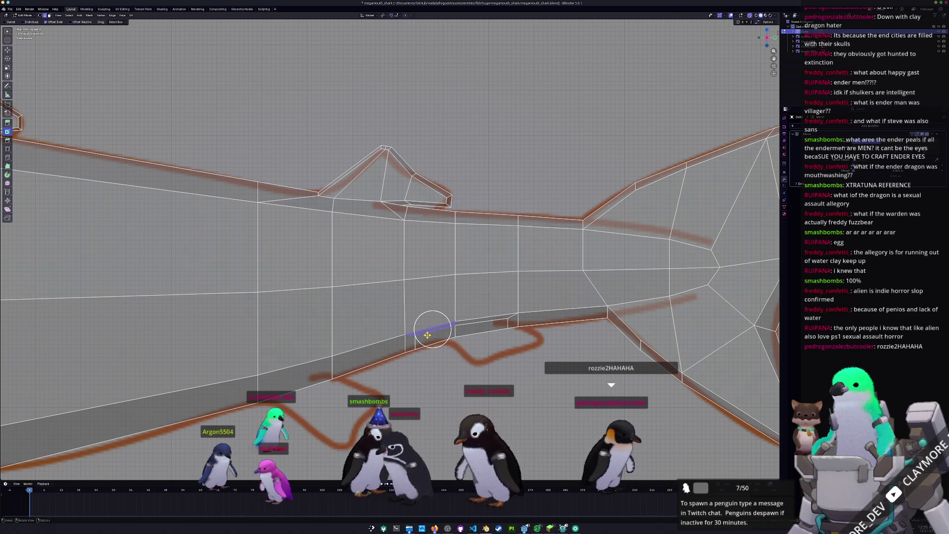
# - View the thin inset faces from below, cancel the stray resize and slides, and select the small underside face
pyautogui.press('KP_7')
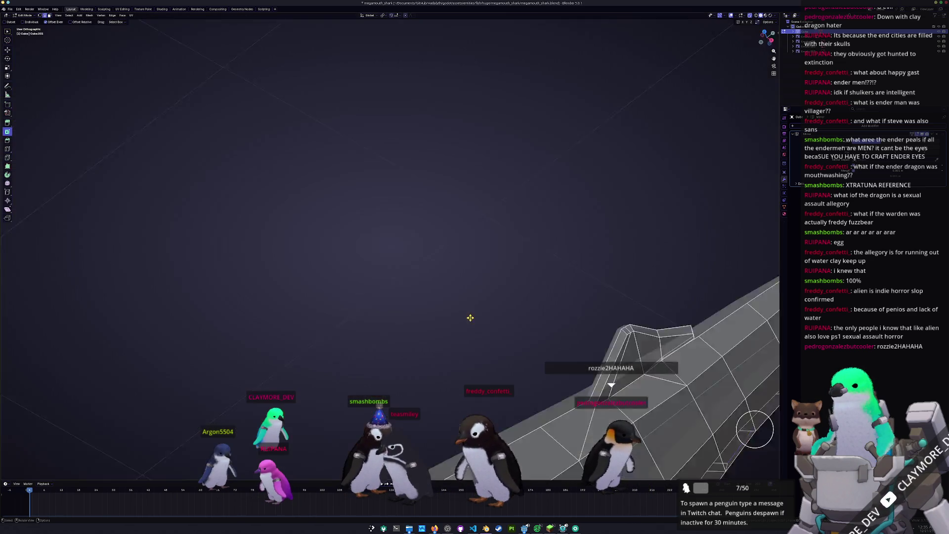
pyautogui.keyDown('shift'); pyautogui.moveTo(591, 218); pyautogui.dragTo(425, 232, button='middle'); pyautogui.keyUp('shift')
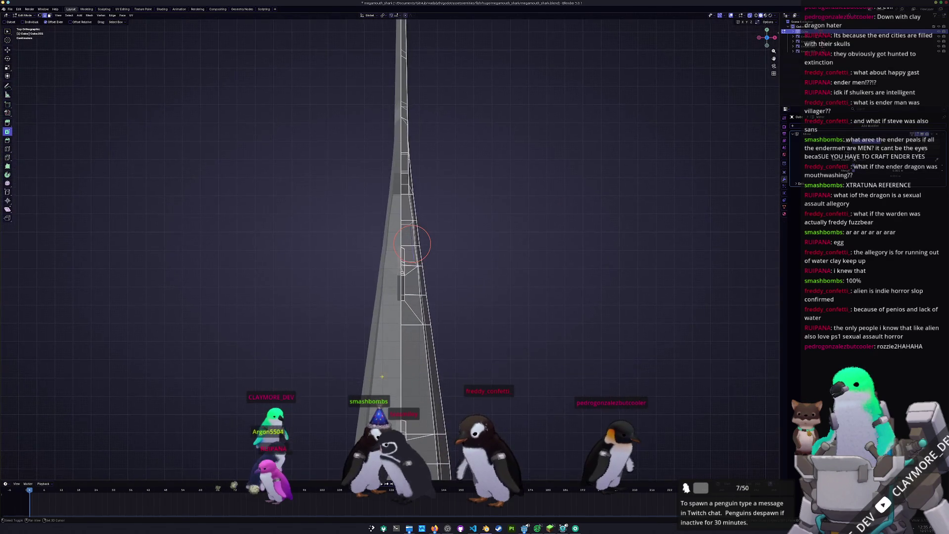
pyautogui.scroll(2, 435, 242)
pyautogui.moveTo(468, 310)
pyautogui.mouseDown(button='middle')
pyautogui.moveTo(469, 376)
pyautogui.moveTo(518, 396)
pyautogui.moveTo(469, 309)
pyautogui.mouseUp(button='middle')
pyautogui.press('ctrl+KP_7')
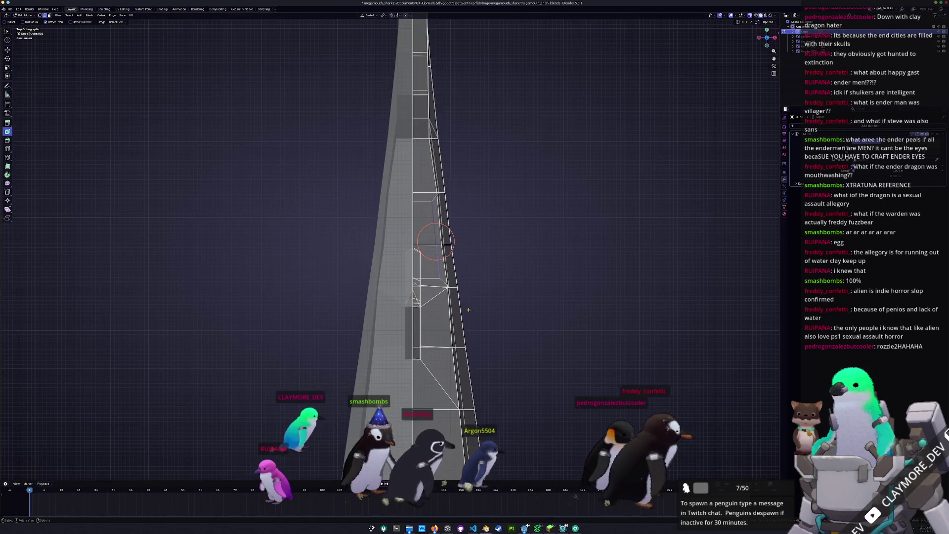
pyautogui.press('s')
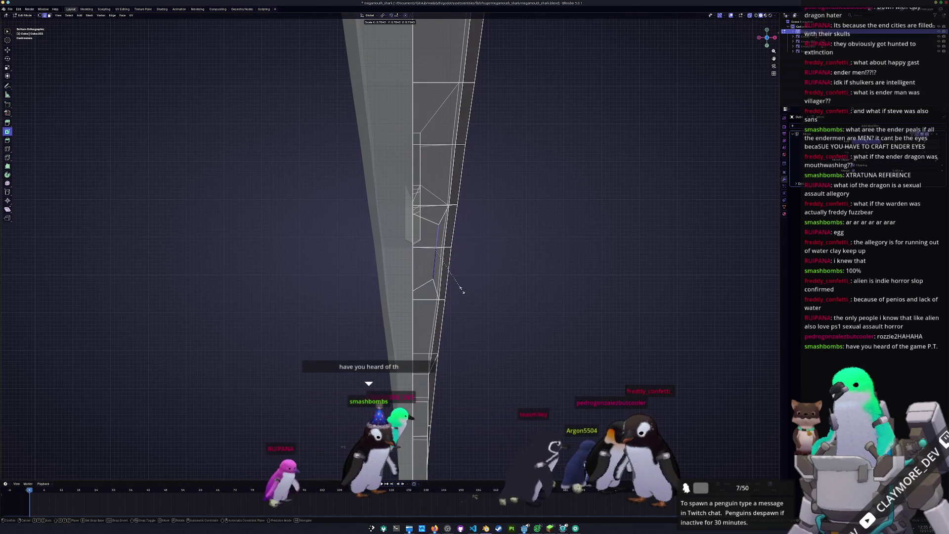
pyautogui.rightClick(458, 290)
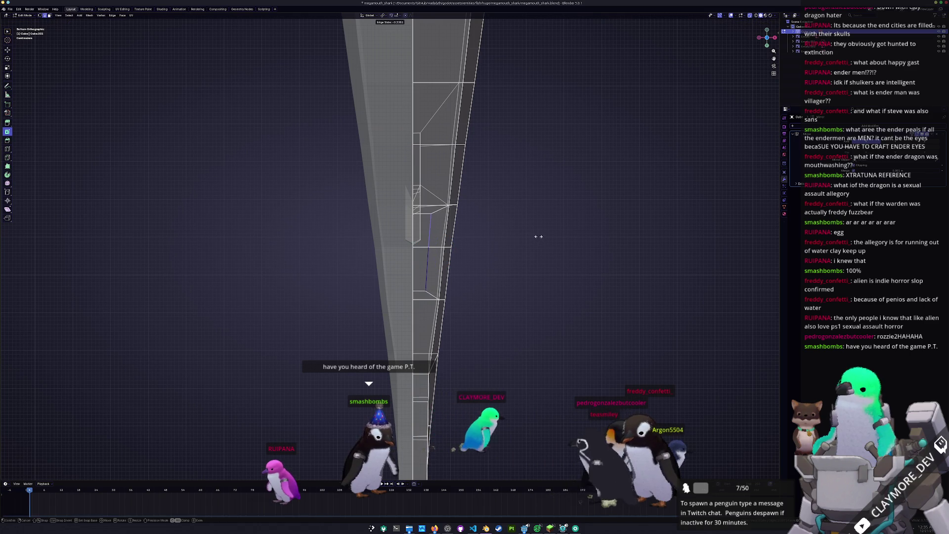
pyautogui.rightClick(533, 231)
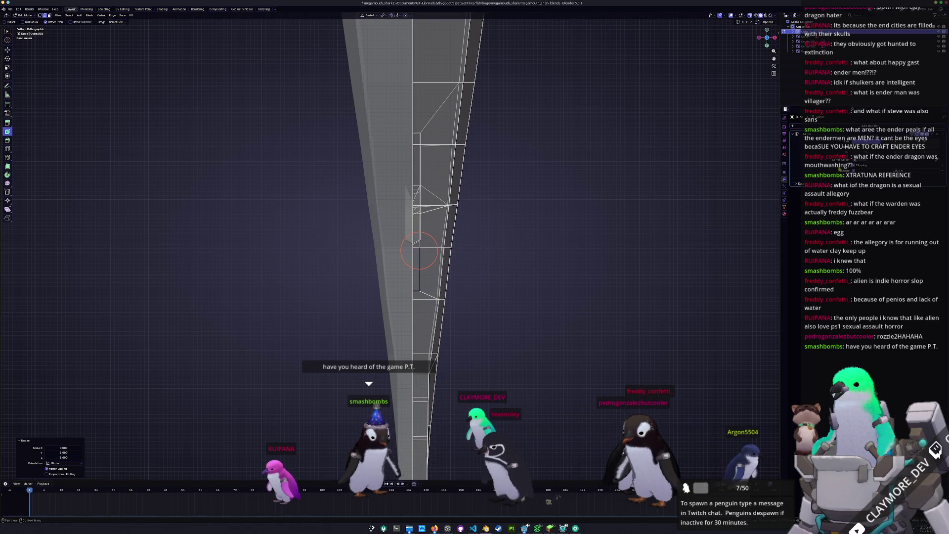
pyautogui.press('g')
pyautogui.press('g')
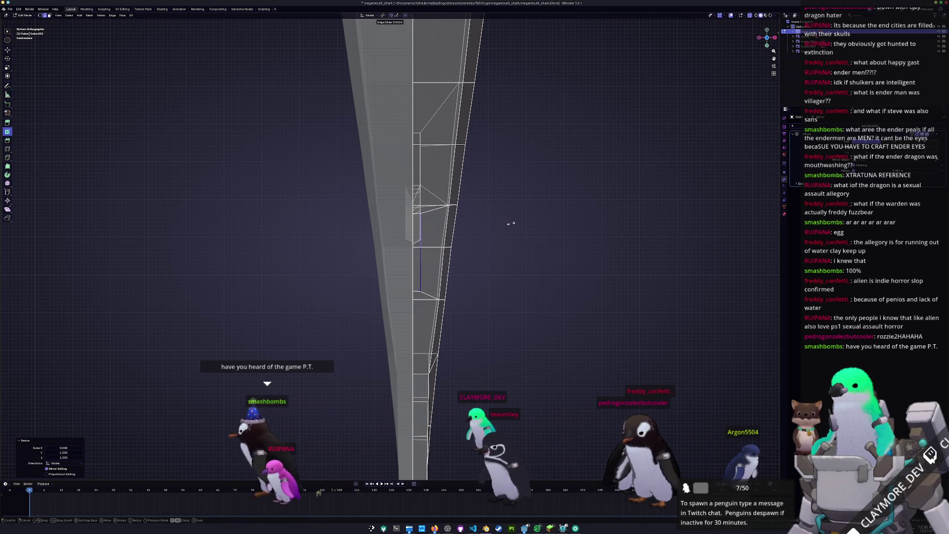
pyautogui.rightClick(510, 223)
pyautogui.click(414, 268)
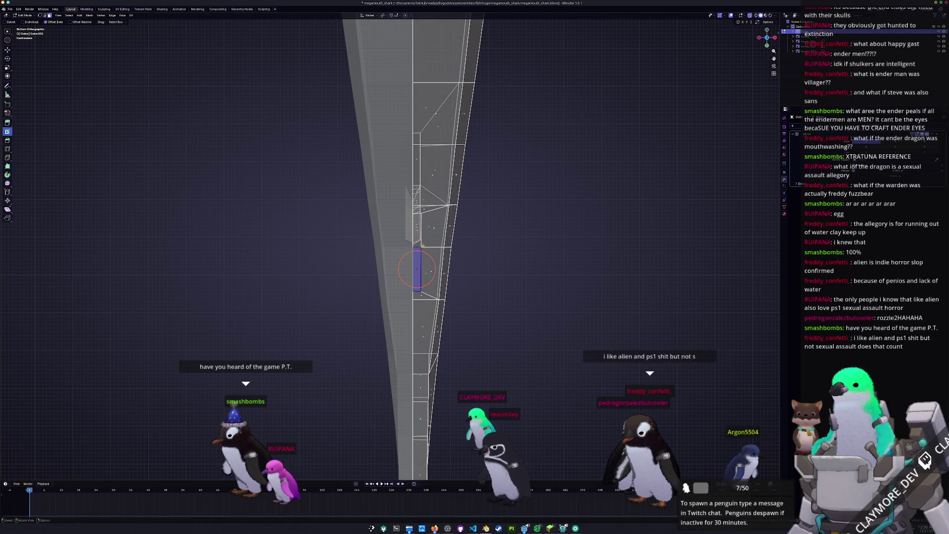
pyautogui.moveTo(416, 269); pyautogui.dragTo(396, 346, button='middle')
# - Turn on X-ray, slide the belly's bottom edge right twice, and select the fin edges
pyautogui.scroll(4, 390, 366)
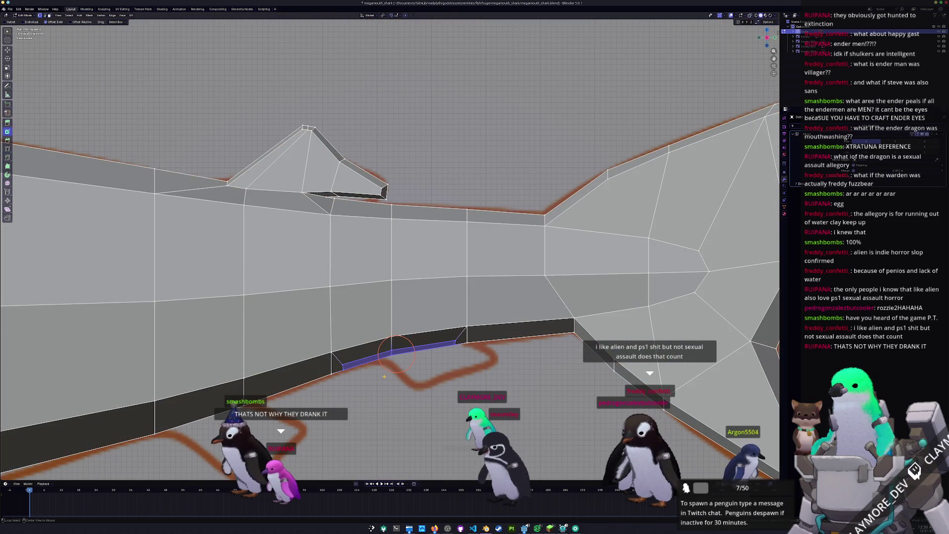
pyautogui.hotkey('alt', 'z')
pyautogui.press('g')
pyautogui.press('g')
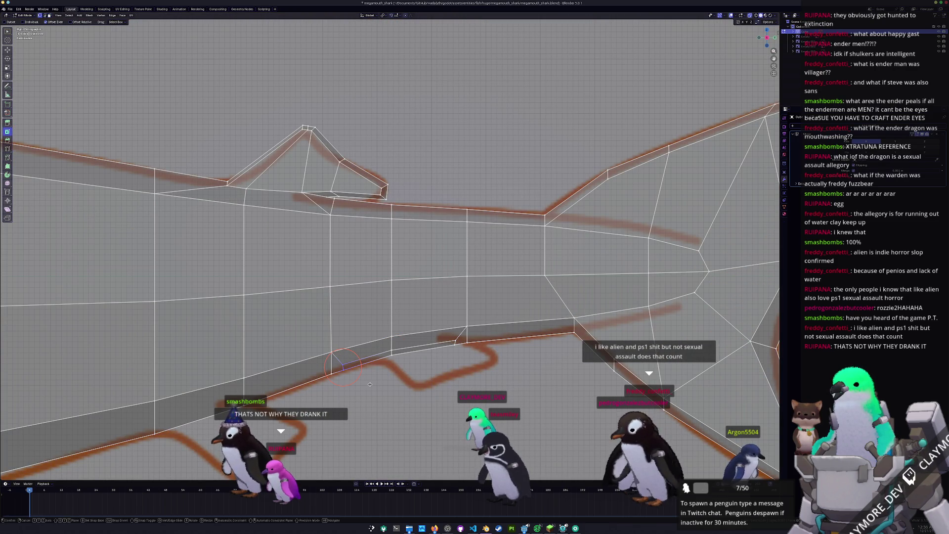
pyautogui.click(402, 378)
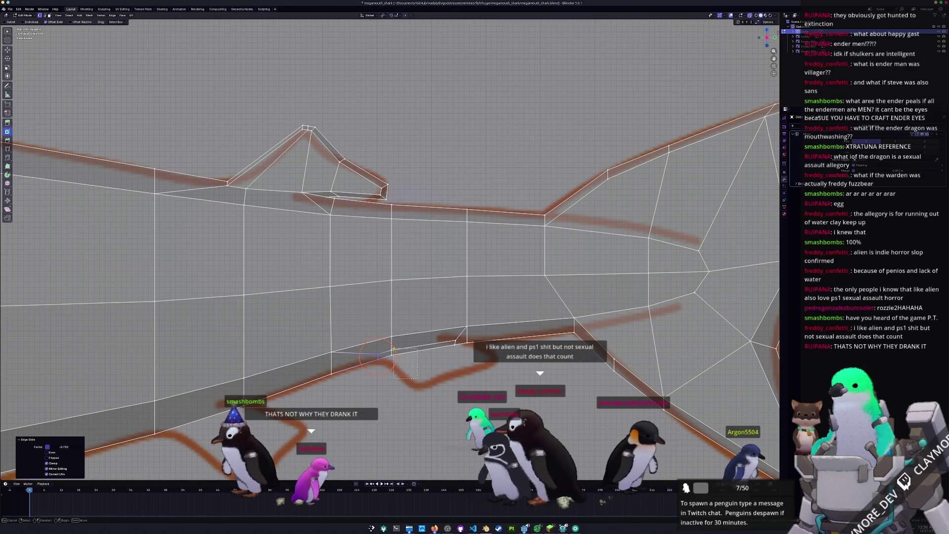
pyautogui.press('g')
pyautogui.press('g')
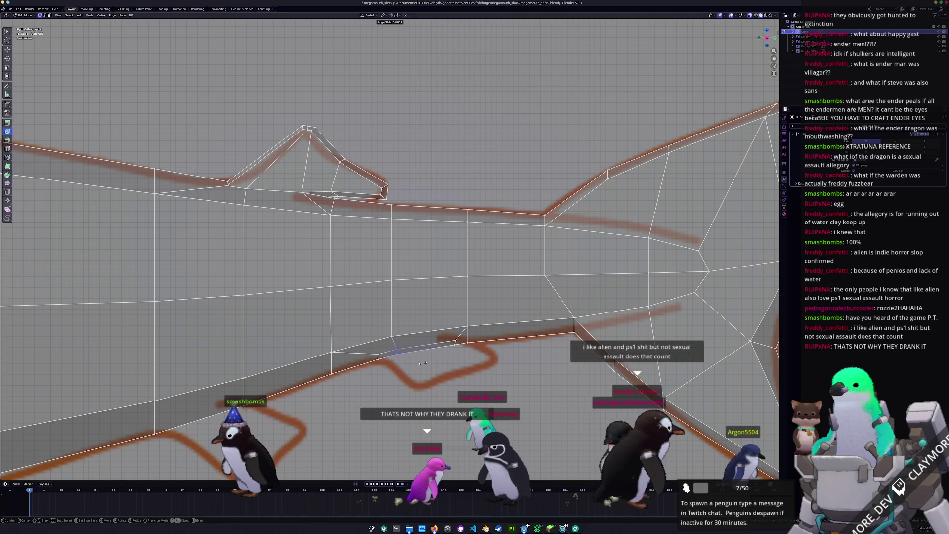
pyautogui.click(486, 363)
pyautogui.press('c')
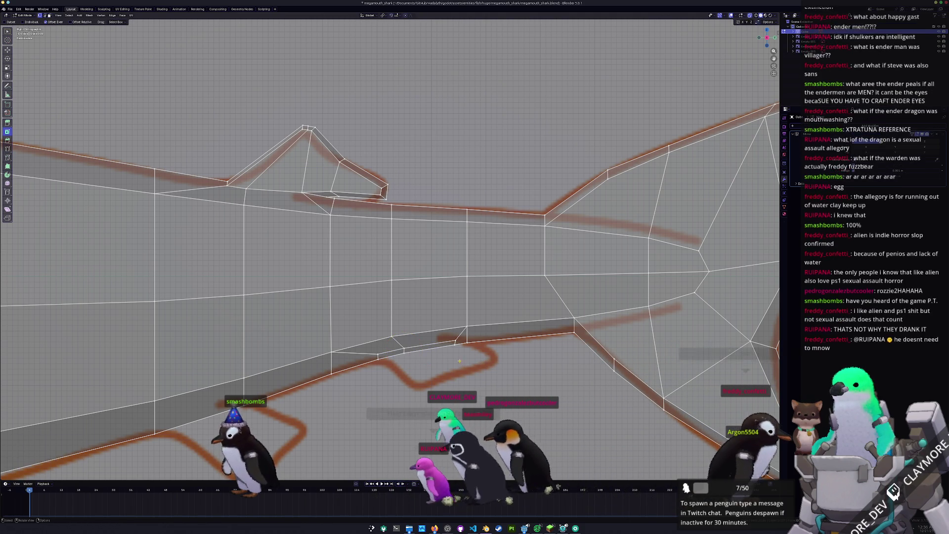
pyautogui.rightClick(412, 350)
pyautogui.keyDown('shift'); pyautogui.moveTo(411, 349); pyautogui.dragTo(345, 299, button='middle'); pyautogui.keyUp('shift')
# - Extrude the bottom edge down onto the fin outline and move the tip into place
pyautogui.press('e')
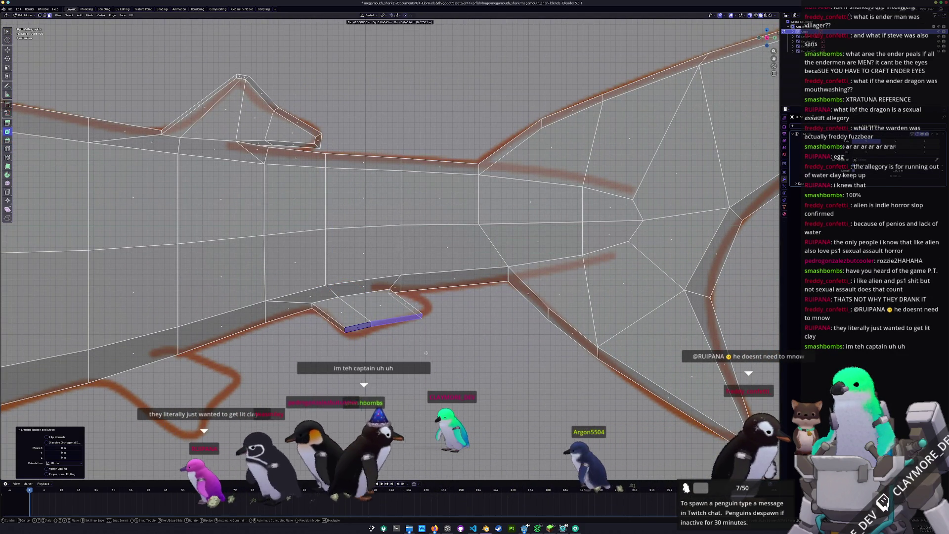
pyautogui.click(372, 323)
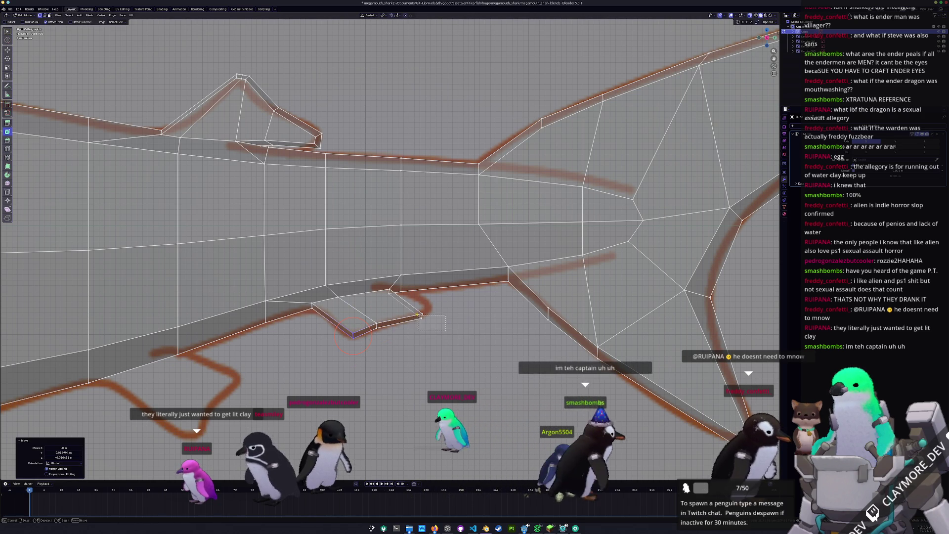
pyautogui.moveTo(419, 314); pyautogui.dragTo(418, 314)
pyautogui.scroll(1, 418, 314)
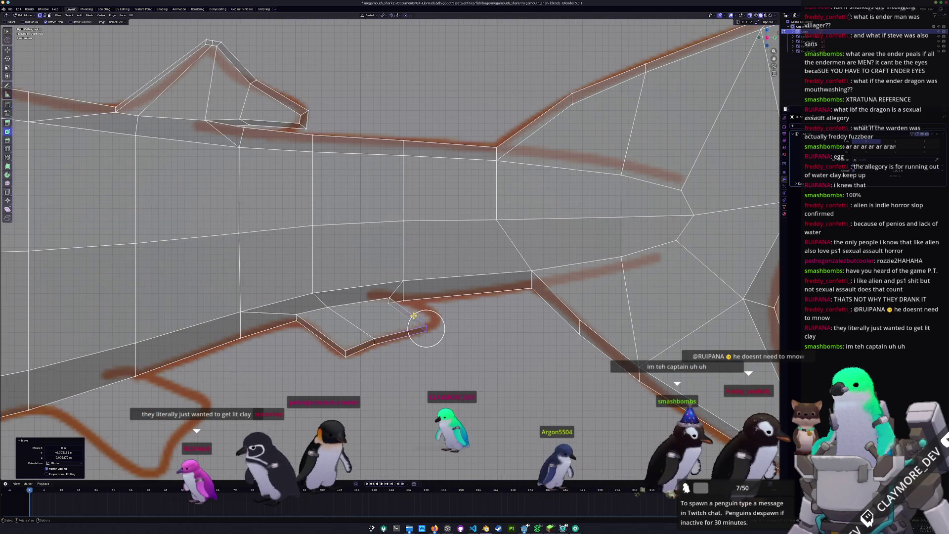
pyautogui.scroll(1, 413, 315)
pyautogui.press('3')
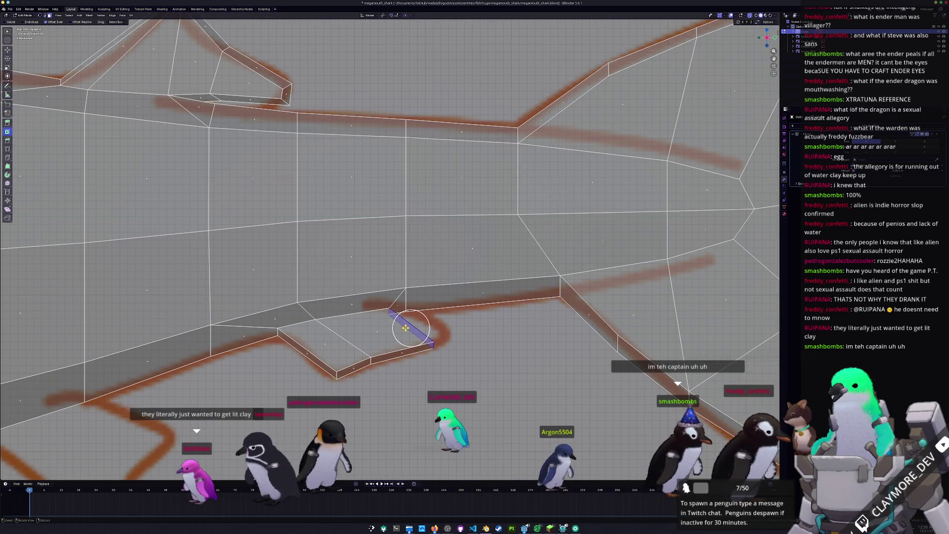
pyautogui.moveTo(405, 328); pyautogui.dragTo(440, 323)
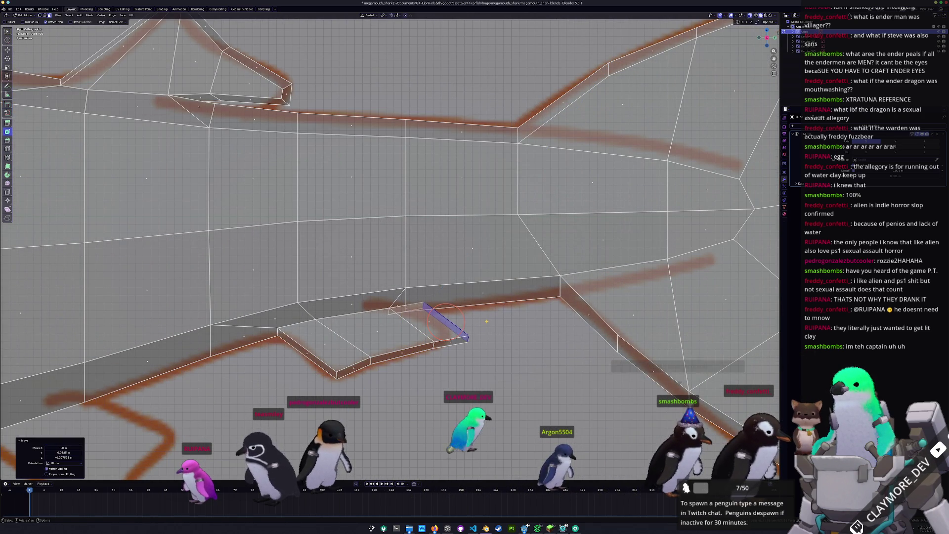
# - Slide the fin tip edges and drop the tip vertices onto the sketched fin line
pyautogui.press('g')
pyautogui.press('g')
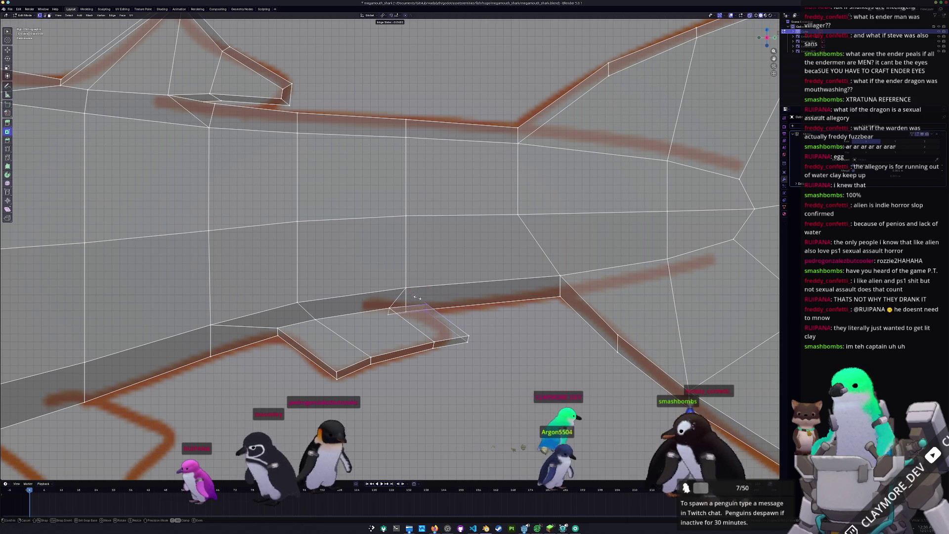
pyautogui.click(433, 310)
pyautogui.press('g')
pyautogui.press('g')
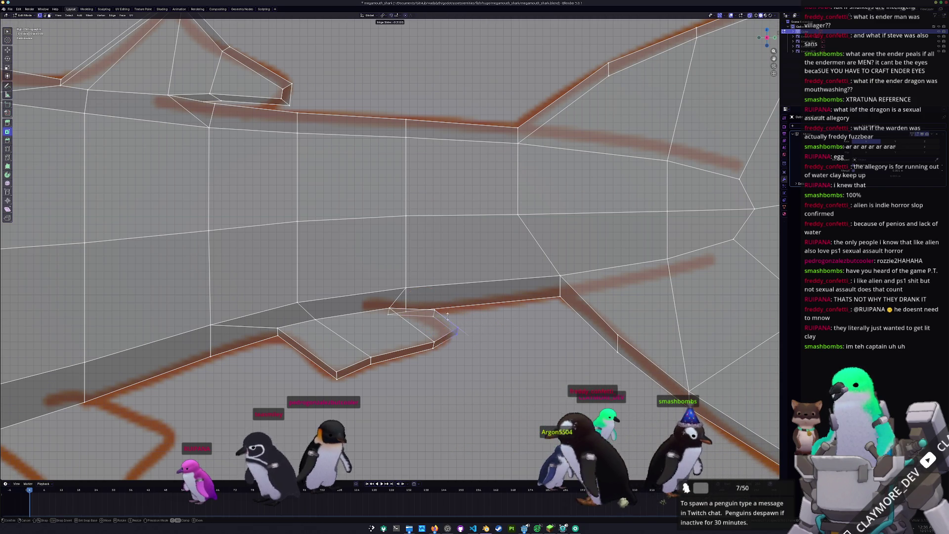
pyautogui.click(442, 316)
pyautogui.press('g')
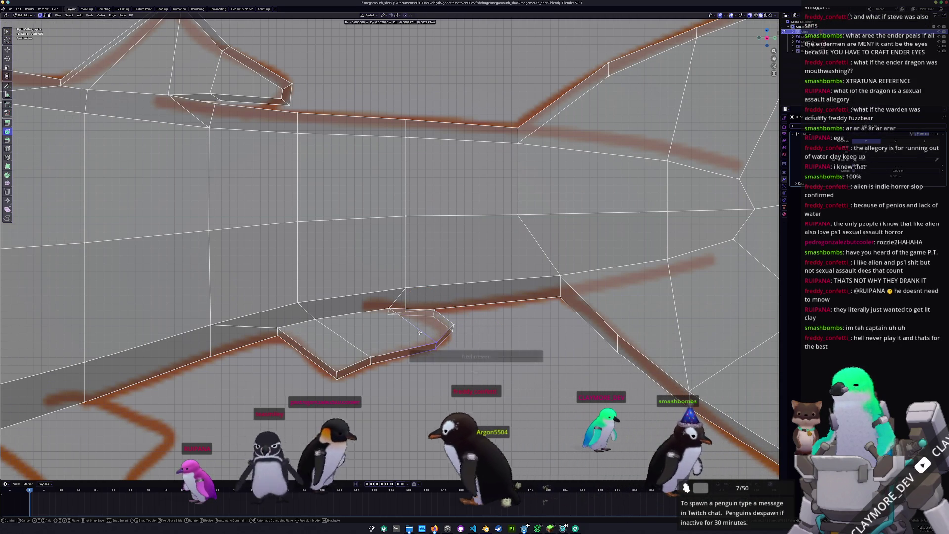
pyautogui.click(422, 333)
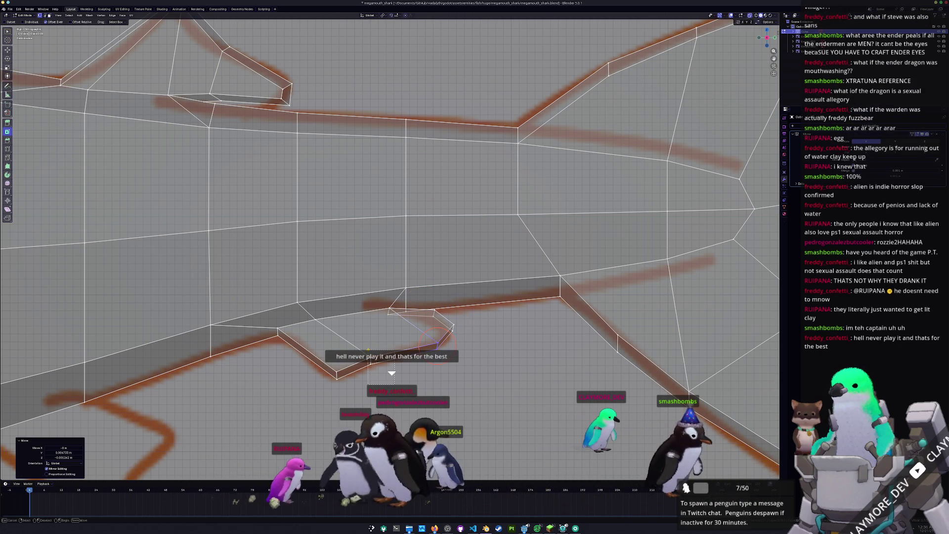
pyautogui.click(436, 341)
pyautogui.scroll(2, 371, 360)
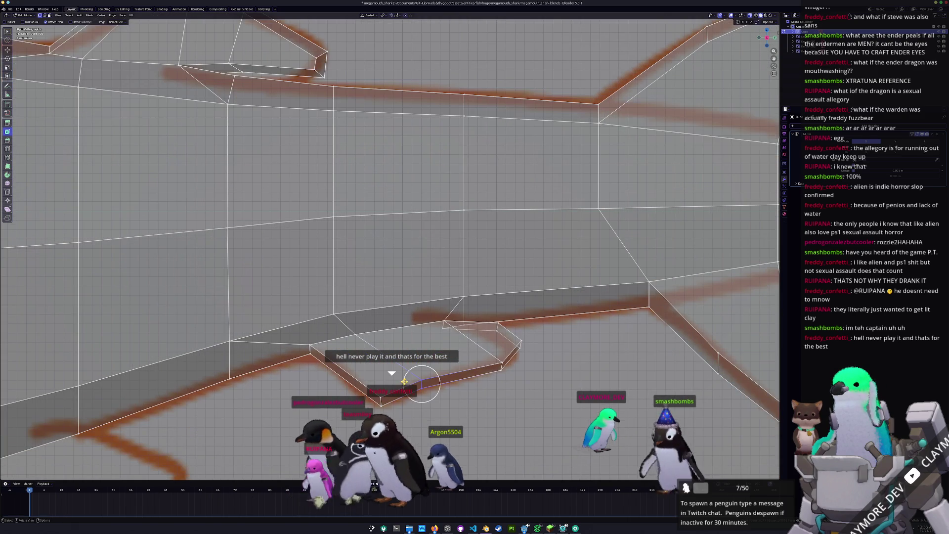
pyautogui.press('g')
pyautogui.click(424, 387)
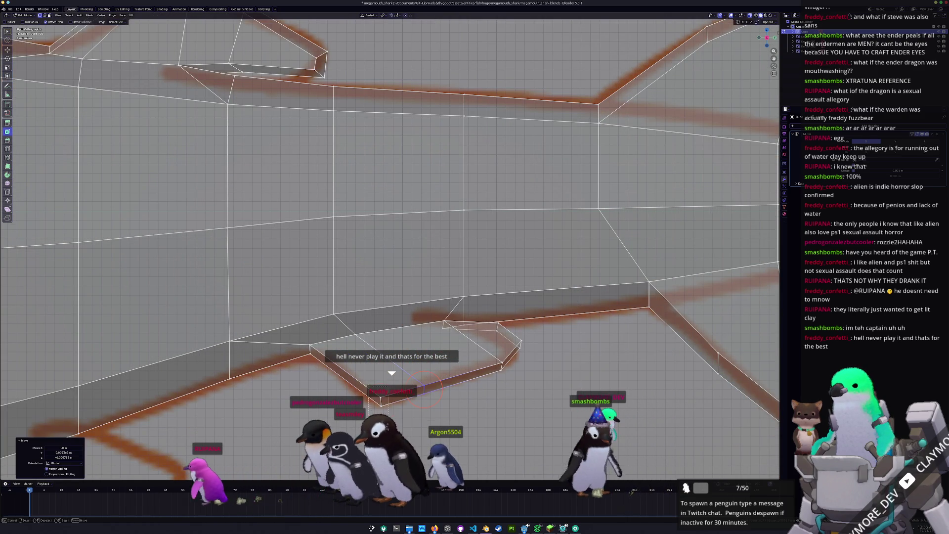
# - Slide a fin edge slightly, check the fin shape in Object Mode, and select the pectoral fin face
pyautogui.press('g')
pyautogui.press('g')
pyautogui.click(364, 381)
pyautogui.scroll(-5, 364, 380)
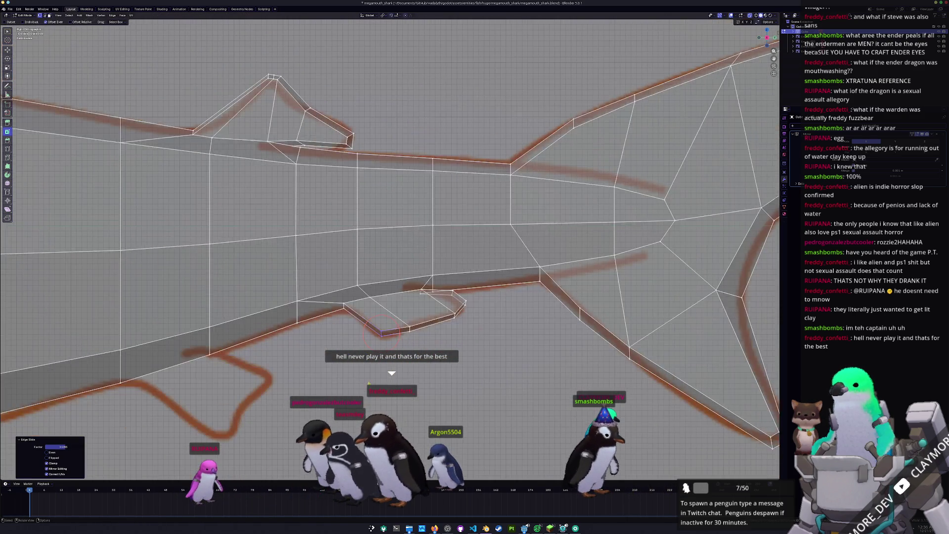
pyautogui.press('Tab')
pyautogui.moveTo(365, 380)
pyautogui.mouseDown(button='middle')
pyautogui.moveTo(396, 368)
pyautogui.moveTo(419, 280)
pyautogui.moveTo(457, 284)
pyautogui.mouseUp(button='middle')
pyautogui.press('Tab')
pyautogui.click(420, 279)
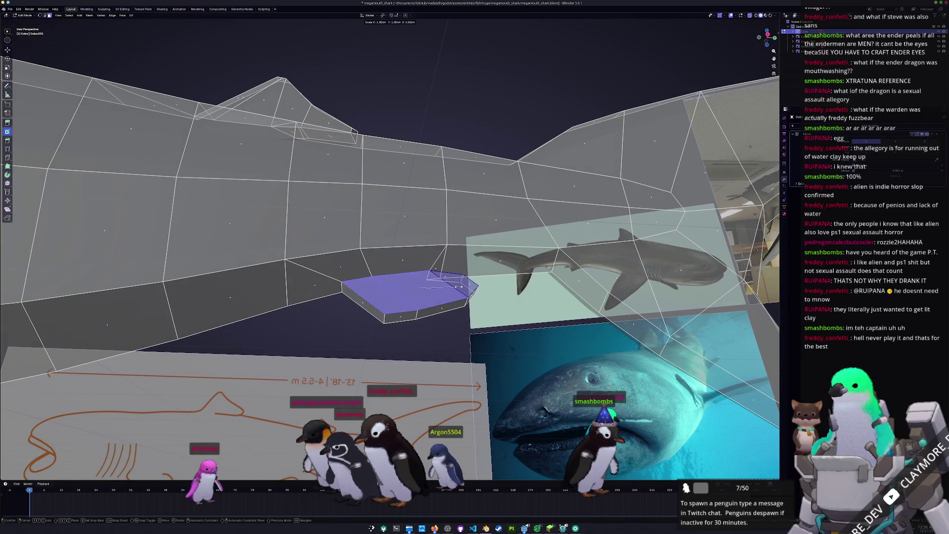
# - Flatten the fin face, then from below shift the fin vertices slightly along X
pyautogui.press('Return')
pyautogui.press('ctrl+KP_7')
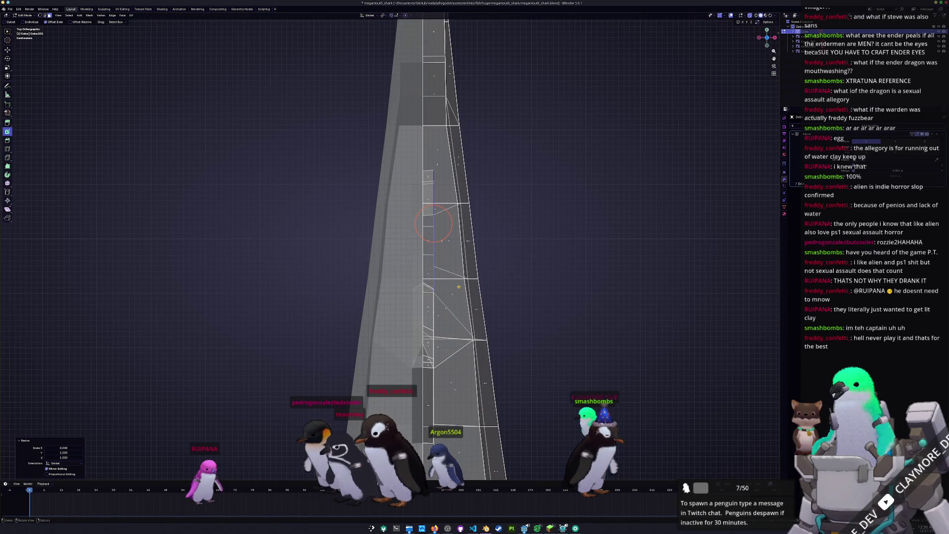
pyautogui.scroll(2, 570, 270)
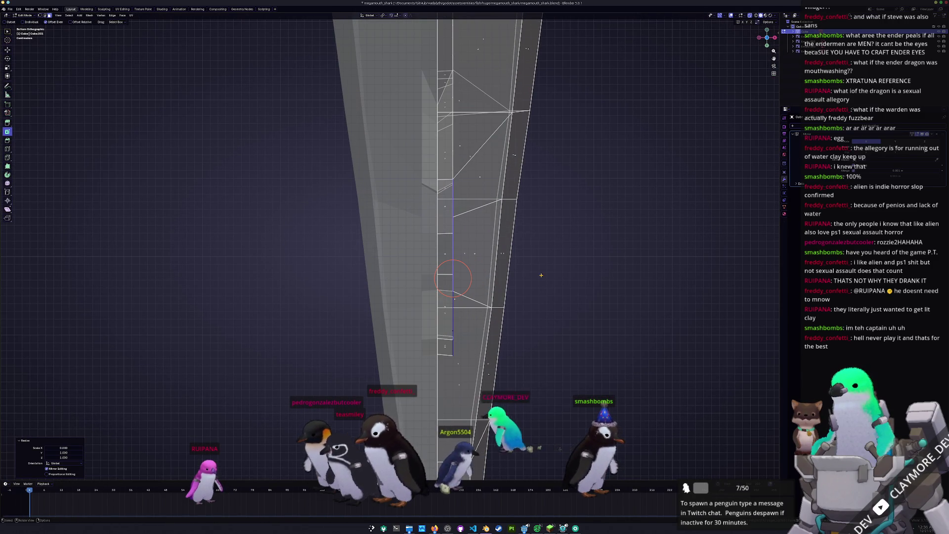
pyautogui.press('g')
pyautogui.press('x')
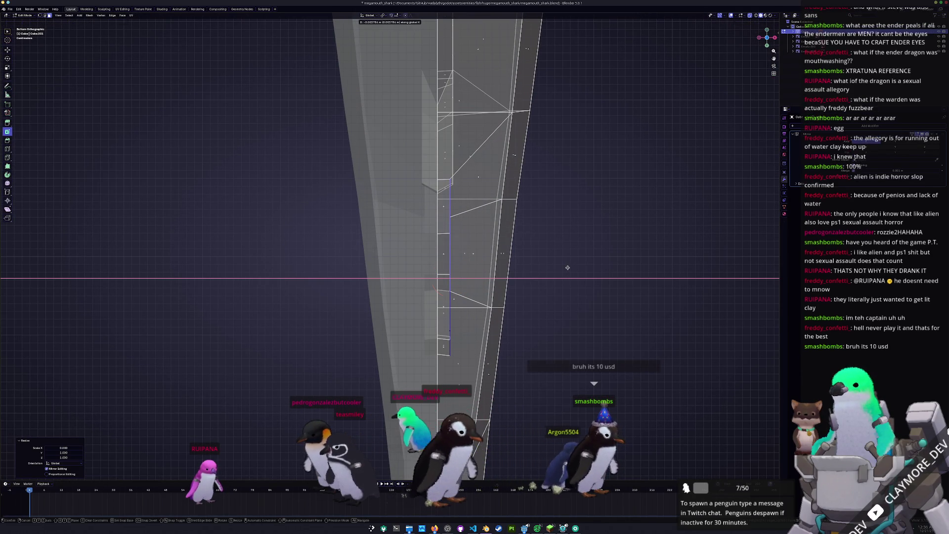
pyautogui.click(509, 291)
pyautogui.moveTo(509, 291)
pyautogui.mouseDown(button='middle')
pyautogui.moveTo(454, 342)
pyautogui.moveTo(499, 346)
pyautogui.moveTo(390, 346)
pyautogui.moveTo(403, 344)
pyautogui.mouseUp(button='middle')
# - Slide the fin's bottom edge and move another fin edge so the fin tapers back
pyautogui.click(487, 335)
pyautogui.press('g')
pyautogui.press('g')
pyautogui.click(510, 347)
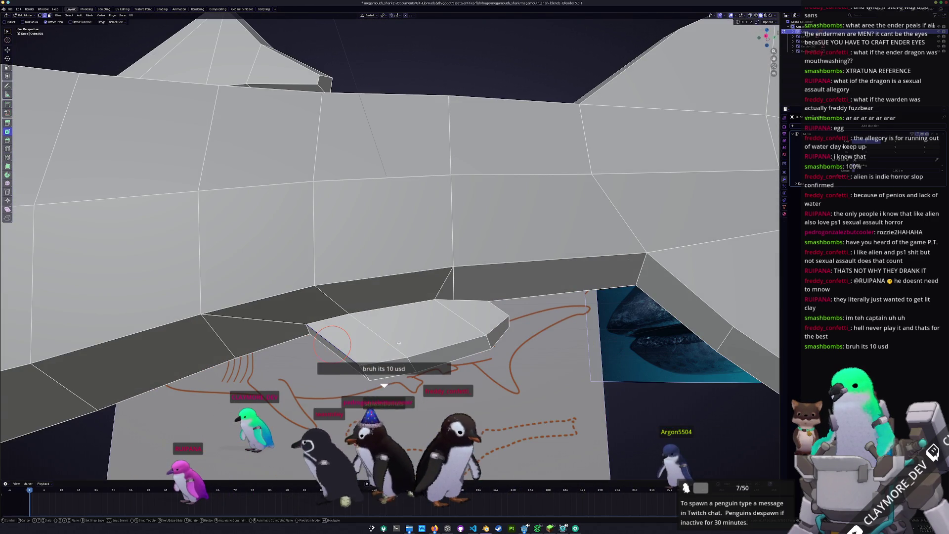
pyautogui.click(499, 309)
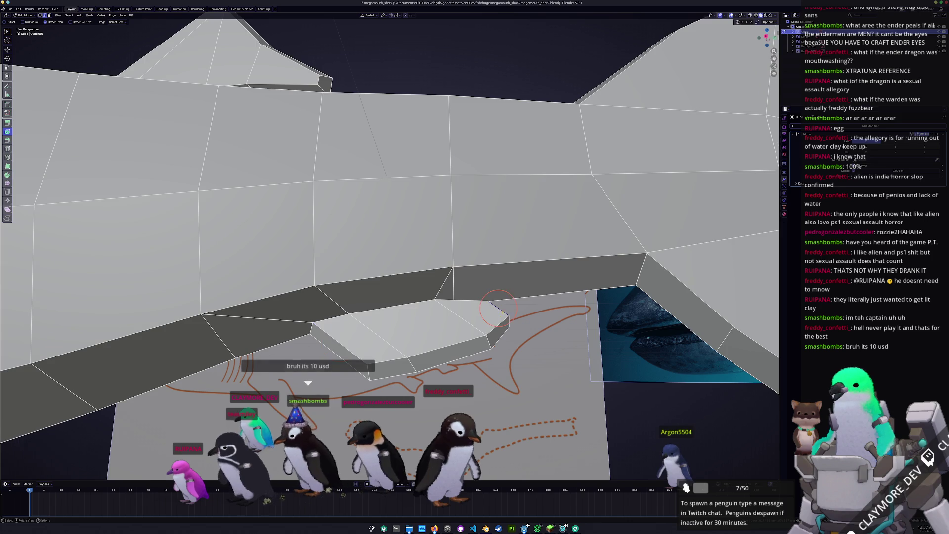
pyautogui.moveTo(499, 309); pyautogui.dragTo(455, 340, button='middle')
pyautogui.press('g')
pyautogui.click(487, 328)
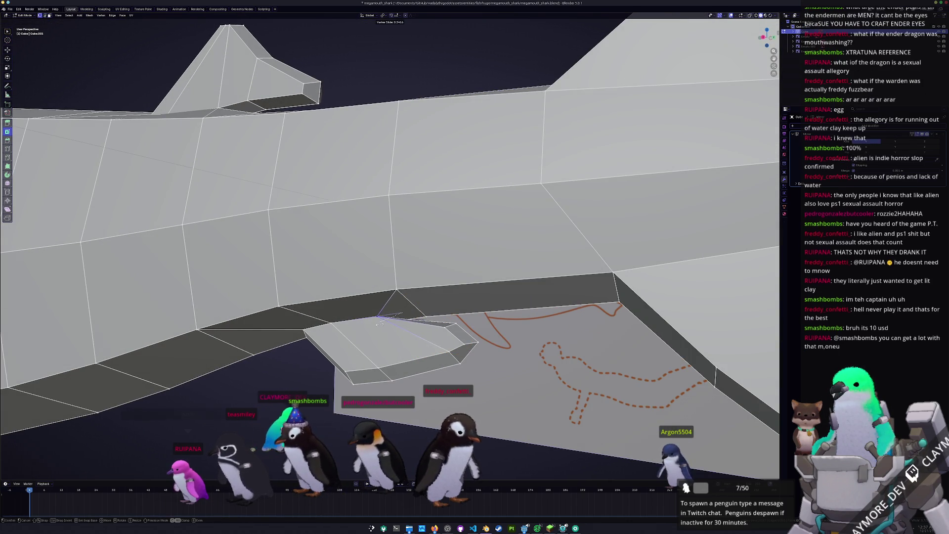
# - In Right view, place the fin's tip vertex on the sketched fin outline
pyautogui.click(379, 322)
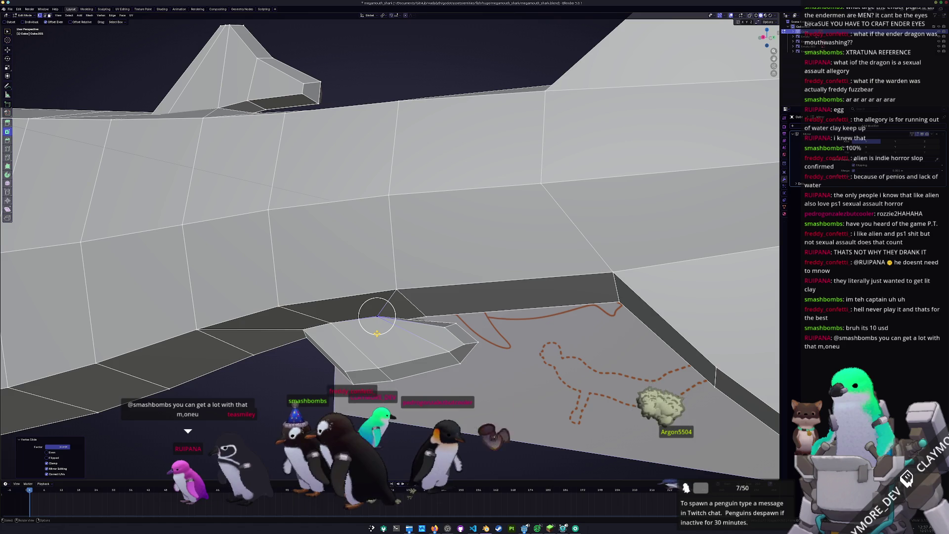
pyautogui.press('KP_3')
pyautogui.scroll(3, 445, 341)
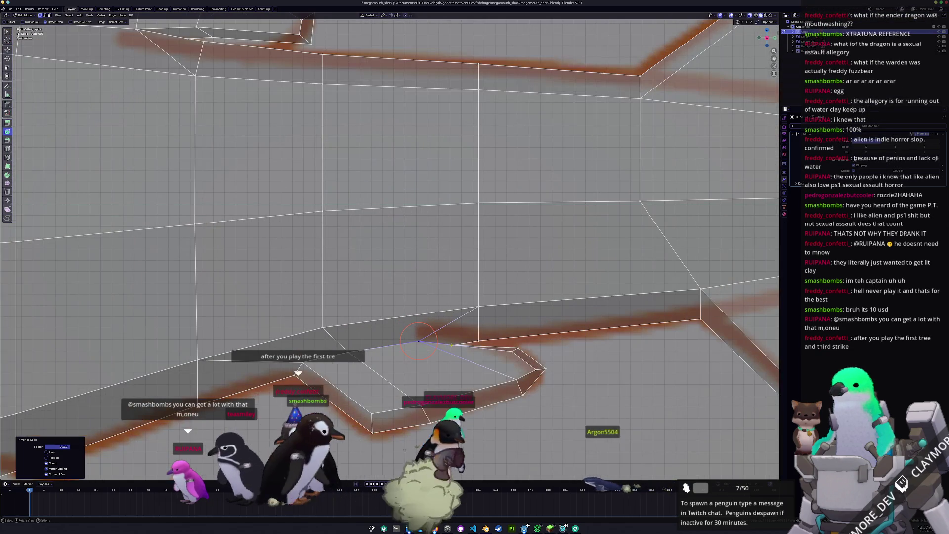
pyautogui.press('g')
pyautogui.click(459, 339)
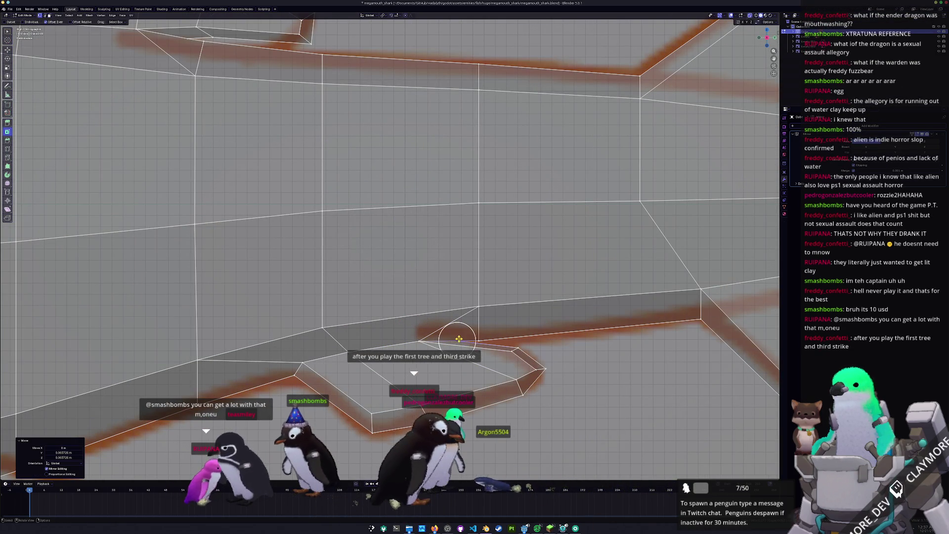
pyautogui.scroll(-1, 458, 342)
pyautogui.scroll(-1, 390, 247)
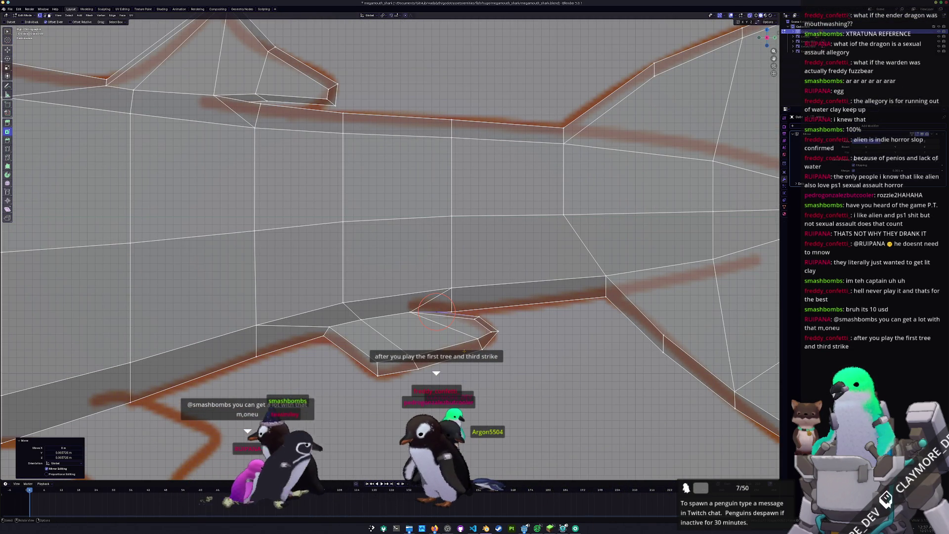
# - In Object Mode, reveal the hidden shark reference images, then return to side-view mesh editing
pyautogui.moveTo(465, 350); pyautogui.dragTo(412, 280, button='middle')
pyautogui.press('Tab')
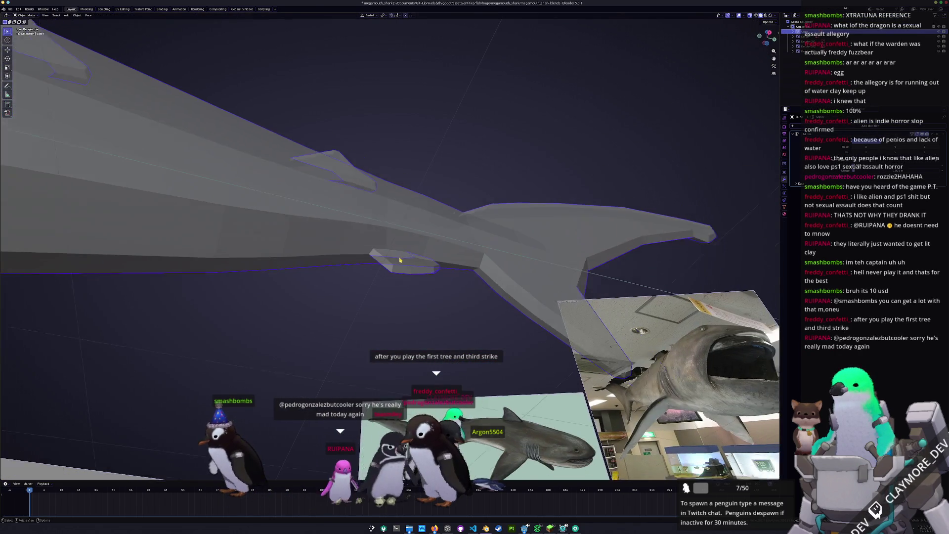
pyautogui.press('KP_Divide')
pyautogui.press('KP_3')
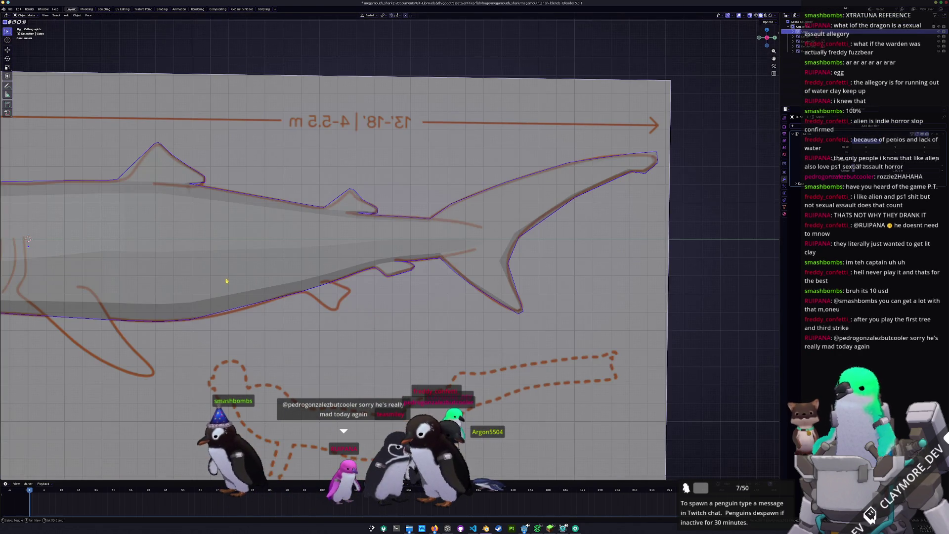
pyautogui.press('Tab')
pyautogui.scroll(-4, 423, 265)
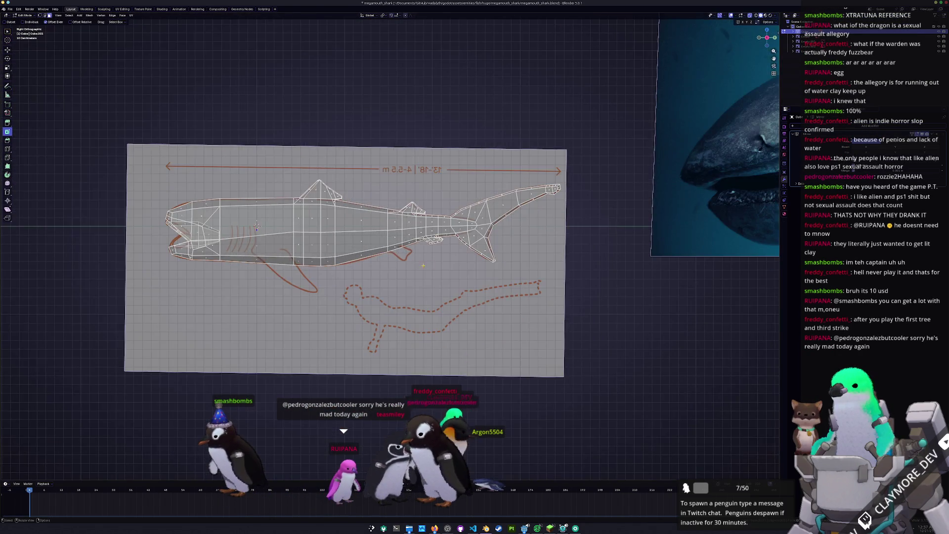
pyautogui.scroll(-4, 423, 266)
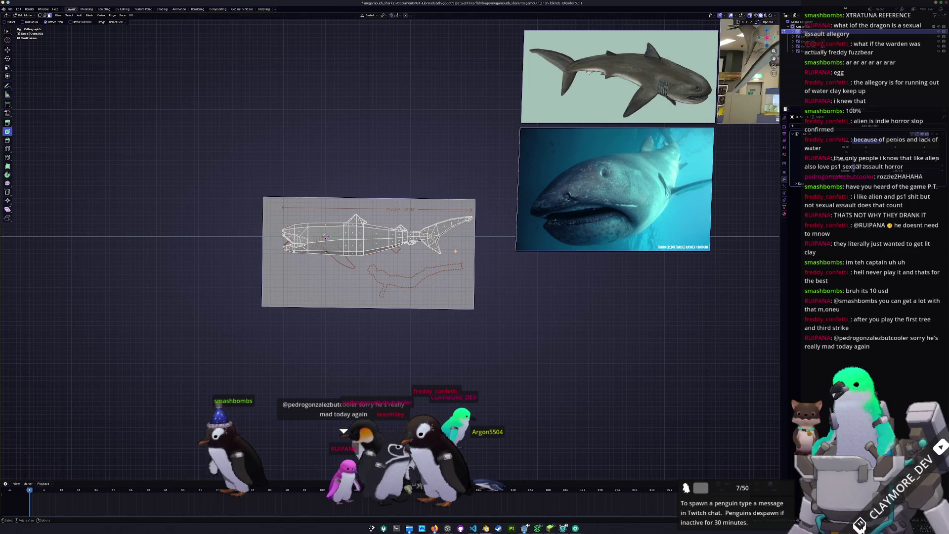
# - Inset a belly face and extrude it downward into a new fin block
pyautogui.scroll(6, 441, 259)
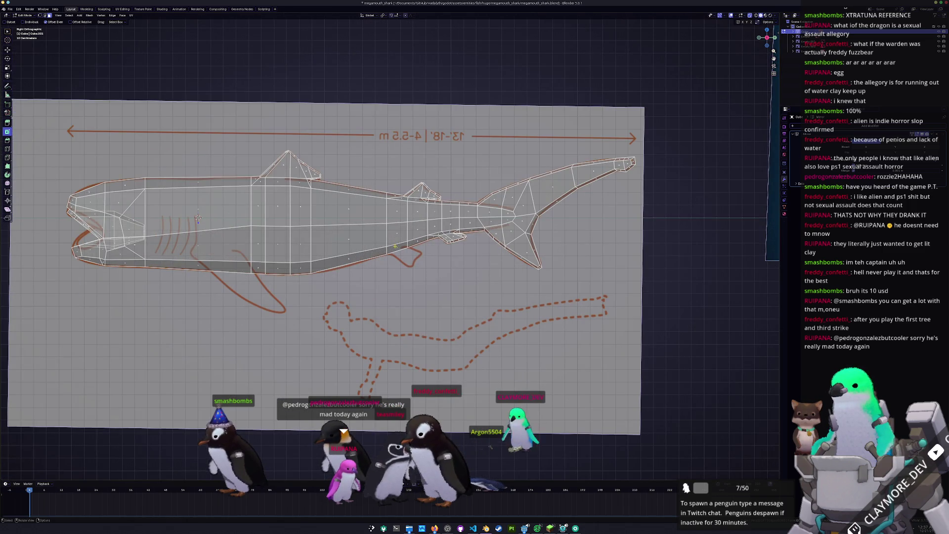
pyautogui.click(395, 245)
pyautogui.scroll(3, 393, 246)
pyautogui.press('i')
pyautogui.click(378, 345)
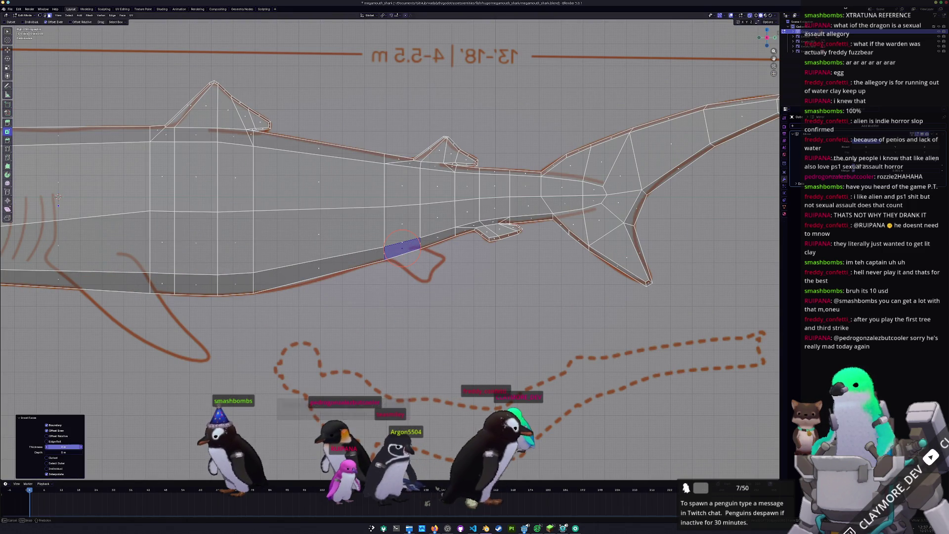
pyautogui.scroll(2, 403, 248)
pyautogui.scroll(-1, 403, 248)
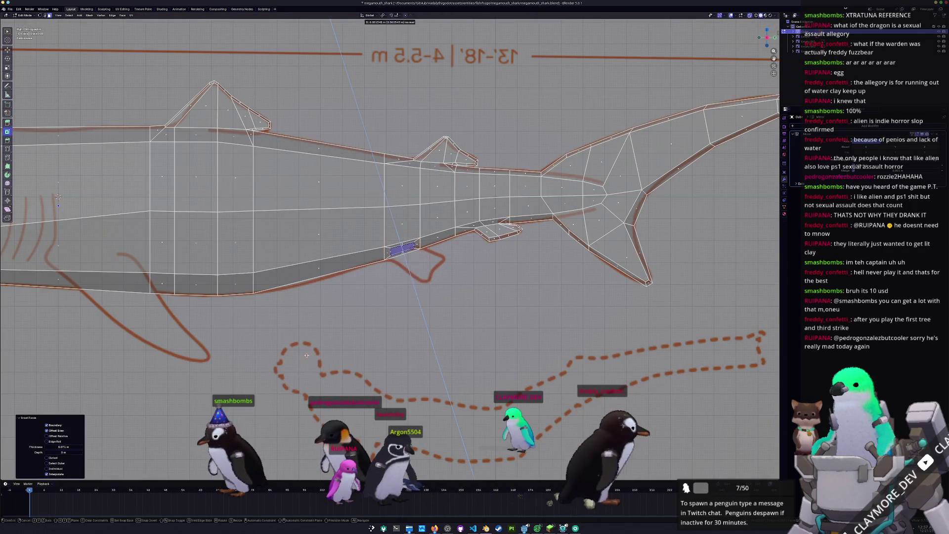
pyautogui.press('e')
pyautogui.click(417, 287)
# - Sweep the new fin's bottom vertices back and slightly up to follow the sketch
pyautogui.press('1')
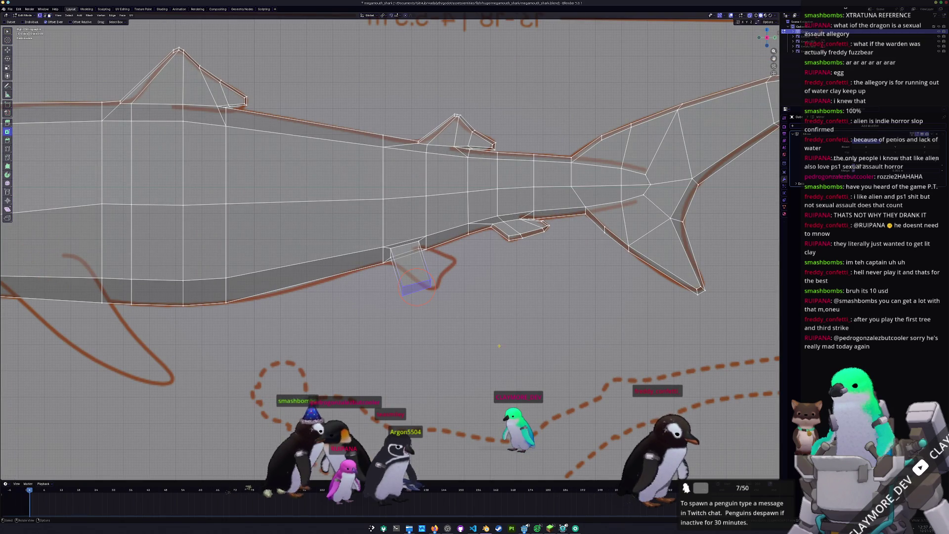
pyautogui.moveTo(377, 277); pyautogui.dragTo(377, 277)
pyautogui.press('g')
pyautogui.click(464, 273)
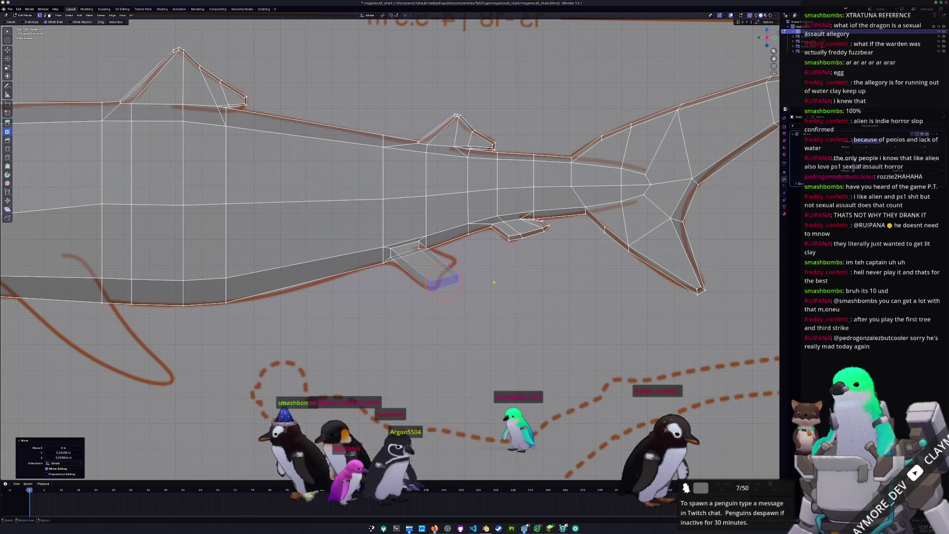
pyautogui.press('g')
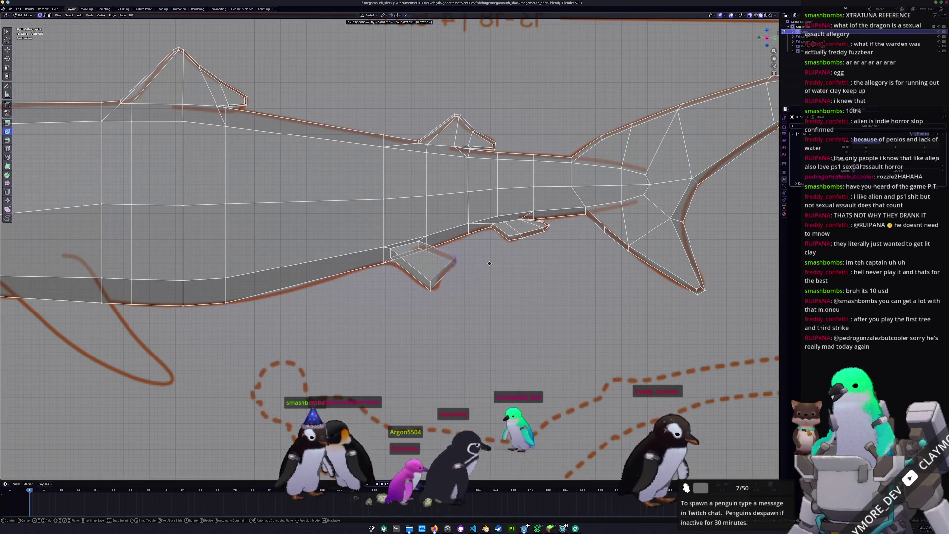
pyautogui.click(490, 263)
pyautogui.moveTo(489, 263); pyautogui.dragTo(403, 345, button='middle')
# - Turn X-ray off and edge-slide an edge of the belly fin
pyautogui.hotkey('alt', 'z')
pyautogui.press('g')
pyautogui.press('g')
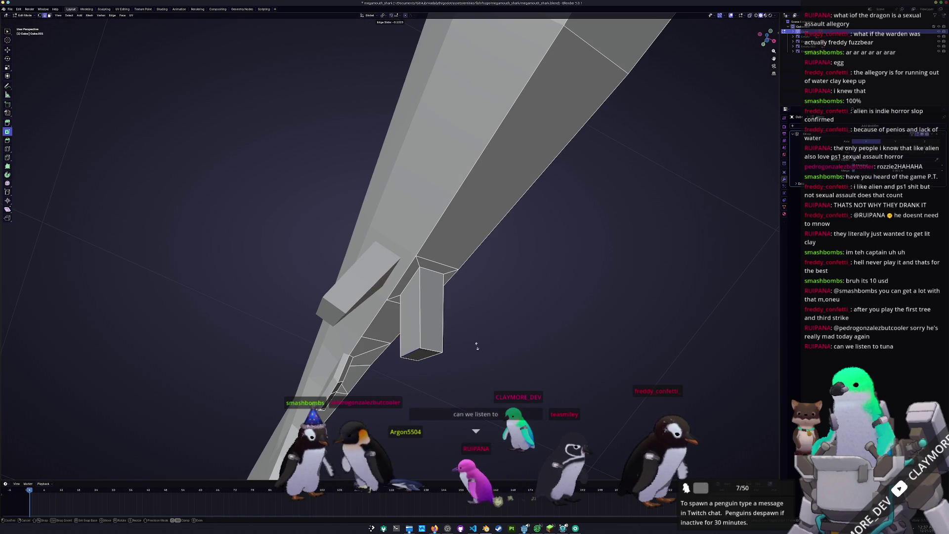
pyautogui.click(501, 353)
pyautogui.moveTo(502, 354)
pyautogui.mouseDown(button='middle')
pyautogui.moveTo(448, 383)
pyautogui.moveTo(395, 331)
pyautogui.moveTo(372, 296)
pyautogui.moveTo(376, 274)
pyautogui.mouseUp(button='middle')
# - Shift part of the belly fin along the X axis, then return to Object Mode
pyautogui.click(368, 273)
pyautogui.press('g')
pyautogui.press('x')
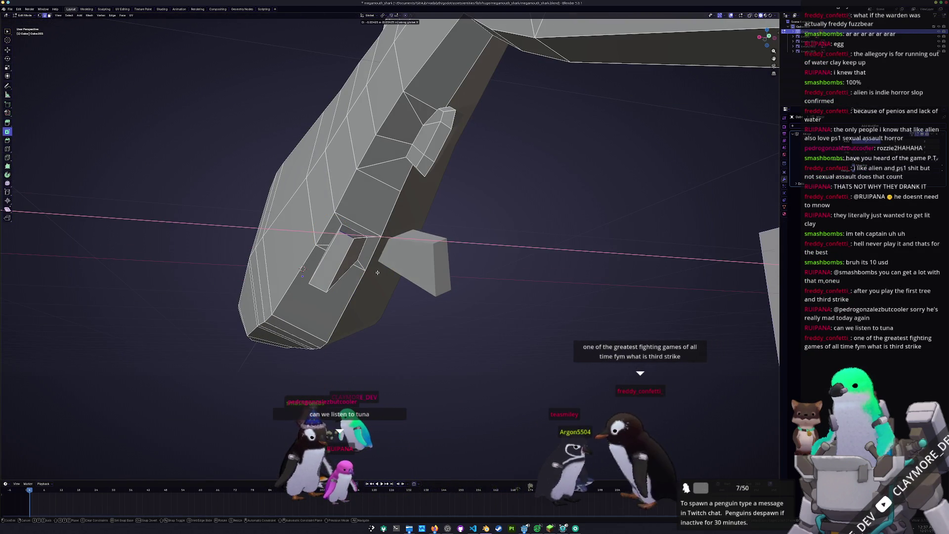
pyautogui.click(376, 273)
pyautogui.moveTo(376, 273)
pyautogui.mouseDown(button='middle')
pyautogui.moveTo(365, 286)
pyautogui.moveTo(400, 238)
pyautogui.mouseUp(button='middle')
pyautogui.press('Tab')
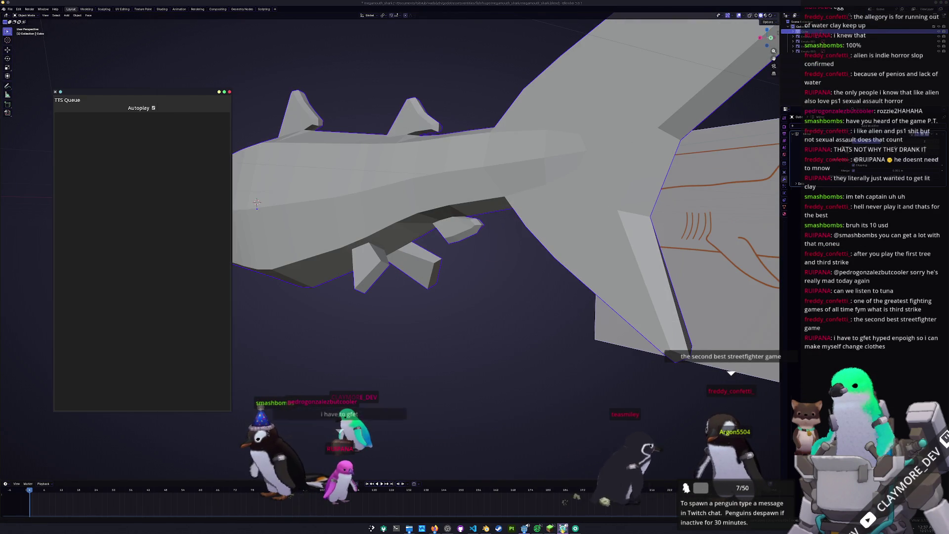
# - Switch to the HADALYTH game, pause it and show its Audio settings
pyautogui.hotkey('alt', 'Tab')
pyautogui.press('Escape')
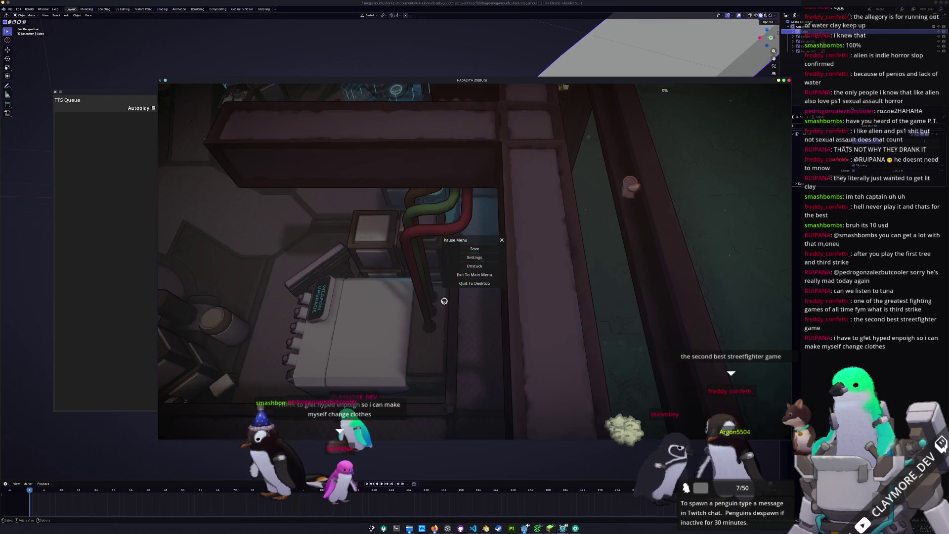
pyautogui.click(460, 259)
pyautogui.click(385, 146)
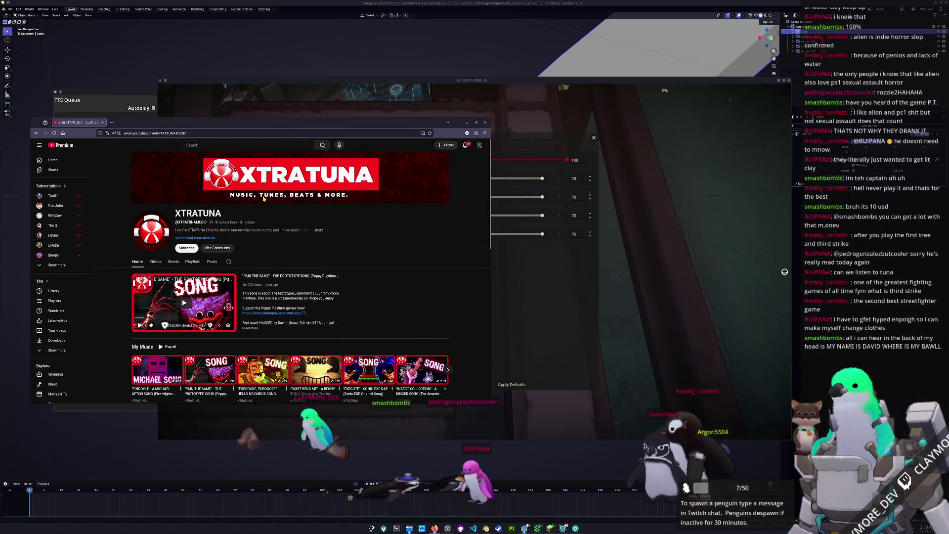
# - Snap the browser to the top-left quarter and play the My Music playlist on shuffle
pyautogui.press('super+Left')
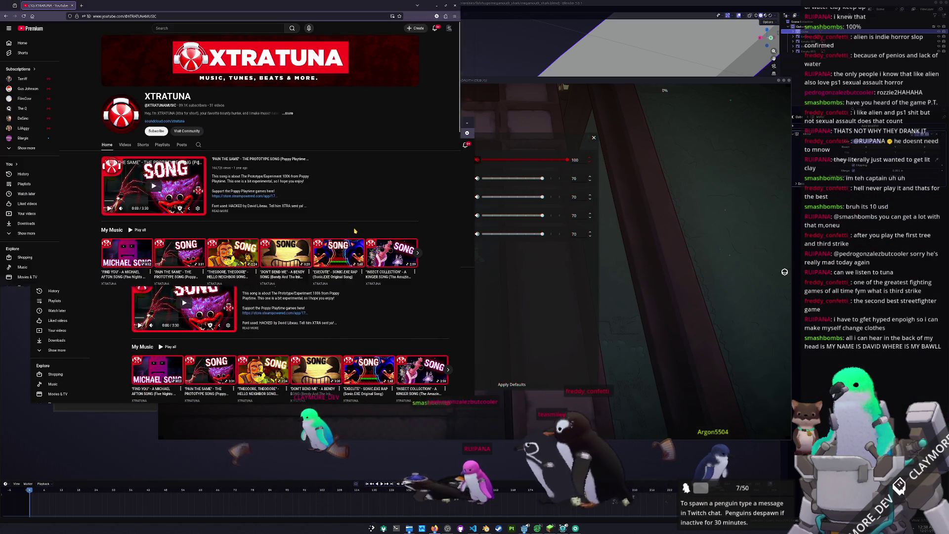
pyautogui.press('super+Up')
pyautogui.scroll(-5, 346, 217)
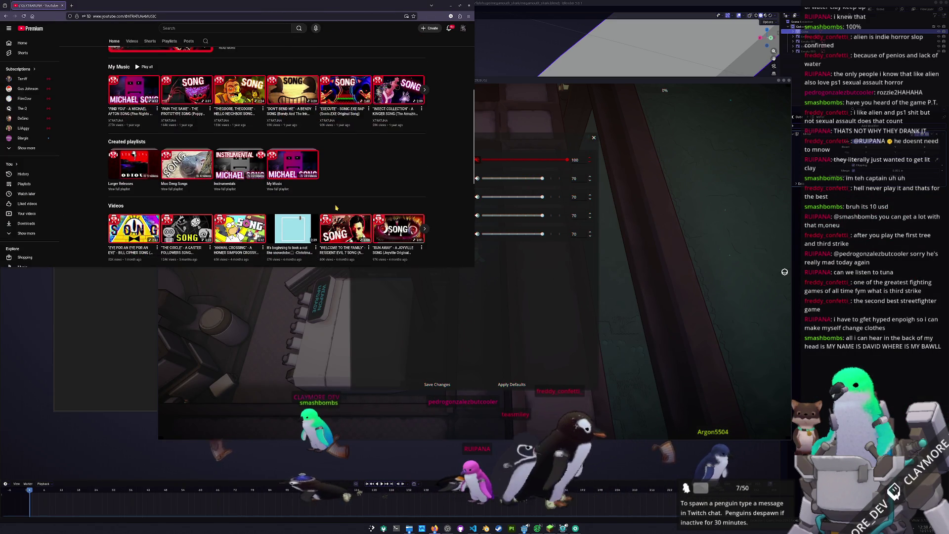
pyautogui.click(294, 183)
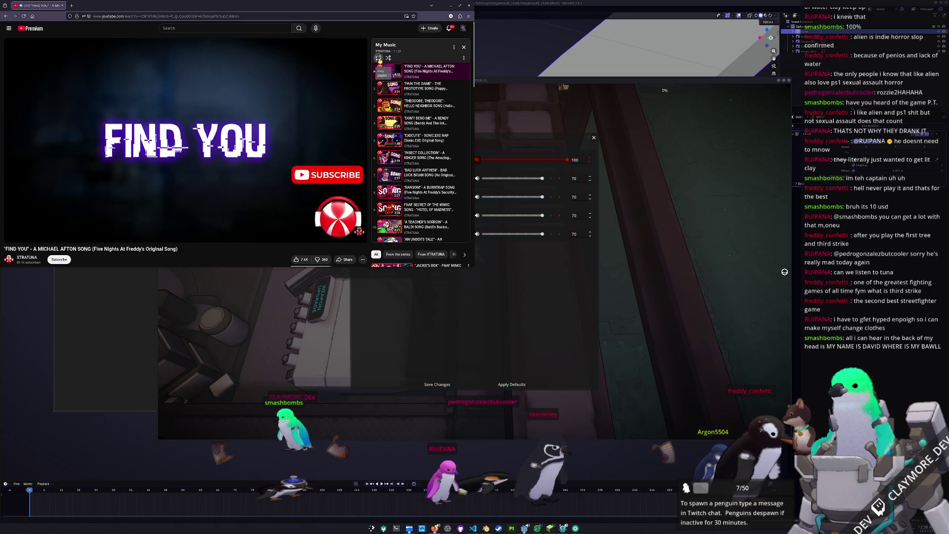
pyautogui.click(388, 58)
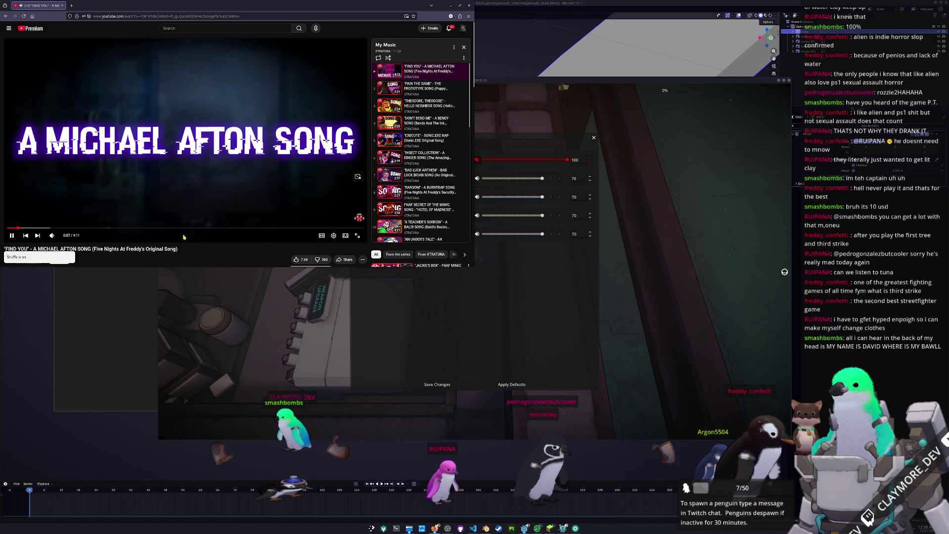
# - Skip to the end of the current video so the playlist advances, then return to the game
pyautogui.scroll(-1, 270, 153)
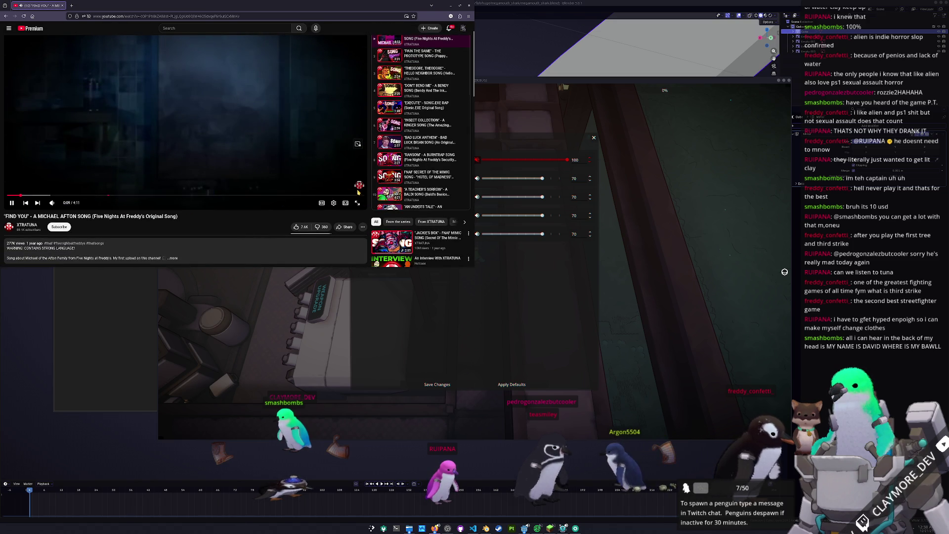
pyautogui.click(362, 196)
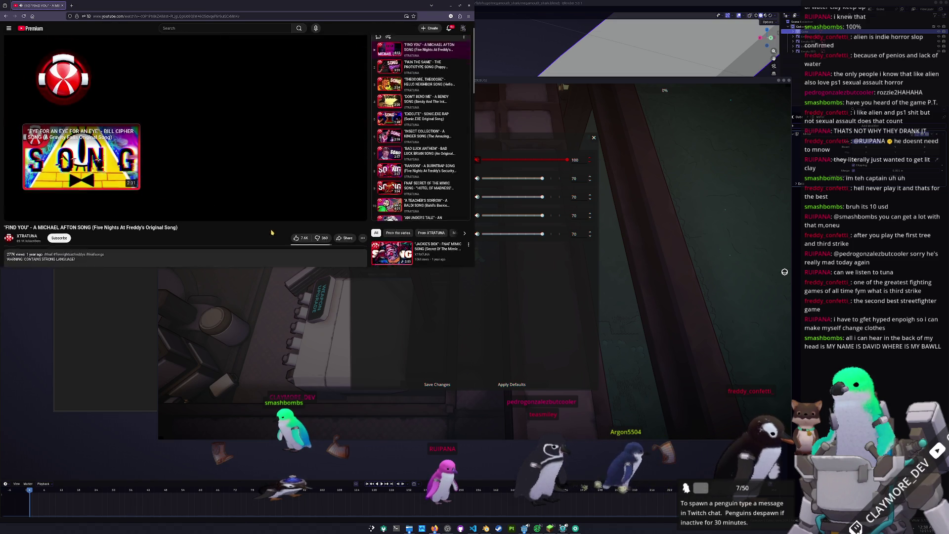
pyautogui.scroll(1, 260, 241)
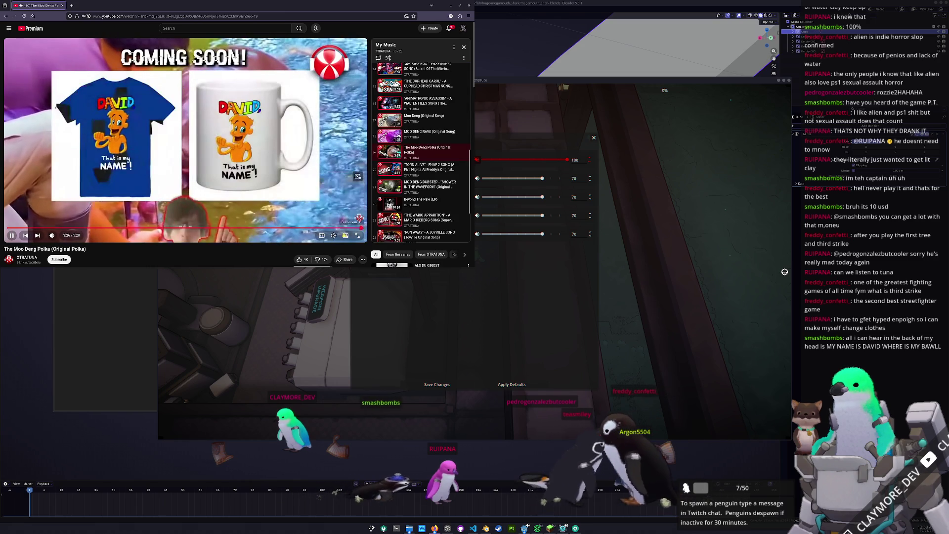
pyautogui.click(360, 228)
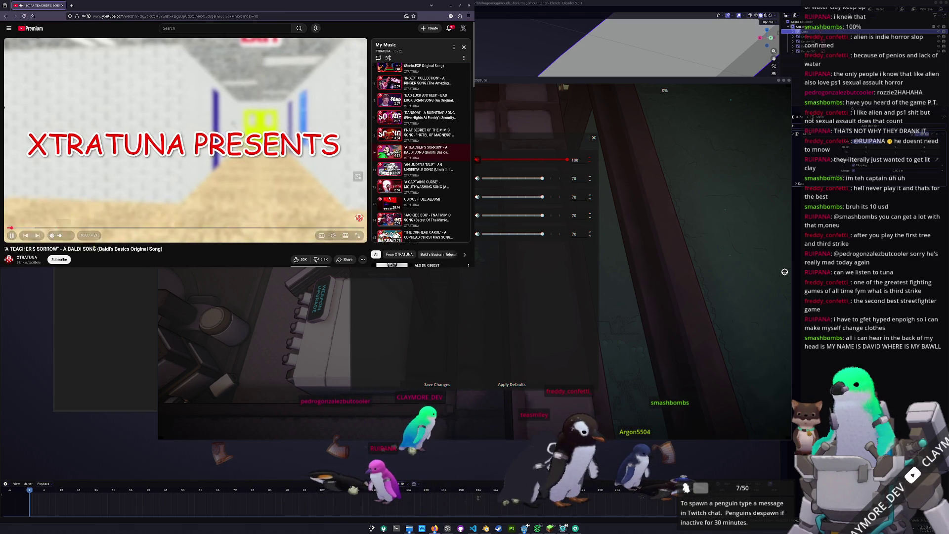
pyautogui.click(348, 308)
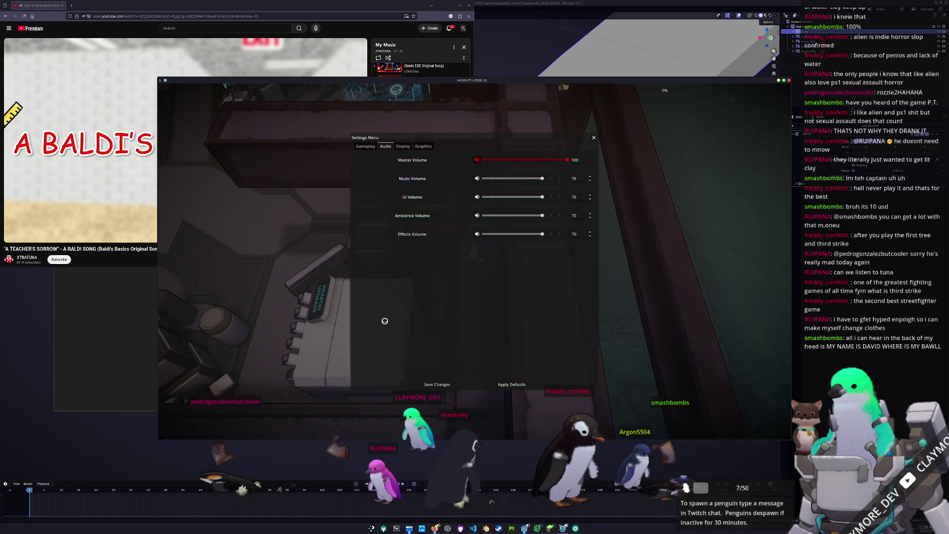
# - Close the game's settings menu and return to the Blender shark model
pyautogui.press('Escape')
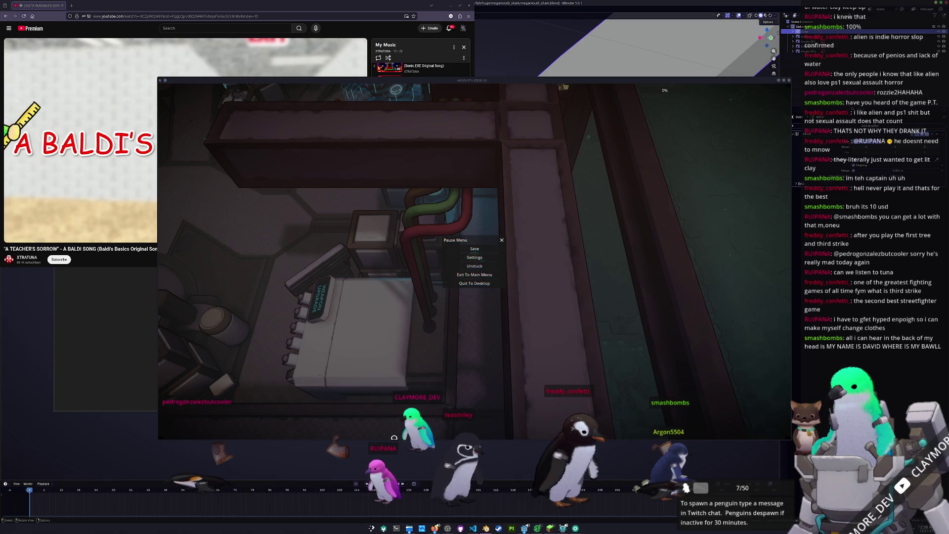
pyautogui.hotkey('alt', 'Tab')
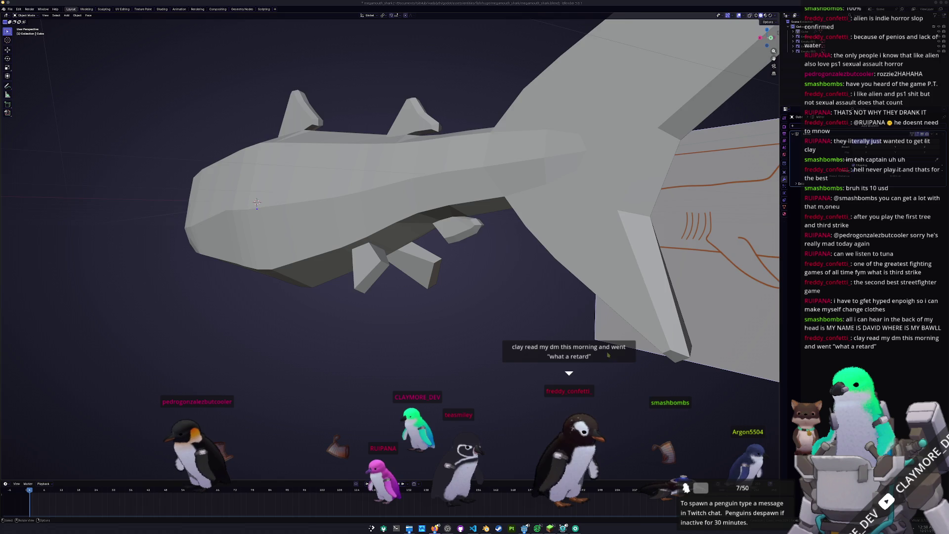
# - Orbit the shark beside its sketch, then bring up the Model a fish task page and shark photo
pyautogui.moveTo(609, 355)
pyautogui.mouseDown(button='middle')
pyautogui.moveTo(577, 364)
pyautogui.moveTo(544, 359)
pyautogui.moveTo(557, 365)
pyautogui.moveTo(549, 390)
pyautogui.mouseUp(button='middle')
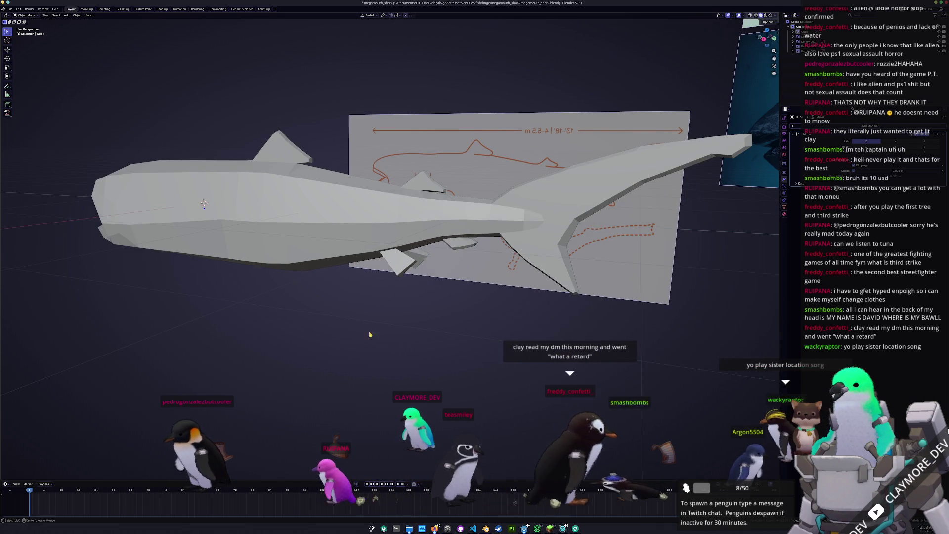
pyautogui.hotkey('alt', 'Tab')
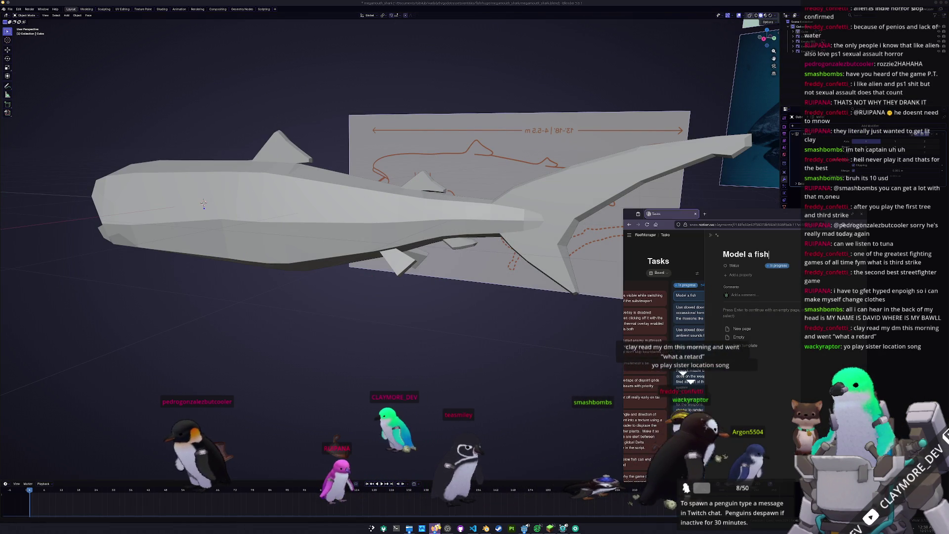
pyautogui.hotkey('alt', 'Tab')
pyautogui.hotkey('alt', 'Tab')
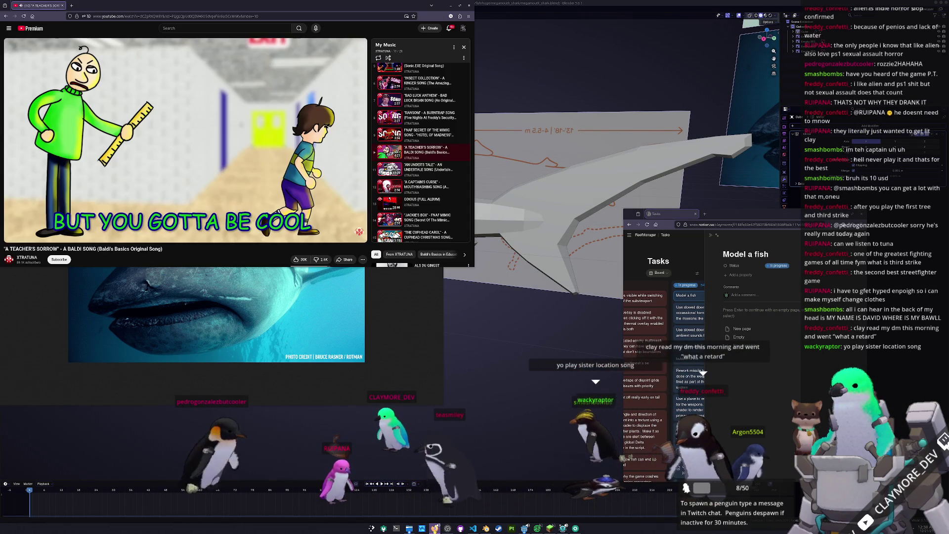
# - Scroll through the My Music playlist, then bring Blender's shark model back to the front
pyautogui.scroll(-1, 433, 118)
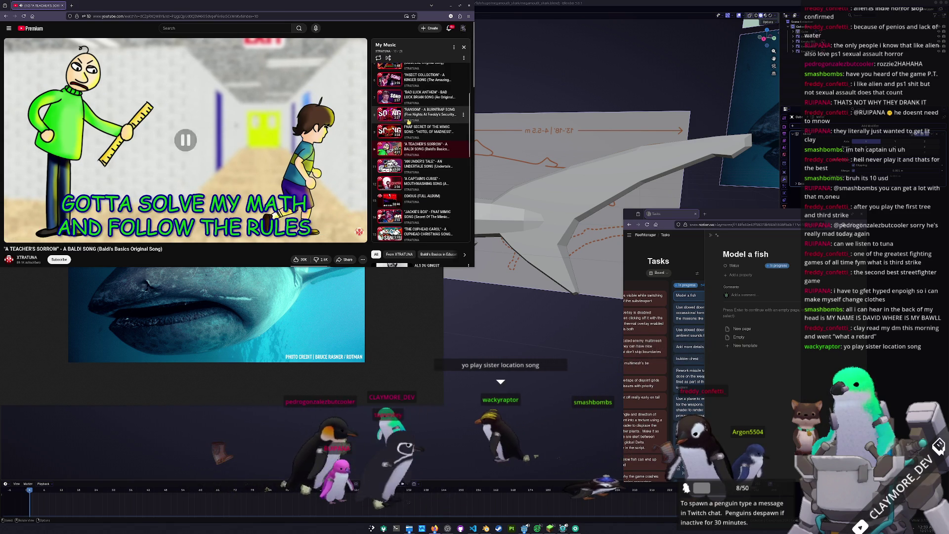
pyautogui.scroll(-3, 433, 119)
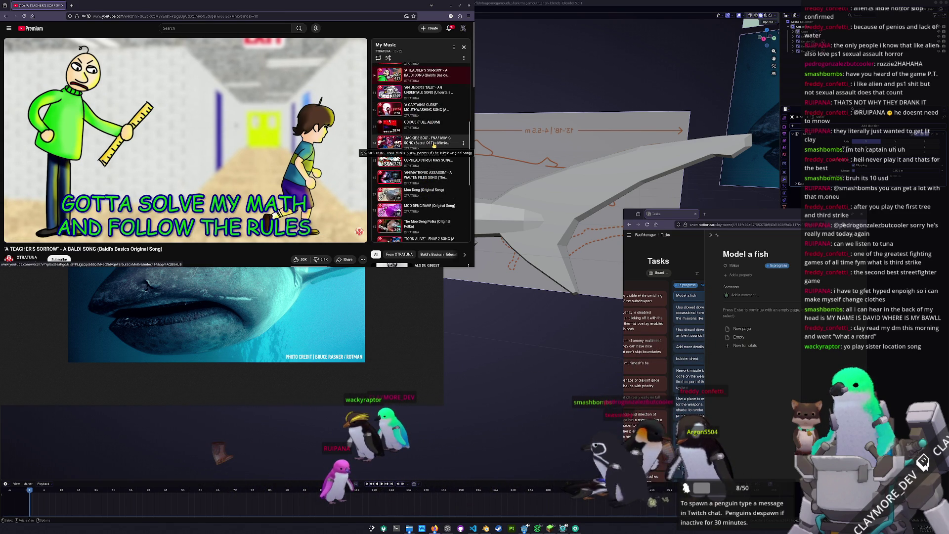
pyautogui.scroll(-3, 433, 146)
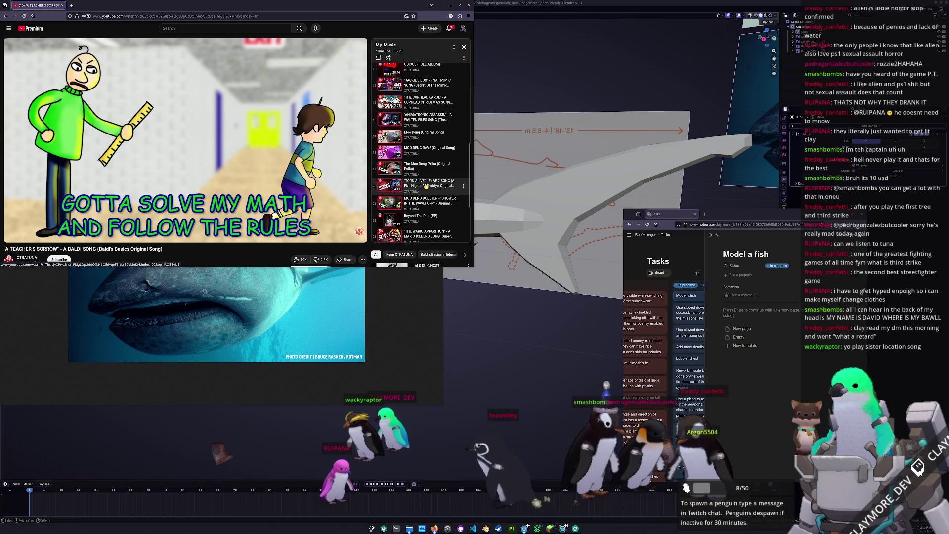
pyautogui.scroll(-5, 425, 188)
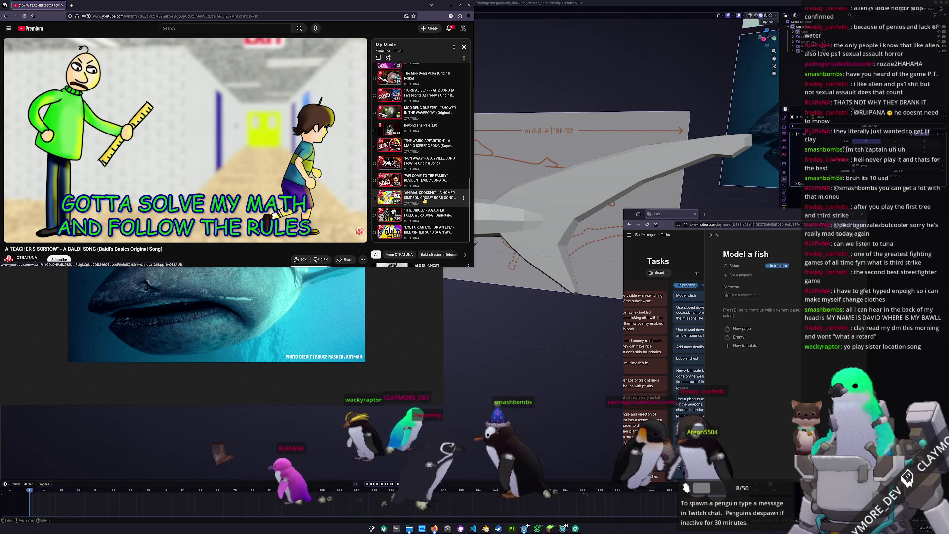
pyautogui.scroll(-2, 425, 201)
pyautogui.scroll(8, 424, 199)
pyautogui.scroll(5, 424, 198)
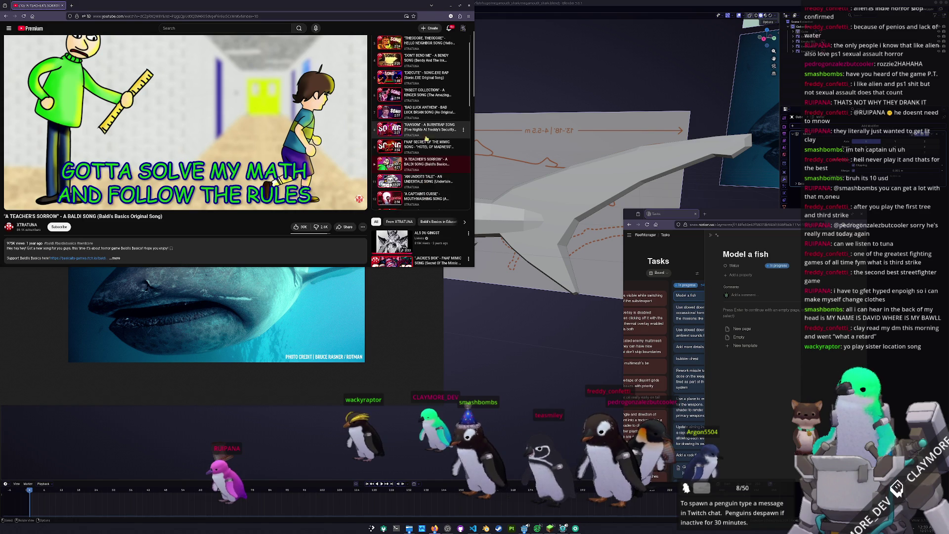
pyautogui.scroll(2, 425, 173)
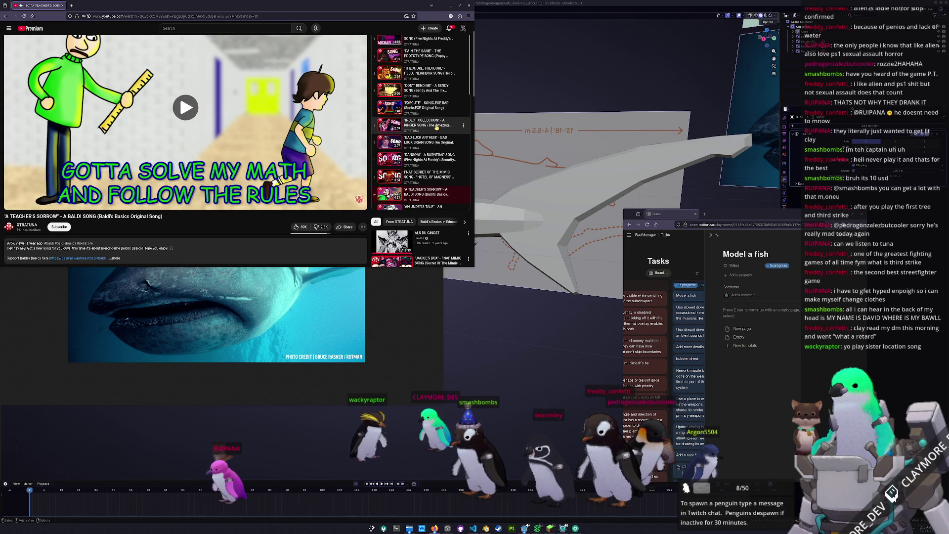
pyautogui.scroll(1, 425, 42)
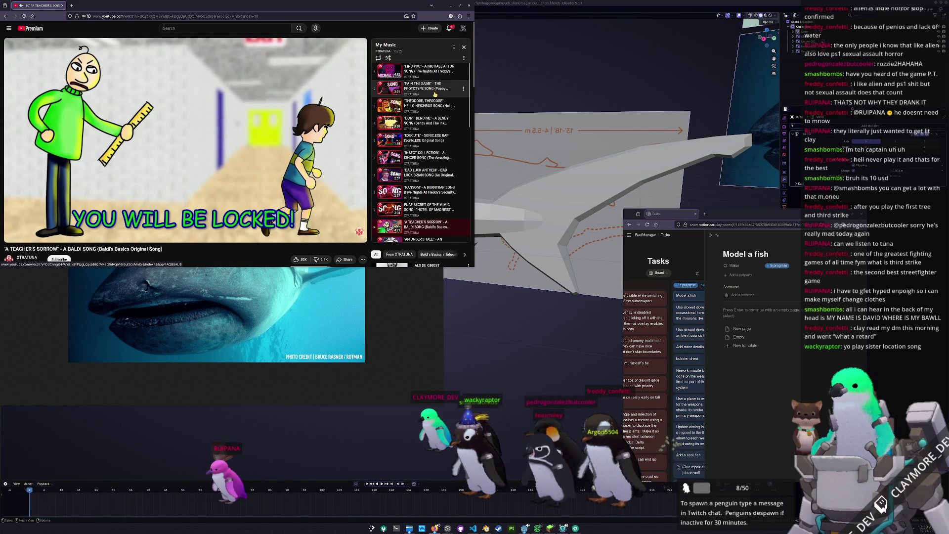
pyautogui.click(429, 317)
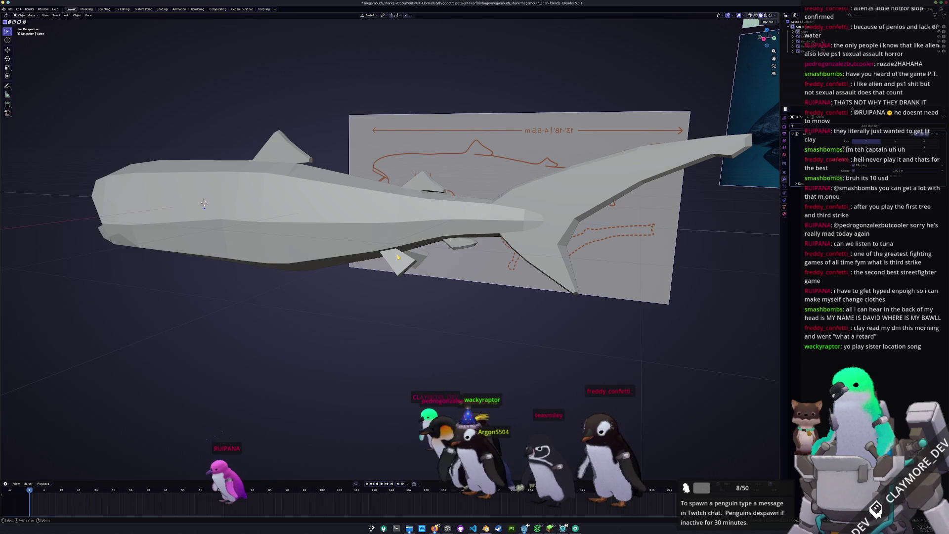
# - Enter Edit Mode on the shark and orbit to view the pectoral fins on its underside
pyautogui.moveTo(398, 257); pyautogui.dragTo(390, 284, button='middle')
pyautogui.scroll(3, 389, 286)
pyautogui.press('Tab')
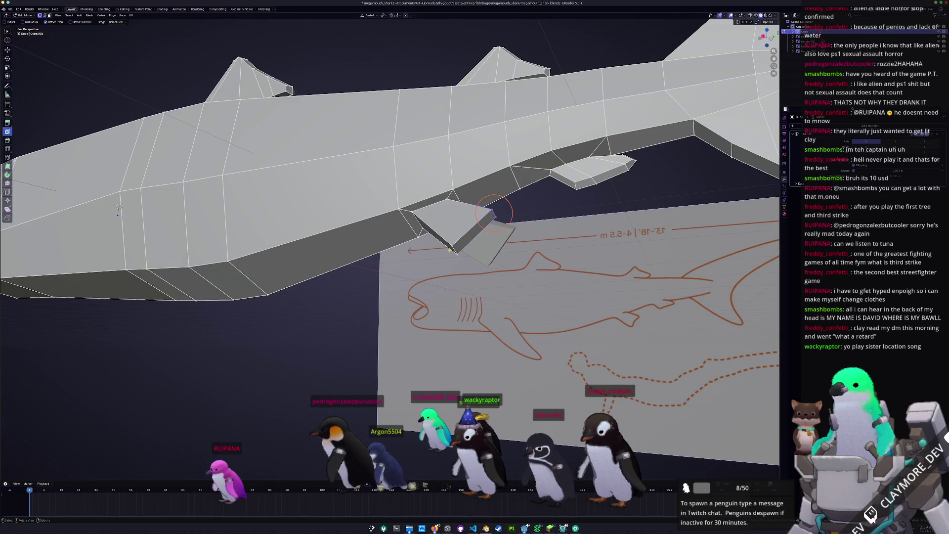
pyautogui.moveTo(118, 206)
pyautogui.mouseDown(button='middle')
pyautogui.moveTo(481, 323)
pyautogui.moveTo(462, 285)
pyautogui.mouseUp(button='middle')
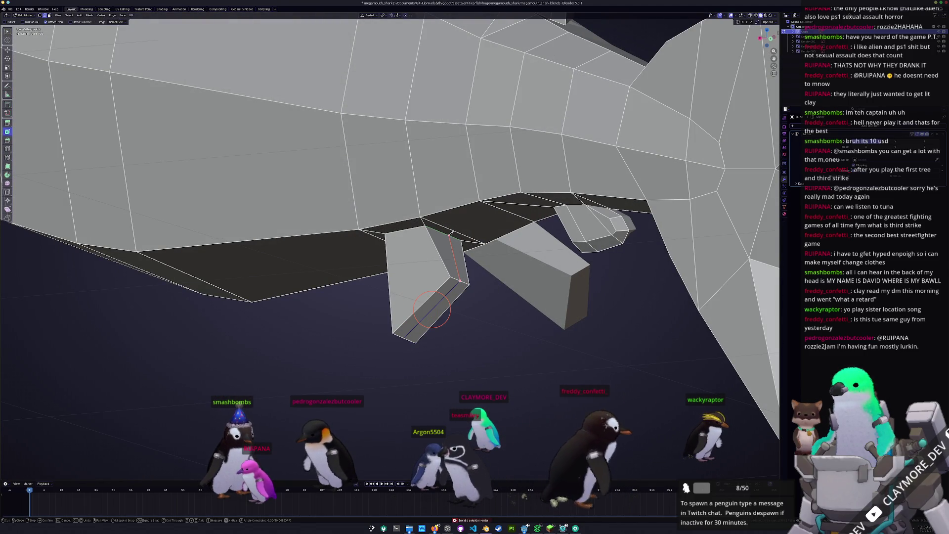
pyautogui.moveTo(437, 284); pyautogui.dragTo(512, 285, button='middle')
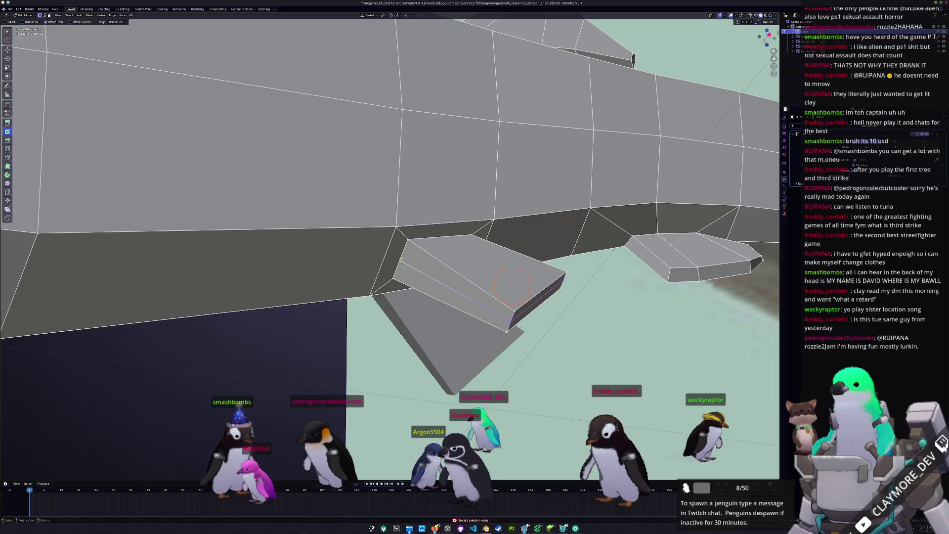
pyautogui.moveTo(399, 261); pyautogui.dragTo(381, 270, button='middle')
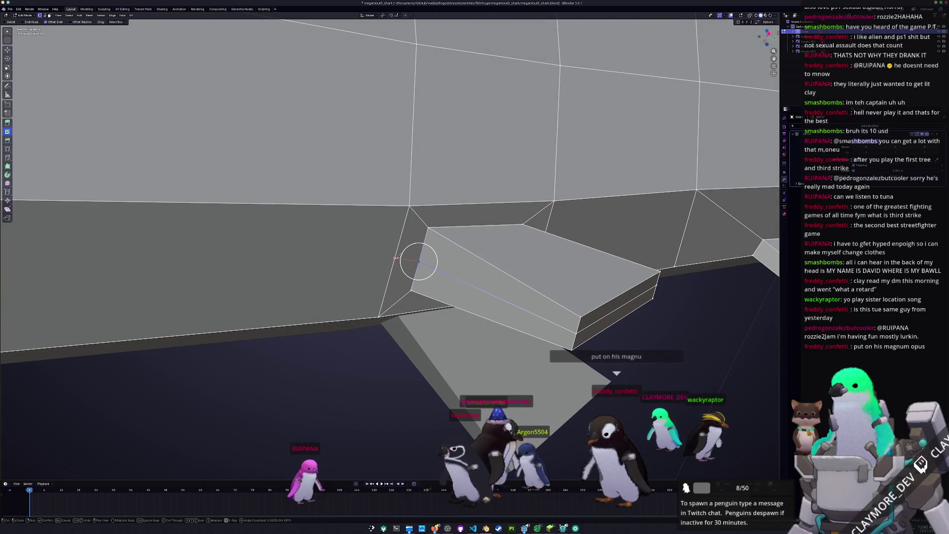
pyautogui.moveTo(398, 257)
pyautogui.mouseDown(button='middle')
pyautogui.moveTo(395, 270)
pyautogui.moveTo(340, 295)
pyautogui.moveTo(359, 295)
pyautogui.mouseUp(button='middle')
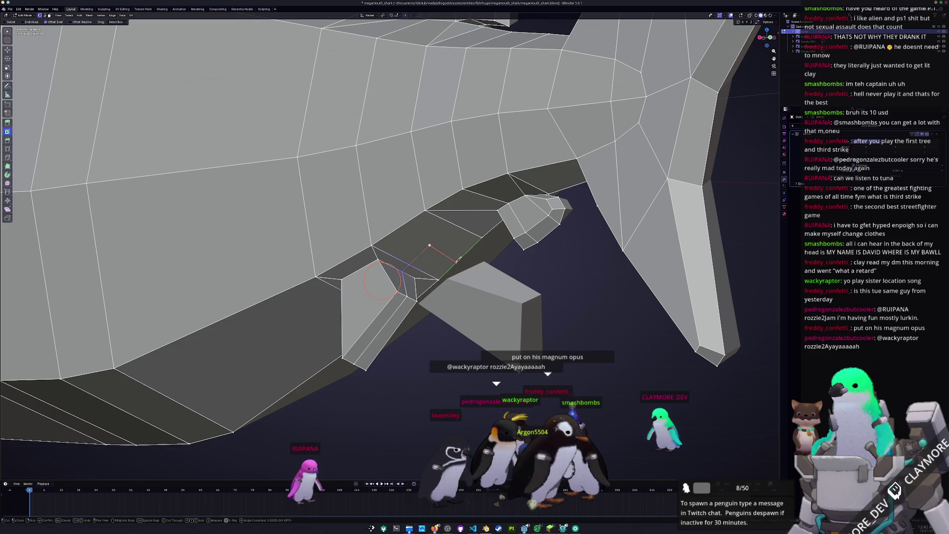
# - Confirm a cut along the fin root, start a new knife cut, and edge-slide along the body
pyautogui.press('Return')
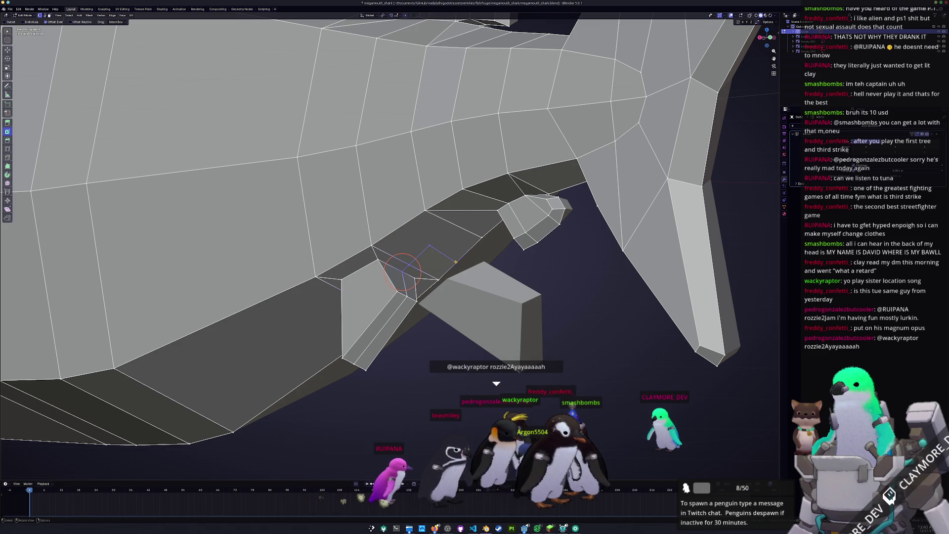
pyautogui.moveTo(451, 260); pyautogui.dragTo(454, 248, button='middle')
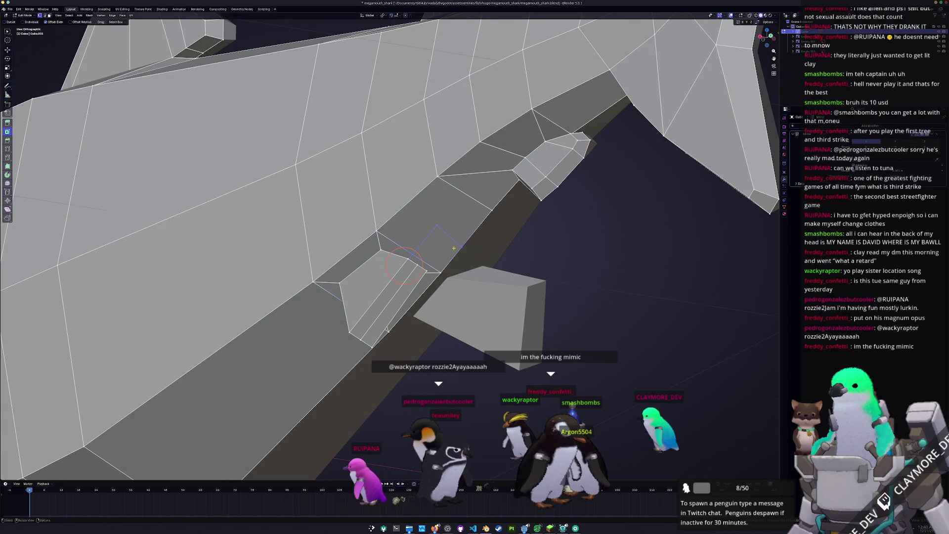
pyautogui.press('k')
pyautogui.click(438, 225)
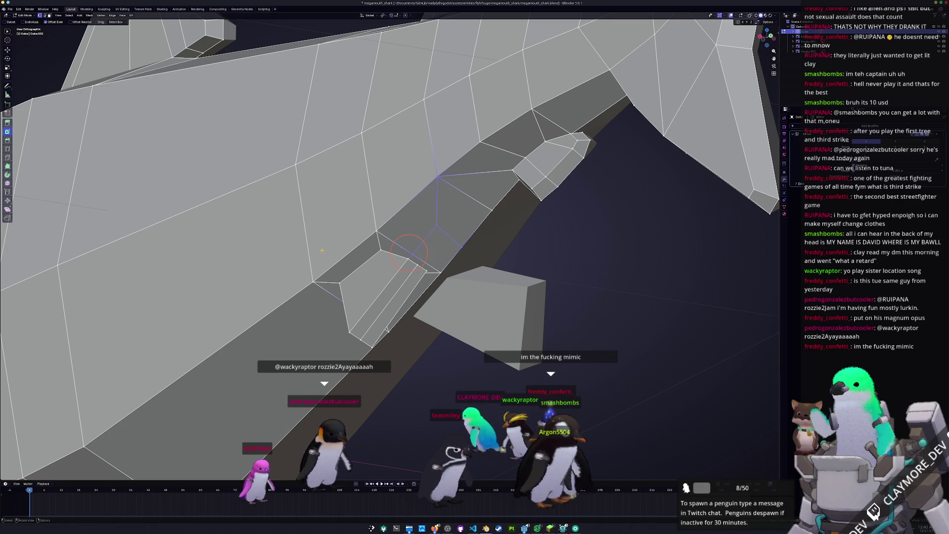
pyautogui.moveTo(321, 250); pyautogui.dragTo(411, 240, button='middle')
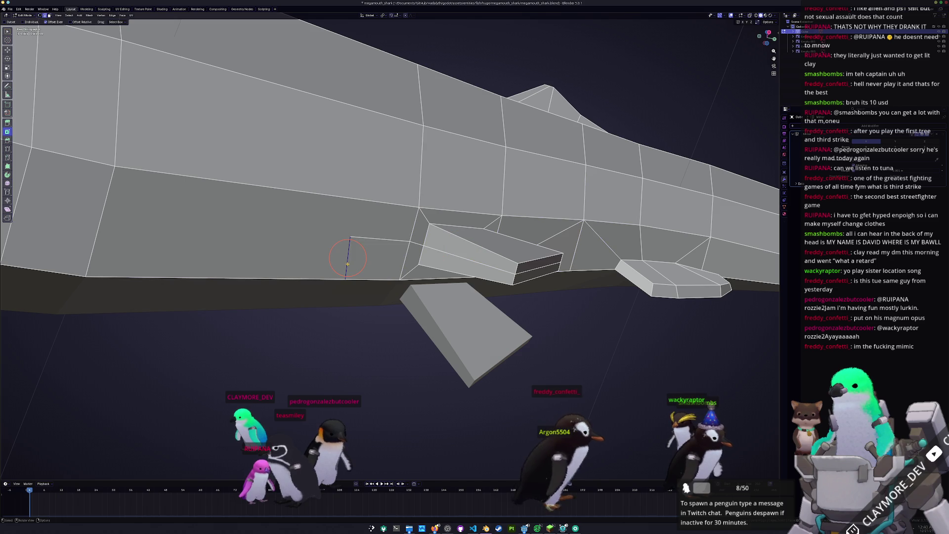
pyautogui.press('y')
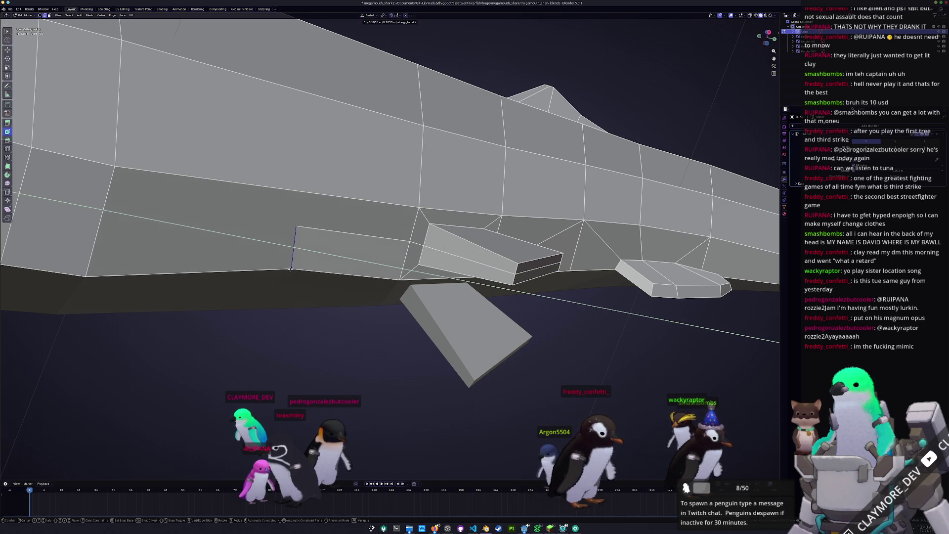
pyautogui.press('g')
pyautogui.click(288, 271)
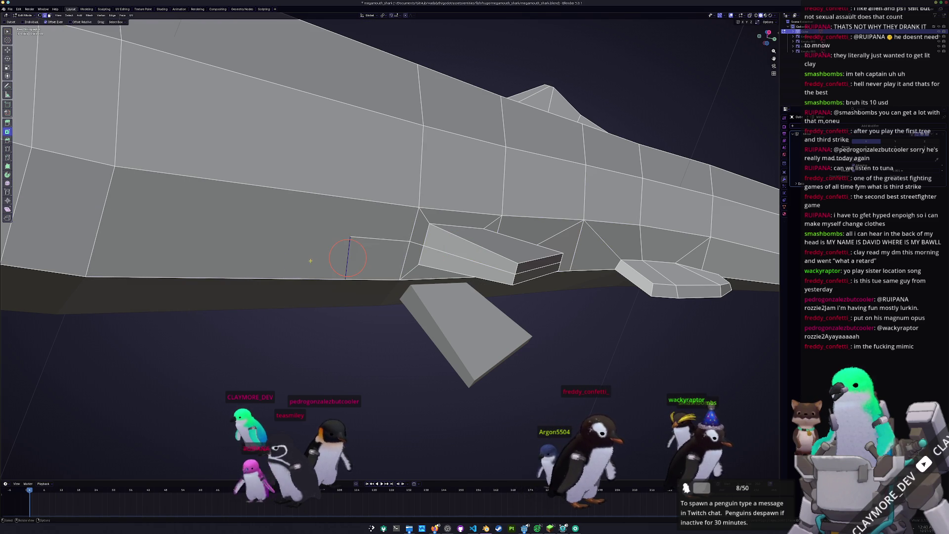
# - Finish the knife cut at the left vertex and slide a vertex onto the fin root
pyautogui.moveTo(287, 270)
pyautogui.mouseDown(button='middle')
pyautogui.moveTo(377, 216)
pyautogui.moveTo(403, 224)
pyautogui.mouseUp(button='middle')
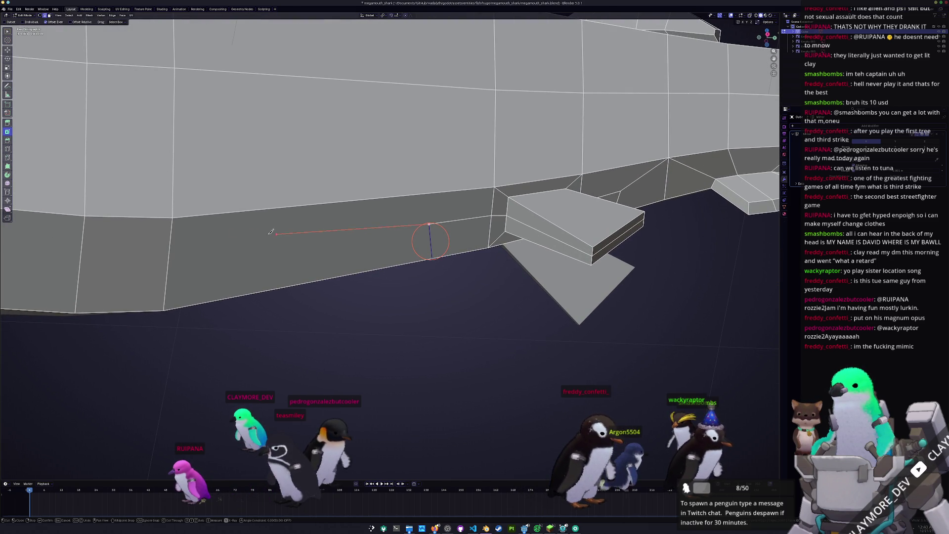
pyautogui.click(174, 217)
pyautogui.press('Return')
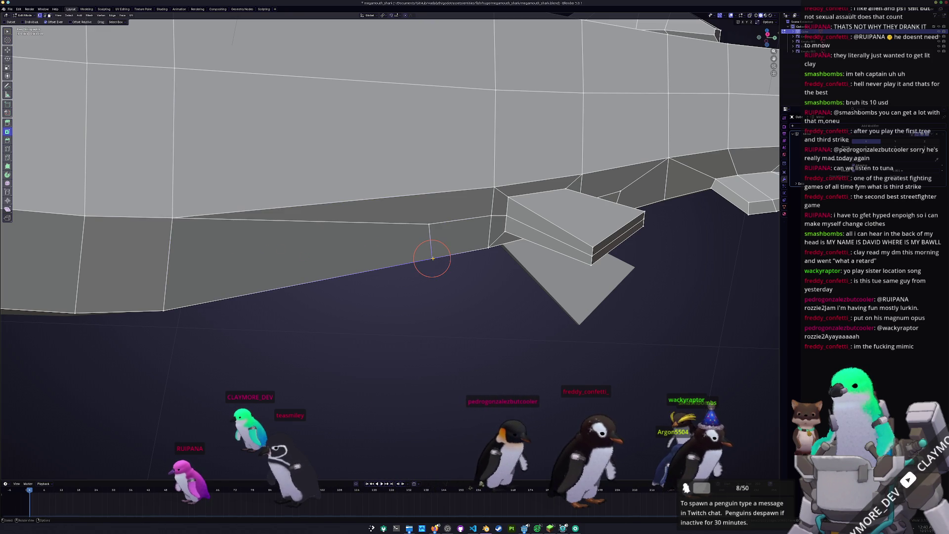
pyautogui.press('g')
pyautogui.press('g')
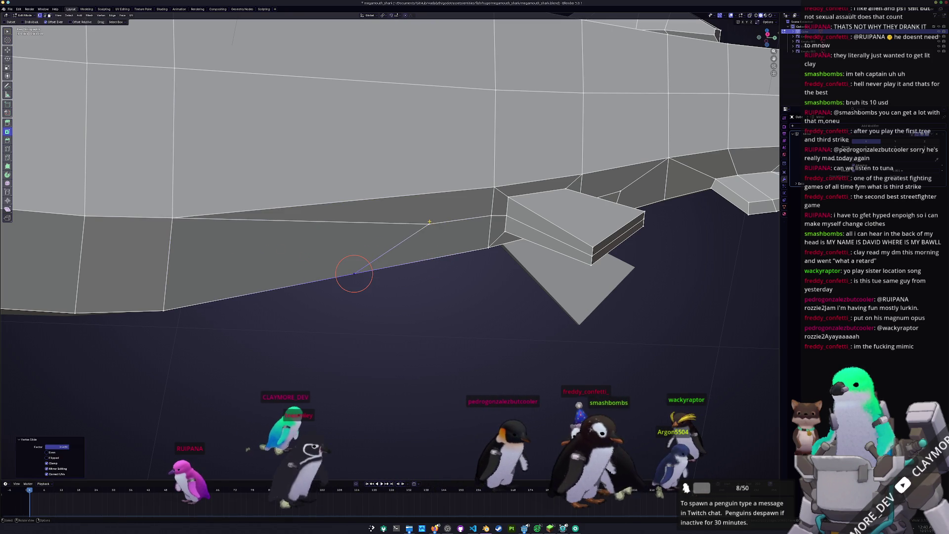
pyautogui.click(346, 223)
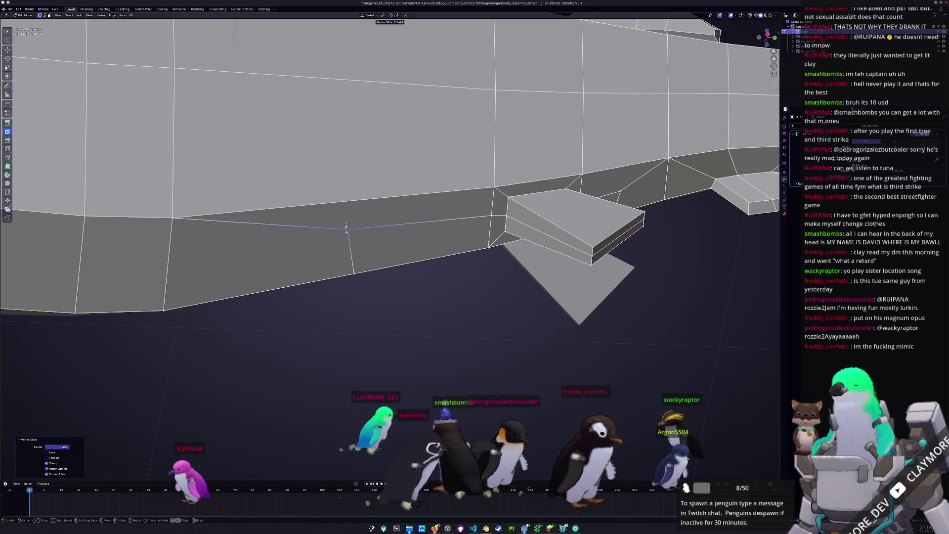
pyautogui.moveTo(376, 242); pyautogui.dragTo(406, 263, button='middle')
# - Slide a side edge of the pectoral fin twice to reposition it
pyautogui.click(411, 261)
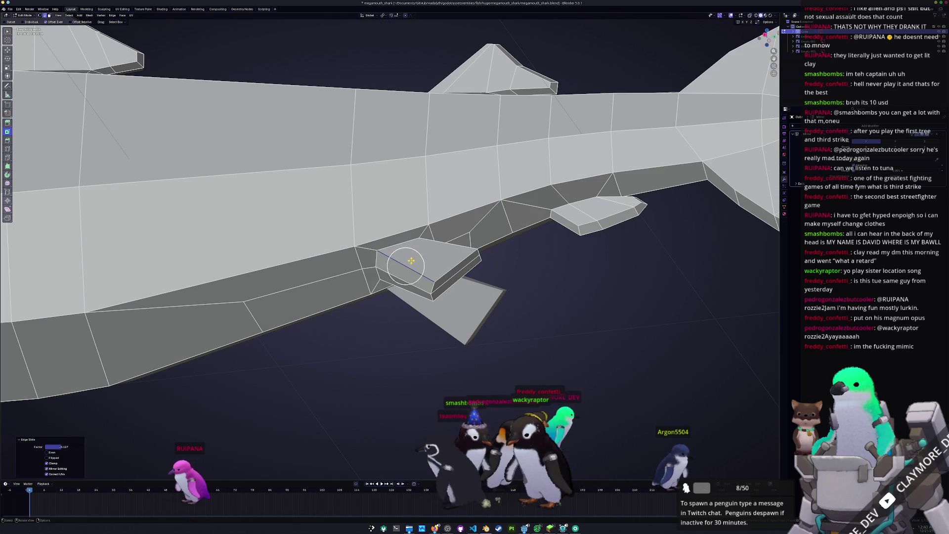
pyautogui.click(437, 245)
pyautogui.press('g')
pyautogui.press('g')
pyautogui.click(442, 246)
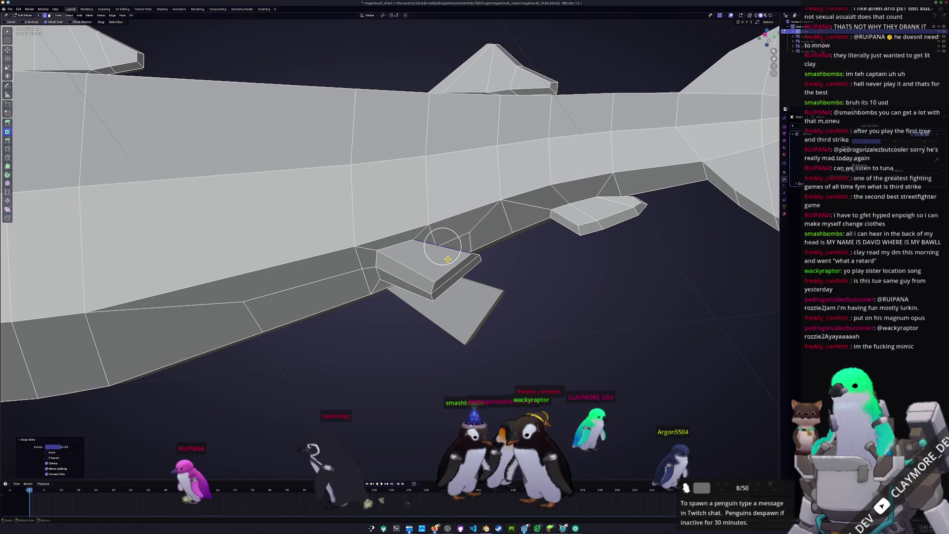
pyautogui.press('g')
pyautogui.press('g')
pyautogui.click(447, 267)
pyautogui.moveTo(447, 266)
pyautogui.mouseDown(button='middle')
pyautogui.moveTo(431, 286)
pyautogui.moveTo(375, 217)
pyautogui.moveTo(486, 213)
pyautogui.mouseUp(button='middle')
# - Edge-slide the pectoral fin's upper edge to thin the fin
pyautogui.press('g')
pyautogui.press('g')
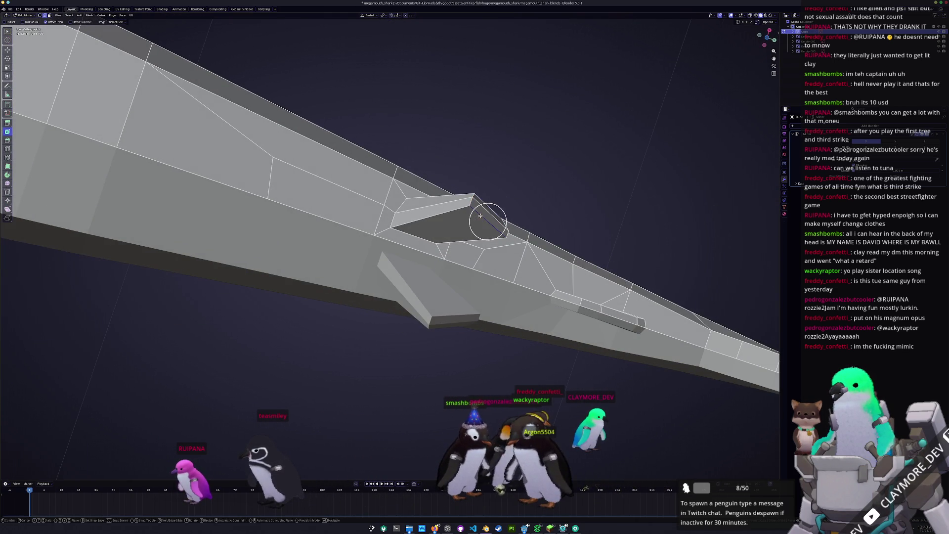
pyautogui.click(477, 218)
pyautogui.click(426, 217)
pyautogui.press('g')
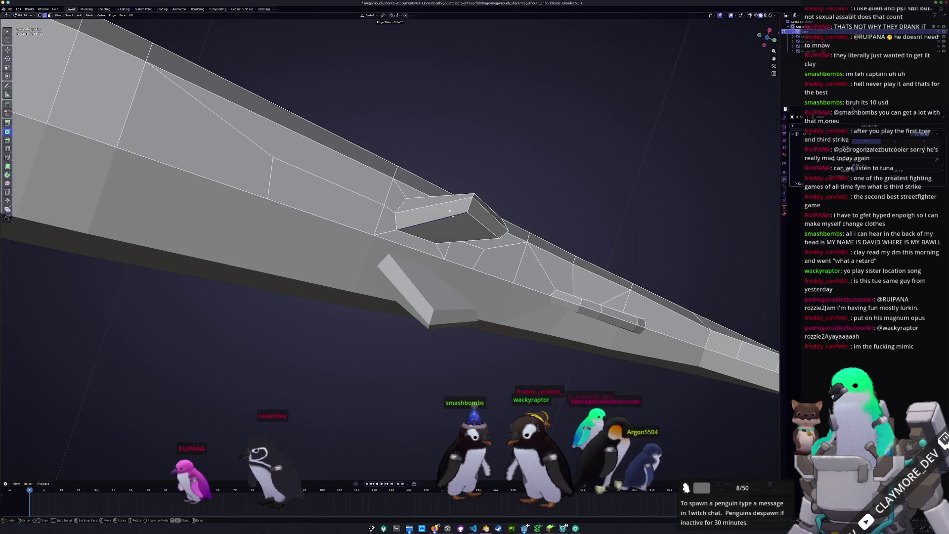
pyautogui.click(451, 212)
pyautogui.moveTo(451, 212)
pyautogui.mouseDown(button='middle')
pyautogui.moveTo(456, 252)
pyautogui.moveTo(540, 227)
pyautogui.mouseUp(button='middle')
# - Edge-slide the fin's lower edge, then bring the YouTube music window to the front
pyautogui.click(457, 252)
pyautogui.press('g')
pyautogui.press('g')
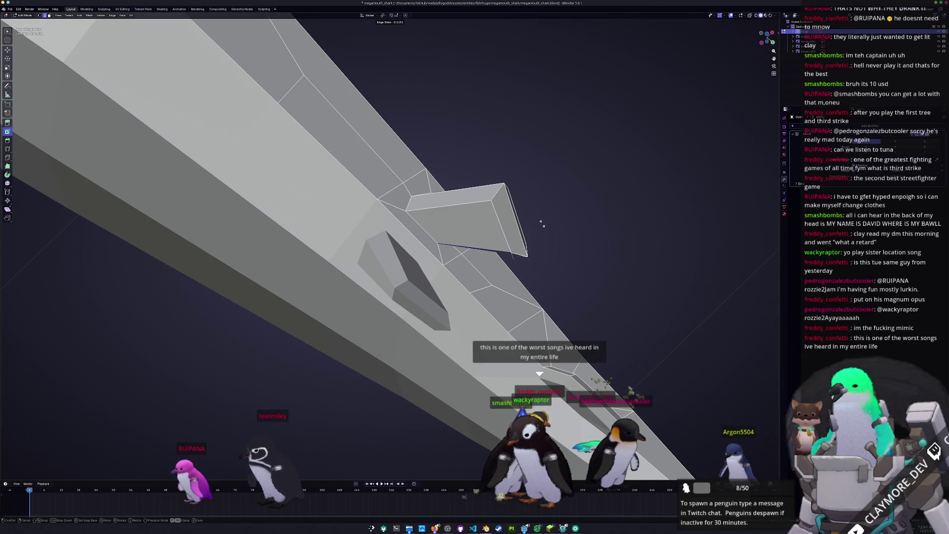
pyautogui.click(470, 255)
pyautogui.moveTo(469, 255); pyautogui.dragTo(534, 230, button='middle')
pyautogui.moveTo(474, 272); pyautogui.dragTo(432, 321, button='middle')
pyautogui.click(433, 321)
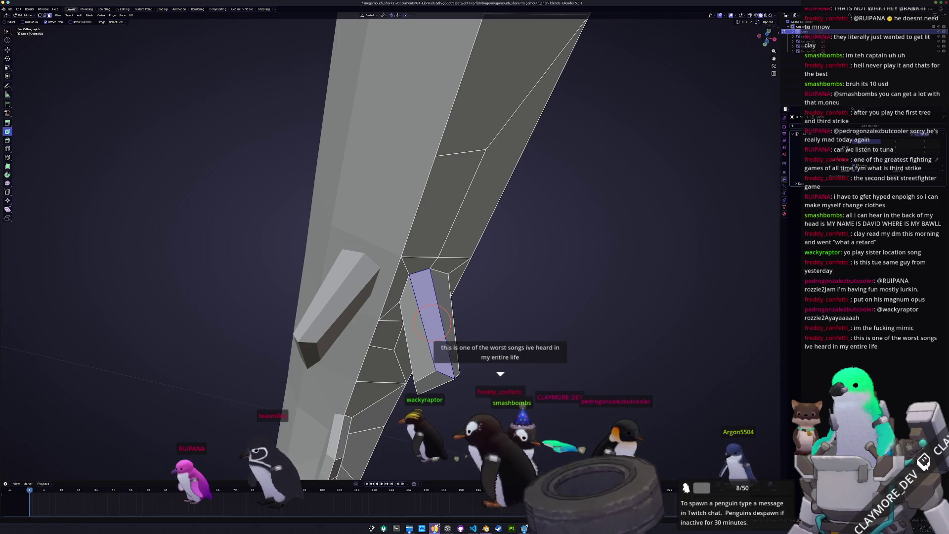
pyautogui.click(415, 529)
pyautogui.scroll(-2, 414, 140)
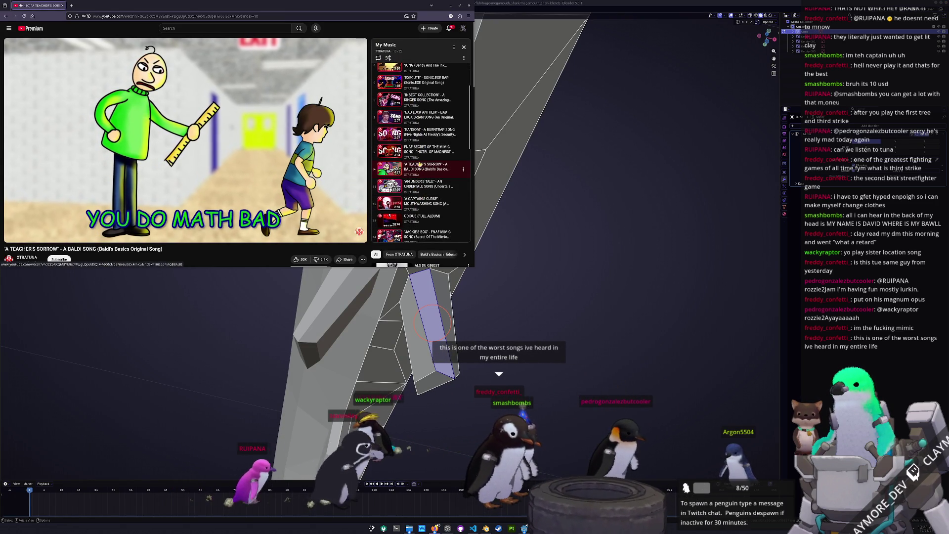
# - Play the FNAF Secret of the Mimic song, then move on to another playlist track
pyautogui.click(420, 156)
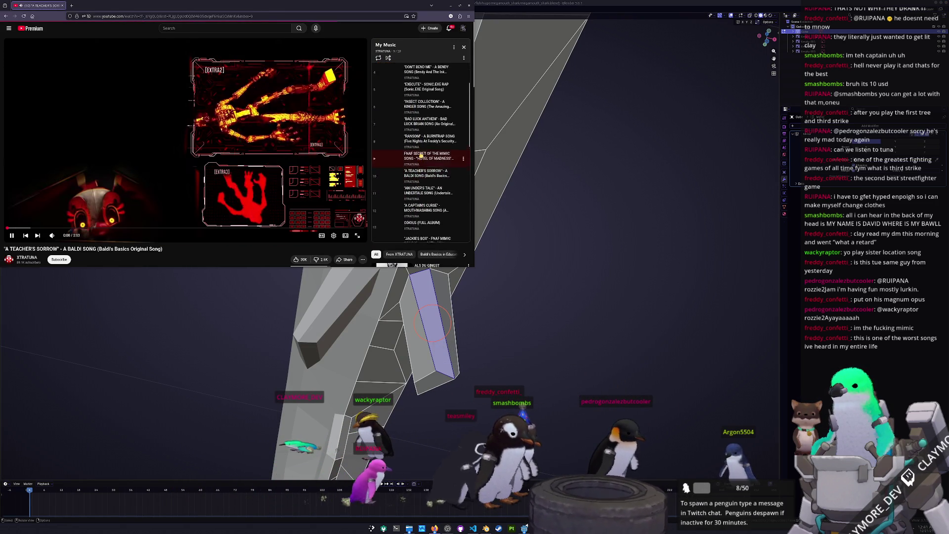
pyautogui.scroll(-1, 417, 170)
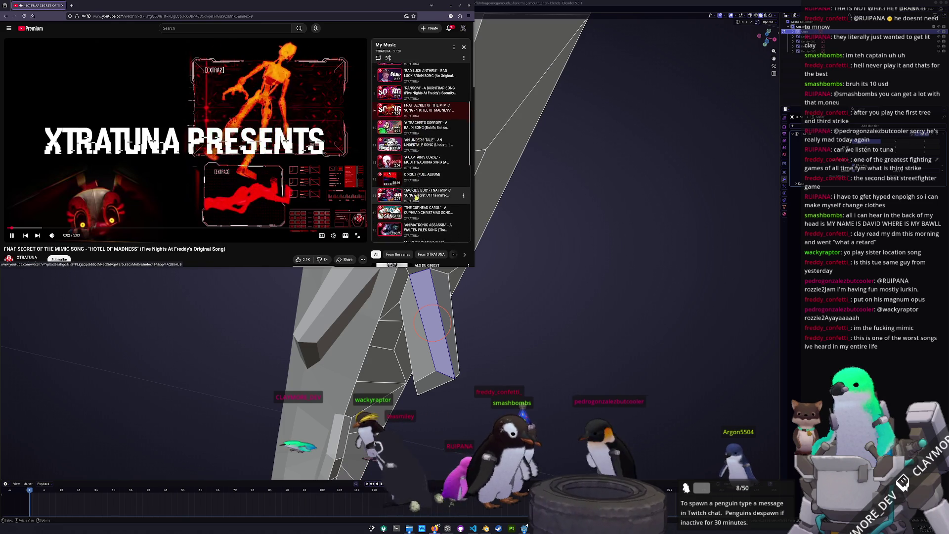
pyautogui.click(425, 184)
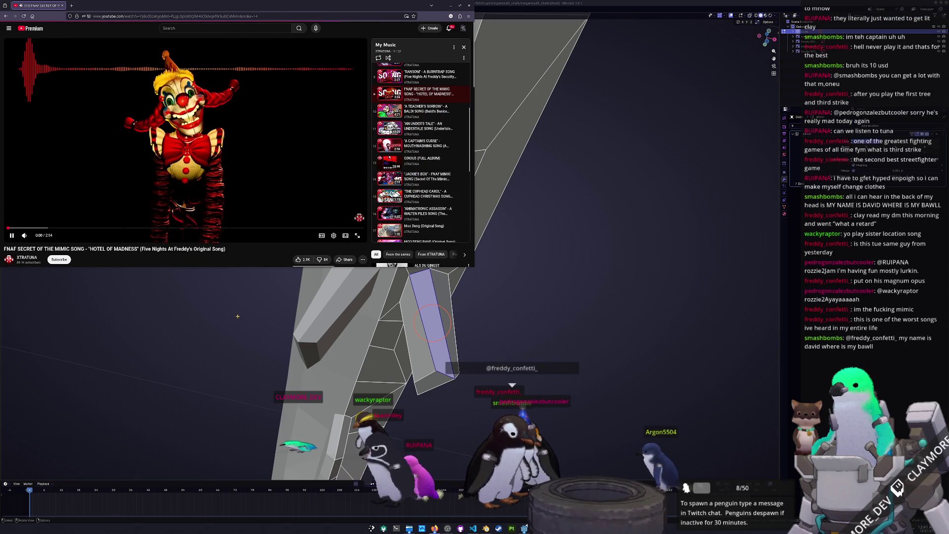
# - Bring Blender forward, orbit toward the fins, and select a face on the second fin
pyautogui.click(277, 346)
pyautogui.moveTo(277, 346)
pyautogui.mouseDown(button='middle')
pyautogui.moveTo(361, 271)
pyautogui.moveTo(387, 289)
pyautogui.moveTo(330, 301)
pyautogui.moveTo(396, 291)
pyautogui.mouseUp(button='middle')
pyautogui.click(361, 271)
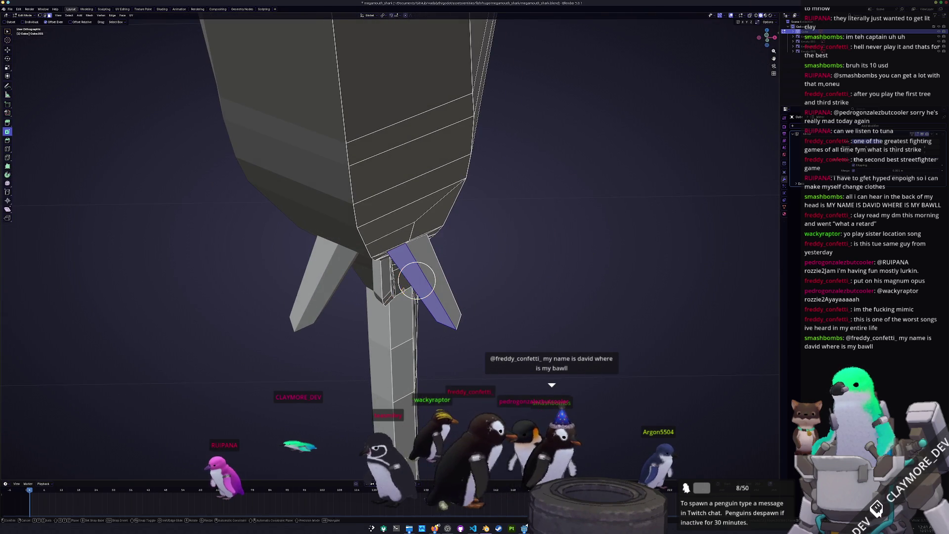
# - Shift the second fin's face slightly along X and scale it narrower
pyautogui.press('g')
pyautogui.press('x')
pyautogui.click(409, 287)
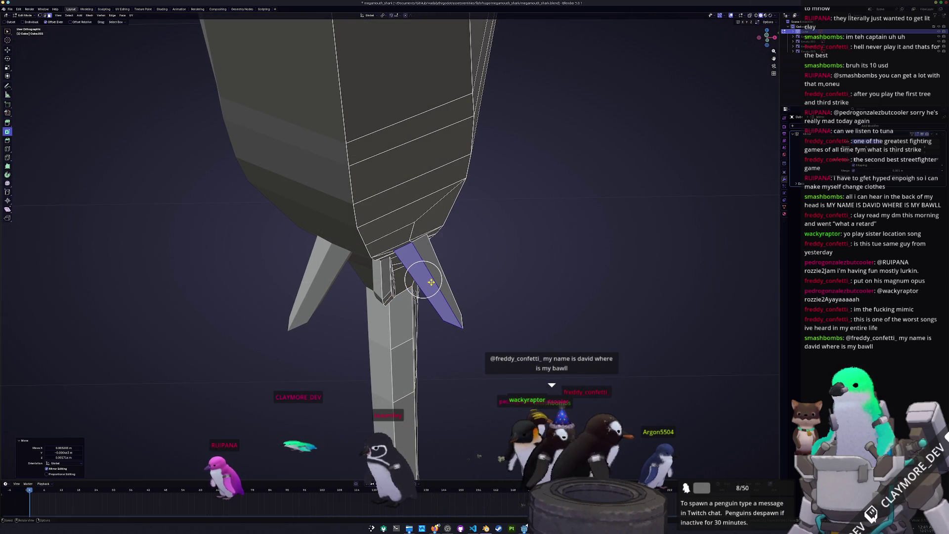
pyautogui.click(511, 261)
# - Vertex-slide the fin's tip vertex into a new position
pyautogui.moveTo(405, 286)
pyautogui.mouseDown(button='middle')
pyautogui.moveTo(396, 250)
pyautogui.moveTo(403, 217)
pyautogui.moveTo(429, 226)
pyautogui.moveTo(397, 221)
pyautogui.mouseUp(button='middle')
pyautogui.click(403, 215)
pyautogui.scroll(3, 394, 233)
pyautogui.hotkey('shift', 'v')
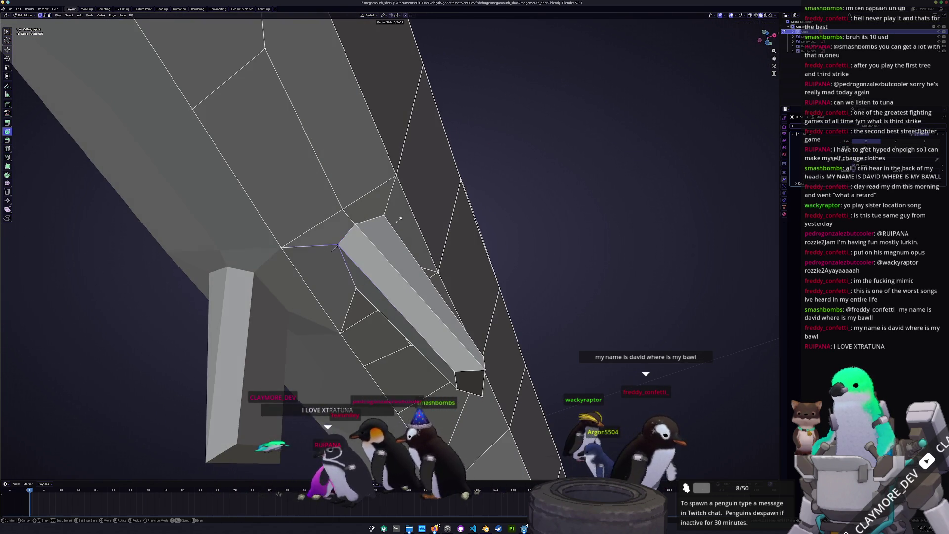
pyautogui.click(397, 223)
pyautogui.moveTo(338, 245)
pyautogui.mouseDown(button='middle')
pyautogui.moveTo(362, 282)
pyautogui.moveTo(436, 268)
pyautogui.mouseUp(button='middle')
# - Finish the fin vertex slide, return to Object Mode, and apply Shade Smooth to the shark
pyautogui.click(437, 295)
pyautogui.press('Tab')
pyautogui.scroll(-8, 420, 296)
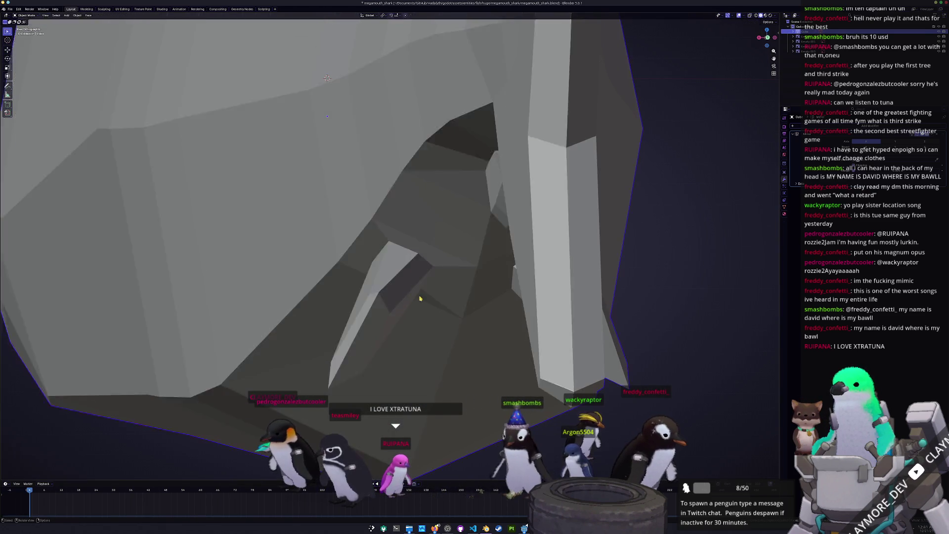
pyautogui.moveTo(372, 312)
pyautogui.mouseDown(button='middle')
pyautogui.moveTo(366, 277)
pyautogui.moveTo(353, 289)
pyautogui.moveTo(380, 240)
pyautogui.moveTo(349, 263)
pyautogui.moveTo(366, 267)
pyautogui.moveTo(380, 235)
pyautogui.moveTo(384, 265)
pyautogui.moveTo(427, 261)
pyautogui.moveTo(392, 265)
pyautogui.moveTo(387, 254)
pyautogui.moveTo(394, 261)
pyautogui.moveTo(375, 263)
pyautogui.mouseUp(button='middle')
pyautogui.press('KP_1')
pyautogui.press('KP_4')
pyautogui.press('KP_4')
pyautogui.press('KP_5')
pyautogui.rightClick(350, 263)
pyautogui.click(348, 262)
# - Back in Edit Mode, slide the pectoral fin's edges and vertices along the mesh
pyautogui.press('Tab')
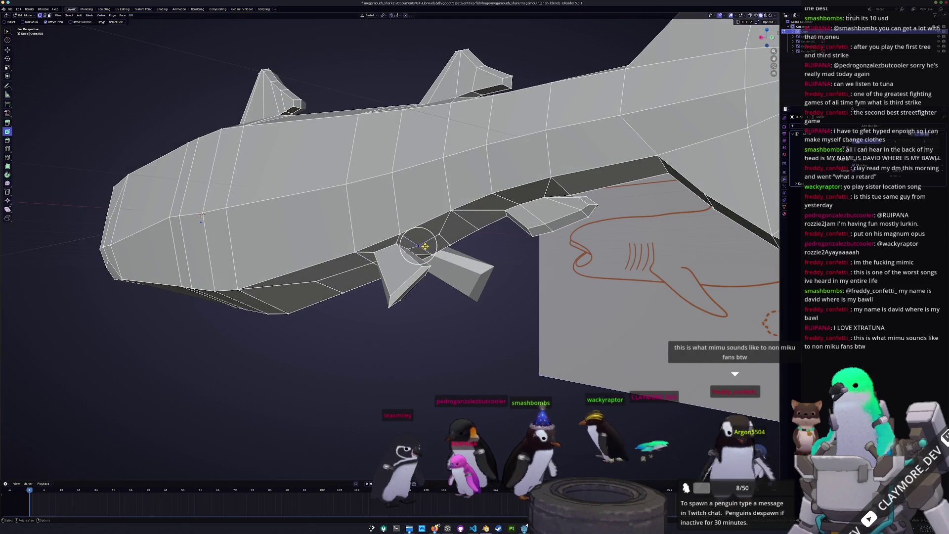
pyautogui.moveTo(425, 245); pyautogui.dragTo(422, 234, button='middle')
pyautogui.press('g')
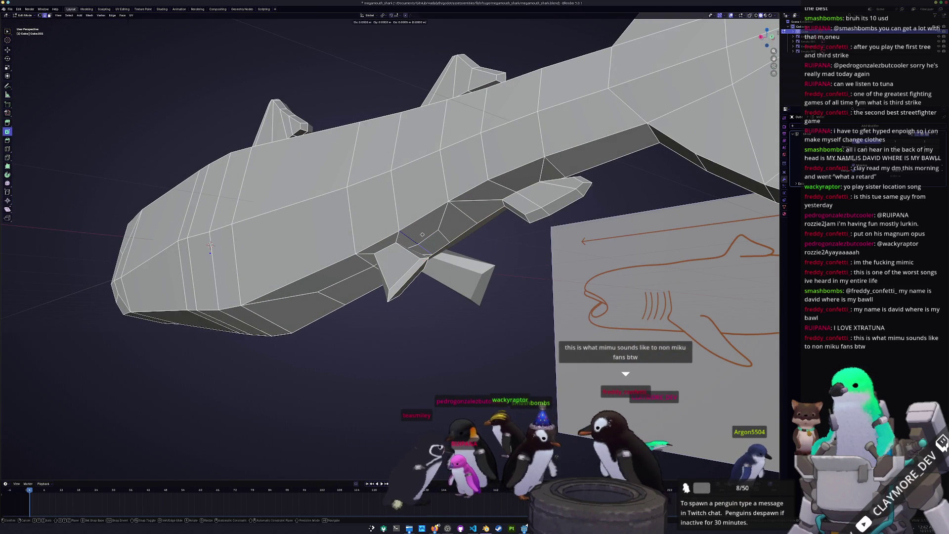
pyautogui.click(427, 232)
pyautogui.moveTo(428, 232); pyautogui.dragTo(404, 248, button='middle')
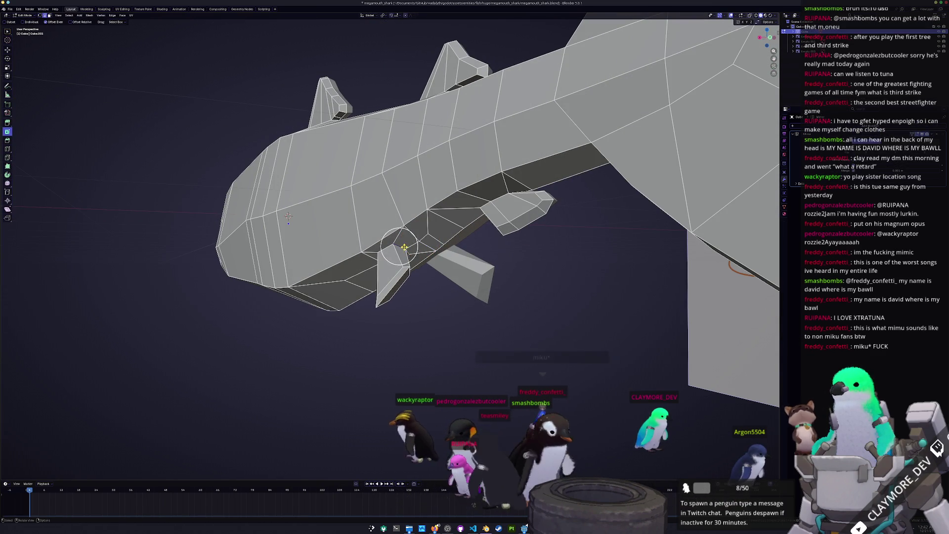
pyautogui.press('g')
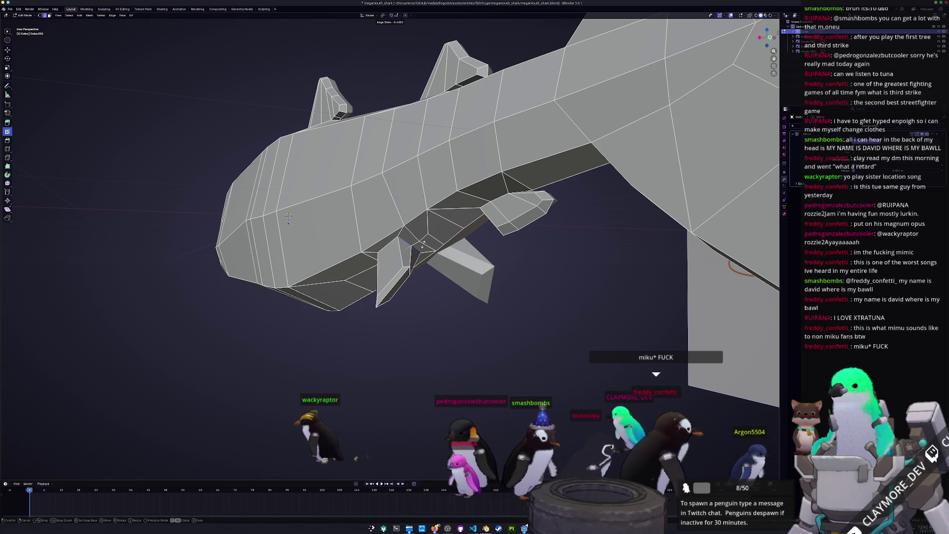
pyautogui.click(410, 250)
pyautogui.moveTo(410, 250)
pyautogui.mouseDown(button='middle')
pyautogui.moveTo(397, 252)
pyautogui.moveTo(403, 236)
pyautogui.mouseUp(button='middle')
pyautogui.click(398, 239)
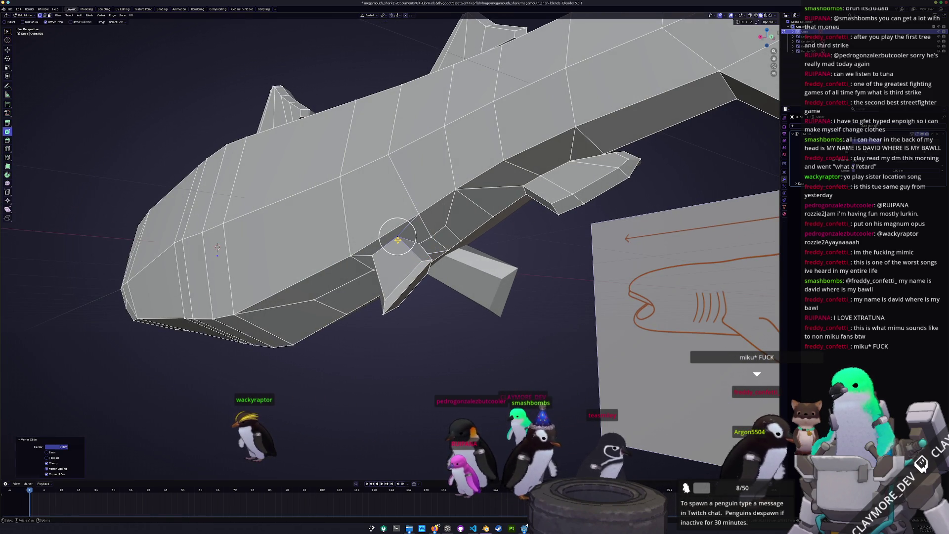
pyautogui.click(403, 241)
pyautogui.moveTo(403, 240); pyautogui.dragTo(388, 232, button='middle')
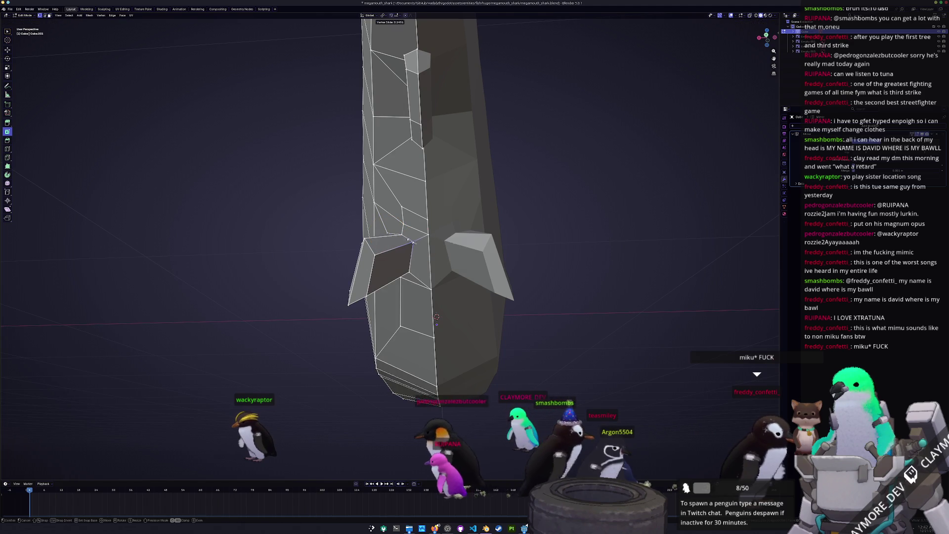
pyautogui.click(409, 240)
# - Refine the belly fin root vertices with repeated vertex slides, then return to Object Mode
pyautogui.hotkey('shift', 'v')
pyautogui.click(410, 244)
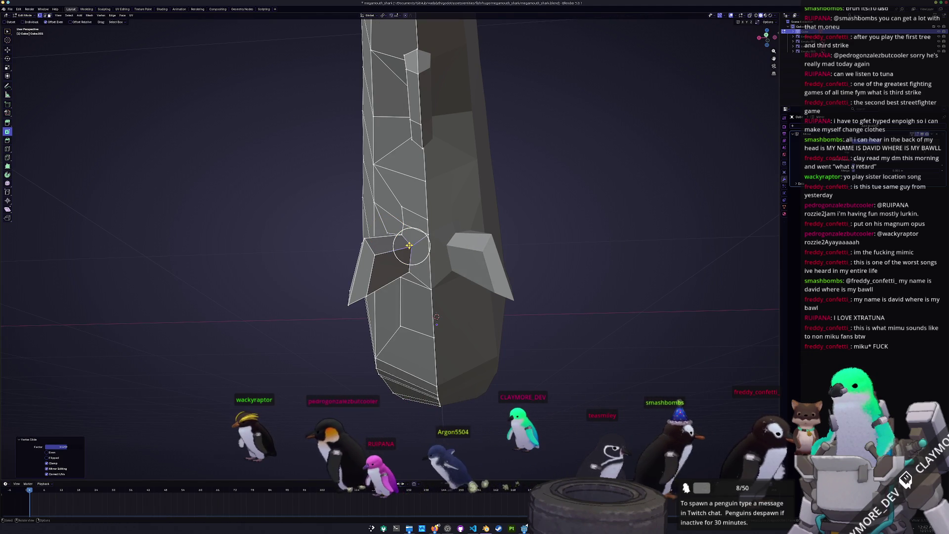
pyautogui.moveTo(409, 243)
pyautogui.mouseDown(button='middle')
pyautogui.moveTo(398, 253)
pyautogui.moveTo(394, 308)
pyautogui.mouseUp(button='middle')
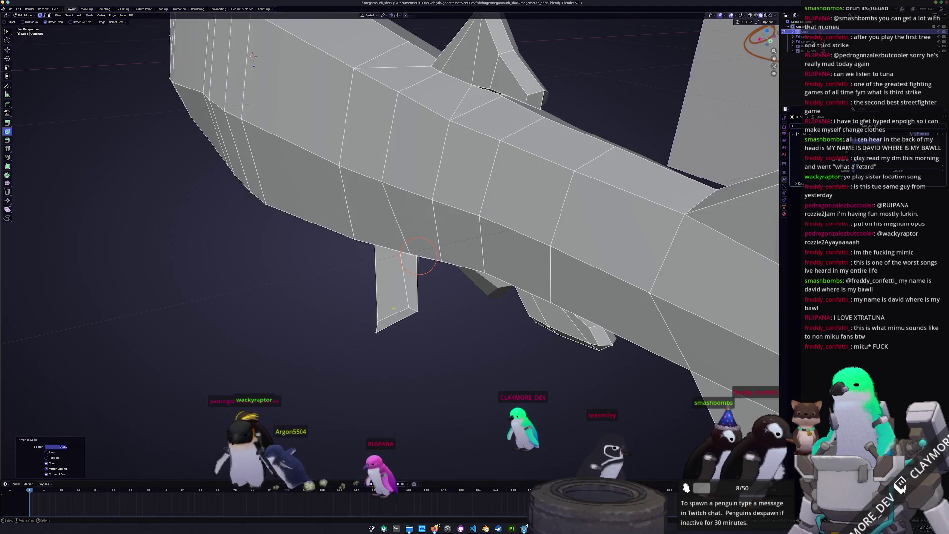
pyautogui.hotkey('shift', 'v')
pyautogui.click(403, 303)
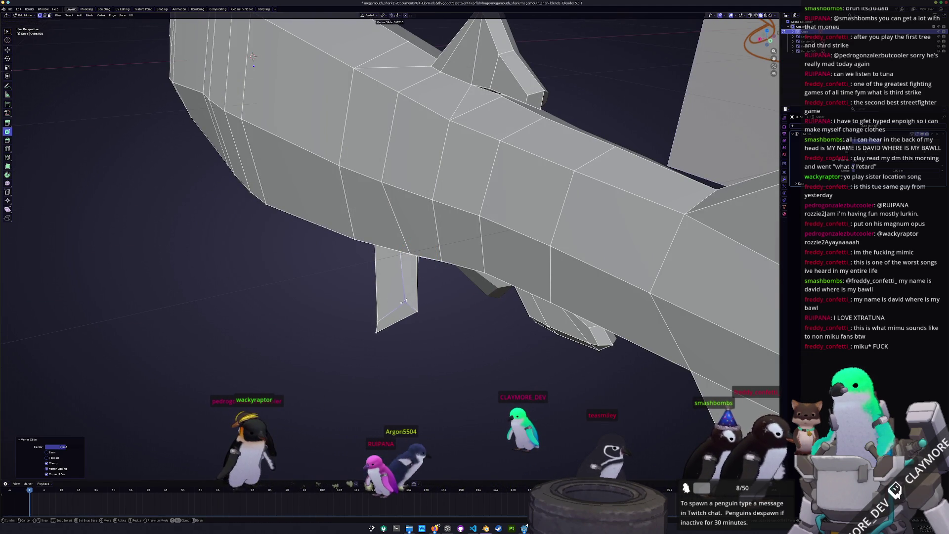
pyautogui.moveTo(402, 302)
pyautogui.mouseDown(button='middle')
pyautogui.moveTo(449, 328)
pyautogui.moveTo(403, 251)
pyautogui.moveTo(393, 255)
pyautogui.moveTo(378, 311)
pyautogui.moveTo(443, 310)
pyautogui.mouseUp(button='middle')
pyautogui.hotkey('shift', 'v')
pyautogui.click(407, 265)
pyautogui.hotkey('shift', 'v')
pyautogui.click(405, 253)
pyautogui.press('Tab')
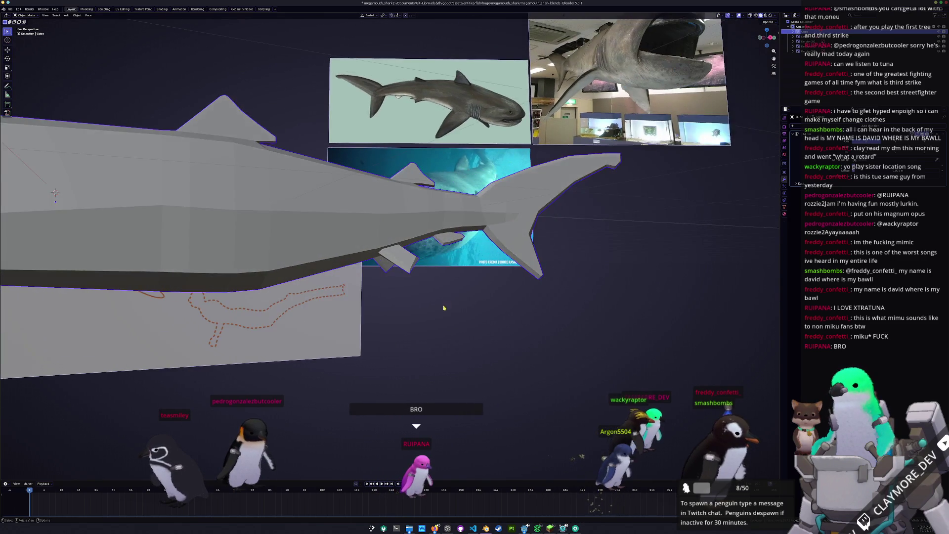
# - In the right side view, add an edge loop through the body and slide it just behind the gills
pyautogui.scroll(-4, 443, 309)
pyautogui.press('Tab')
pyautogui.press('KP_3')
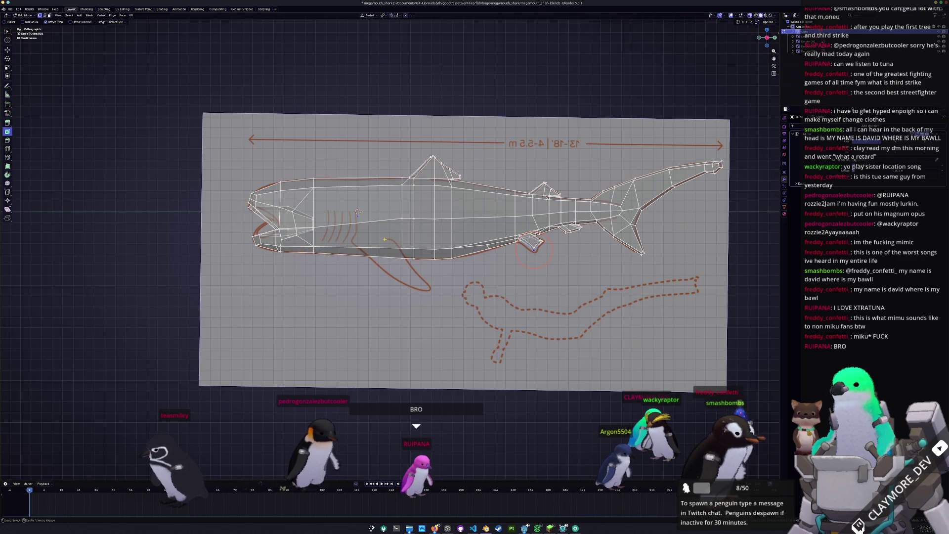
pyautogui.scroll(3, 382, 241)
pyautogui.press('c')
pyautogui.click(334, 227)
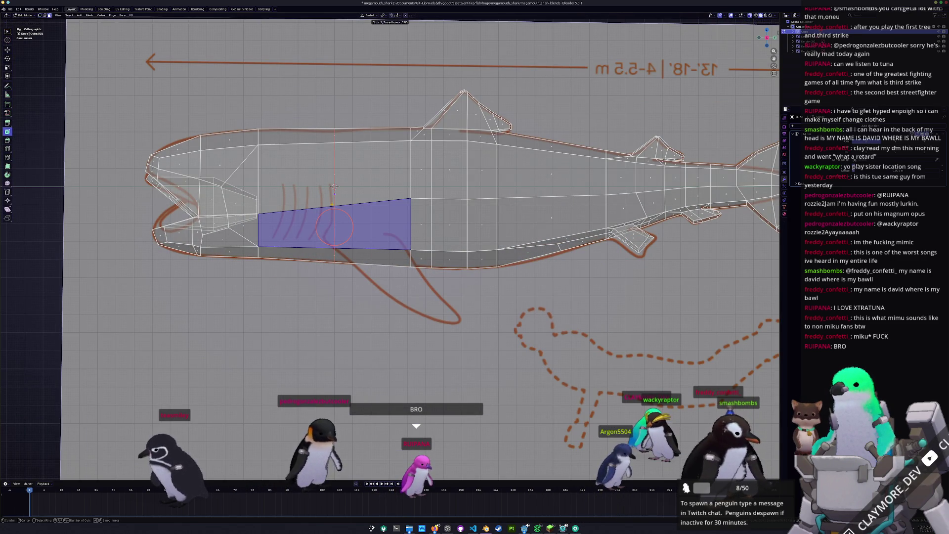
pyautogui.click(332, 204)
pyautogui.rightClick(333, 205)
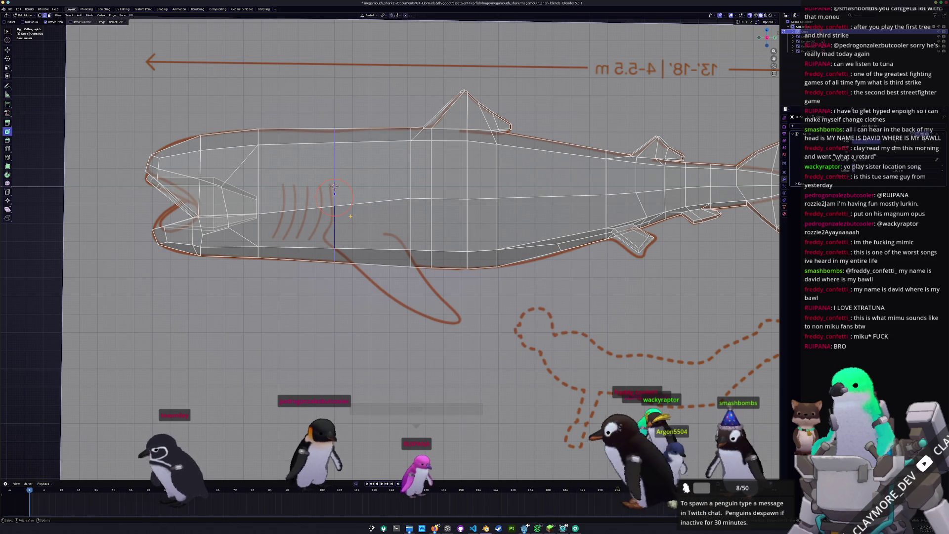
pyautogui.press('g')
pyautogui.press('g')
pyautogui.click(334, 187)
# - Inset the flank face just behind the new edge loop
pyautogui.click(370, 225)
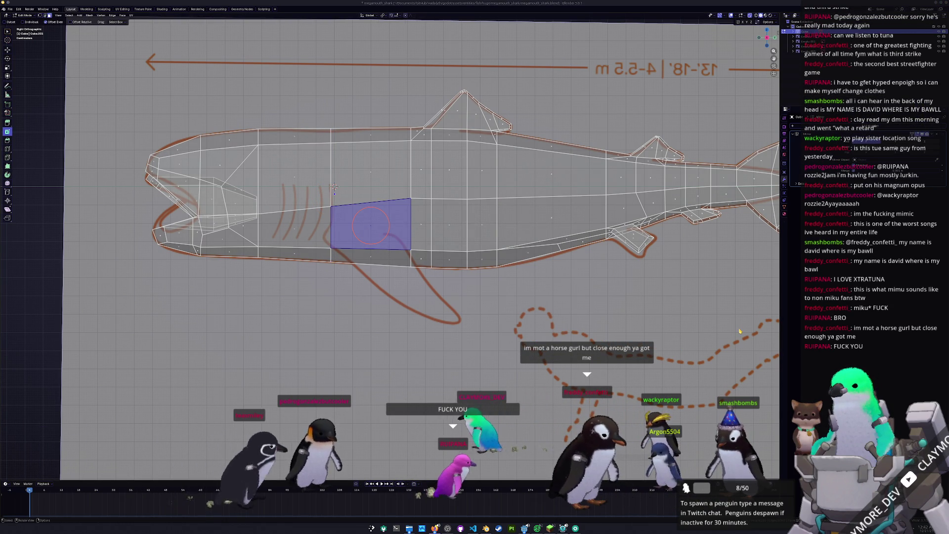
pyautogui.scroll(1, 406, 241)
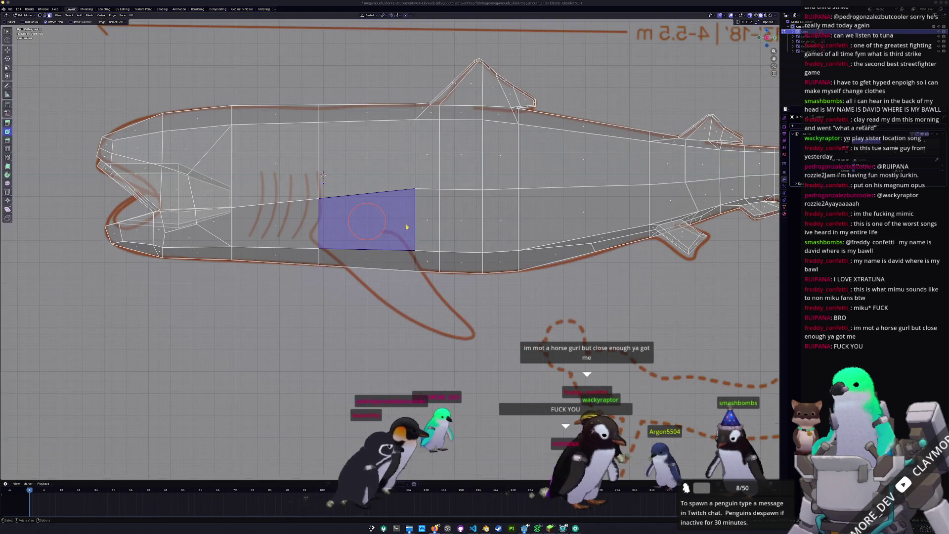
pyautogui.press('i')
pyautogui.click(435, 308)
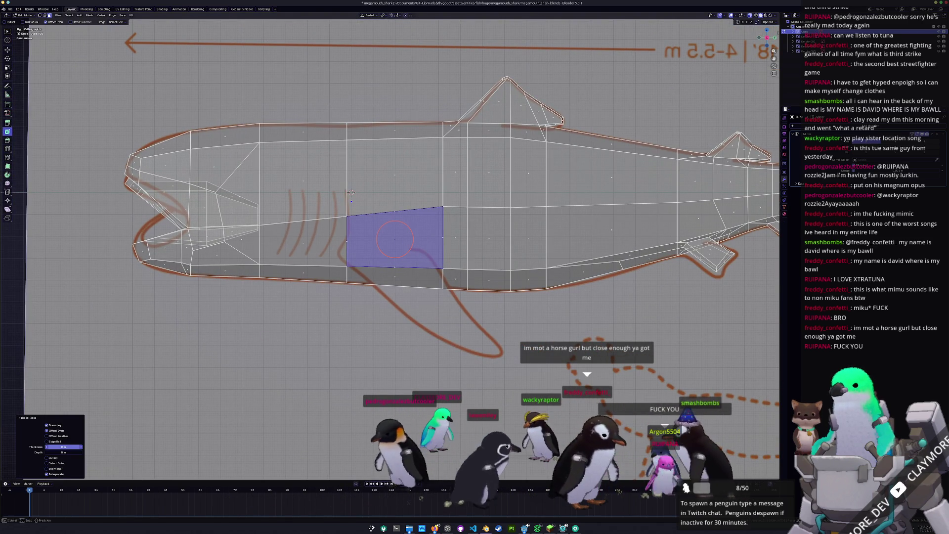
# - Slide the inset face's left and right edges inward along the body surface
pyautogui.scroll(2, 394, 238)
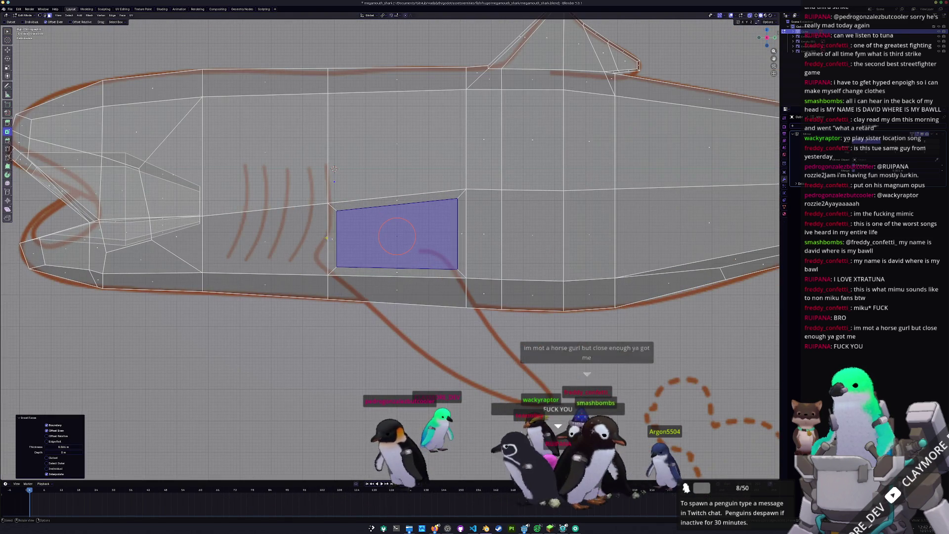
pyautogui.hotkey('ctrl', 'z')
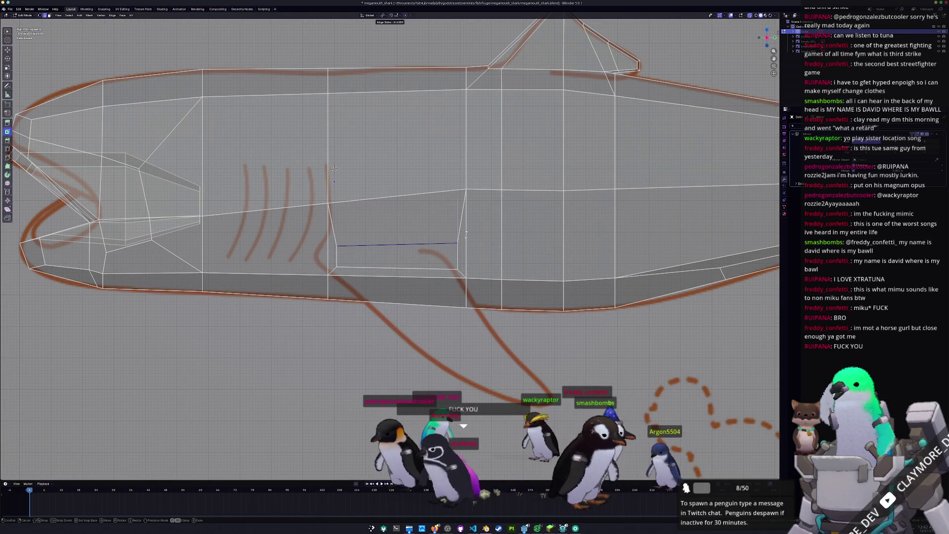
pyautogui.click(465, 234)
pyautogui.click(328, 240)
pyautogui.press('g')
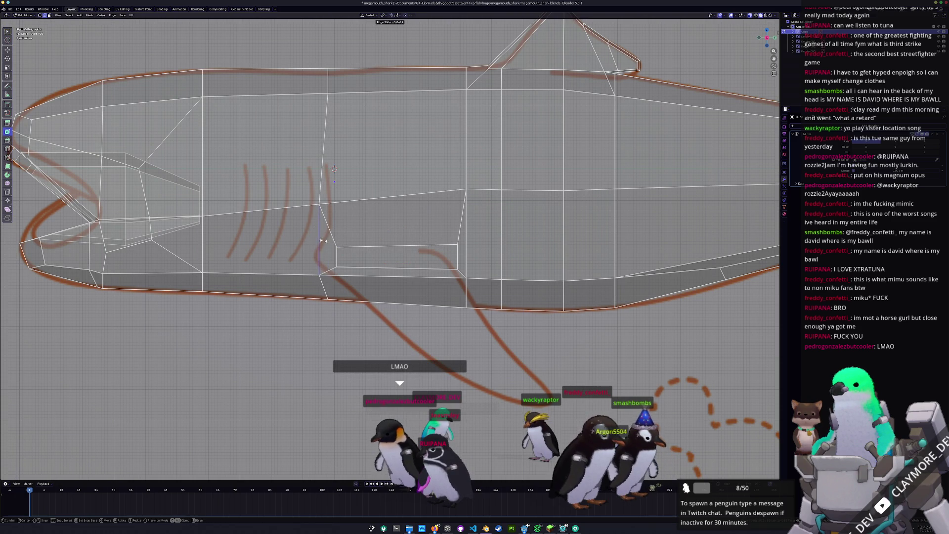
pyautogui.click(321, 241)
pyautogui.click(323, 255)
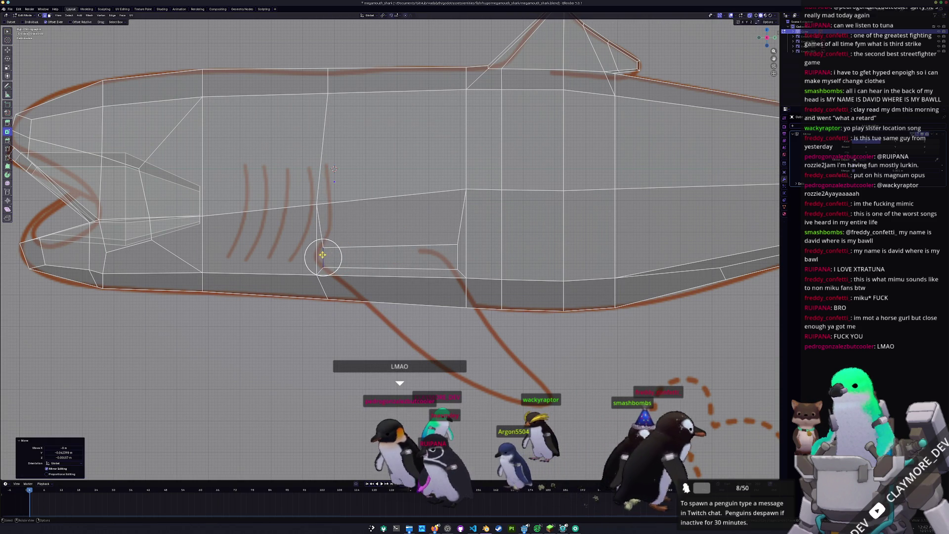
pyautogui.click(440, 257)
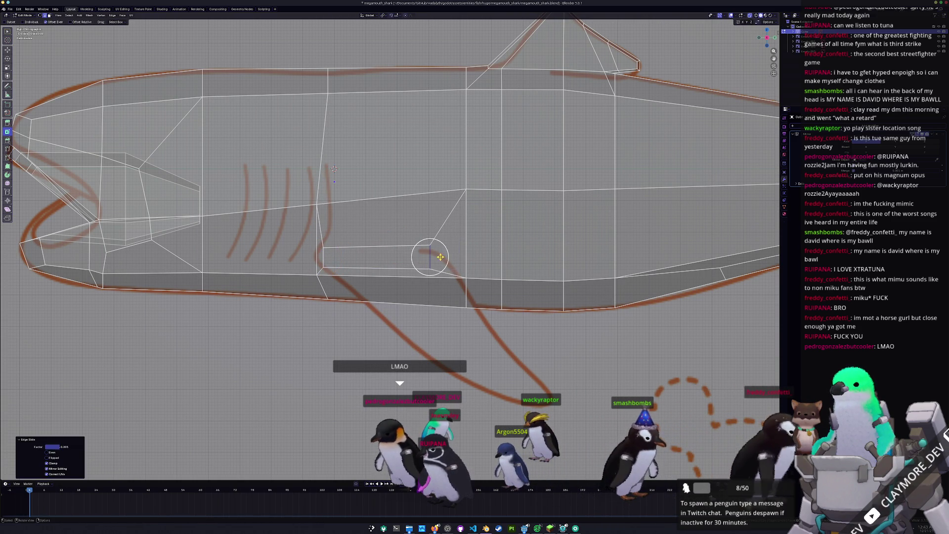
pyautogui.click(442, 259)
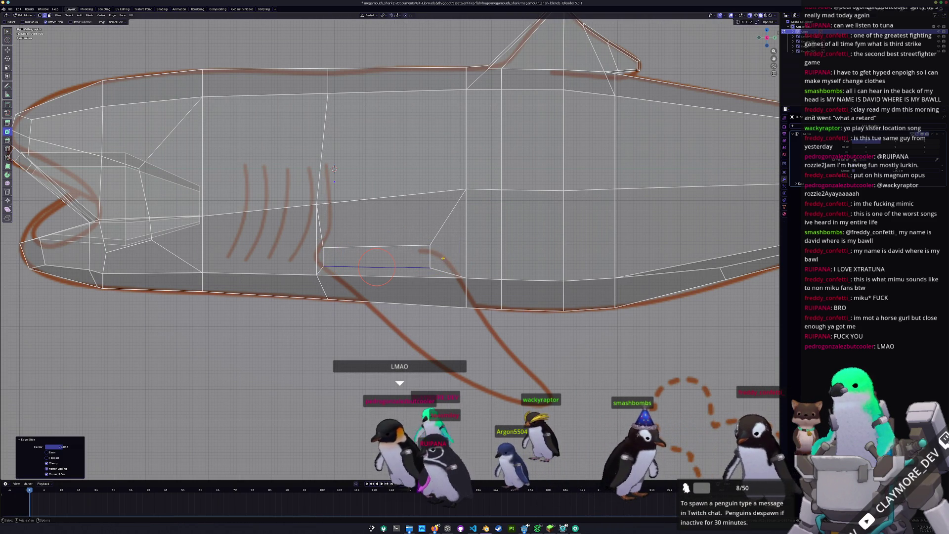
# - Edge-slide the top edge down so the face becomes a thin horizontal strip
pyautogui.click(426, 245)
pyautogui.press('g')
pyautogui.press('g')
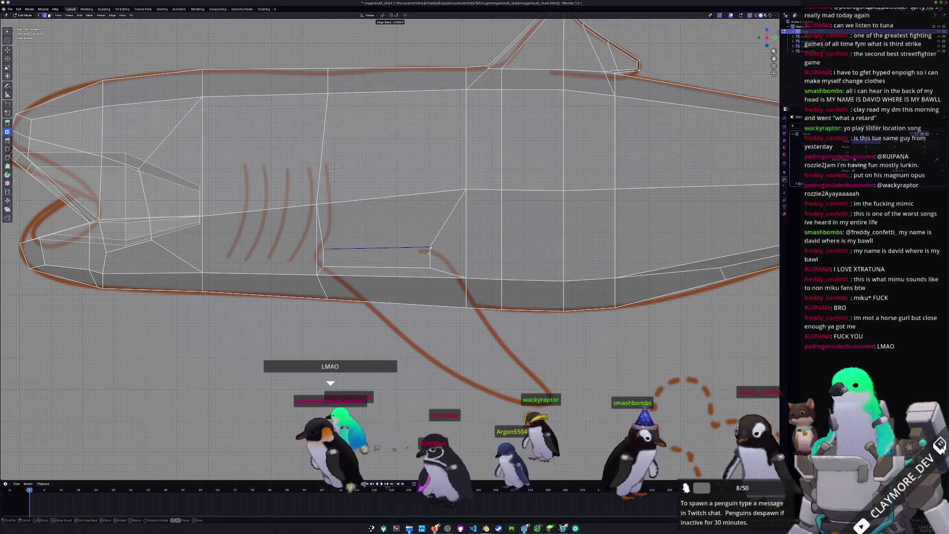
pyautogui.press('g')
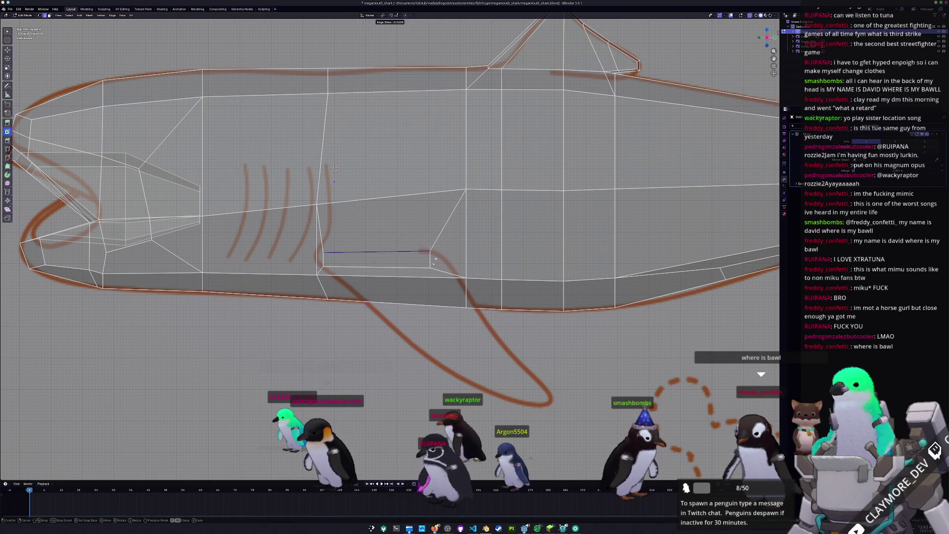
pyautogui.click(435, 260)
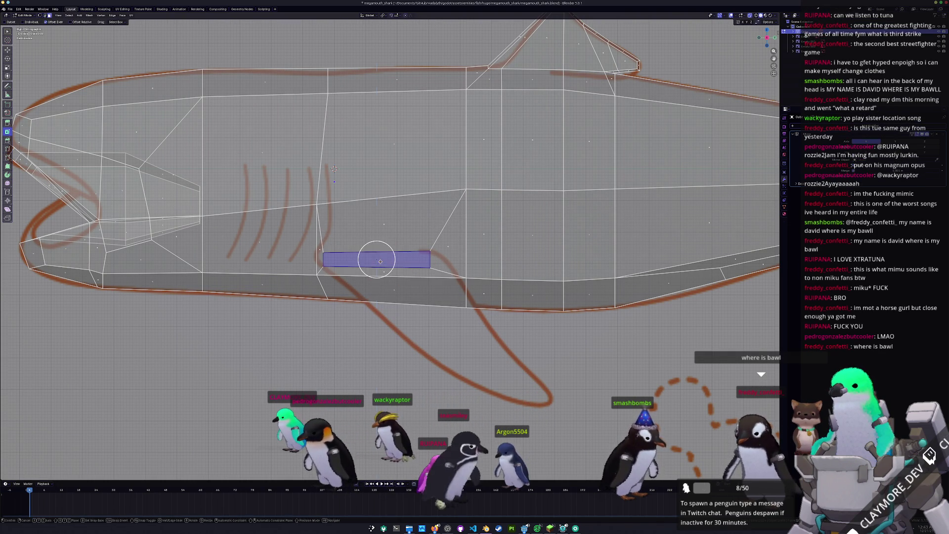
pyautogui.click(378, 259)
pyautogui.scroll(-3, 389, 261)
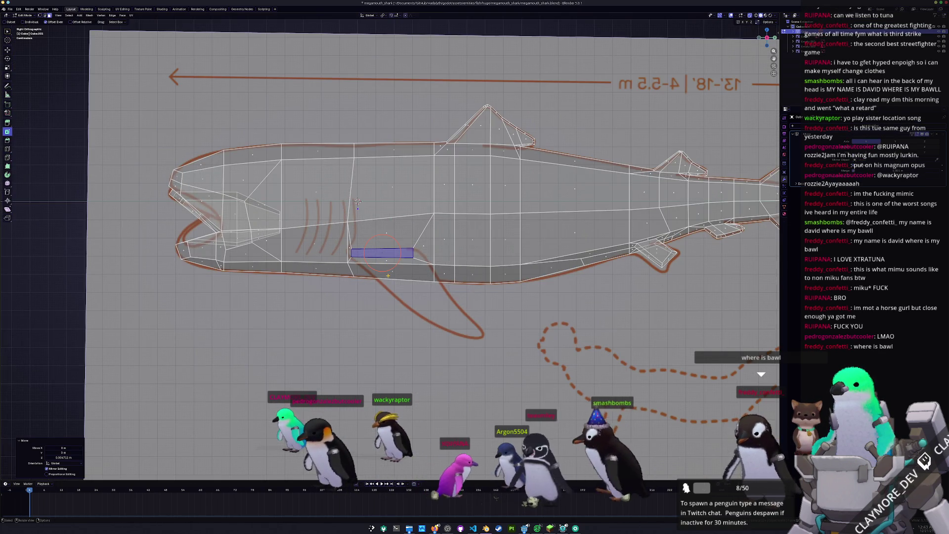
# - From top view, extrude the strip outward into a fin and reposition its tip in front view
pyautogui.press('KP_7')
pyautogui.keyDown('shift'); pyautogui.moveTo(371, 282); pyautogui.dragTo(166, 316, button='middle'); pyautogui.keyUp('shift')
pyautogui.press('e')
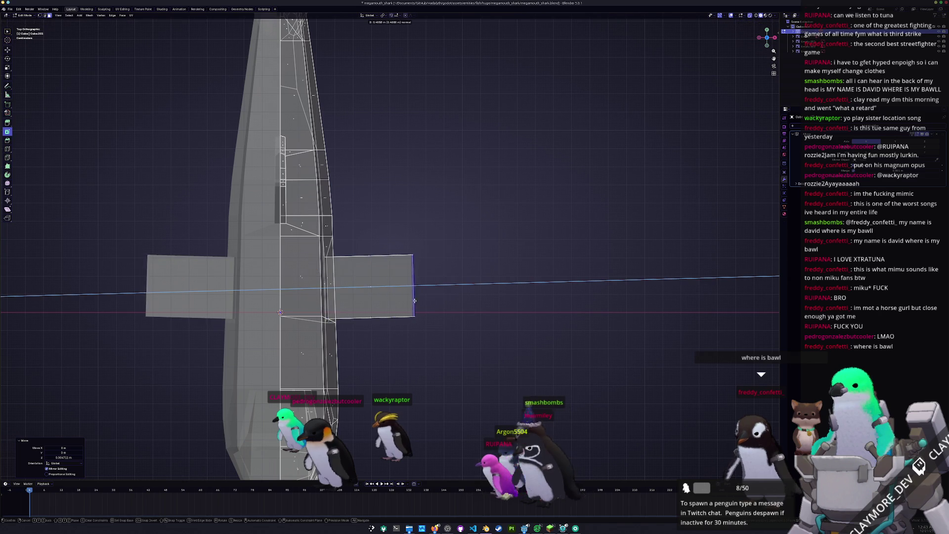
pyautogui.click(450, 299)
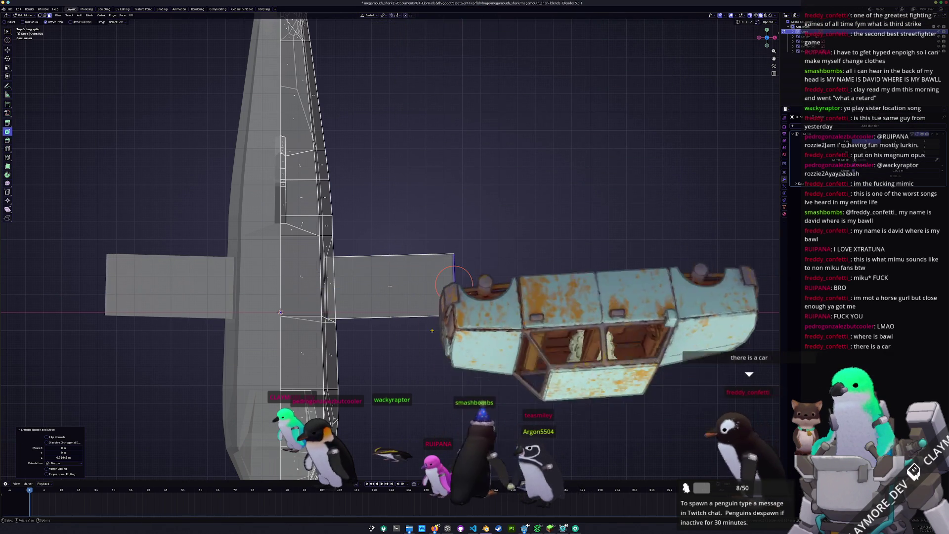
pyautogui.press('KP_1')
pyautogui.press('KP_3')
pyautogui.press('KP_1')
pyautogui.press('g')
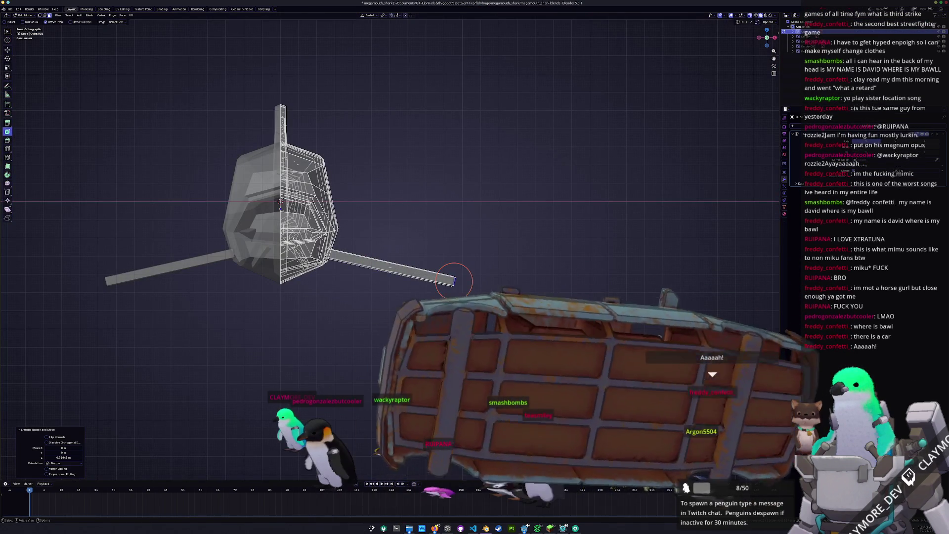
pyautogui.click(445, 292)
pyautogui.scroll(-3, 444, 292)
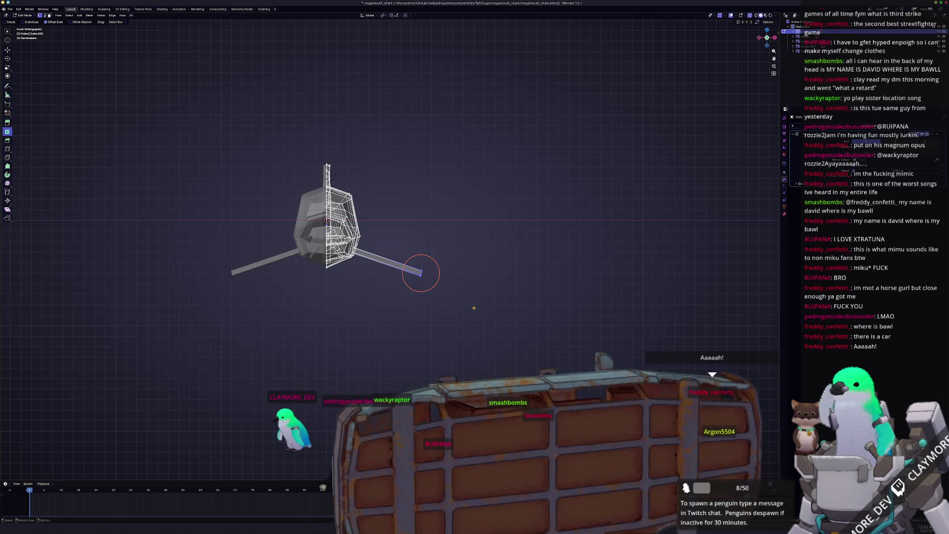
# - Shift the fin vertices sideways in top view, then return to Object Mode
pyautogui.press('KP_7')
pyautogui.moveTo(481, 385); pyautogui.dragTo(352, 191)
pyautogui.scroll(2, 454, 234)
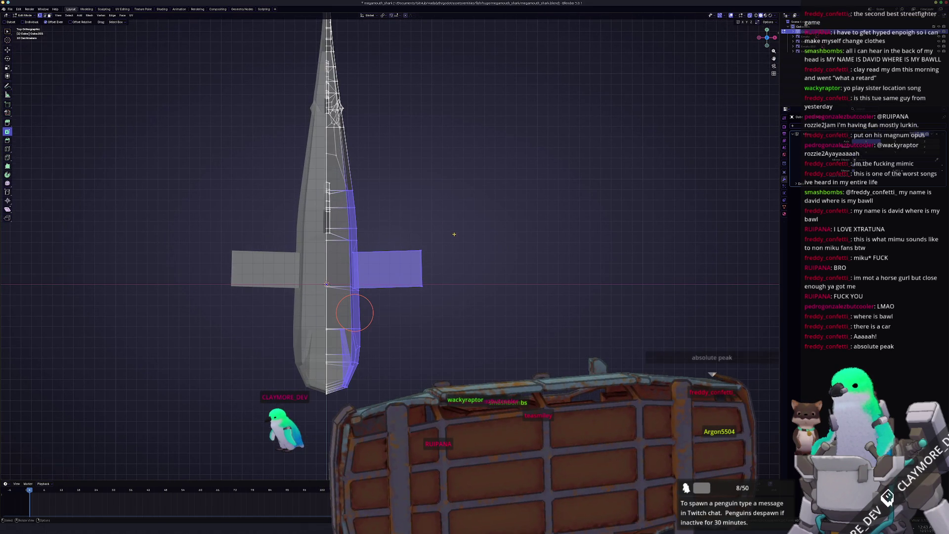
pyautogui.click(507, 245)
pyautogui.scroll(3, 362, 232)
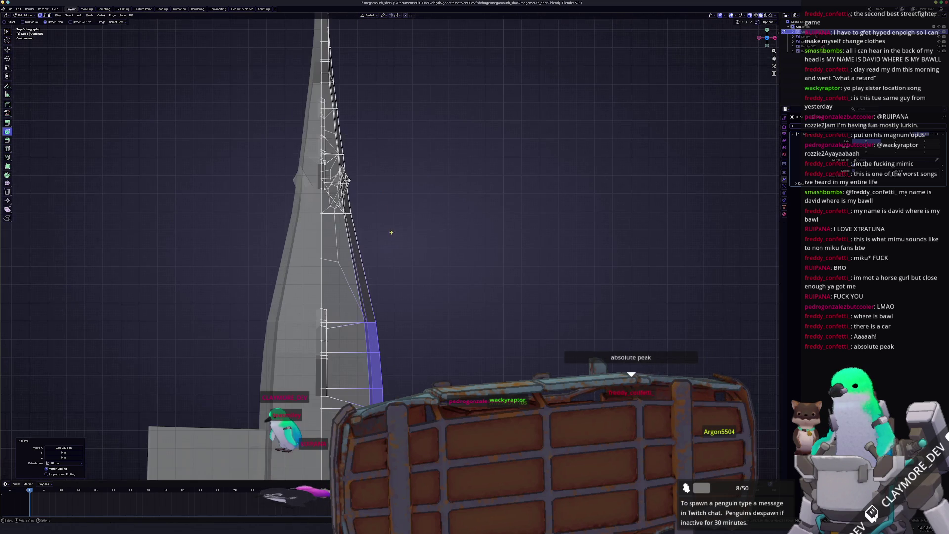
pyautogui.moveTo(384, 248); pyautogui.dragTo(336, 213)
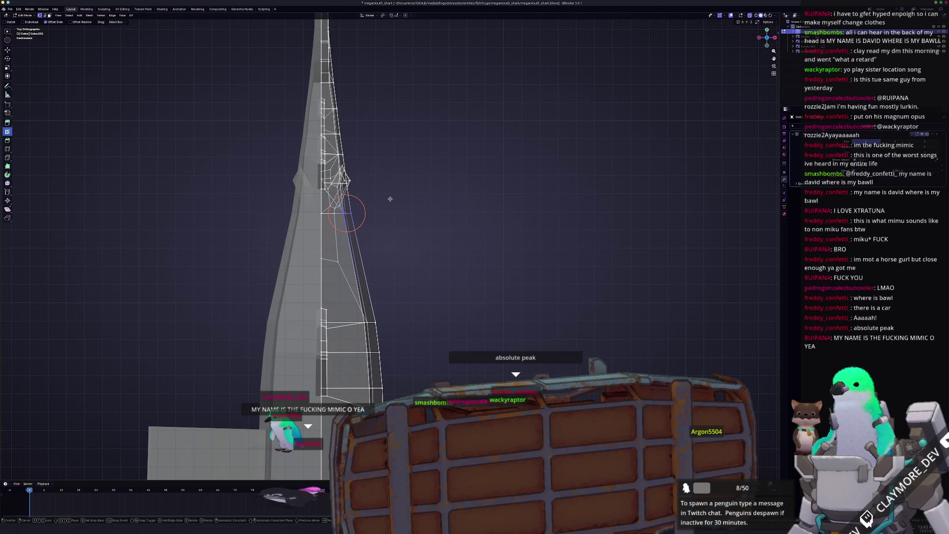
pyautogui.click(423, 193)
pyautogui.scroll(-3, 415, 213)
pyautogui.moveTo(413, 216); pyautogui.dragTo(356, 306, button='middle')
pyautogui.press('Tab')
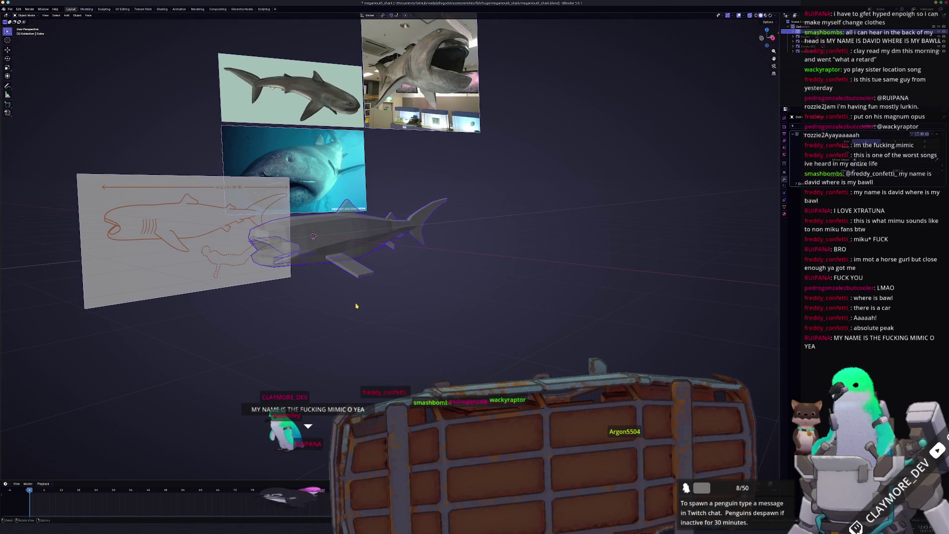
# - In edit mode side view, move the fin's lower face down and back
pyautogui.press('Tab')
pyautogui.scroll(5, 355, 306)
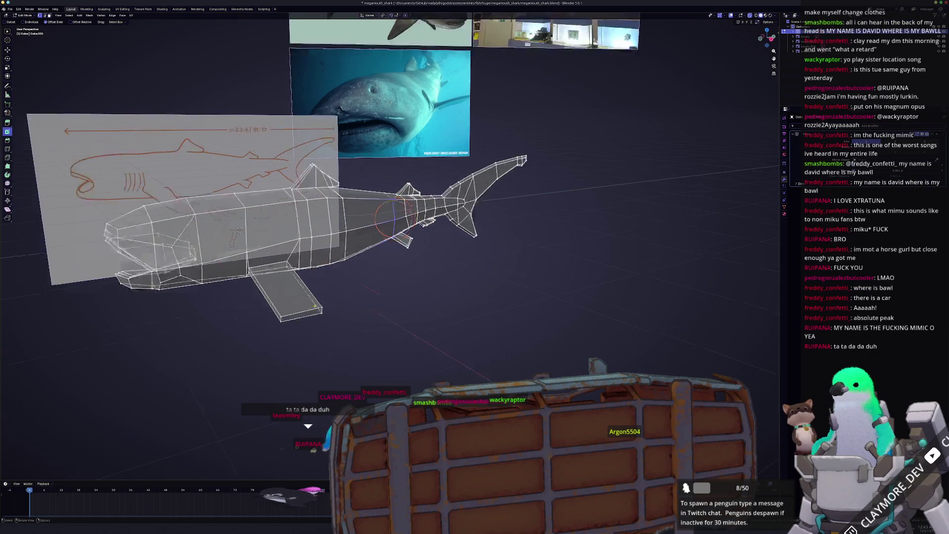
pyautogui.press('KP_3')
pyautogui.scroll(2, 318, 245)
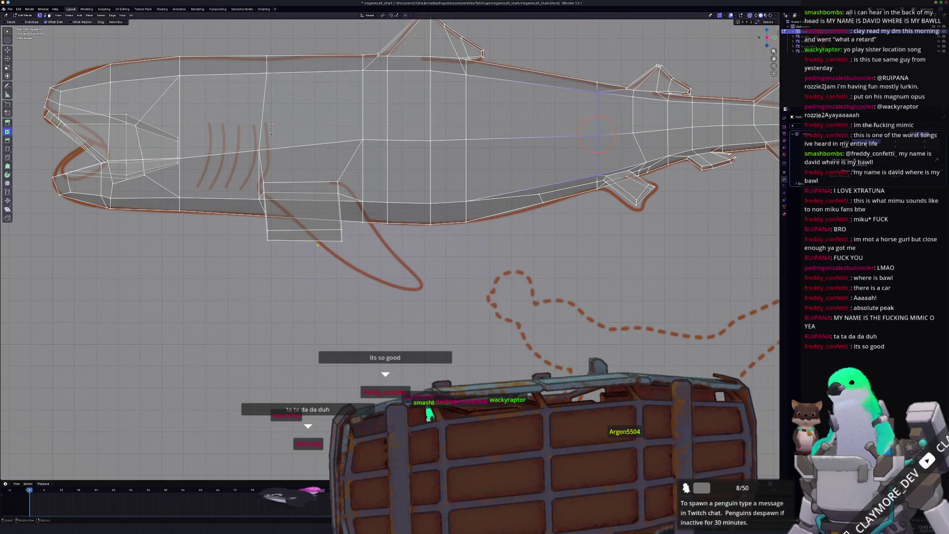
pyautogui.press('g')
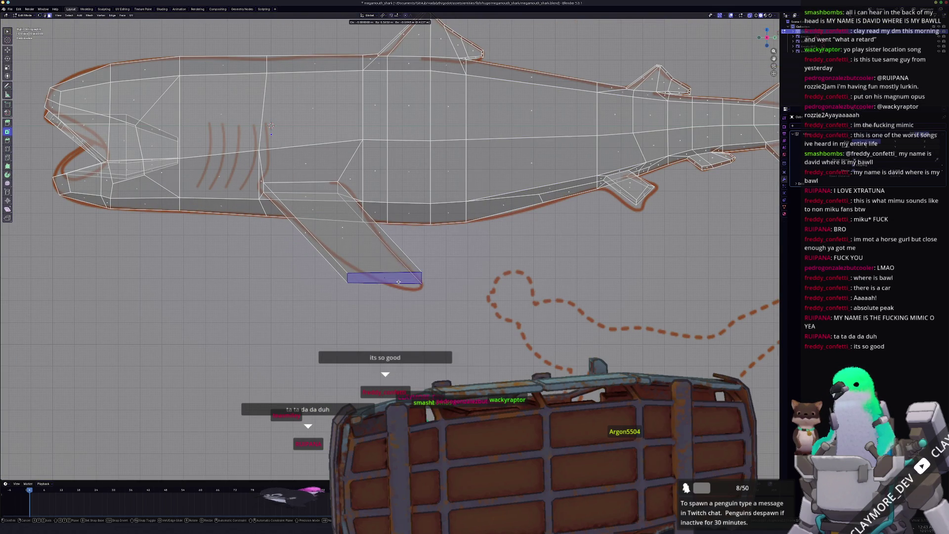
pyautogui.click(401, 282)
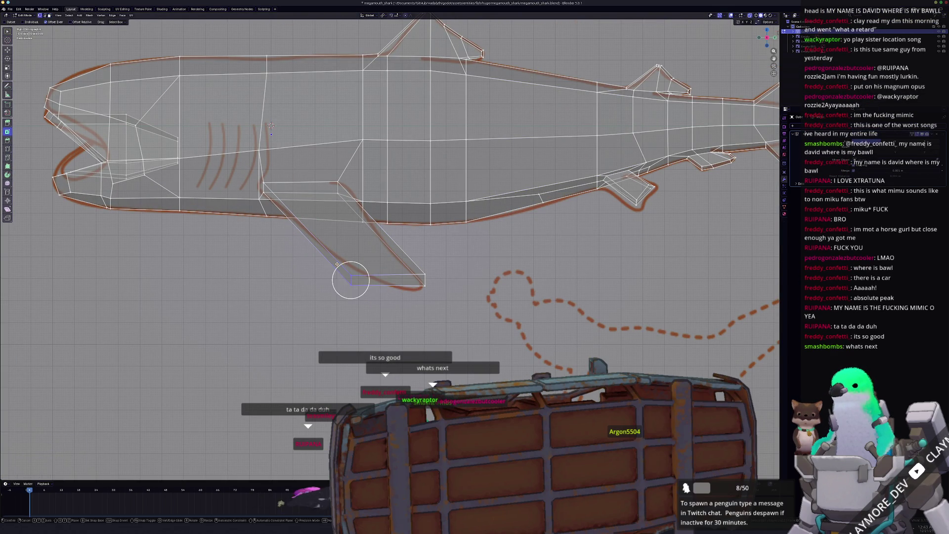
# - Move the fin-tip face to match the sketch, then deselect it
pyautogui.press('Escape')
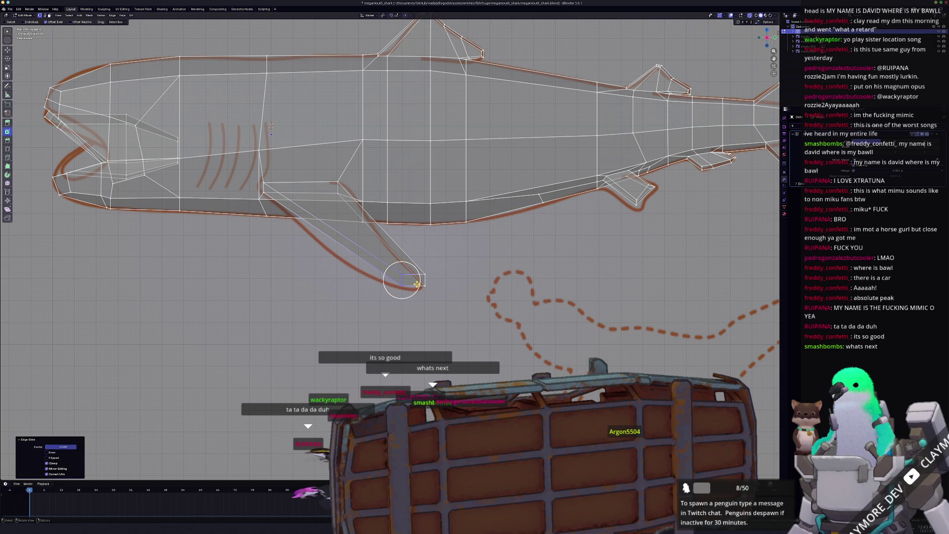
pyautogui.click(413, 283)
pyautogui.press('g')
pyautogui.click(413, 285)
pyautogui.scroll(2, 365, 220)
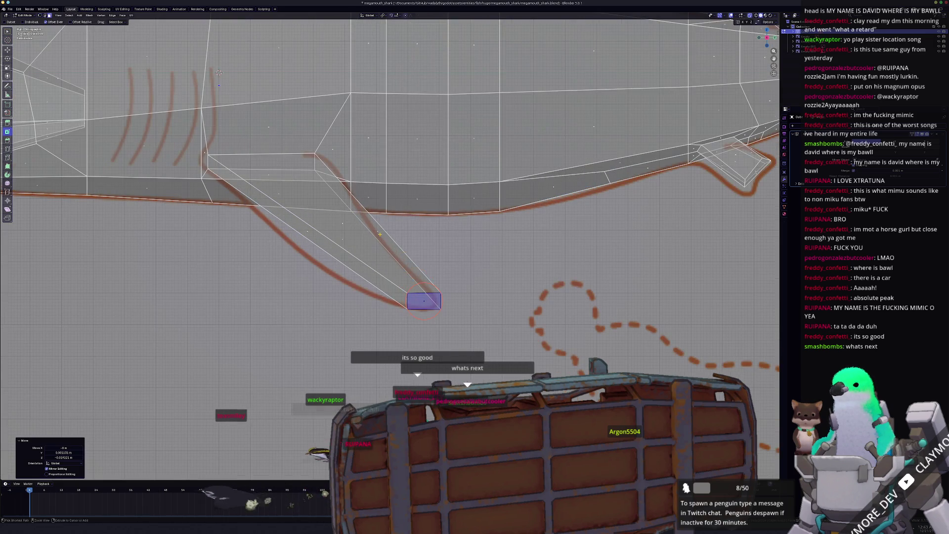
pyautogui.hotkey('alt', 'a')
# - Box-select a fin vertex and move it along Y onto the sketch
pyautogui.press('b')
pyautogui.moveTo(326, 257); pyautogui.dragTo(303, 216)
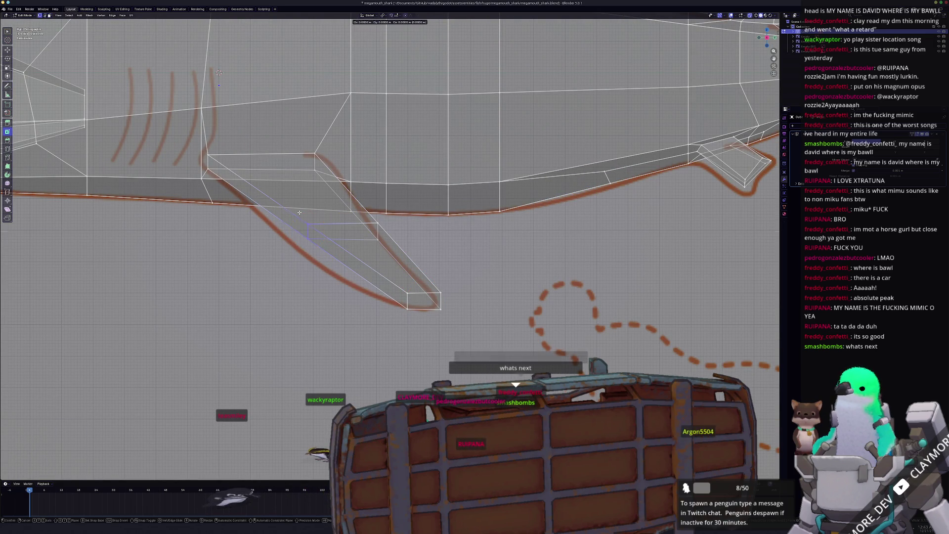
pyautogui.press('g')
pyautogui.click(282, 232)
pyautogui.press('g')
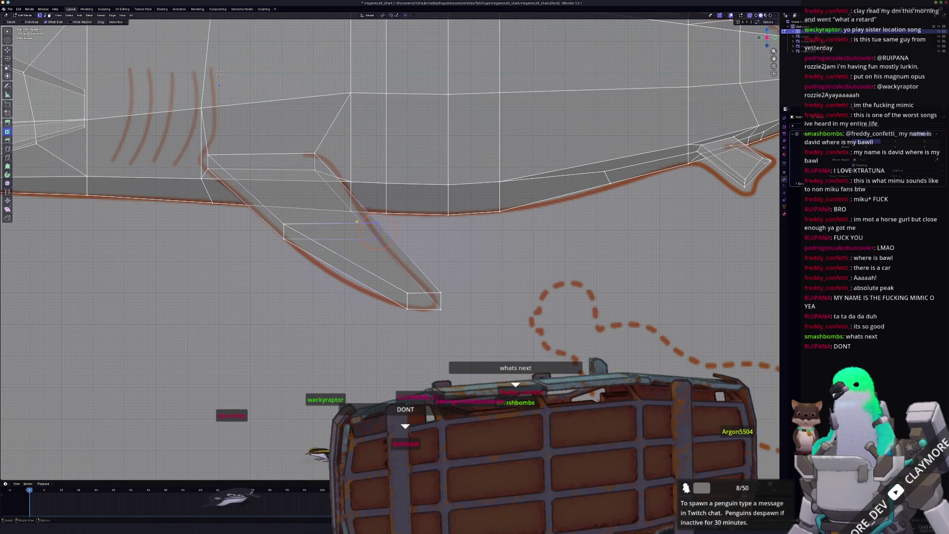
pyautogui.press('y')
pyautogui.click(354, 227)
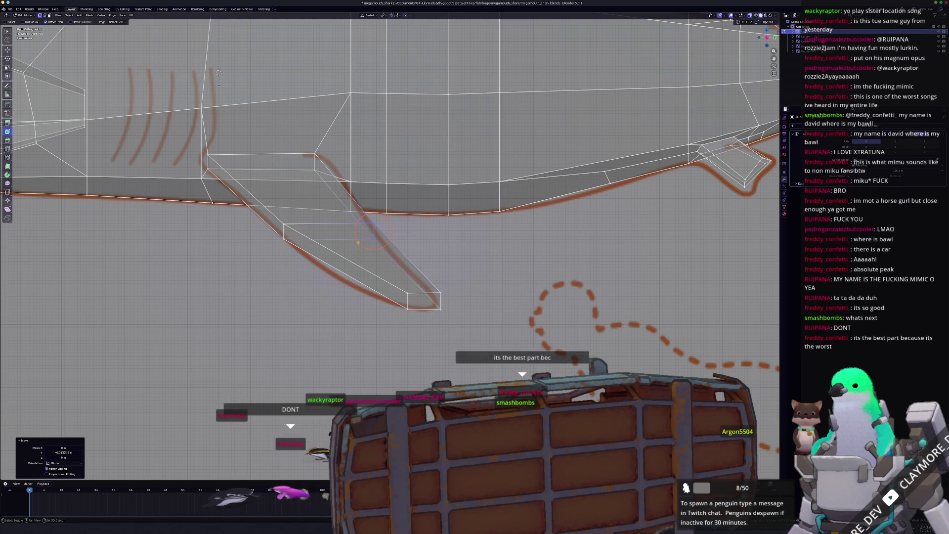
# - Move the fin-tip vertices along the Y axis
pyautogui.keyDown('shift'); pyautogui.moveTo(372, 232); pyautogui.dragTo(352, 234, button='middle'); pyautogui.keyUp('shift')
pyautogui.click(387, 302)
pyautogui.press('g')
pyautogui.press('y')
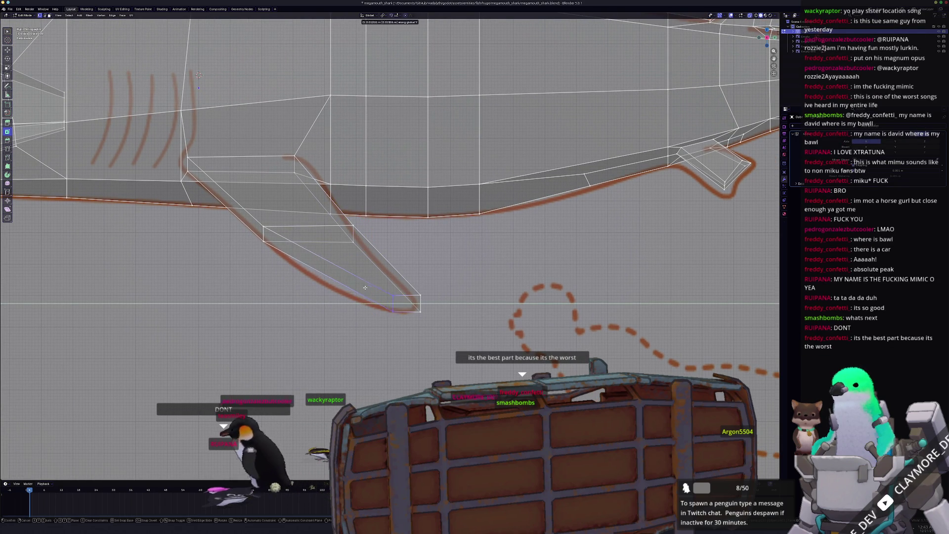
pyautogui.click(369, 288)
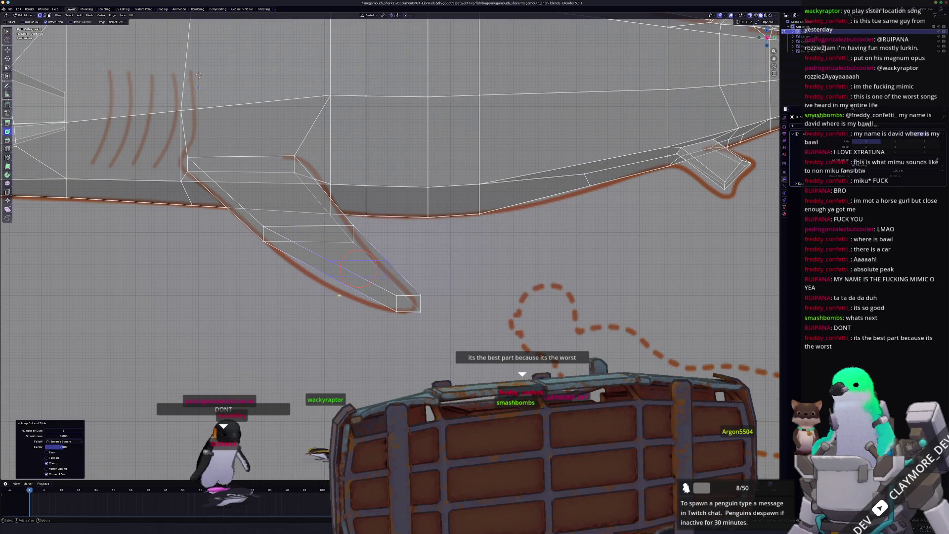
# - Add an extra edge loop across the pectoral fin and position it
pyautogui.press('i')
pyautogui.press('y')
pyautogui.click(297, 254)
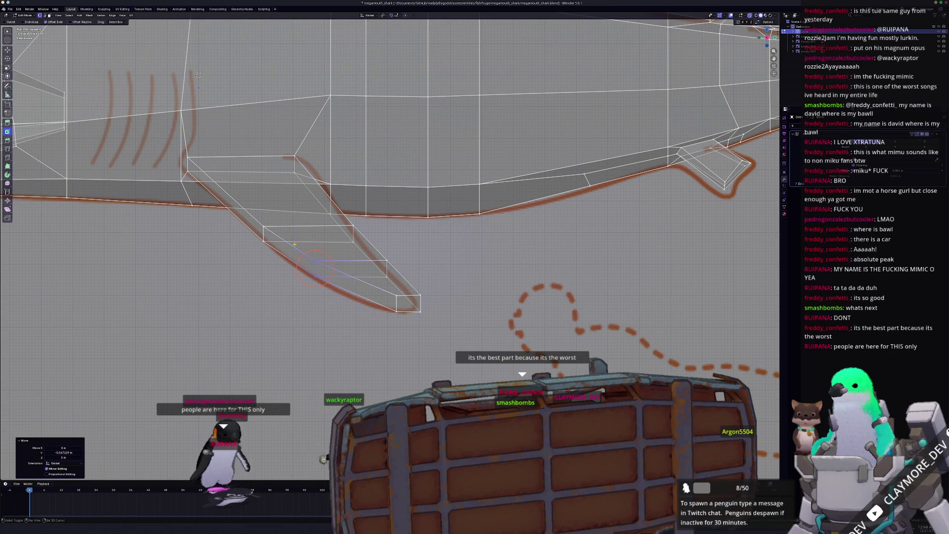
pyautogui.keyDown('shift'); pyautogui.moveTo(296, 254); pyautogui.dragTo(367, 288, button='middle'); pyautogui.keyUp('shift')
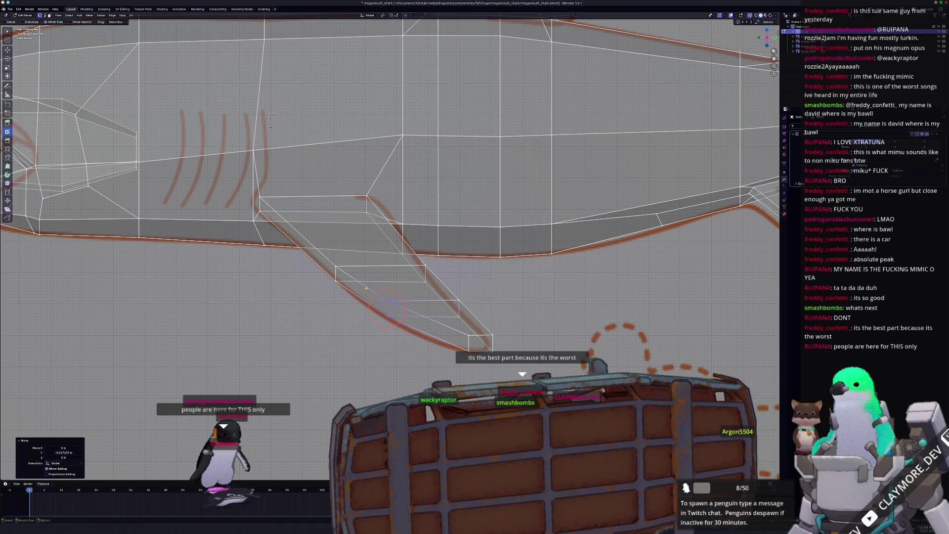
pyautogui.scroll(2, 366, 288)
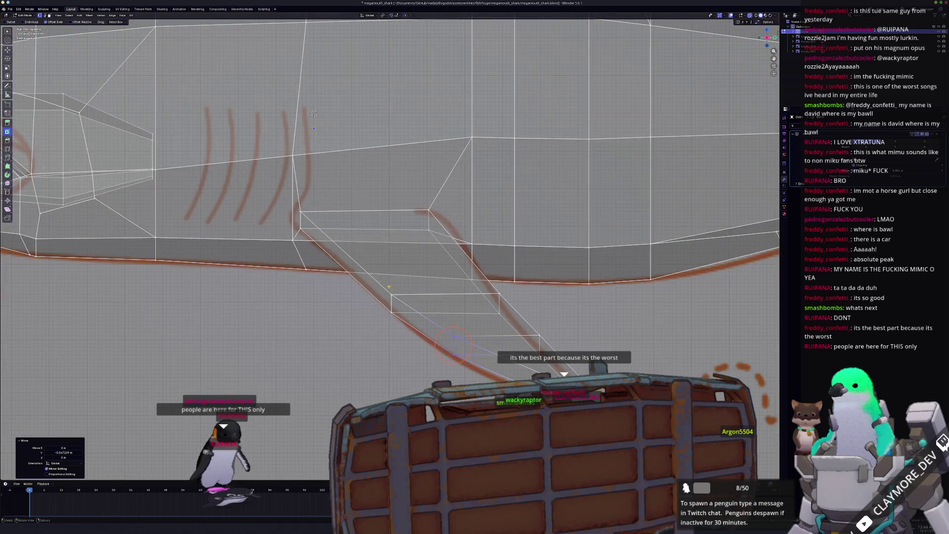
pyautogui.scroll(2, 374, 277)
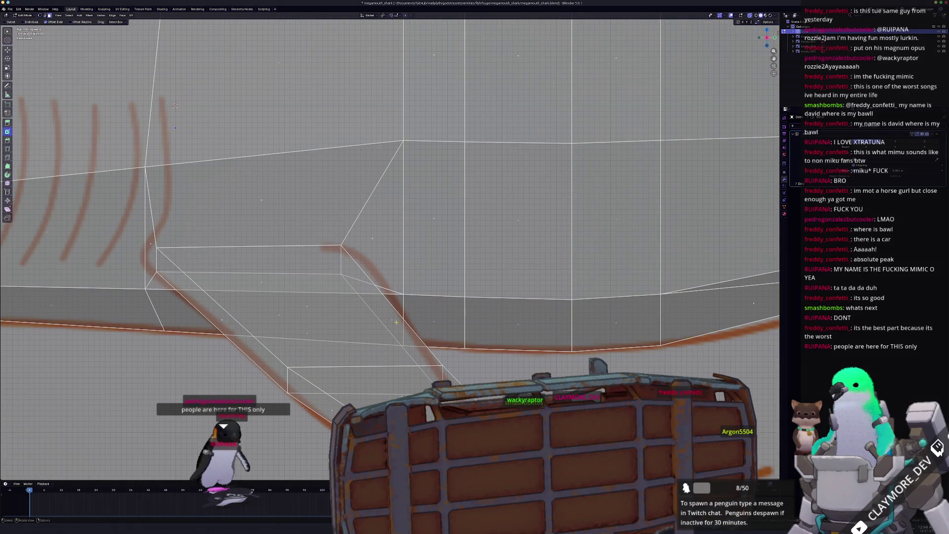
pyautogui.press('g')
pyautogui.press('g')
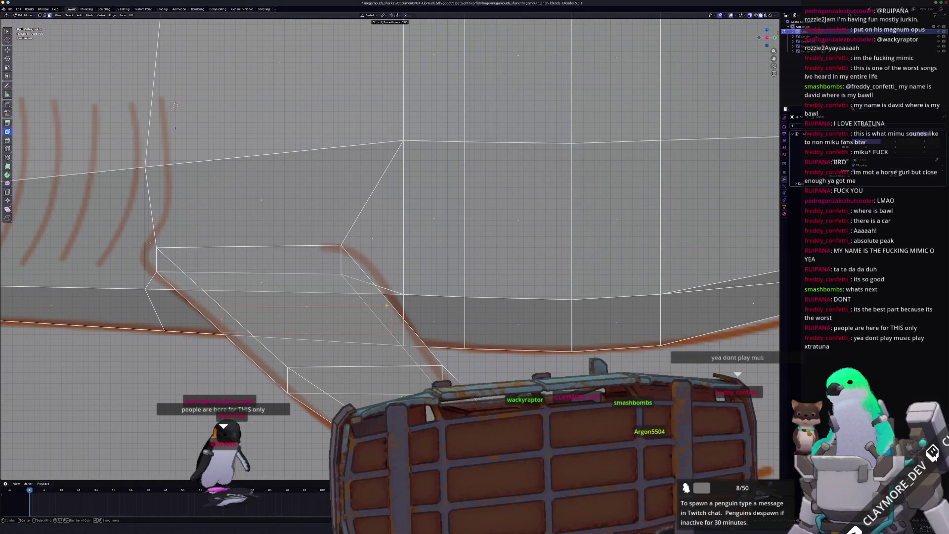
pyautogui.click(356, 269)
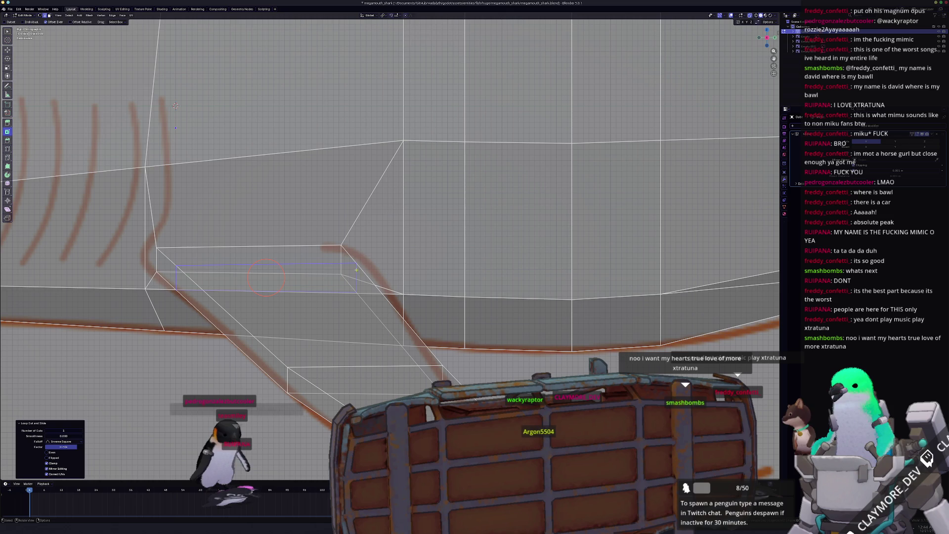
# - Slide the fin's vertical edges along Y onto the sketched outline
pyautogui.click(356, 273)
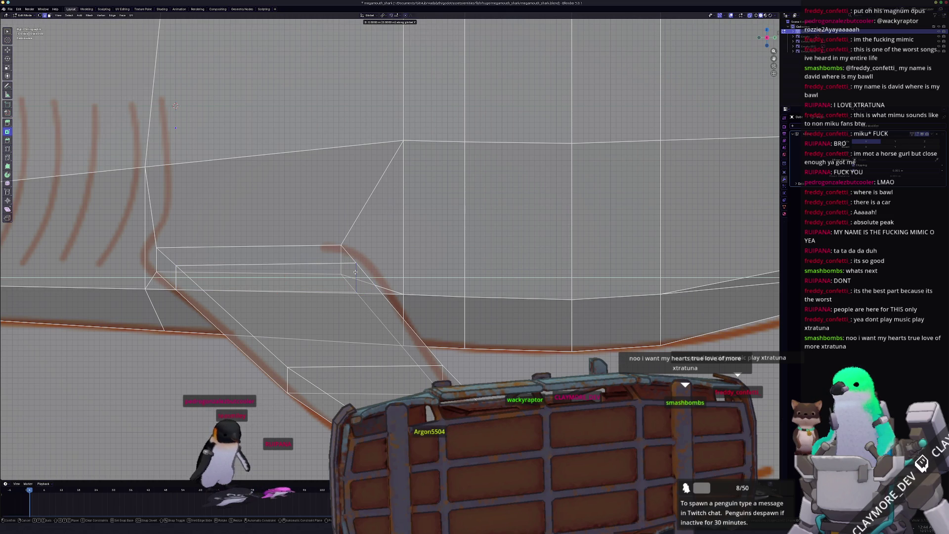
pyautogui.keyDown('shift'); pyautogui.moveTo(390, 274); pyautogui.dragTo(346, 213, button='middle'); pyautogui.keyUp('shift')
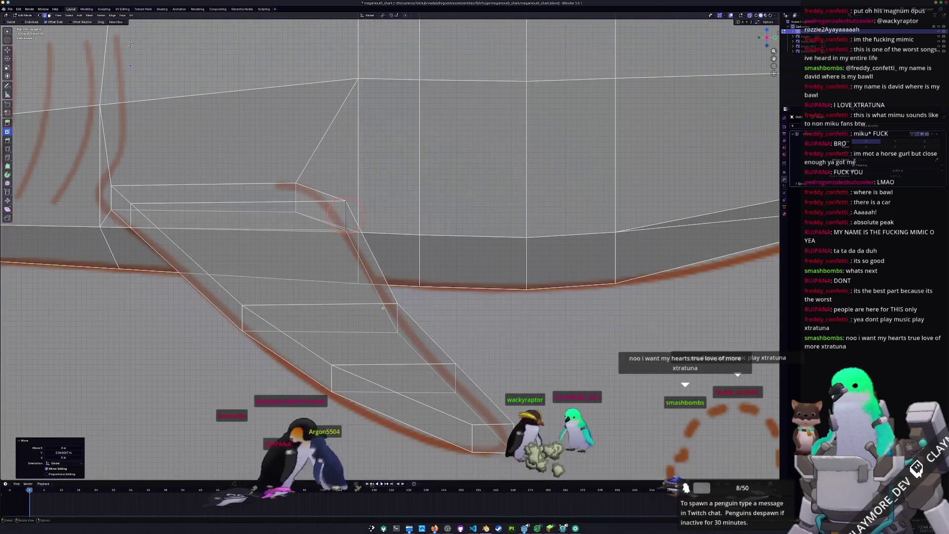
pyautogui.click(466, 371)
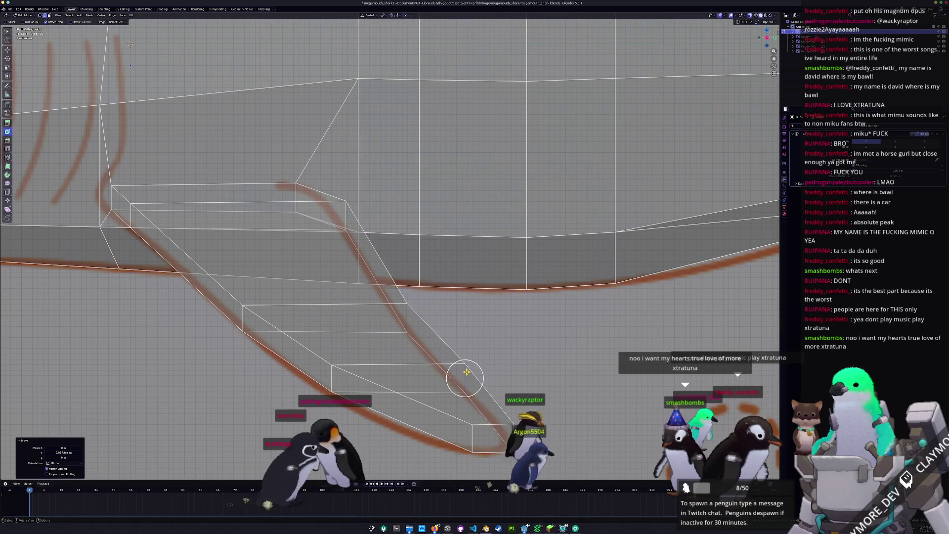
pyautogui.click(522, 437)
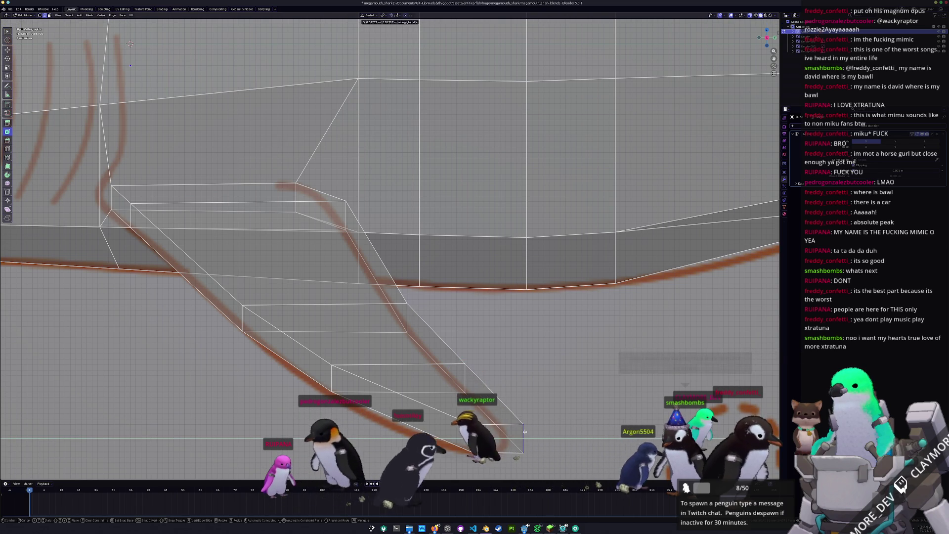
pyautogui.press('g')
pyautogui.press('y')
pyautogui.click(489, 439)
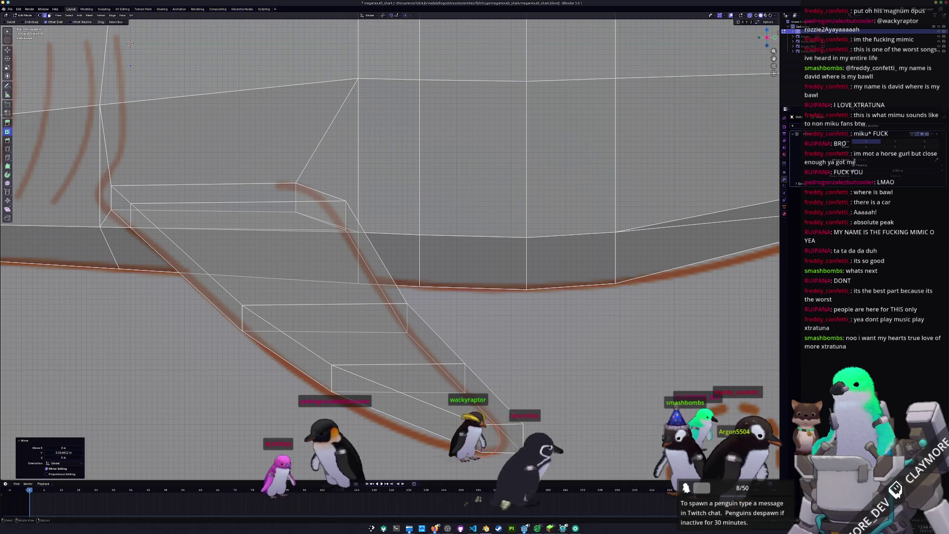
# - Nudge the fin-tip edge onto the sketch line, then view the whole shark in Object Mode
pyautogui.click(331, 377)
pyautogui.keyDown('shift'); pyautogui.moveTo(320, 351); pyautogui.dragTo(431, 354, button='middle'); pyautogui.keyUp('shift')
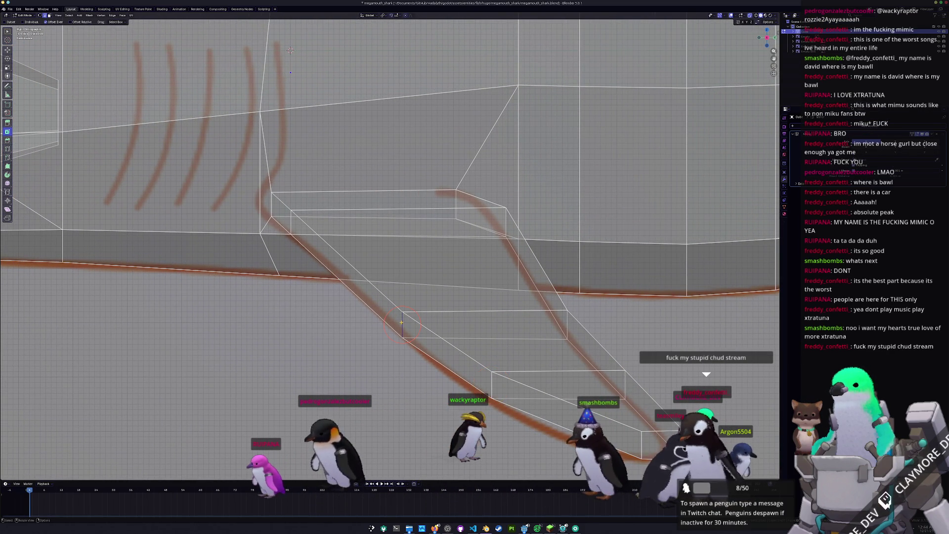
pyautogui.moveTo(399, 322); pyautogui.dragTo(399, 324)
pyautogui.press('Tab')
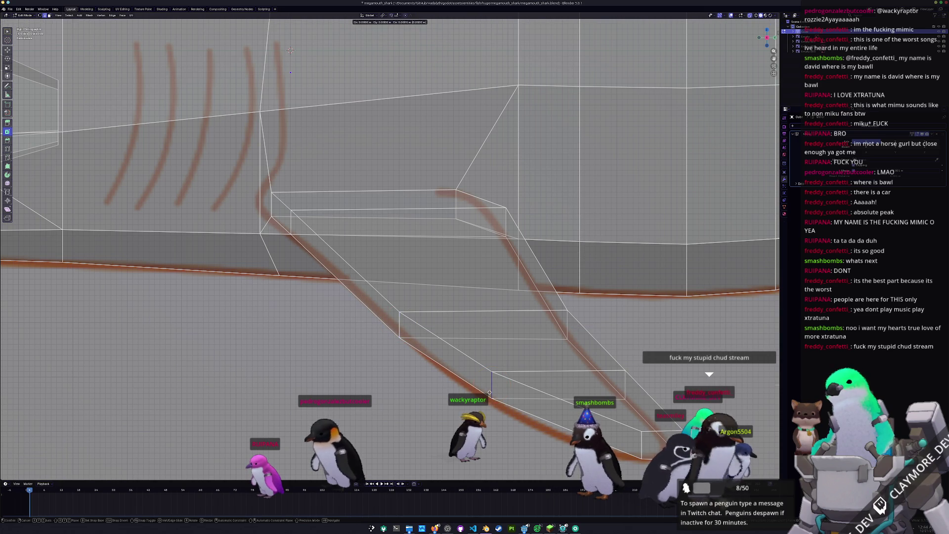
pyautogui.moveTo(400, 324)
pyautogui.mouseDown(button='middle')
pyautogui.moveTo(390, 354)
pyautogui.moveTo(378, 342)
pyautogui.moveTo(444, 322)
pyautogui.moveTo(483, 328)
pyautogui.moveTo(443, 309)
pyautogui.moveTo(359, 321)
pyautogui.mouseUp(button='middle')
# - Re-enter Edit Mode on the shark and orbit toward the pectoral fin
pyautogui.press('Tab')
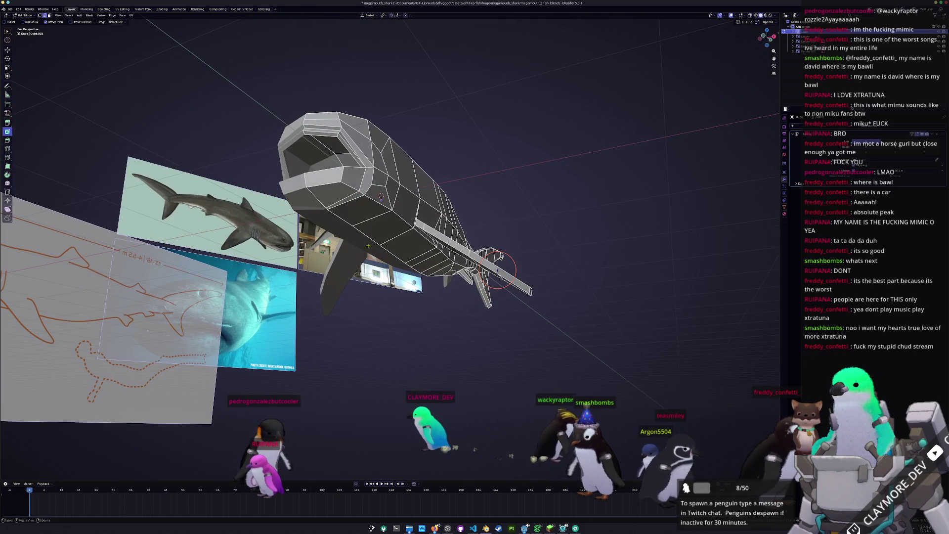
pyautogui.press('super+d')
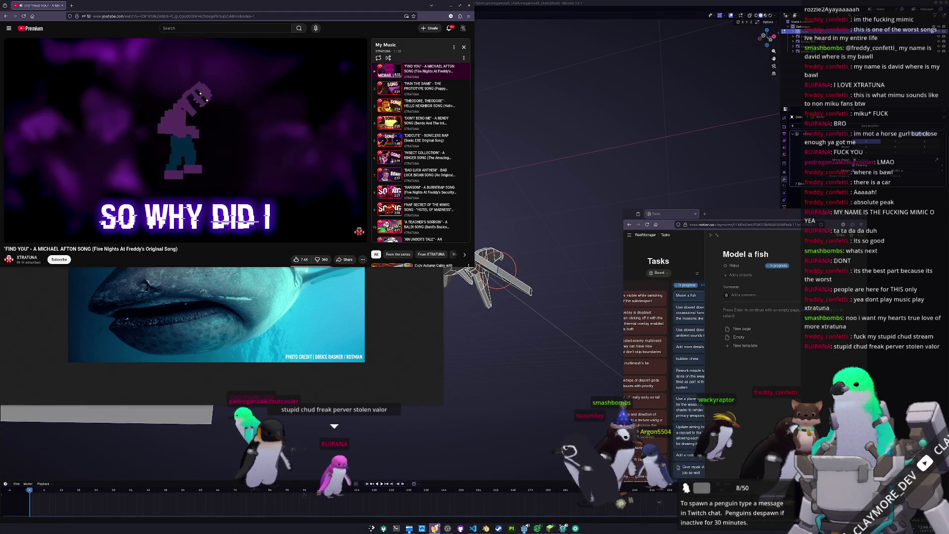
pyautogui.click(525, 349)
pyautogui.moveTo(526, 349); pyautogui.dragTo(478, 291, button='middle')
pyautogui.scroll(5, 478, 290)
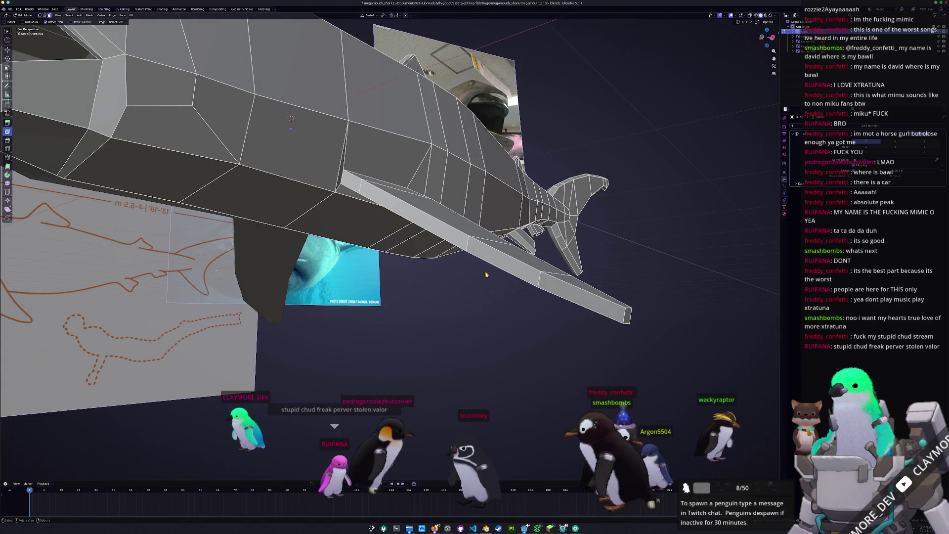
# - Select the four pectoral fin faces from base to tip and frame them
pyautogui.click(455, 220)
pyautogui.press('KP_Decimal')
pyautogui.keyDown('shift'); pyautogui.click(405, 236); pyautogui.keyUp('shift')
pyautogui.keyDown('shift'); pyautogui.click(497, 302); pyautogui.keyUp('shift')
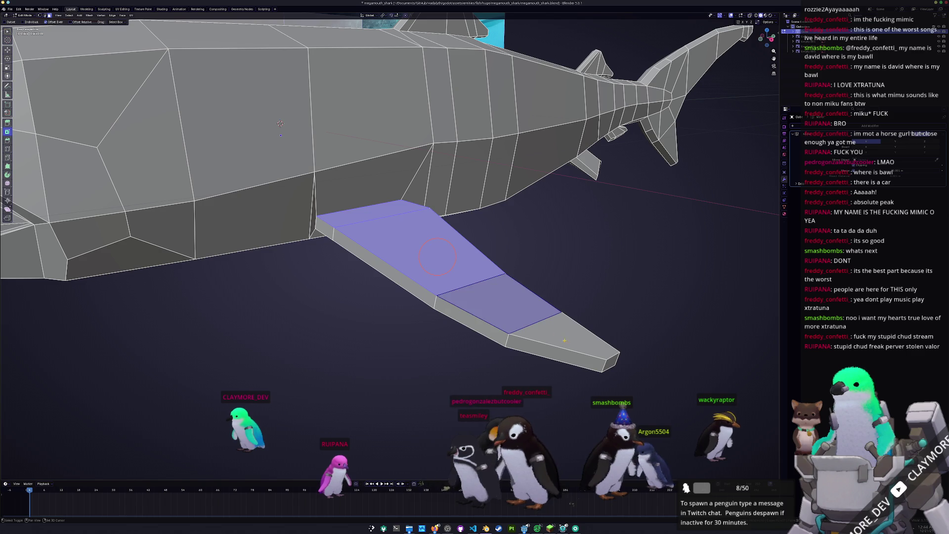
pyautogui.keyDown('shift'); pyautogui.click(564, 336); pyautogui.keyUp('shift')
# - Flatten the selected fin faces with LoopTools > Flatten from the sidebar Edit tab
pyautogui.press('n')
pyautogui.moveTo(472, 276)
pyautogui.mouseDown(button='middle')
pyautogui.moveTo(429, 265)
pyautogui.moveTo(433, 252)
pyautogui.mouseUp(button='middle')
pyautogui.click(777, 85)
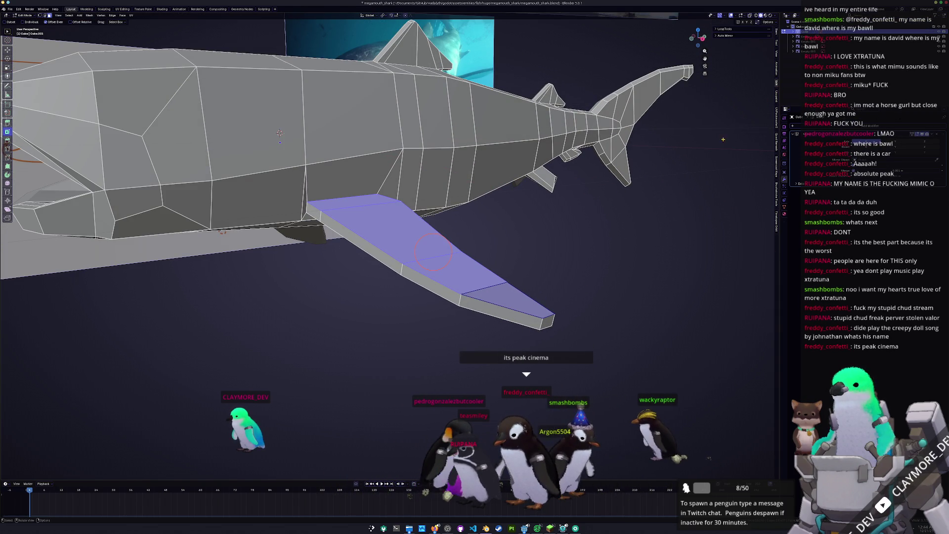
pyautogui.click(731, 29)
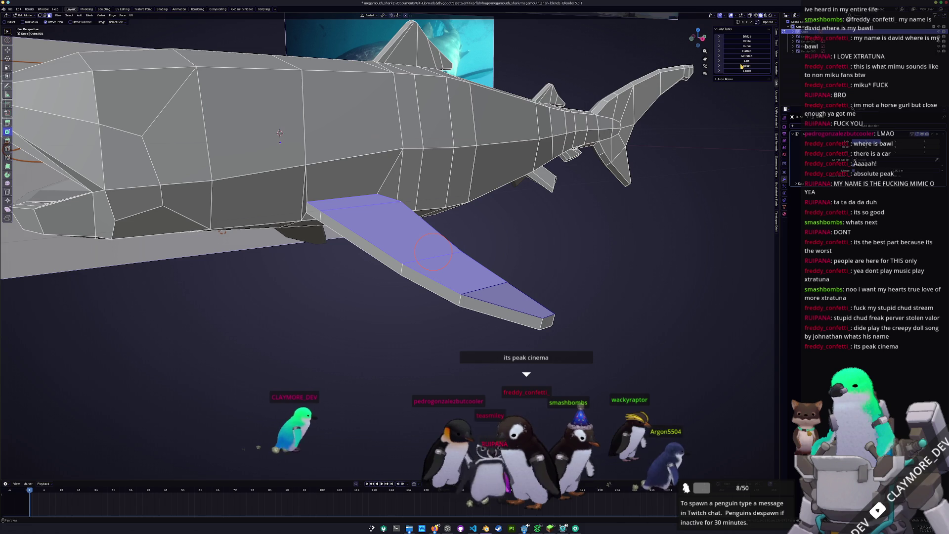
pyautogui.click(745, 52)
# - Select the faces along the fin to its tip and orbit around the shark's side
pyautogui.moveTo(461, 245); pyautogui.dragTo(439, 203, button='middle')
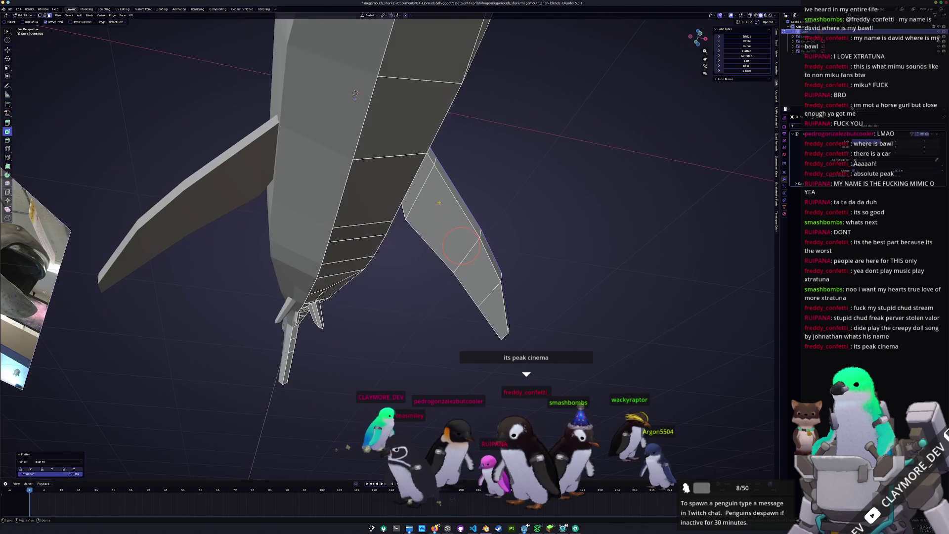
pyautogui.keyDown('ctrl'); pyautogui.click(459, 255); pyautogui.keyUp('ctrl')
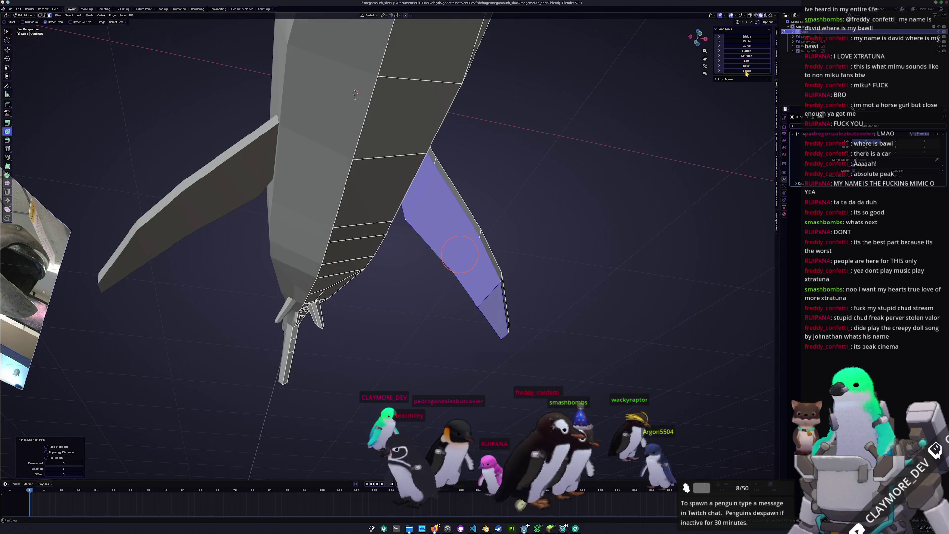
pyautogui.moveTo(460, 255); pyautogui.dragTo(448, 247, button='middle')
pyautogui.moveTo(582, 183); pyautogui.dragTo(446, 215, button='middle')
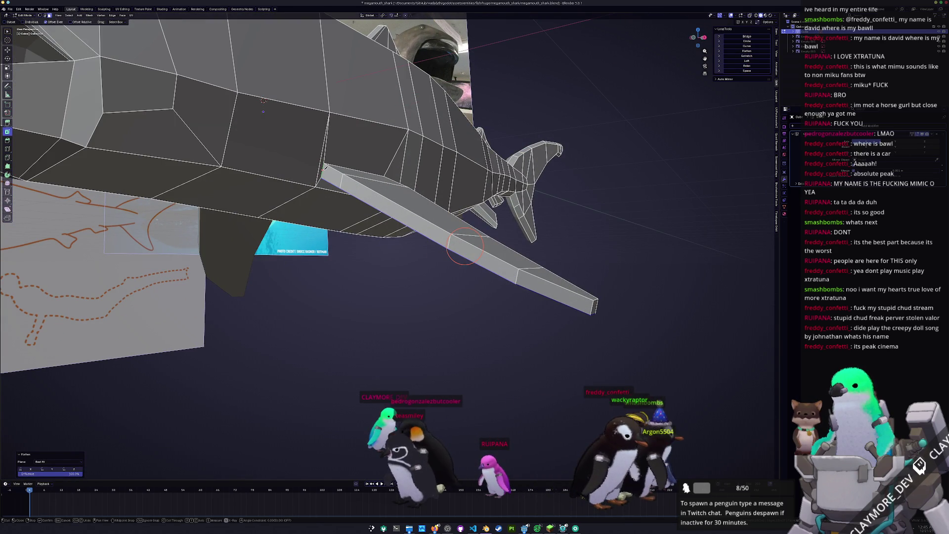
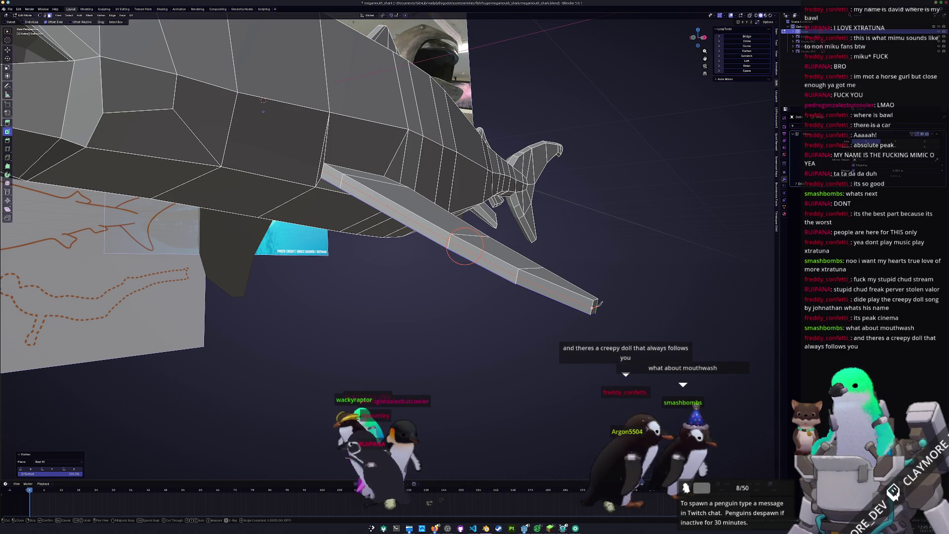
# - Make a first knife cut across a body face beside the pectoral fin
pyautogui.moveTo(598, 303); pyautogui.dragTo(434, 307, button='middle')
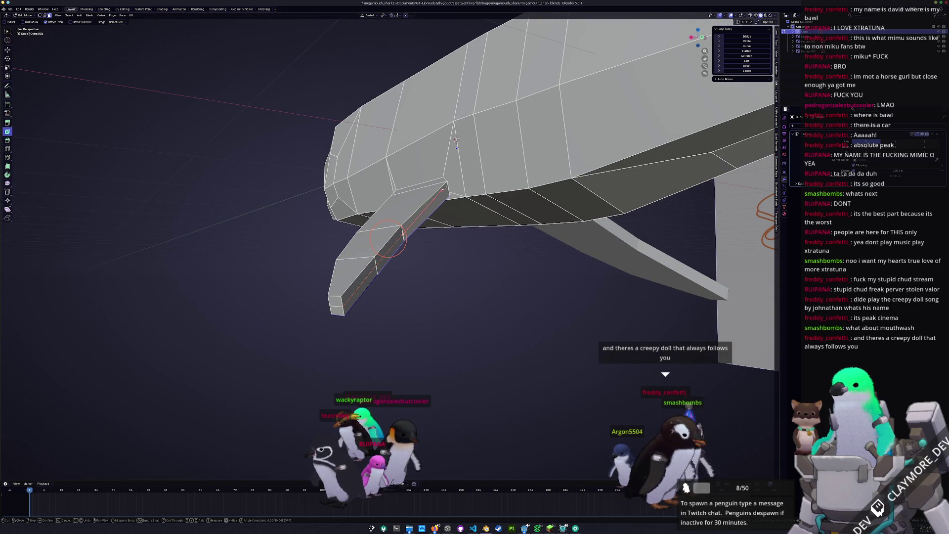
pyautogui.moveTo(387, 238); pyautogui.dragTo(279, 378, button='middle')
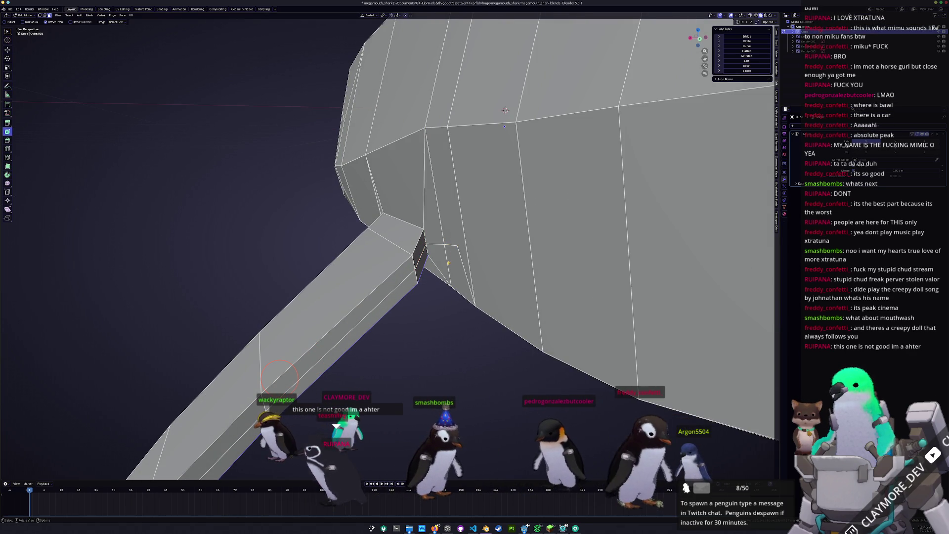
pyautogui.moveTo(459, 243); pyautogui.dragTo(492, 196, button='middle')
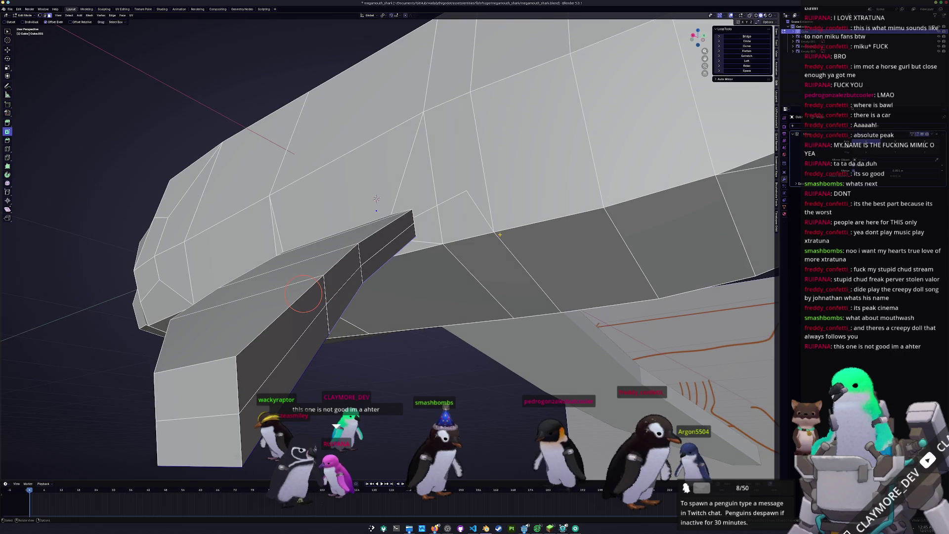
pyautogui.click(478, 207)
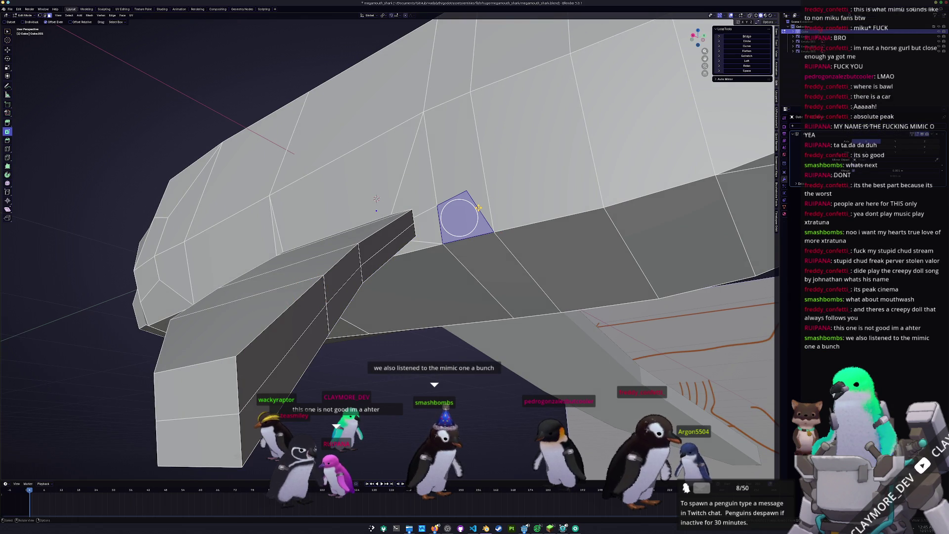
pyautogui.moveTo(478, 207)
pyautogui.mouseDown(button='middle')
pyautogui.moveTo(425, 261)
pyautogui.moveTo(405, 239)
pyautogui.mouseUp(button='middle')
pyautogui.press('k')
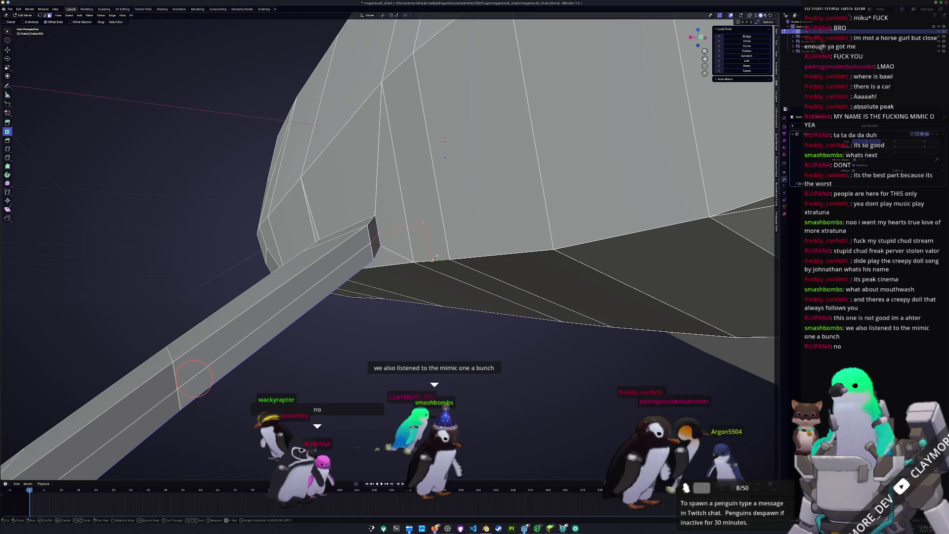
pyautogui.press('Return')
# - Knife-cut a second line of edges from the fin root down to the body's bottom edge
pyautogui.moveTo(434, 259); pyautogui.dragTo(413, 244, button='middle')
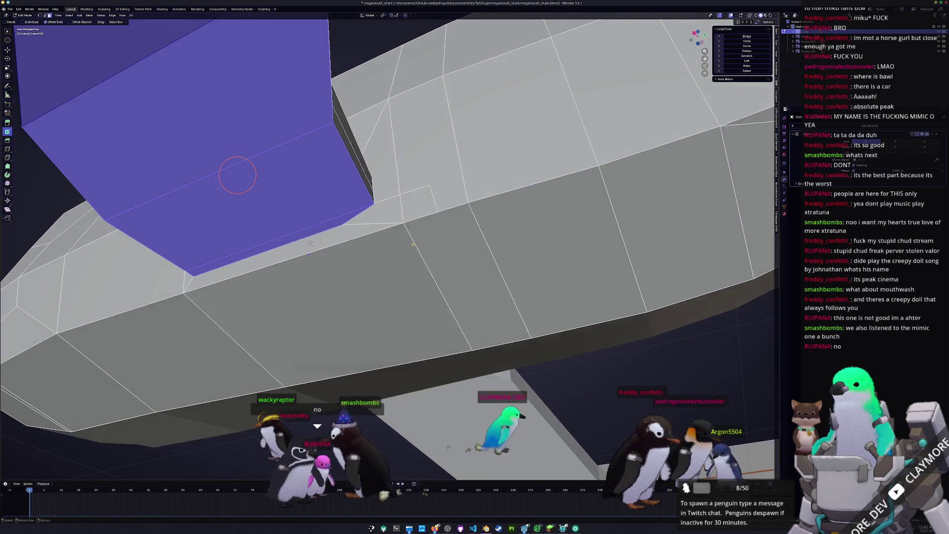
pyautogui.click(438, 212)
pyautogui.moveTo(446, 232); pyautogui.dragTo(420, 212, button='middle')
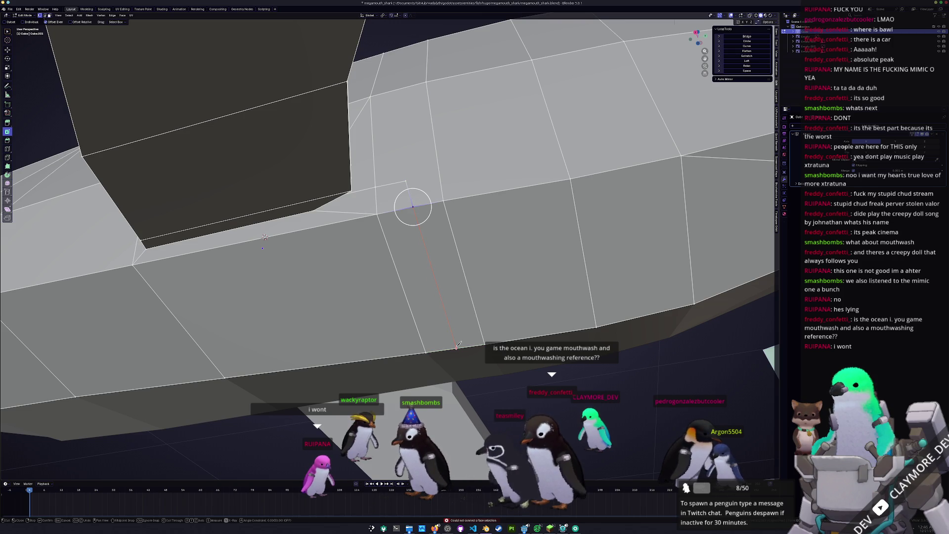
pyautogui.moveTo(436, 282); pyautogui.dragTo(427, 282, button='middle')
pyautogui.scroll(-4, 427, 282)
pyautogui.scroll(2, 435, 315)
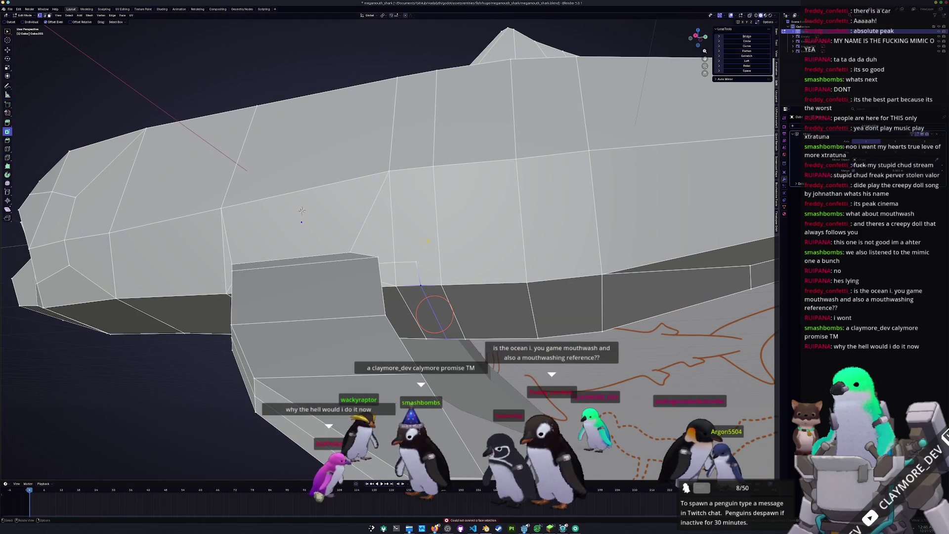
pyautogui.click(417, 259)
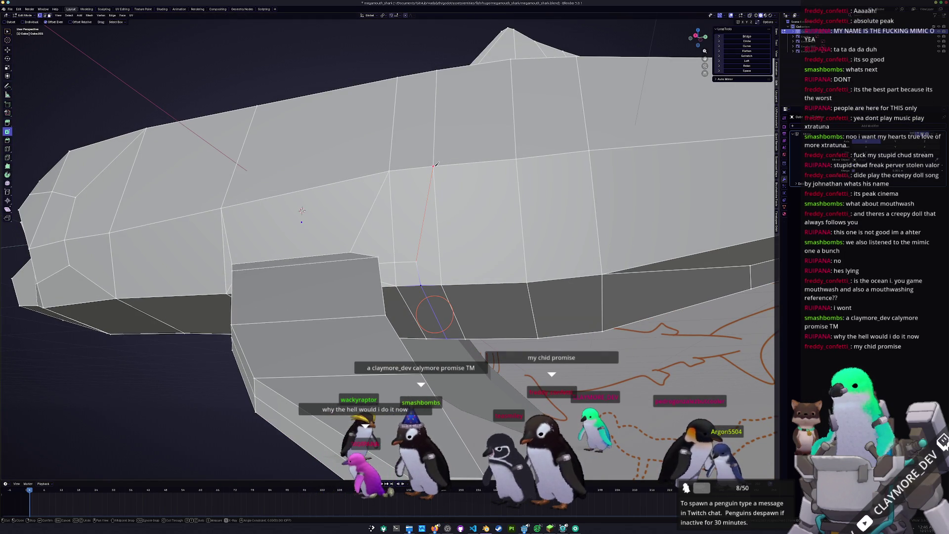
pyautogui.moveTo(429, 265); pyautogui.dragTo(697, 252, button='middle')
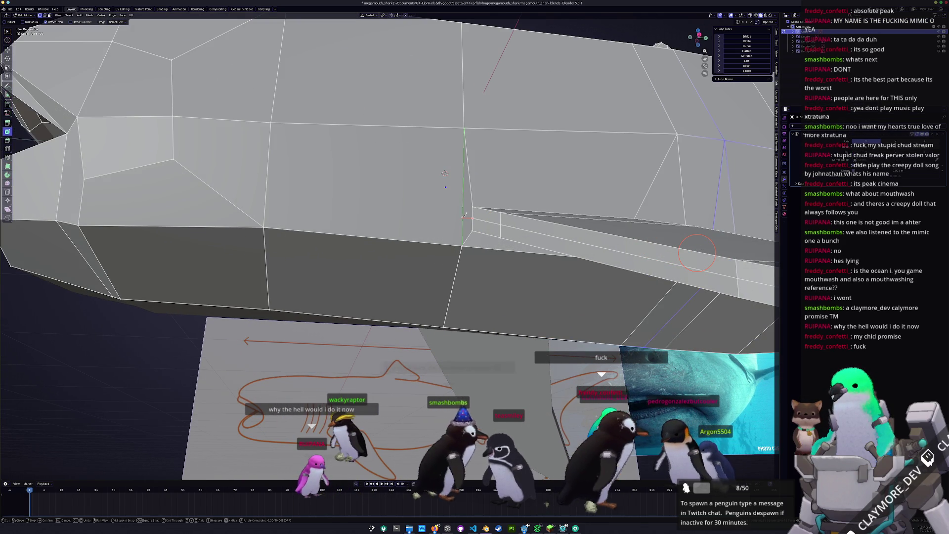
pyautogui.click(389, 212)
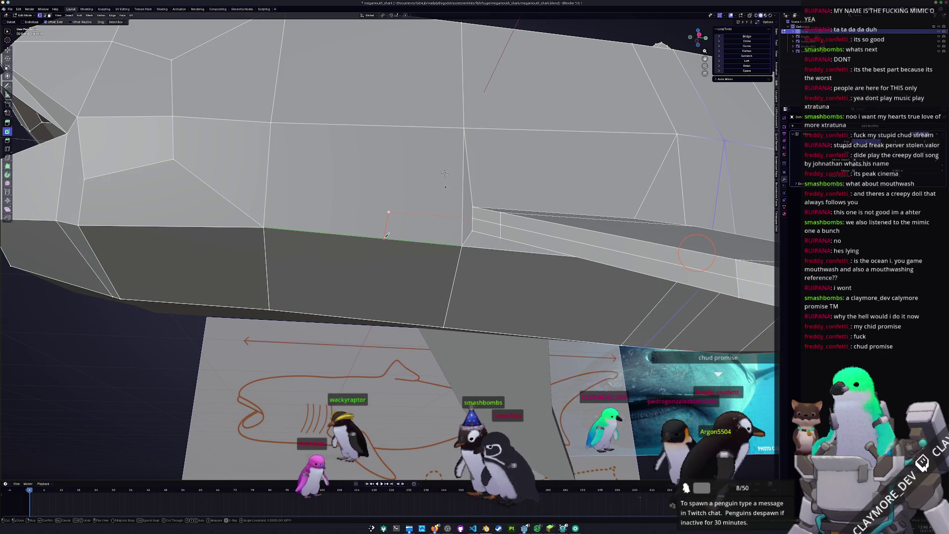
pyautogui.click(378, 318)
pyautogui.press('Return')
pyautogui.moveTo(697, 253); pyautogui.dragTo(560, 286, button='middle')
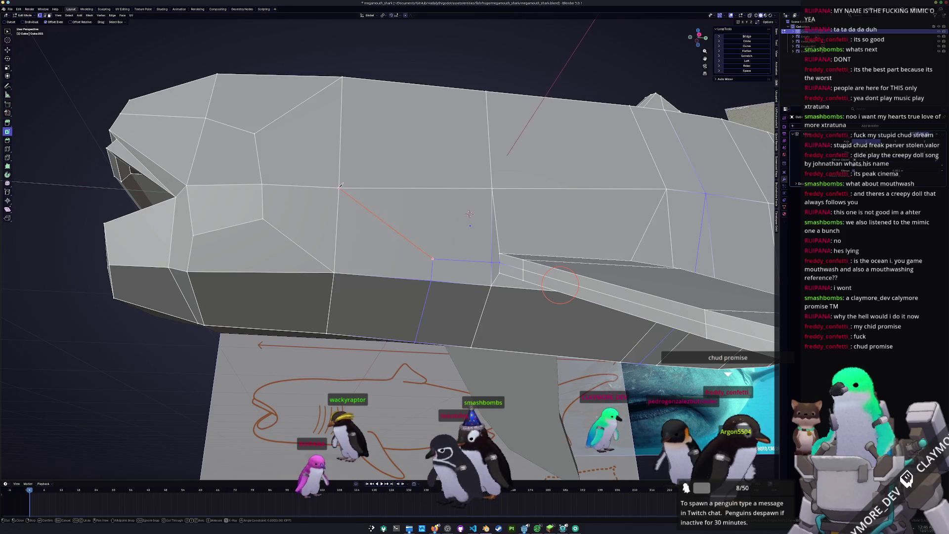
pyautogui.scroll(-3, 540, 275)
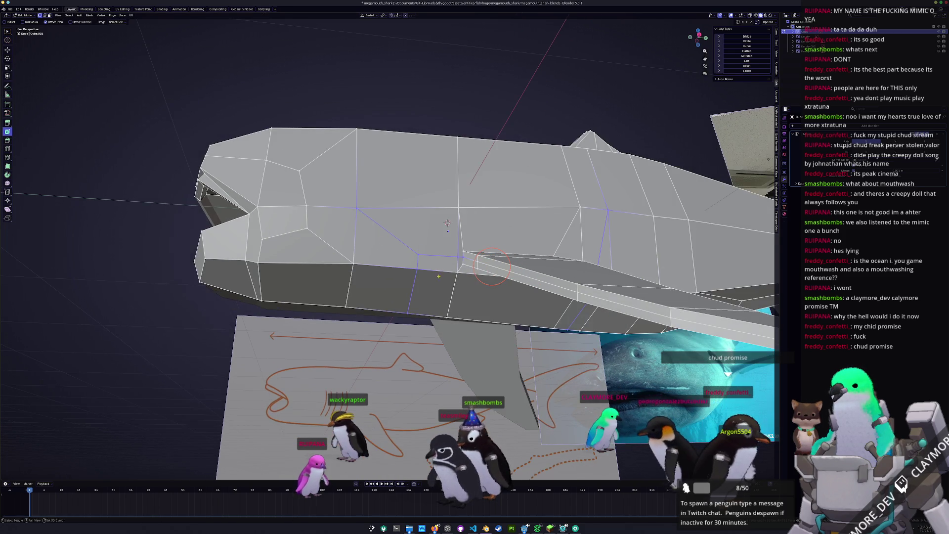
pyautogui.moveTo(541, 275); pyautogui.dragTo(454, 269, button='middle')
pyautogui.scroll(5, 454, 269)
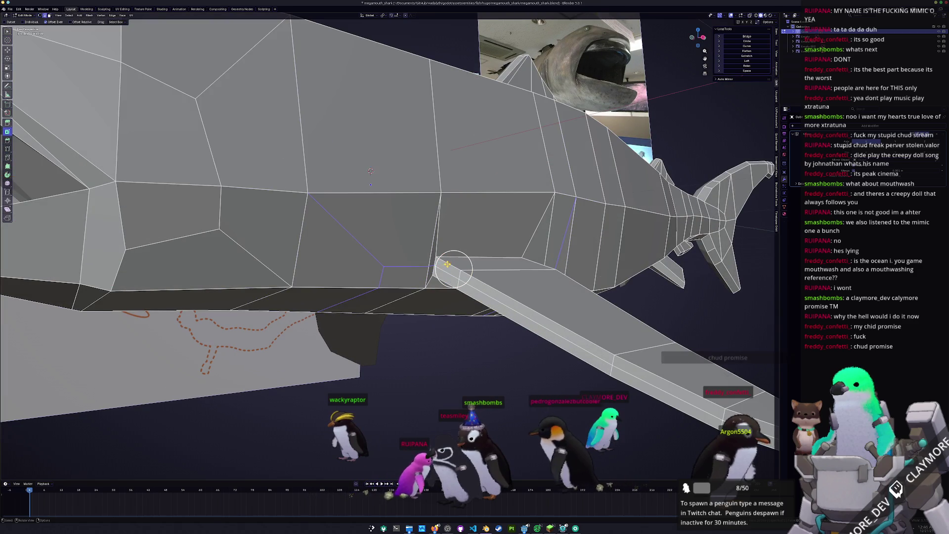
pyautogui.moveTo(584, 318)
pyautogui.mouseDown(button='middle')
pyautogui.moveTo(393, 217)
pyautogui.moveTo(315, 251)
pyautogui.moveTo(428, 225)
pyautogui.mouseUp(button='middle')
# - Edge-slide three of the pectoral fin's edge loops into new positions
pyautogui.press('g')
pyautogui.press('g')
pyautogui.click(390, 215)
pyautogui.scroll(-3, 315, 250)
pyautogui.scroll(3, 428, 225)
pyautogui.press('g')
pyautogui.press('g')
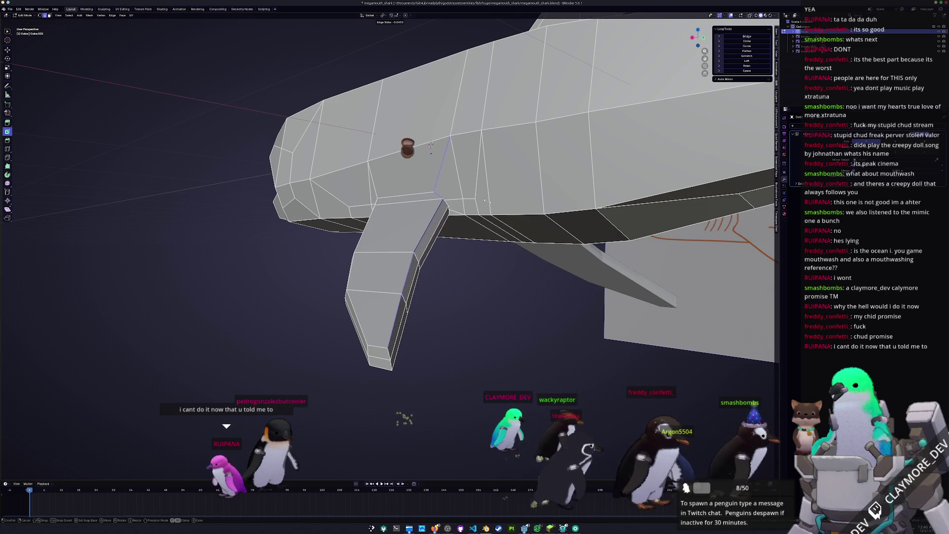
pyautogui.click(420, 228)
pyautogui.moveTo(431, 145)
pyautogui.mouseDown(button='middle')
pyautogui.moveTo(427, 228)
pyautogui.moveTo(475, 202)
pyautogui.mouseUp(button='middle')
pyautogui.press('g')
pyautogui.click(390, 219)
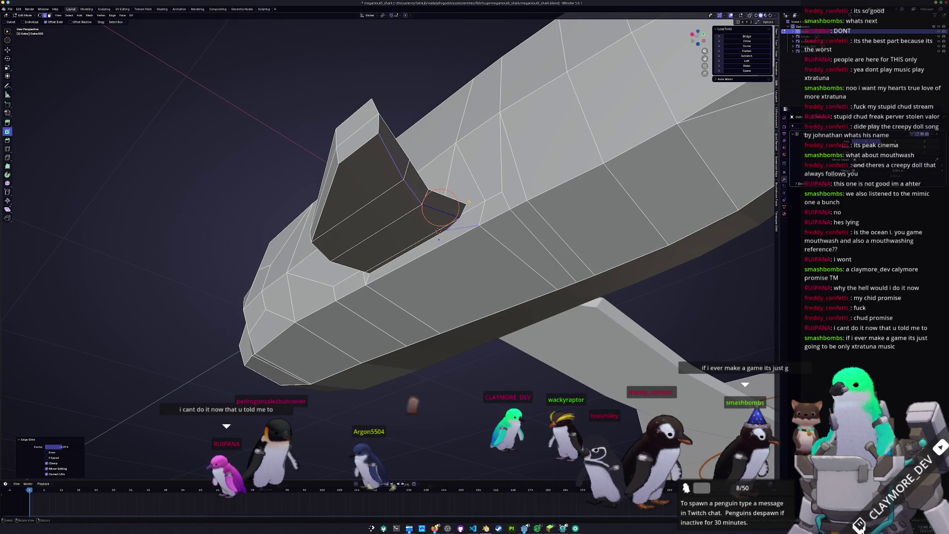
pyautogui.moveTo(391, 220)
pyautogui.mouseDown(button='middle')
pyautogui.moveTo(415, 207)
pyautogui.moveTo(437, 212)
pyautogui.mouseUp(button='middle')
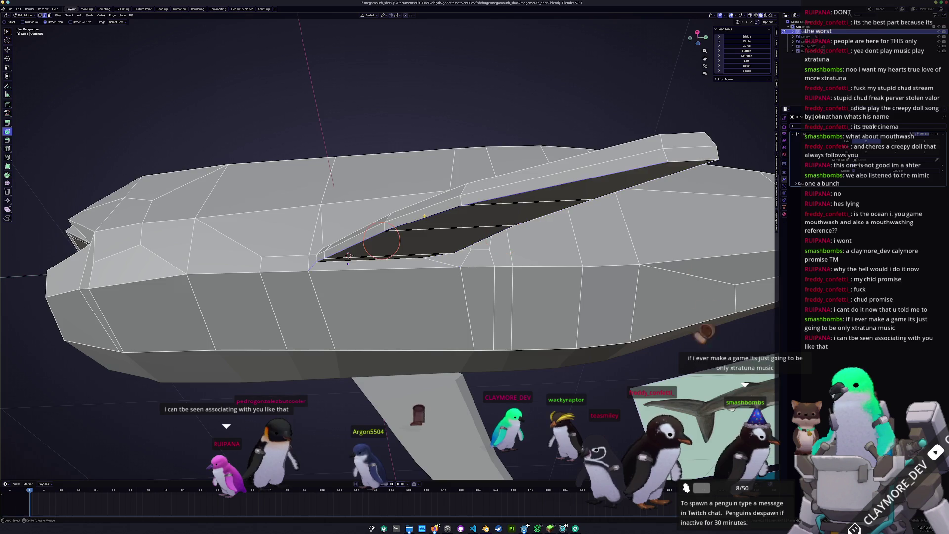
pyautogui.scroll(3, 438, 211)
# - Slide the fin's leading-edge and tip loops, then return to Object Mode
pyautogui.press('g')
pyautogui.press('g')
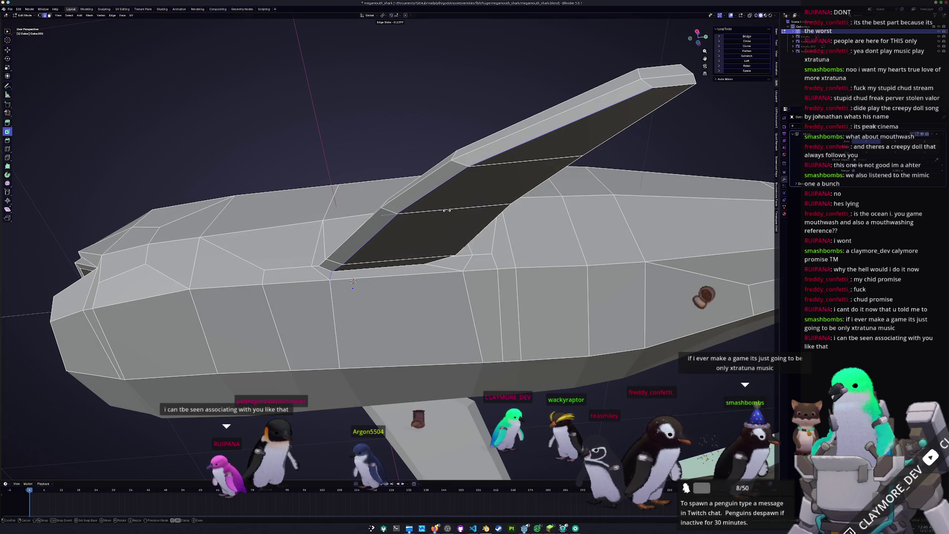
pyautogui.click(392, 226)
pyautogui.moveTo(392, 227); pyautogui.dragTo(328, 259, button='middle')
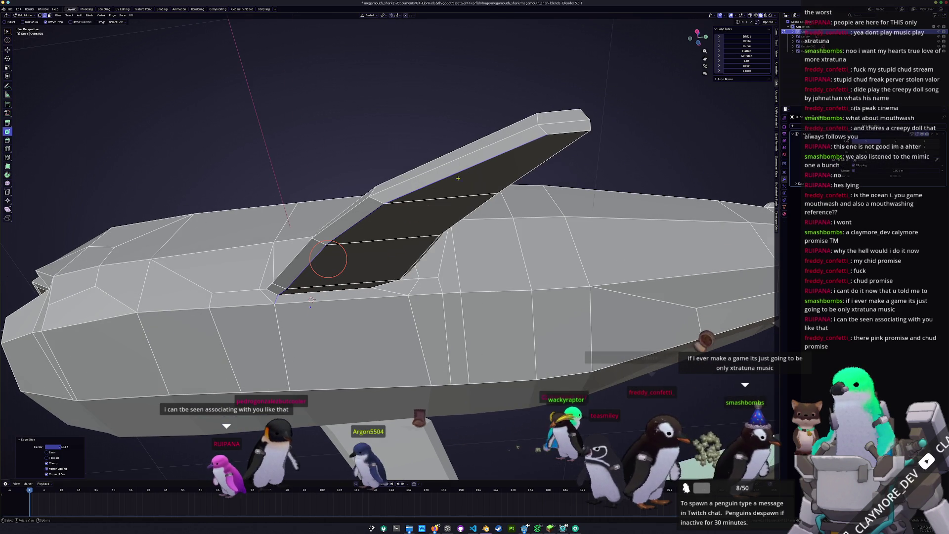
pyautogui.keyDown('alt'); pyautogui.click(556, 139); pyautogui.keyUp('alt')
pyautogui.press('g')
pyautogui.press('g')
pyautogui.click(556, 139)
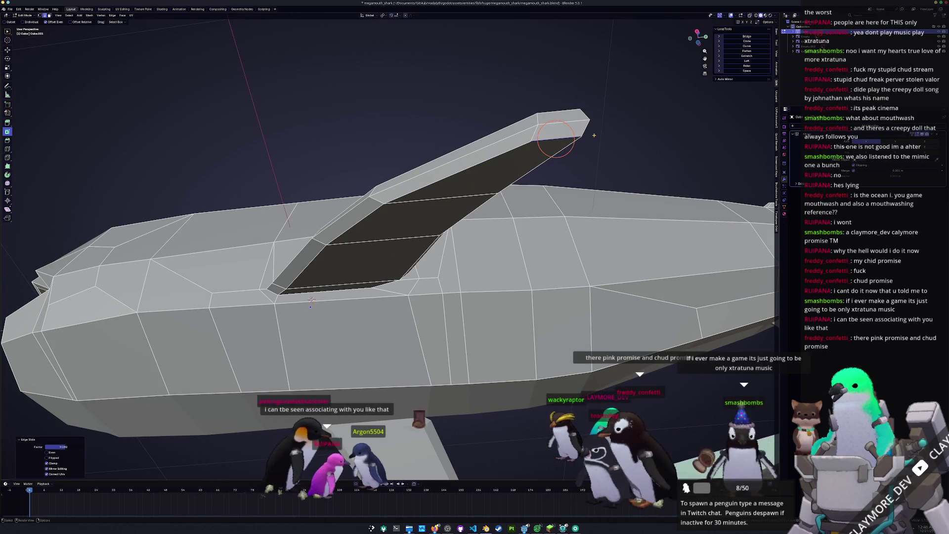
pyautogui.moveTo(556, 139)
pyautogui.mouseDown(button='middle')
pyautogui.moveTo(410, 307)
pyautogui.moveTo(385, 351)
pyautogui.mouseUp(button='middle')
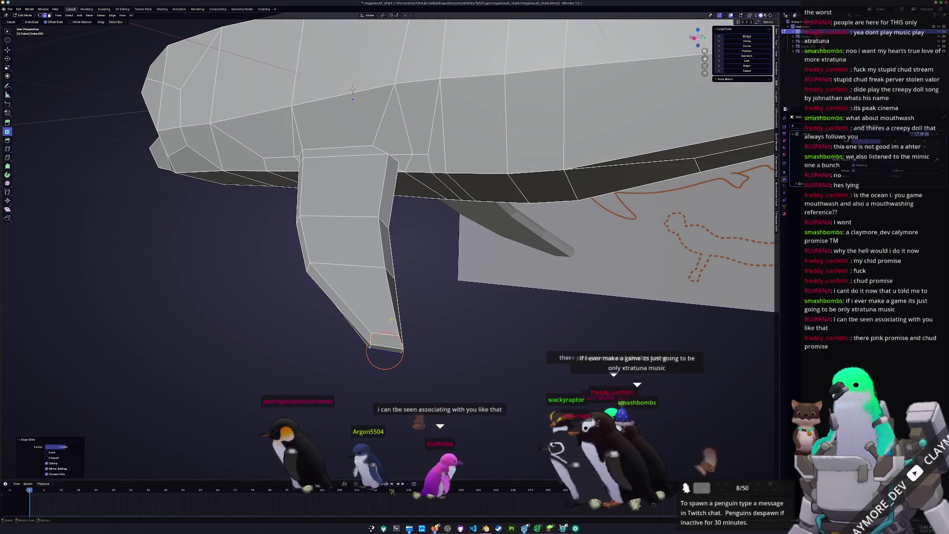
pyautogui.press('g')
pyautogui.press('g')
pyautogui.click(380, 326)
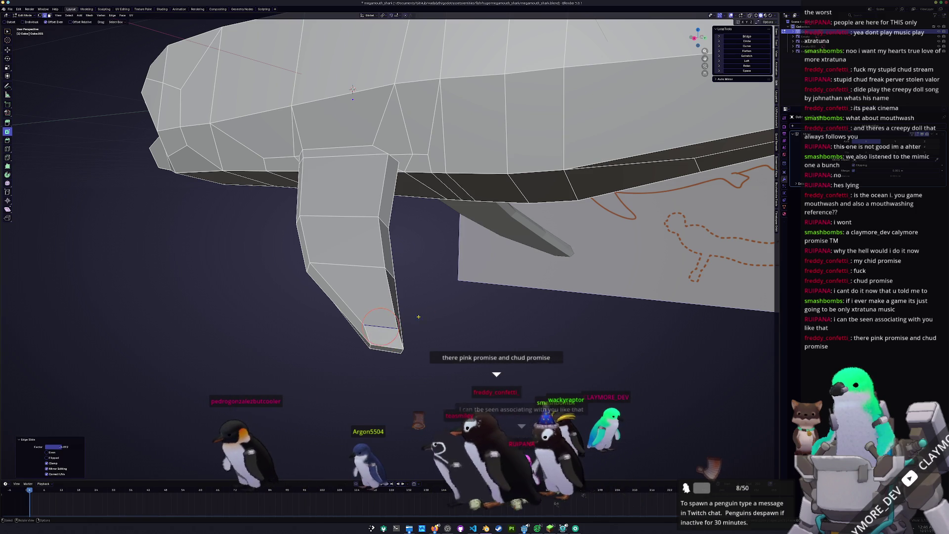
pyautogui.moveTo(418, 317)
pyautogui.mouseDown(button='middle')
pyautogui.moveTo(339, 332)
pyautogui.moveTo(354, 330)
pyautogui.moveTo(372, 297)
pyautogui.moveTo(434, 307)
pyautogui.moveTo(366, 249)
pyautogui.moveTo(368, 263)
pyautogui.moveTo(382, 259)
pyautogui.mouseUp(button='middle')
pyautogui.press('Tab')
pyautogui.scroll(-6, 435, 307)
# - Back in Edit Mode, slide an edge loop across the pectoral fin
pyautogui.scroll(-3, 380, 263)
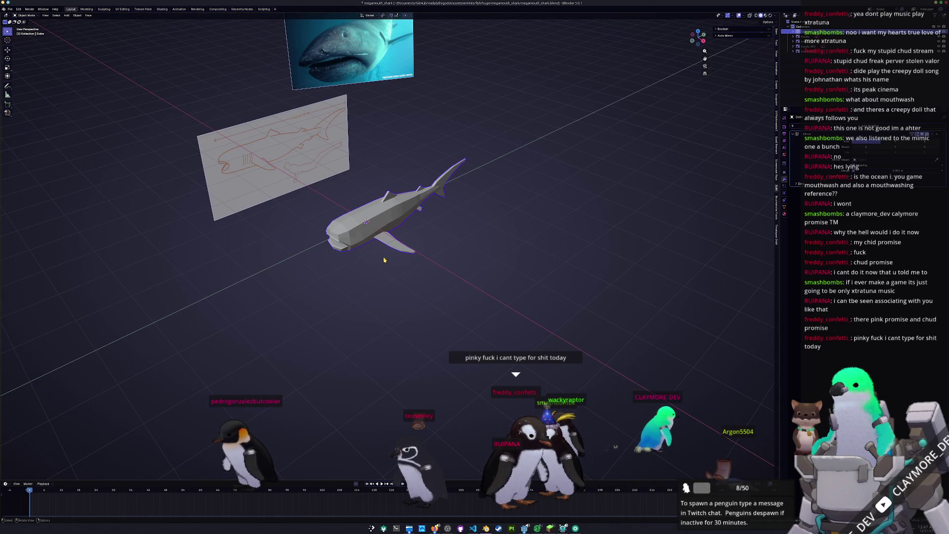
pyautogui.scroll(-3, 384, 262)
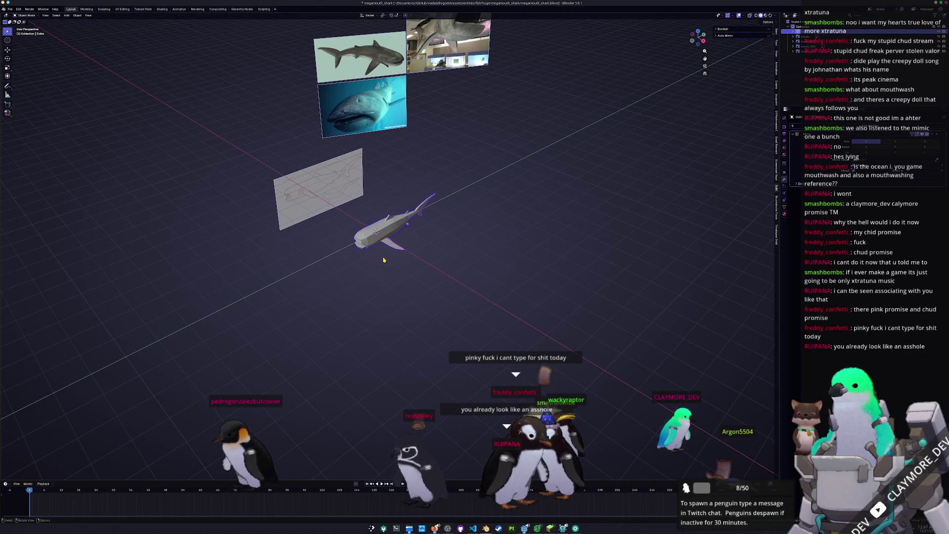
pyautogui.scroll(5, 384, 261)
pyautogui.scroll(4, 385, 267)
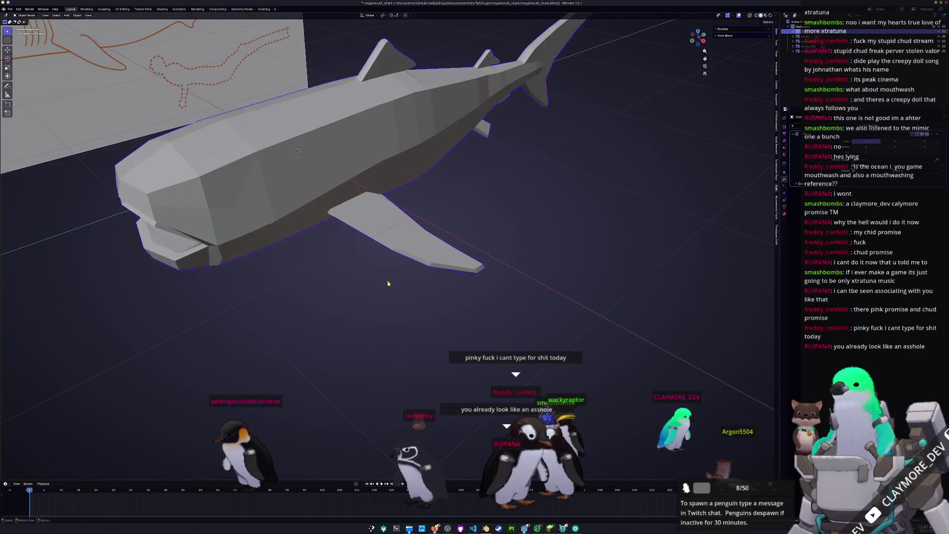
pyautogui.press('Tab')
pyautogui.scroll(3, 383, 274)
pyautogui.moveTo(383, 273); pyautogui.dragTo(442, 259, button='middle')
pyautogui.keyDown('alt'); pyautogui.click(442, 259); pyautogui.keyUp('alt')
pyautogui.press('g')
pyautogui.press('g')
pyautogui.click(397, 257)
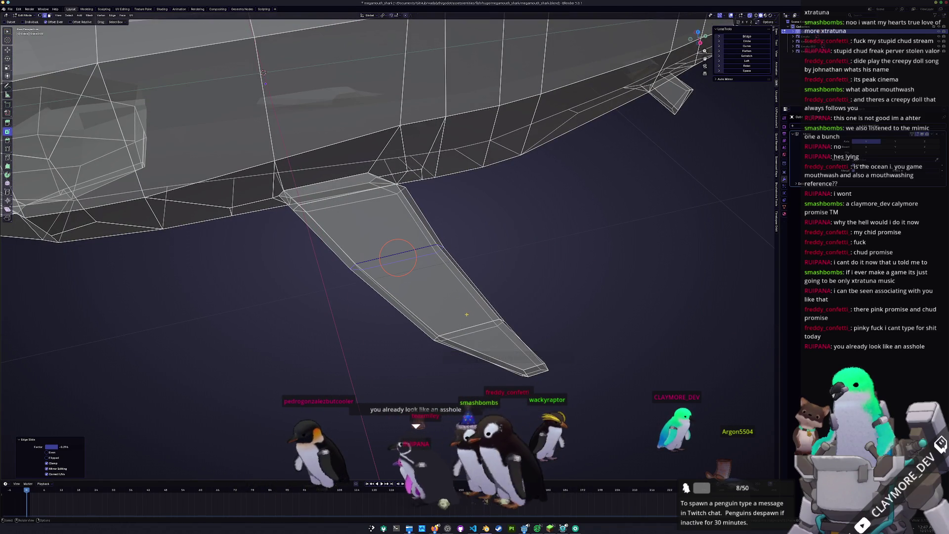
# - Loop-cut the lower fin and move the fin-tip edge down and outward in side view
pyautogui.hotkey('ctrl', 'r')
pyautogui.click(474, 297)
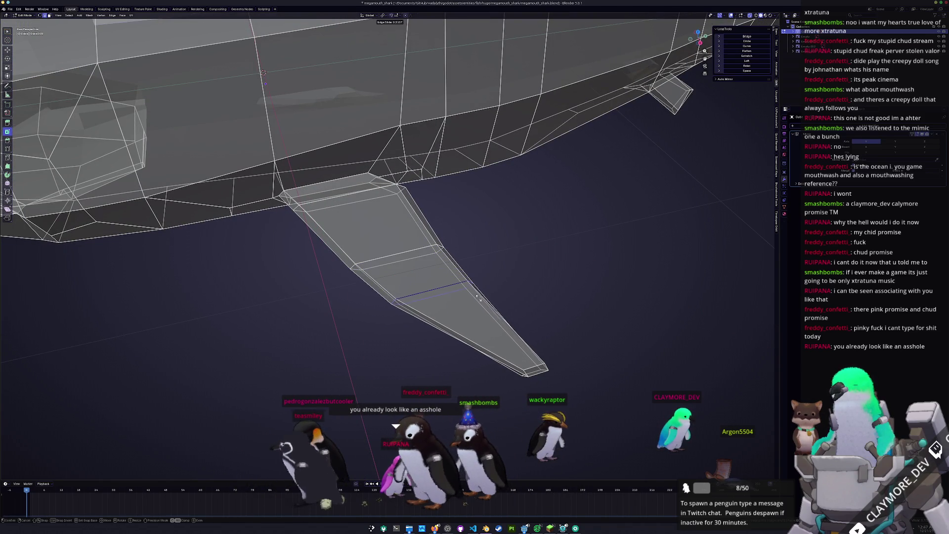
pyautogui.click(482, 303)
pyautogui.keyDown('alt'); pyautogui.click(534, 371); pyautogui.keyUp('alt')
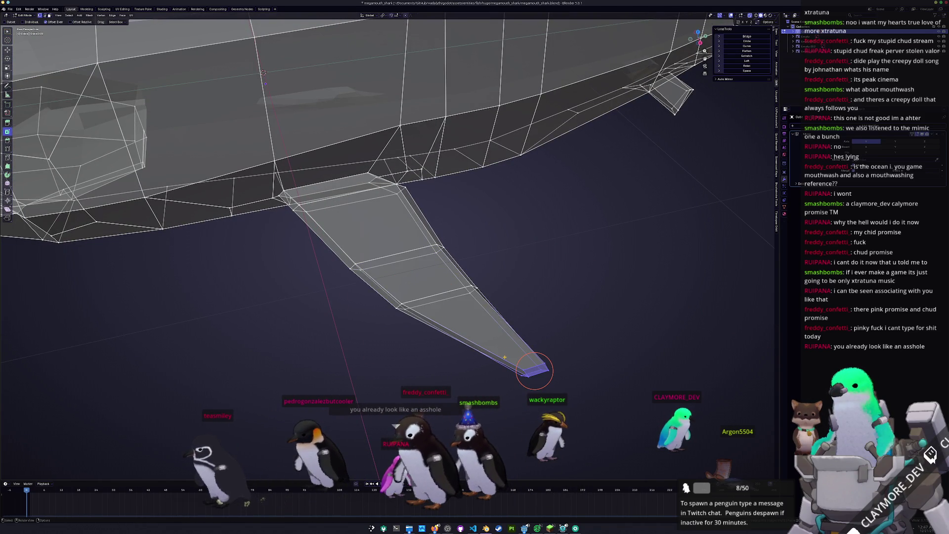
pyautogui.press('ctrl+KP_3')
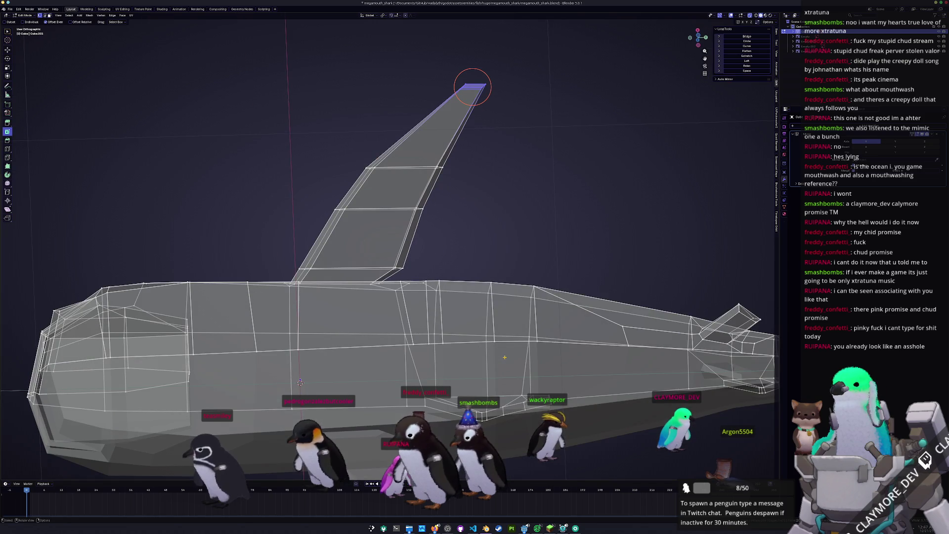
pyautogui.press('g')
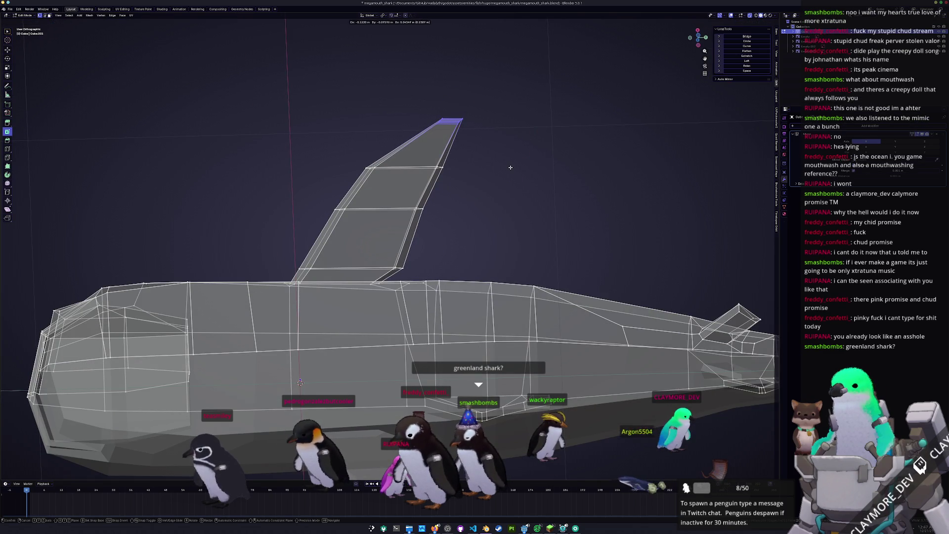
pyautogui.click(510, 167)
# - Check the shark from the front in Object Mode, then nudge the fin-tip vertex into place
pyautogui.press('Tab')
pyautogui.moveTo(510, 167)
pyautogui.mouseDown(button='middle')
pyautogui.moveTo(522, 252)
pyautogui.moveTo(460, 262)
pyautogui.mouseUp(button='middle')
pyautogui.press('KP_1')
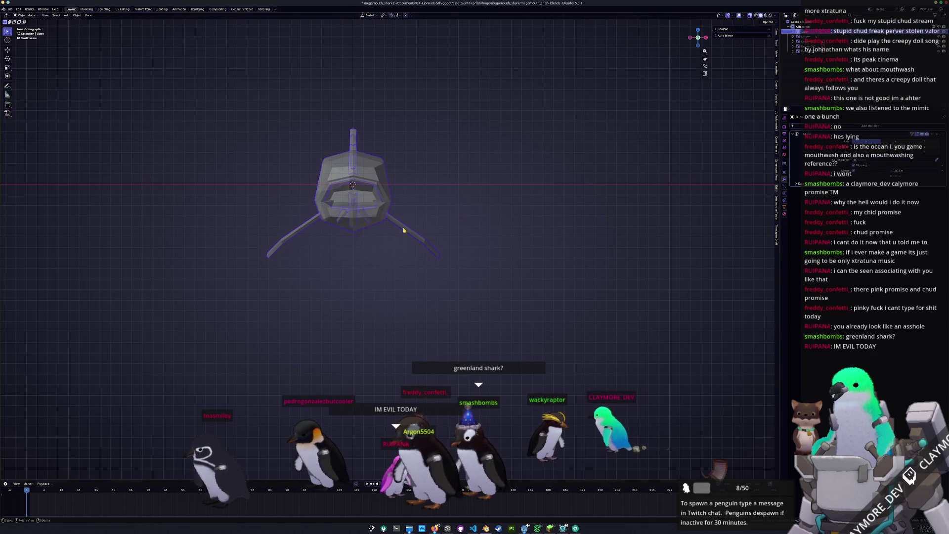
pyautogui.moveTo(403, 230)
pyautogui.mouseDown(button='middle')
pyautogui.moveTo(384, 241)
pyautogui.moveTo(388, 254)
pyautogui.mouseUp(button='middle')
pyautogui.press('Tab')
pyautogui.moveTo(482, 269); pyautogui.dragTo(409, 248, button='middle')
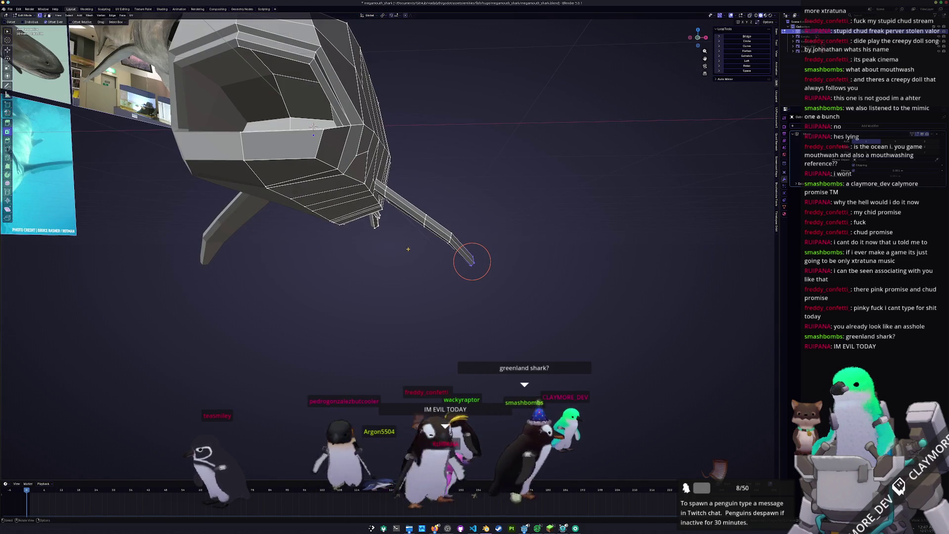
pyautogui.press('KP_1')
pyautogui.press('g')
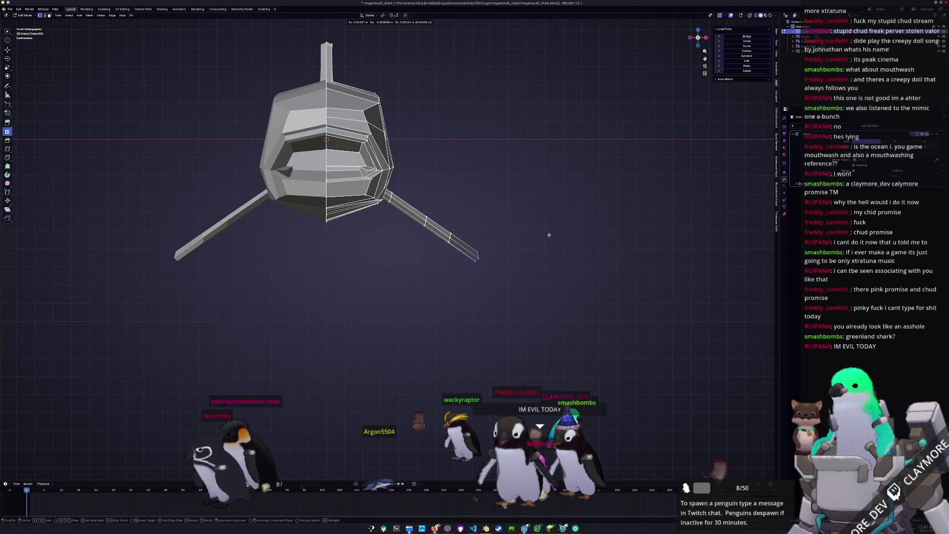
pyautogui.click(548, 235)
# - Slide an edge along the pectoral fin's base, checking it in X-ray
pyautogui.hotkey('alt', 'z')
pyautogui.moveTo(532, 277)
pyautogui.mouseDown(button='middle')
pyautogui.moveTo(459, 257)
pyautogui.moveTo(403, 225)
pyautogui.mouseUp(button='middle')
pyautogui.scroll(3, 521, 292)
pyautogui.hotkey('alt', 'z')
pyautogui.scroll(3, 404, 225)
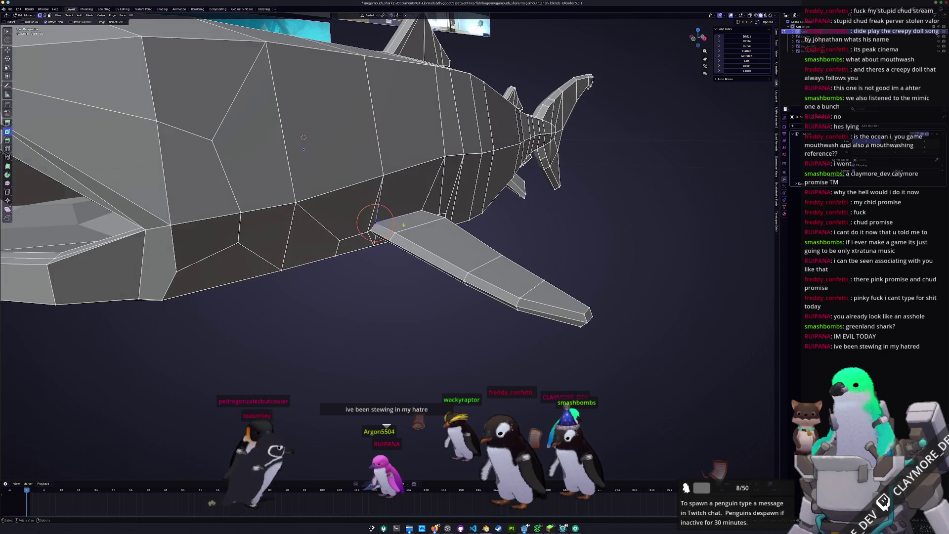
pyautogui.press('g')
pyautogui.press('g')
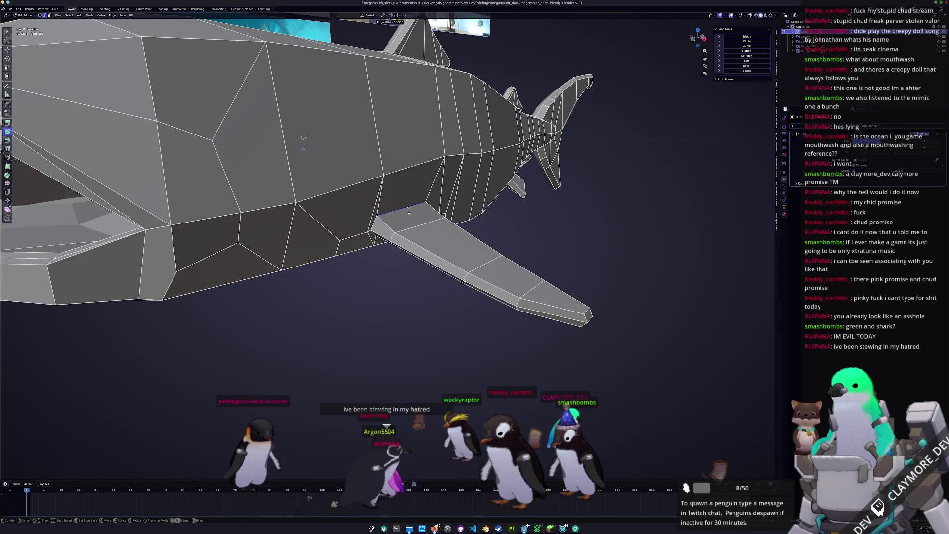
pyautogui.click(409, 209)
pyautogui.moveTo(410, 209)
pyautogui.mouseDown(button='middle')
pyautogui.moveTo(402, 231)
pyautogui.moveTo(398, 208)
pyautogui.mouseUp(button='middle')
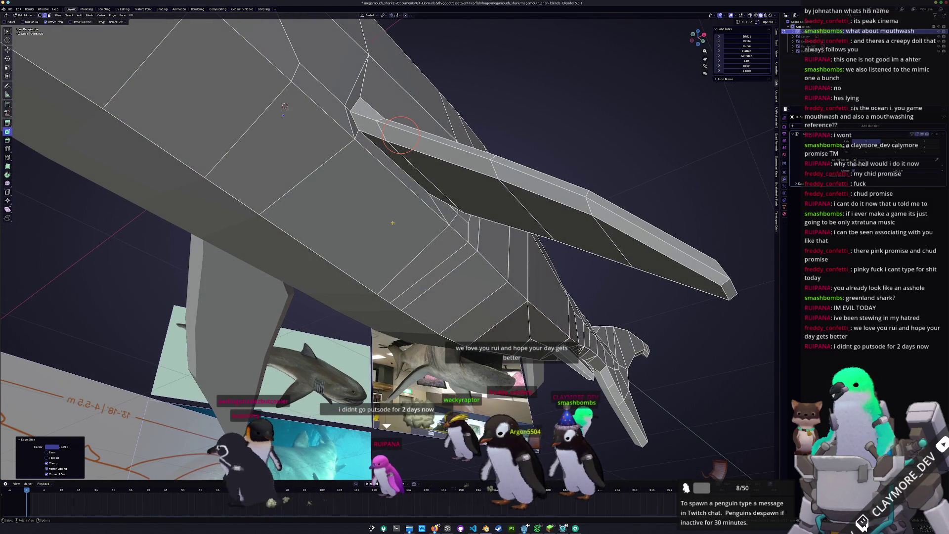
# - Vertex-slide two vertices under the pectoral fin root along their edges
pyautogui.moveTo(411, 211)
pyautogui.mouseDown(button='middle')
pyautogui.moveTo(391, 140)
pyautogui.moveTo(377, 189)
pyautogui.mouseUp(button='middle')
pyautogui.click(389, 137)
pyautogui.hotkey('shift', 'v')
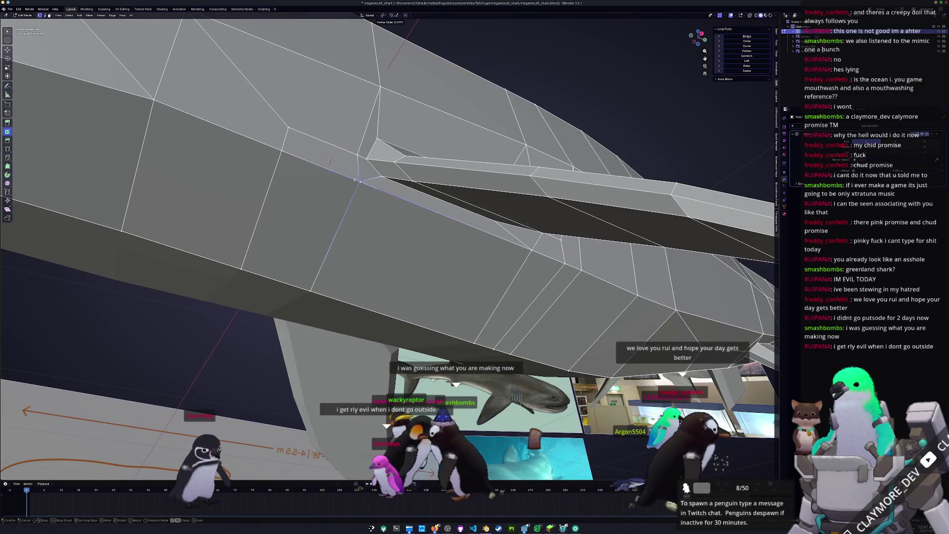
pyautogui.click(347, 185)
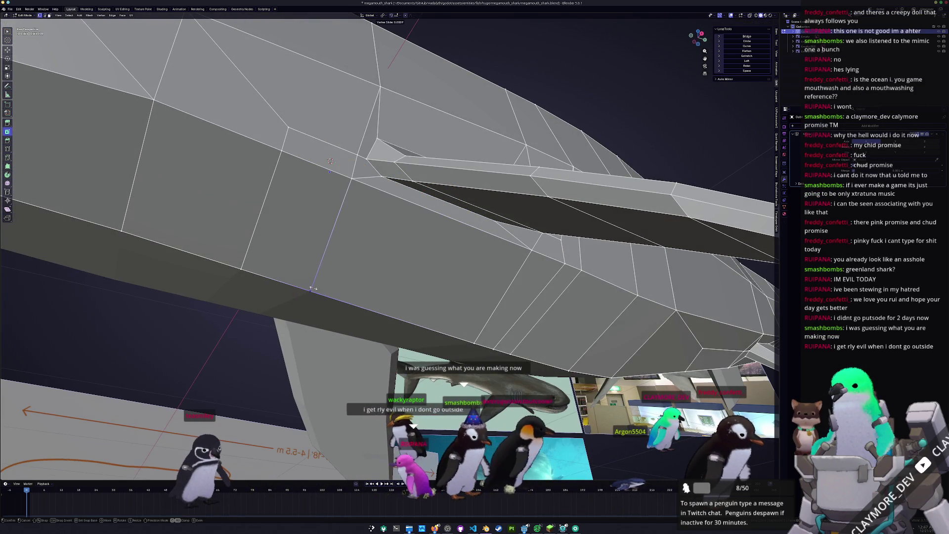
pyautogui.moveTo(307, 286); pyautogui.dragTo(340, 319, button='middle')
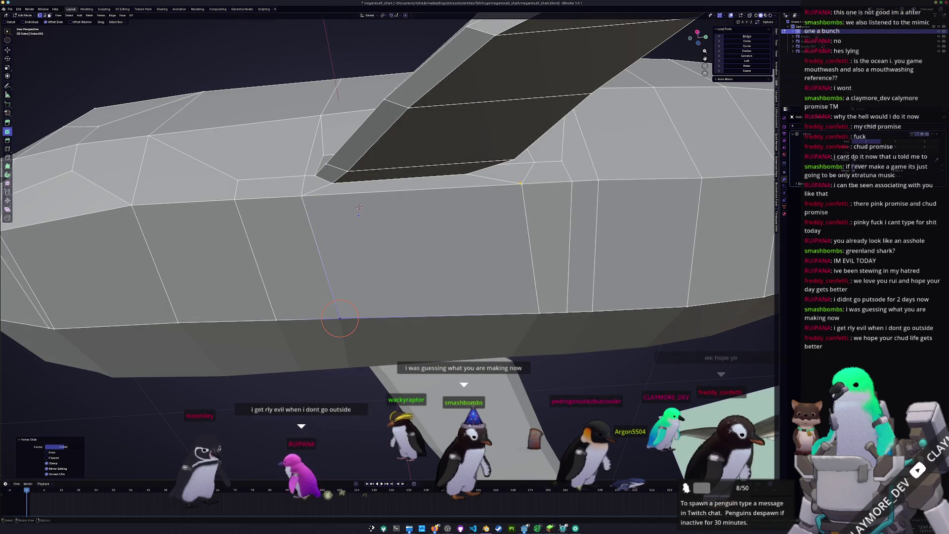
pyautogui.click(533, 182)
pyautogui.hotkey('shift', 'v')
pyautogui.click(359, 207)
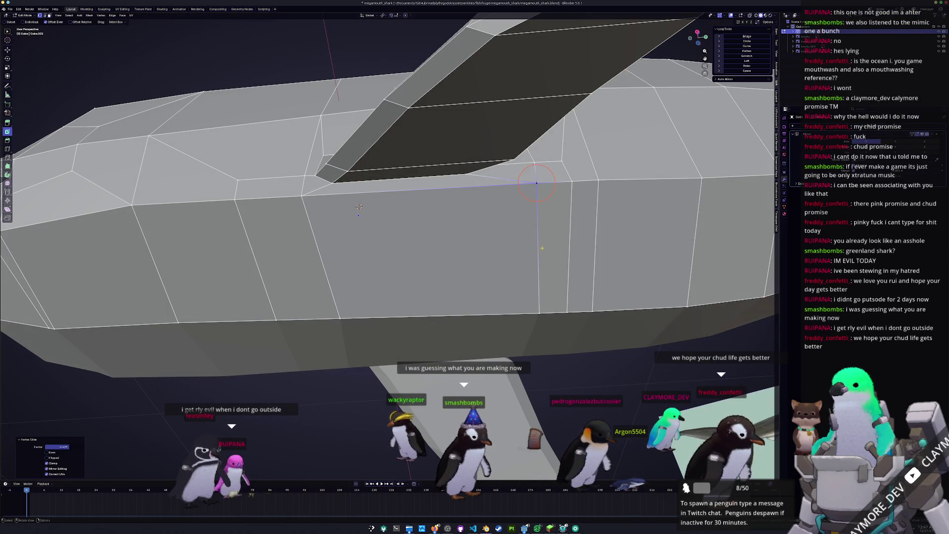
# - Return to Object Mode and orbit to review the shark's underside
pyautogui.moveTo(359, 207)
pyautogui.mouseDown(button='middle')
pyautogui.moveTo(463, 251)
pyautogui.moveTo(501, 250)
pyautogui.moveTo(362, 257)
pyautogui.moveTo(363, 248)
pyautogui.mouseUp(button='middle')
pyautogui.press('Tab')
pyautogui.scroll(-5, 328, 273)
pyautogui.moveTo(328, 273); pyautogui.dragTo(480, 250, button='middle')
pyautogui.press('Tab')
pyautogui.press('Tab')
pyautogui.moveTo(392, 260); pyautogui.dragTo(392, 295, button='middle')
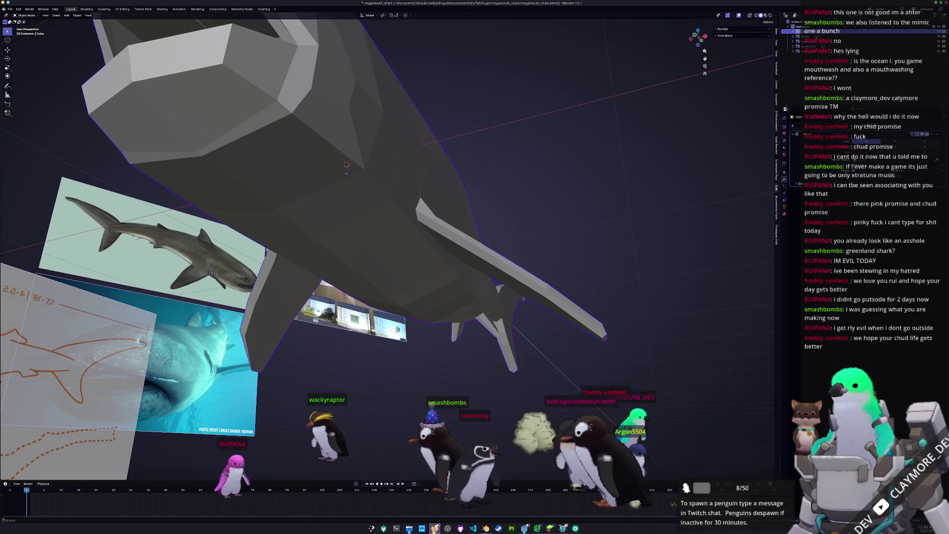
# - Move the Firefox YouTube window to the screen's right side, clear of the model
pyautogui.moveTo(435, 528)
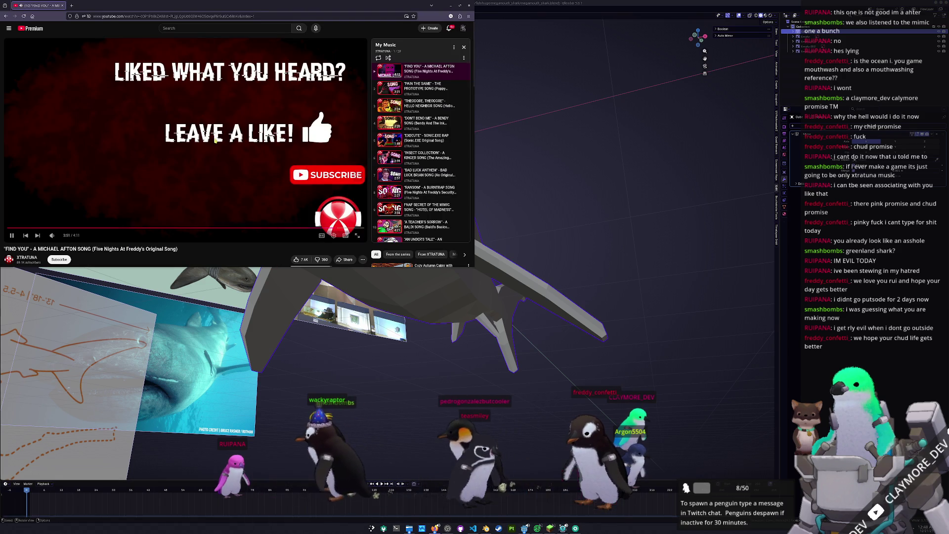
pyautogui.moveTo(247, 5)
pyautogui.mouseDown()
pyautogui.moveTo(305, 53)
pyautogui.moveTo(908, 257)
pyautogui.moveTo(948, 254)
pyautogui.mouseUp()
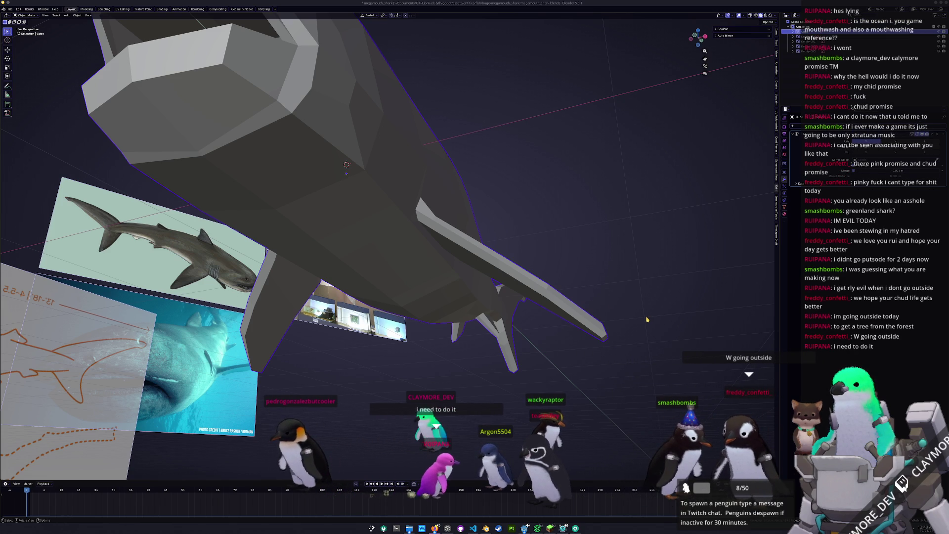
# - In Edit Mode, select the long pectoral fin's faces and view them in X-ray against the references
pyautogui.moveTo(465, 233)
pyautogui.mouseDown(button='middle')
pyautogui.moveTo(517, 258)
pyautogui.moveTo(462, 246)
pyautogui.mouseUp(button='middle')
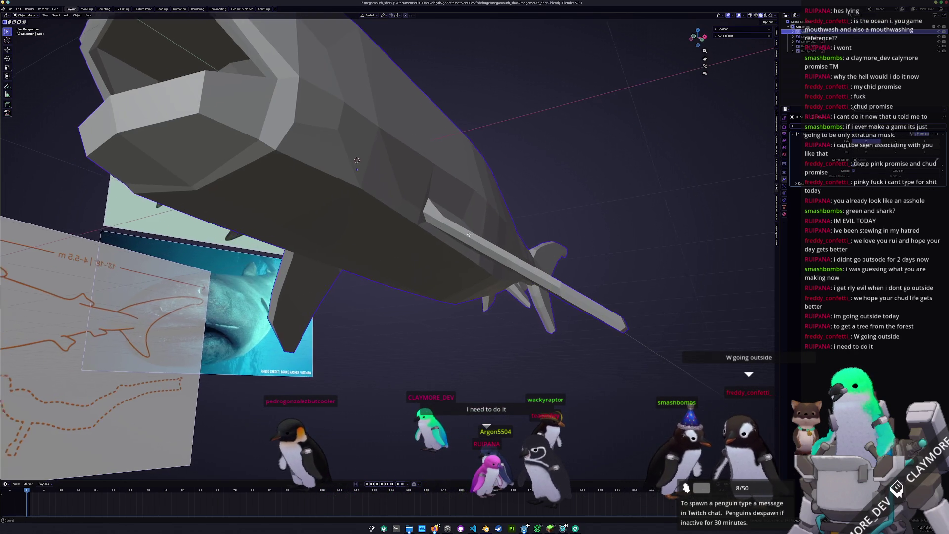
pyautogui.press('Tab')
pyautogui.scroll(4, 457, 244)
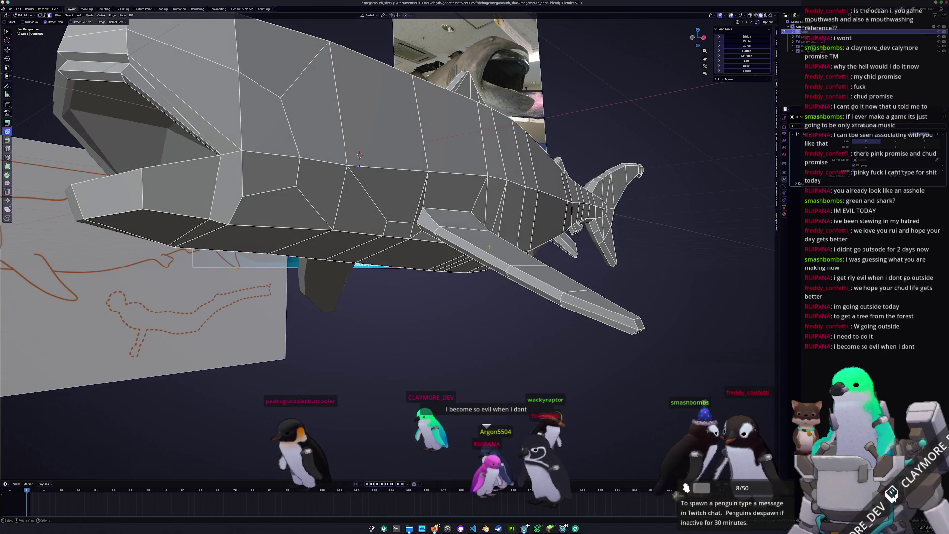
pyautogui.moveTo(489, 246)
pyautogui.keyDown('shift'); pyautogui.mouseDown()
pyautogui.moveTo(487, 258)
pyautogui.moveTo(593, 304)
pyautogui.moveTo(538, 279)
pyautogui.mouseUp(); pyautogui.keyUp('shift')
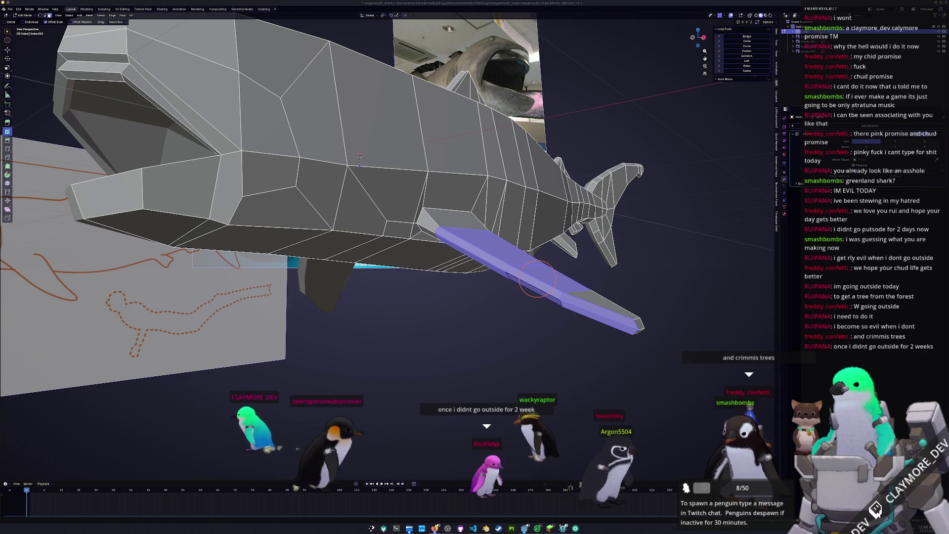
pyautogui.moveTo(538, 279); pyautogui.dragTo(554, 346, button='middle')
pyautogui.press('XF86AudioLowerVolume')
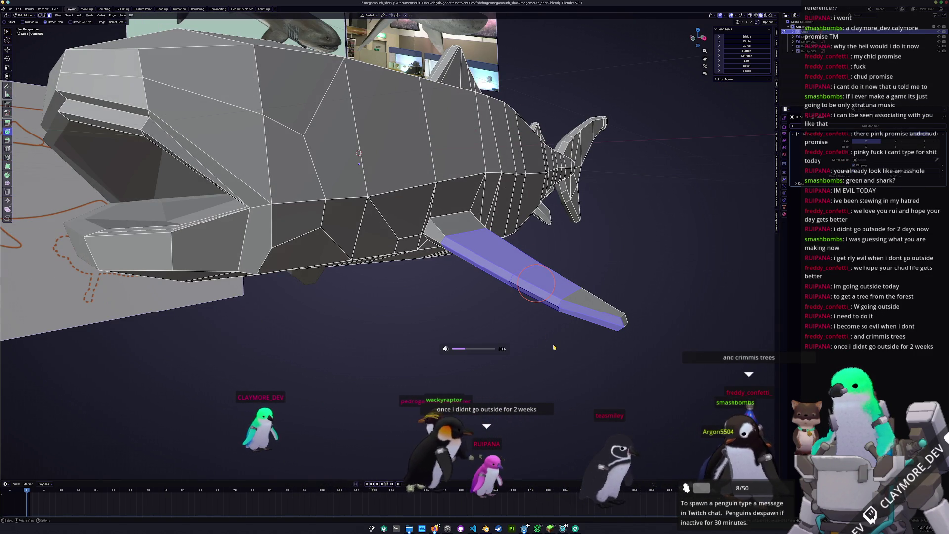
pyautogui.scroll(2, 553, 347)
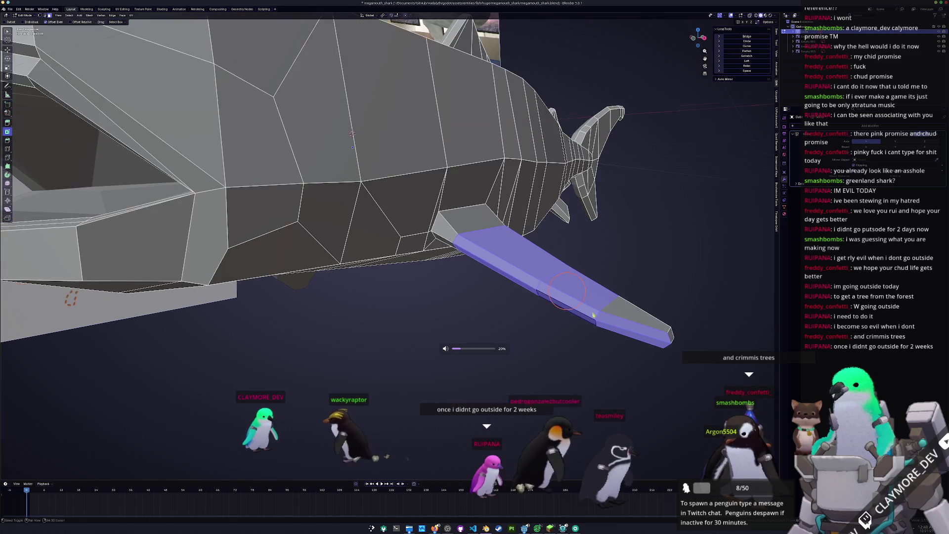
pyautogui.hotkey('alt', 'z')
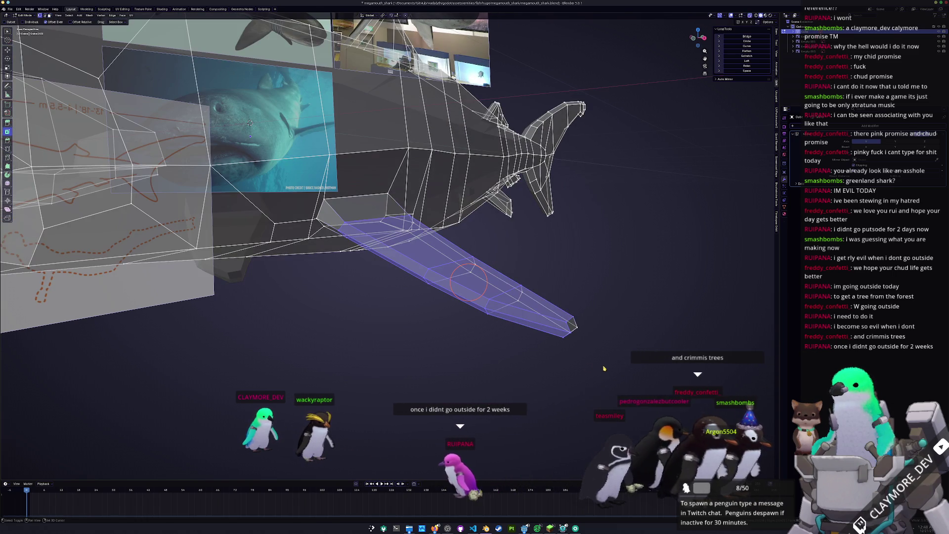
pyautogui.moveTo(598, 374)
pyautogui.mouseDown(button='middle')
pyautogui.moveTo(599, 318)
pyautogui.moveTo(537, 300)
pyautogui.mouseUp(button='middle')
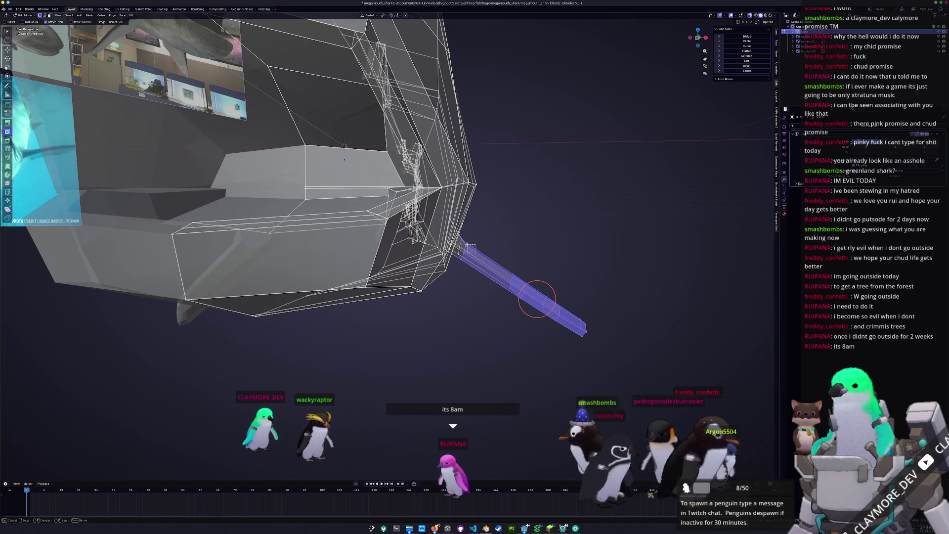
# - In front view, move the selected fin vertically along Z
pyautogui.press('KP_1')
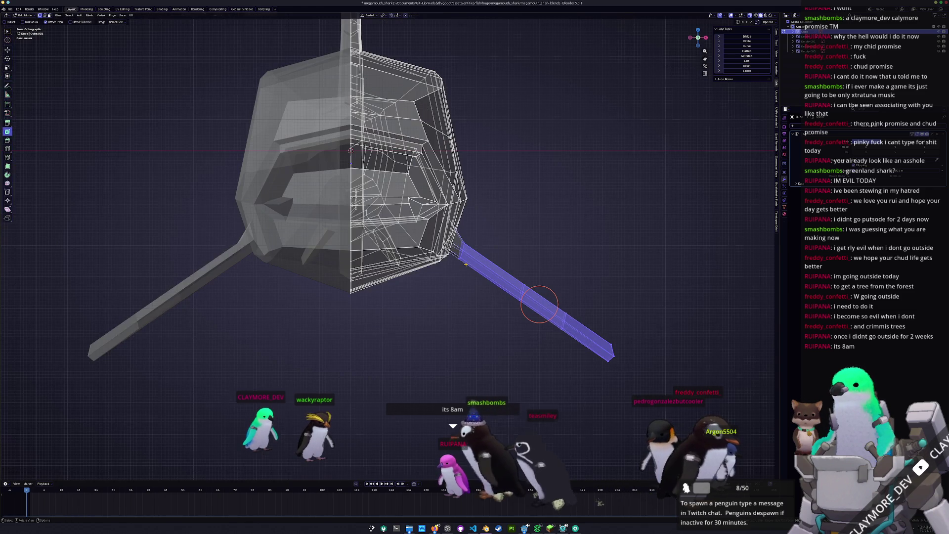
pyautogui.scroll(1, 539, 304)
pyautogui.press('g')
pyautogui.press('z')
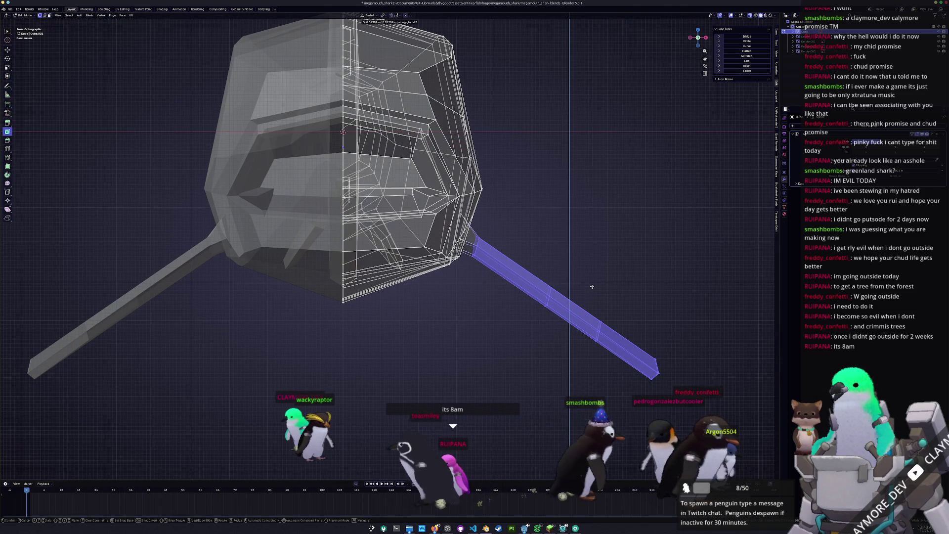
pyautogui.click(572, 365)
# - Select the outer fin segment and move it up and inward
pyautogui.keyDown('shift'); pyautogui.moveTo(699, 377); pyautogui.dragTo(634, 366, button='middle'); pyautogui.keyUp('shift')
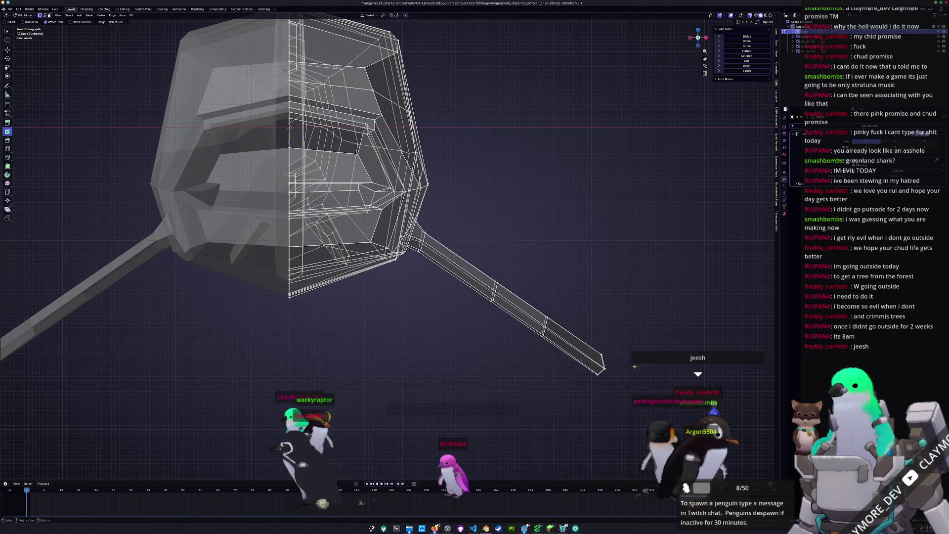
pyautogui.moveTo(639, 403)
pyautogui.mouseDown()
pyautogui.moveTo(547, 307)
pyautogui.moveTo(490, 279)
pyautogui.mouseUp()
pyautogui.press('g')
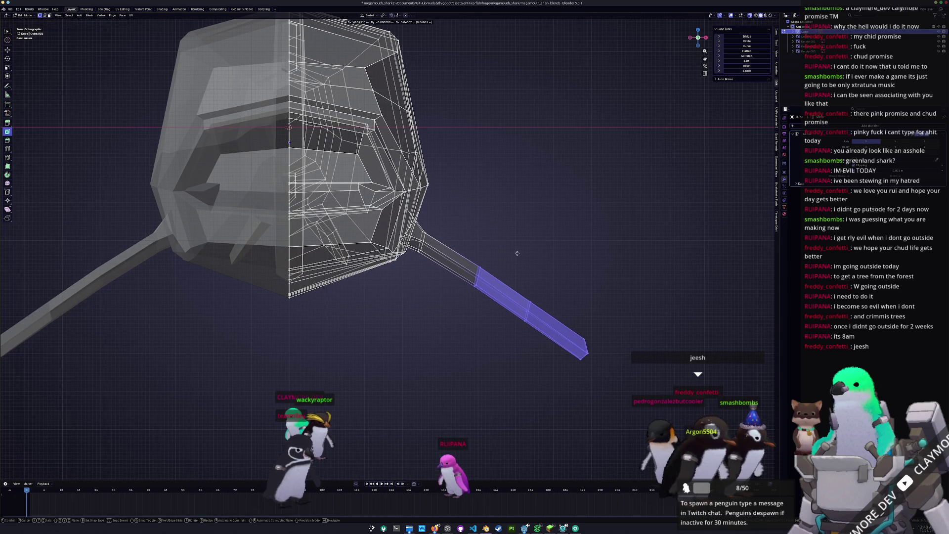
pyautogui.click(517, 253)
pyautogui.press('r')
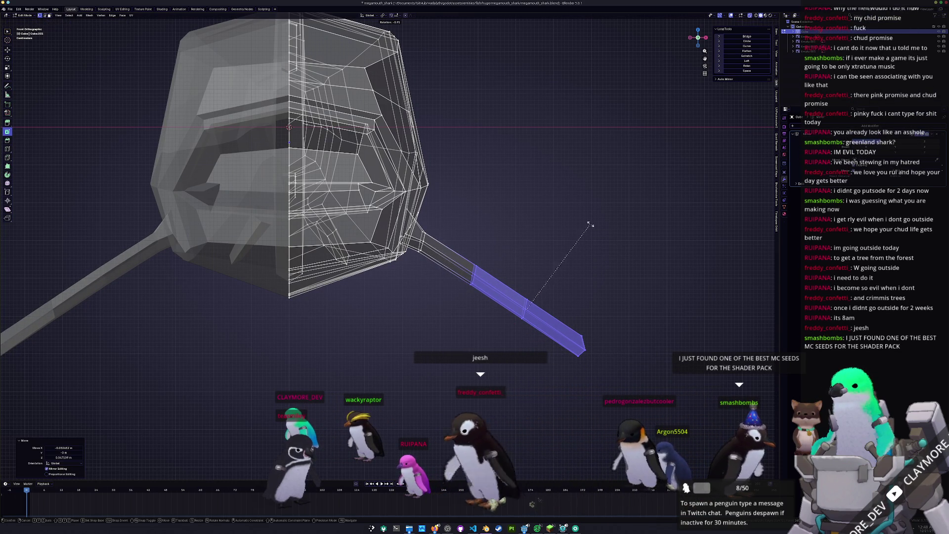
pyautogui.press('Escape')
# - Nudge the outer fin segment up along Z twice and tilt it about -3.63°
pyautogui.press('g')
pyautogui.press('z')
pyautogui.click(573, 213)
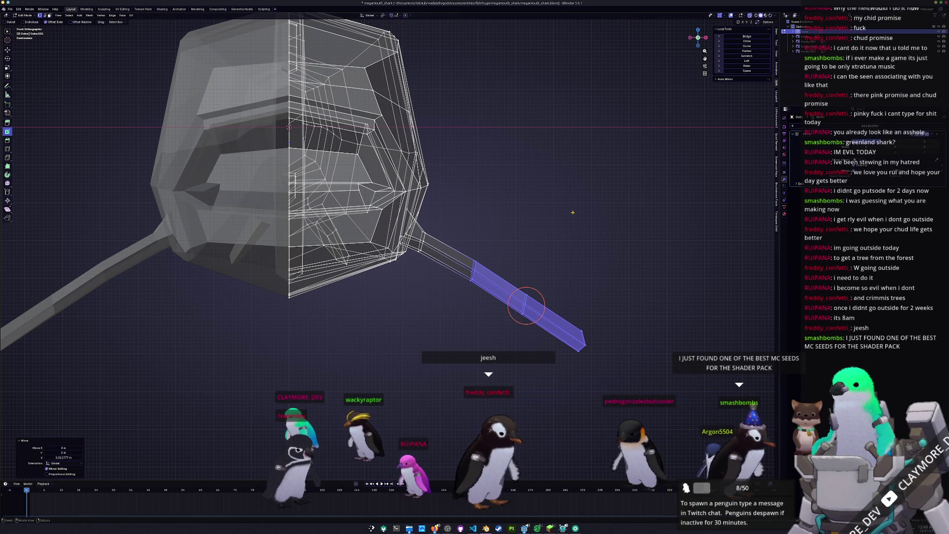
pyautogui.press('g')
pyautogui.press('z')
pyautogui.click(568, 189)
pyautogui.press('r')
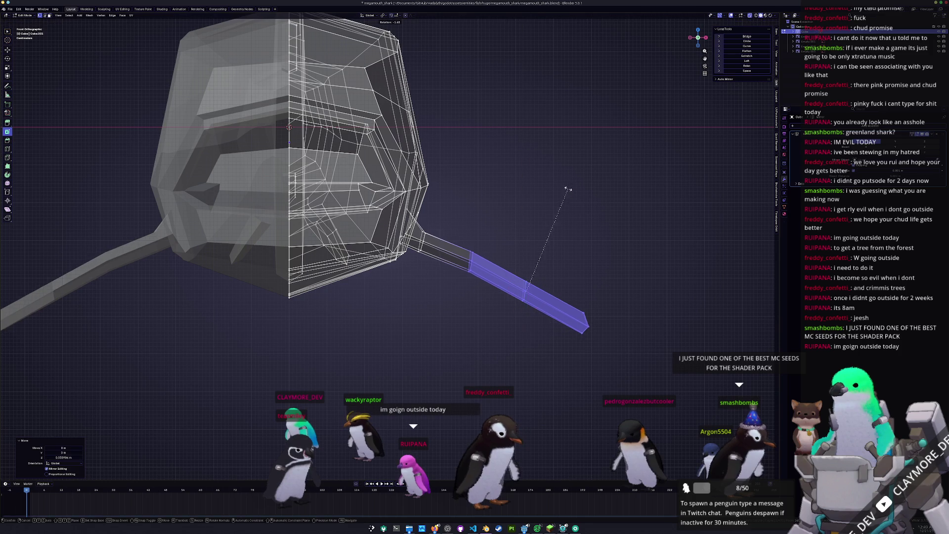
pyautogui.click(565, 182)
# - From top view, shift the fin segment along Y and leave Edit Mode
pyautogui.press('KP_3')
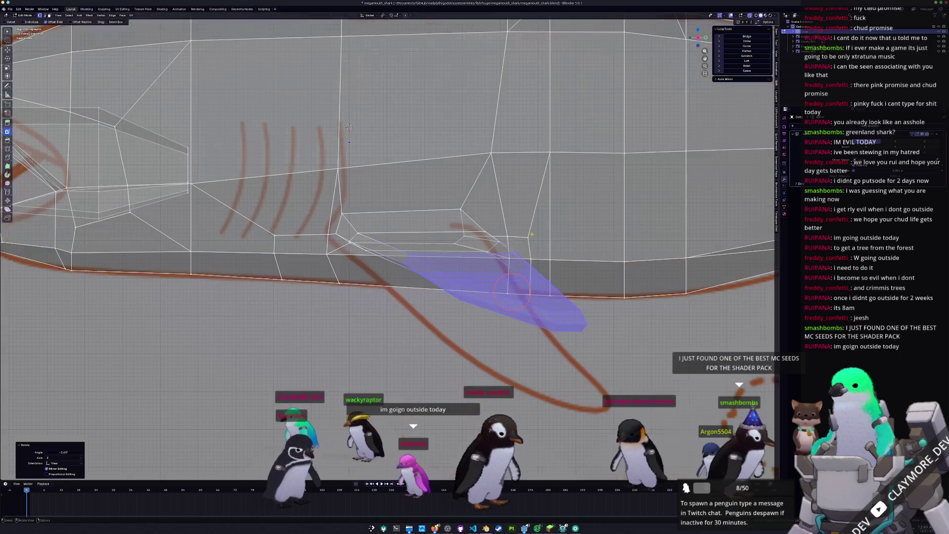
pyautogui.press('KP_7')
pyautogui.press('g')
pyautogui.press('y')
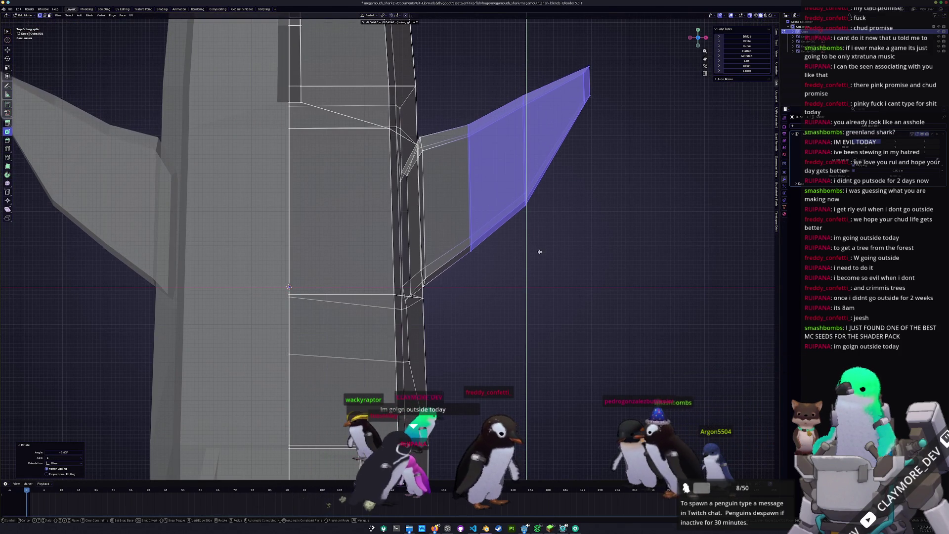
pyautogui.click(540, 254)
pyautogui.scroll(-5, 541, 253)
pyautogui.press('Tab')
# - Back in face-select editing, slide the fins along X from front view, then exit to Object Mode
pyautogui.moveTo(494, 317)
pyautogui.mouseDown(button='middle')
pyautogui.moveTo(437, 322)
pyautogui.moveTo(462, 328)
pyautogui.moveTo(447, 331)
pyautogui.moveTo(414, 325)
pyautogui.moveTo(460, 322)
pyautogui.moveTo(466, 300)
pyautogui.moveTo(414, 246)
pyautogui.mouseUp(button='middle')
pyautogui.press('Tab')
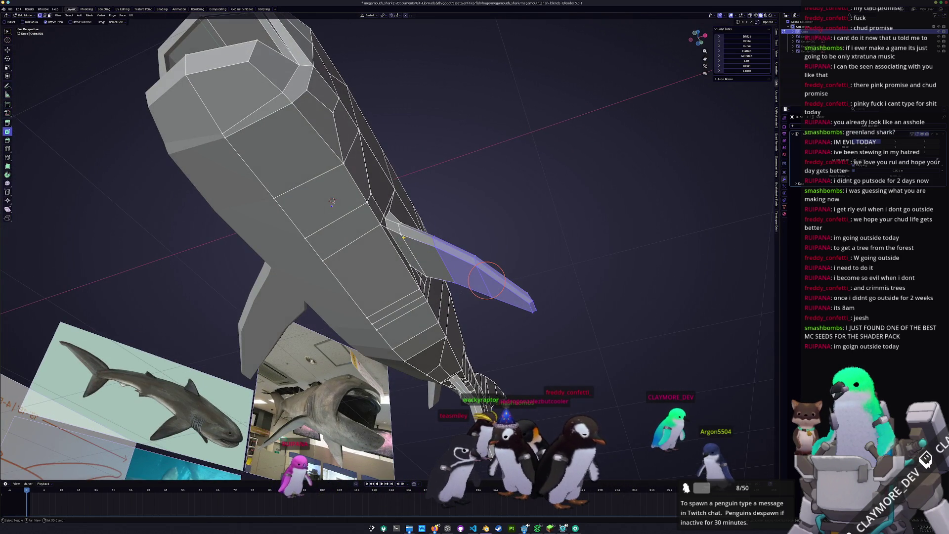
pyautogui.press('3')
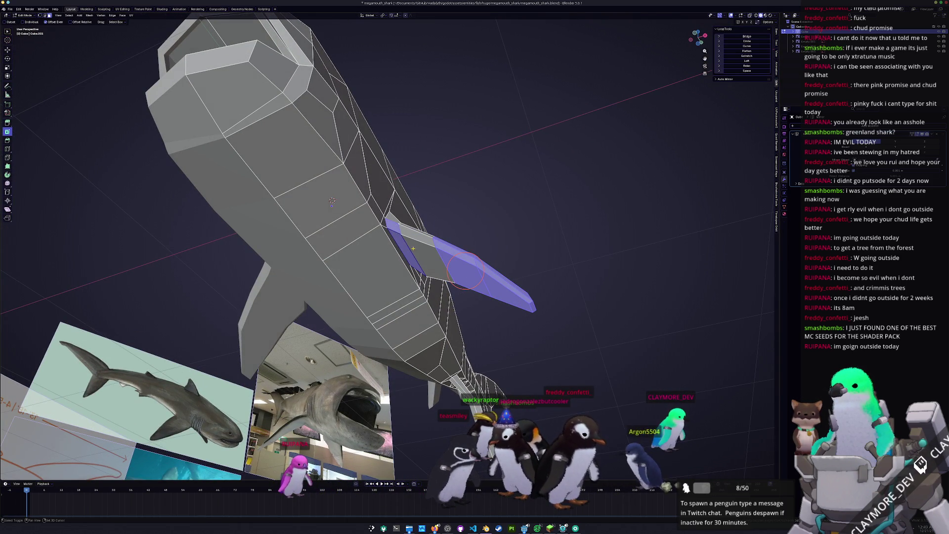
pyautogui.moveTo(465, 270)
pyautogui.mouseDown(button='middle')
pyautogui.moveTo(390, 262)
pyautogui.moveTo(348, 270)
pyautogui.moveTo(378, 257)
pyautogui.moveTo(372, 235)
pyautogui.moveTo(411, 273)
pyautogui.moveTo(440, 267)
pyautogui.mouseUp(button='middle')
pyautogui.press('KP_1')
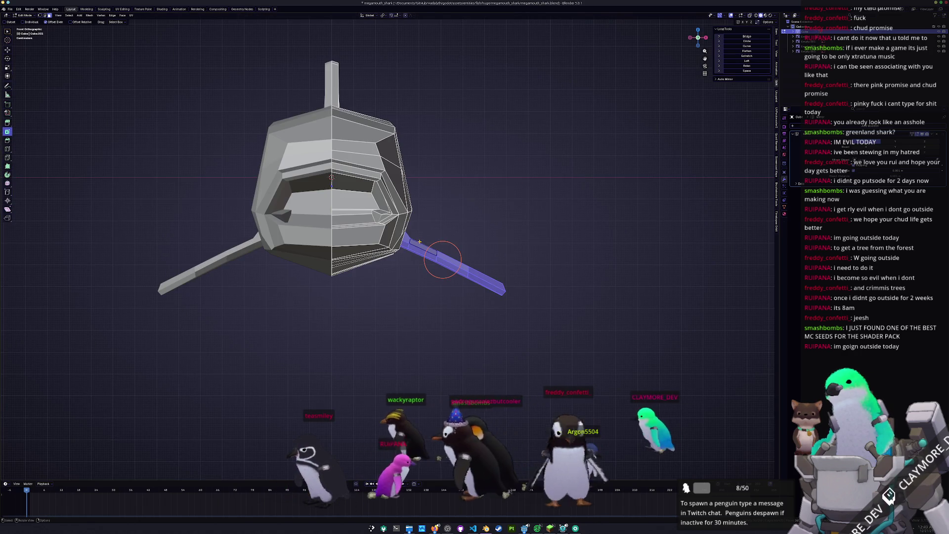
pyautogui.scroll(2, 475, 227)
pyautogui.press('g')
pyautogui.press('x')
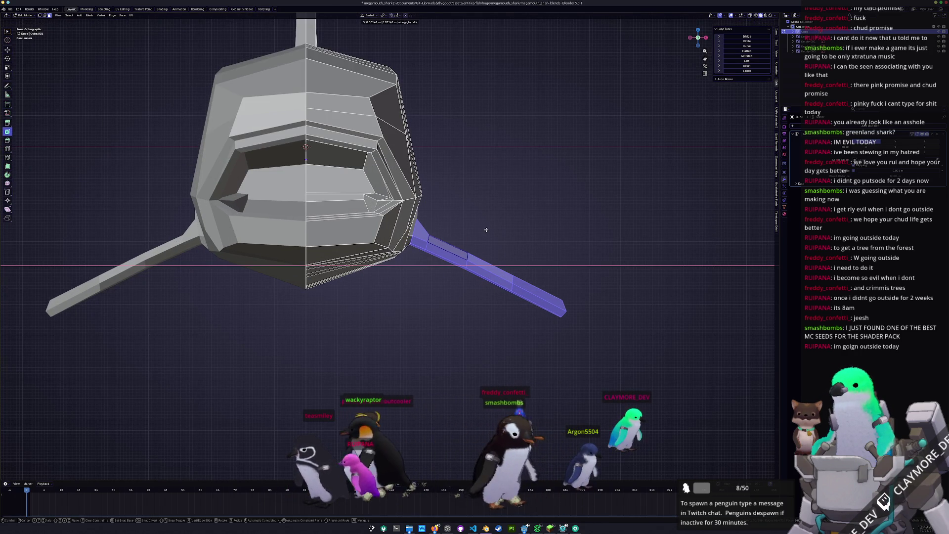
pyautogui.click(485, 229)
pyautogui.moveTo(476, 257)
pyautogui.mouseDown(button='middle')
pyautogui.moveTo(445, 267)
pyautogui.moveTo(452, 282)
pyautogui.moveTo(377, 269)
pyautogui.mouseUp(button='middle')
pyautogui.scroll(-5, 445, 267)
pyautogui.press('Tab')
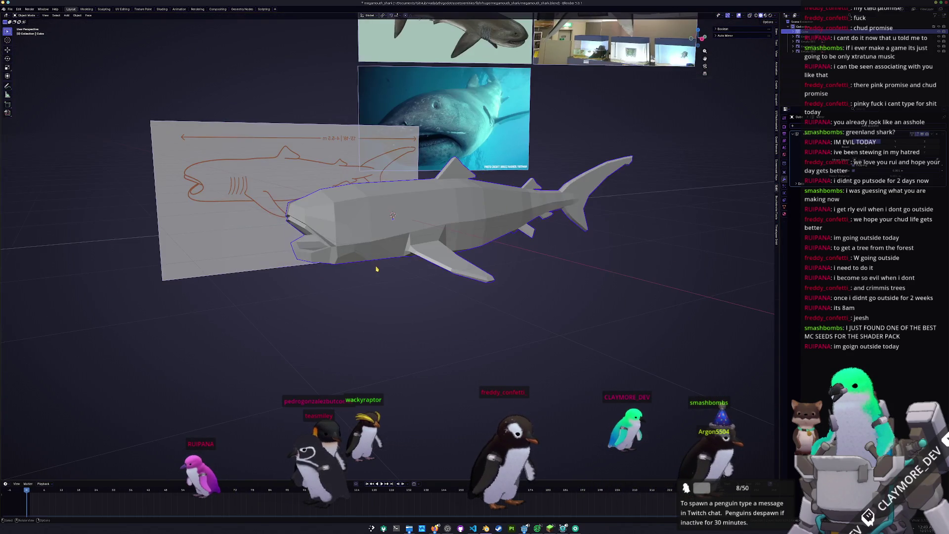
# - In right side view with X-ray on, add an edge loop and slide a vertex down
pyautogui.press('KP_3')
pyautogui.press('Tab')
pyautogui.hotkey('alt', 'z')
pyautogui.scroll(6, 407, 227)
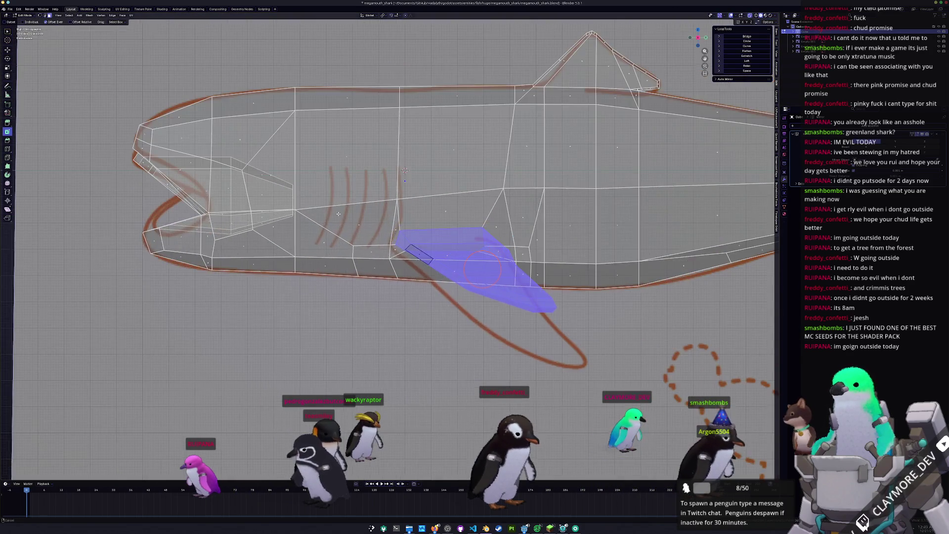
pyautogui.scroll(2, 407, 227)
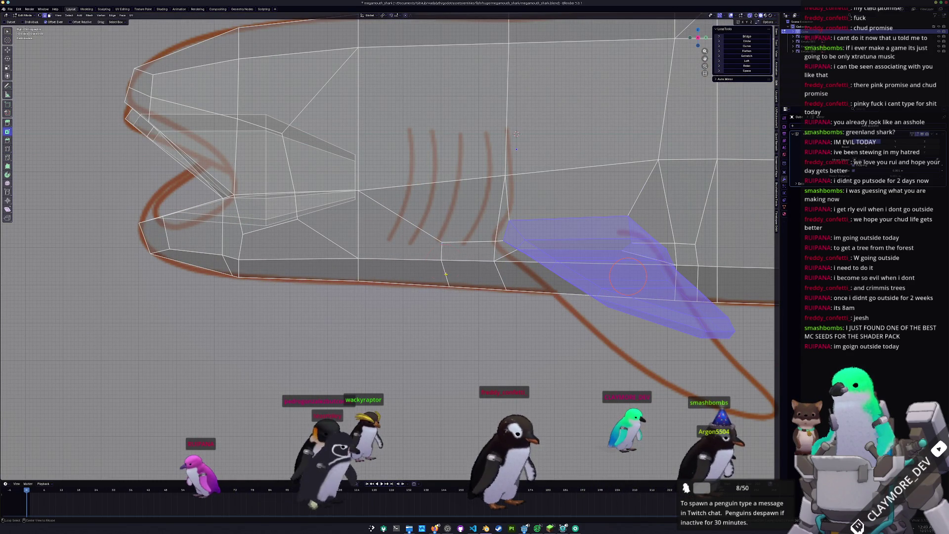
pyautogui.moveTo(446, 273)
pyautogui.mouseDown()
pyautogui.moveTo(443, 262)
pyautogui.moveTo(428, 273)
pyautogui.moveTo(385, 270)
pyautogui.mouseUp()
pyautogui.press('g')
pyautogui.press('g')
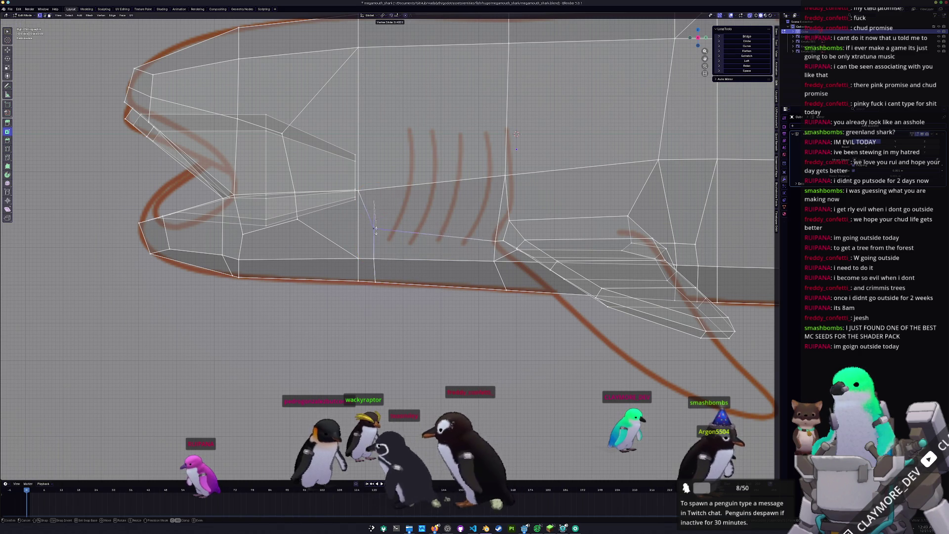
pyautogui.click(375, 242)
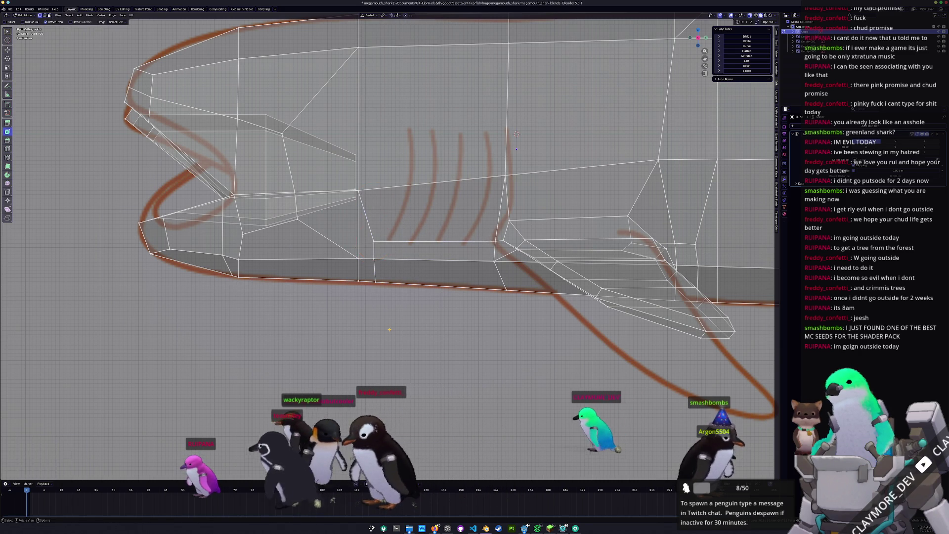
# - Insert four loop cuts across the body at the gill area
pyautogui.keyDown('shift'); pyautogui.moveTo(458, 181); pyautogui.dragTo(426, 207, button='middle'); pyautogui.keyUp('shift')
pyautogui.hotkey('ctrl', 'r')
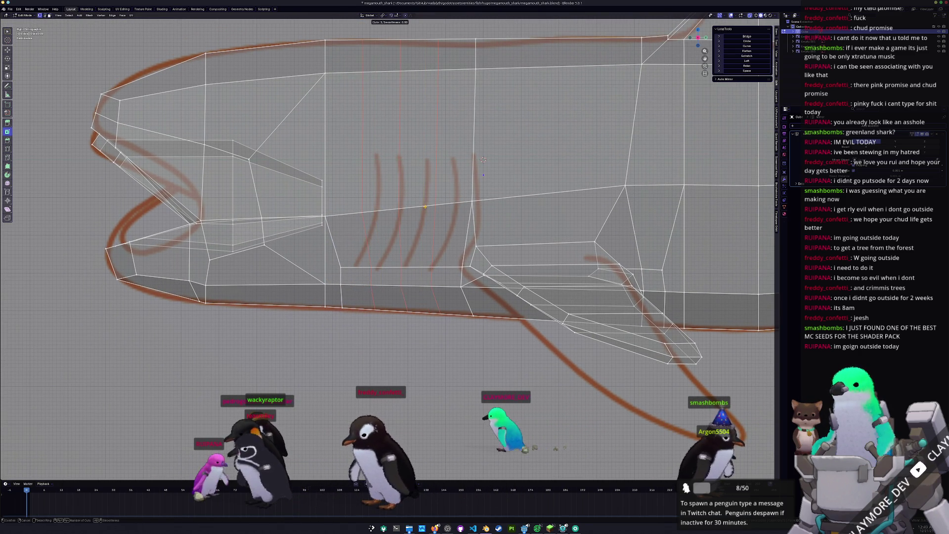
pyautogui.press('Escape')
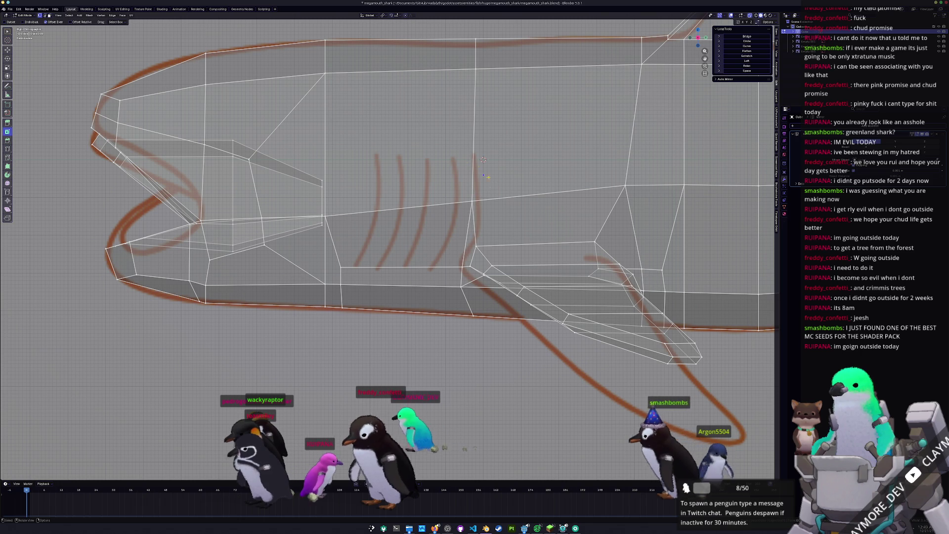
pyautogui.hotkey('ctrl', 'r')
pyautogui.scroll(3, 434, 210)
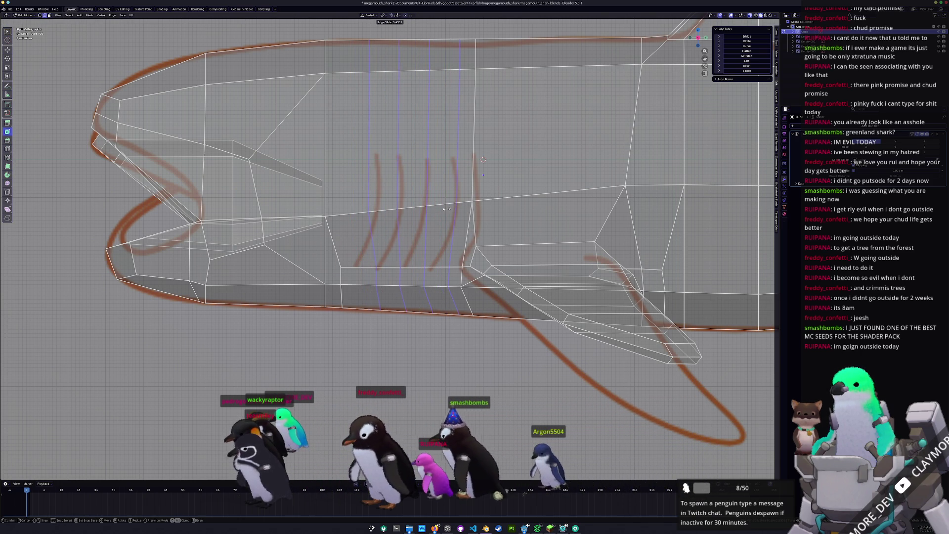
pyautogui.click(445, 209)
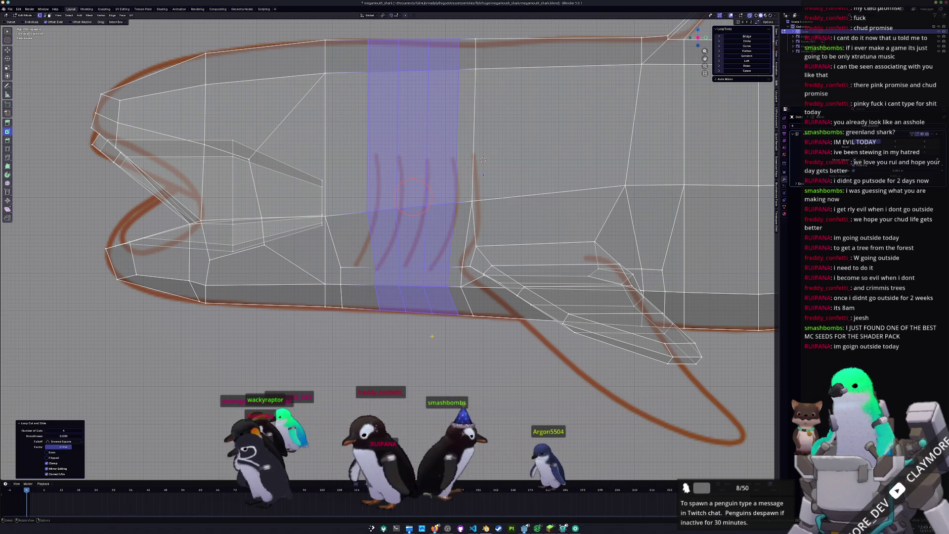
# - Move the new loops' bottom edges down and slide a vertex into place
pyautogui.moveTo(374, 303); pyautogui.dragTo(374, 303)
pyautogui.press('g')
pyautogui.press('g')
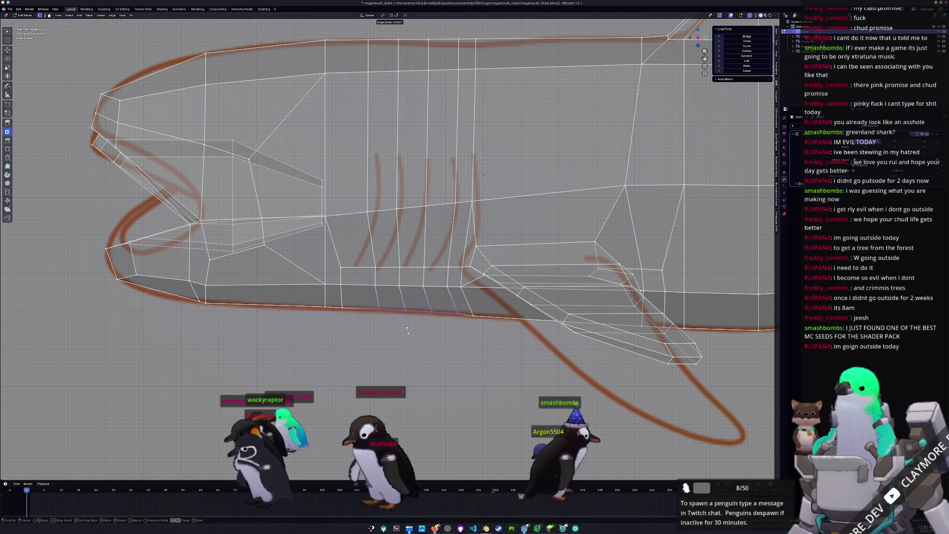
pyautogui.press('g')
pyautogui.click(376, 337)
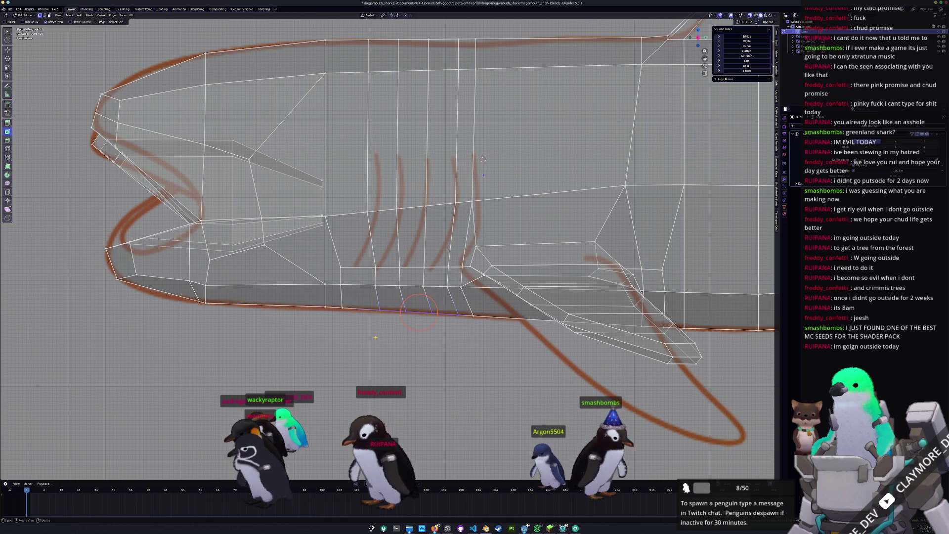
pyautogui.press('g')
pyautogui.press('g')
pyautogui.click(372, 336)
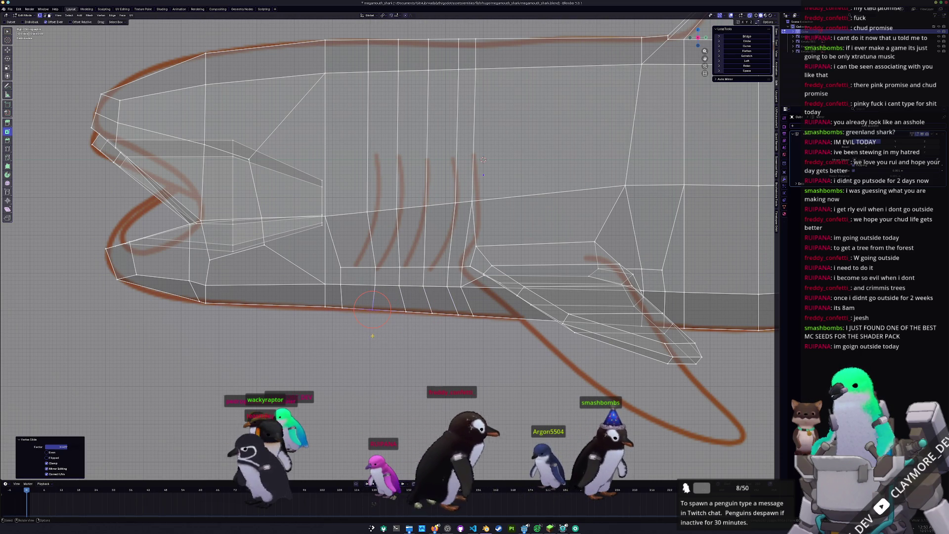
# - Slide three vertical edges along the body onto the sketched gill lines
pyautogui.press('g')
pyautogui.press('g')
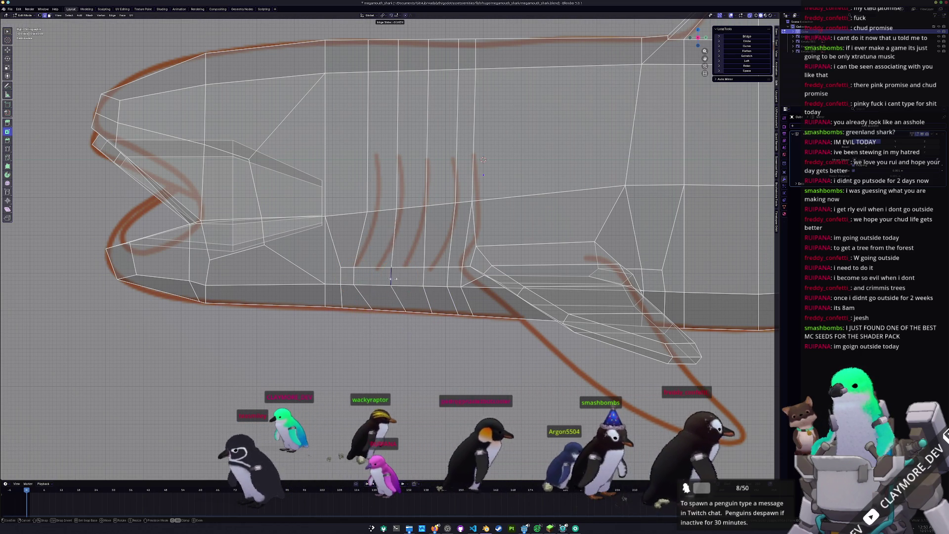
pyautogui.click(382, 280)
pyautogui.press('g')
pyautogui.press('g')
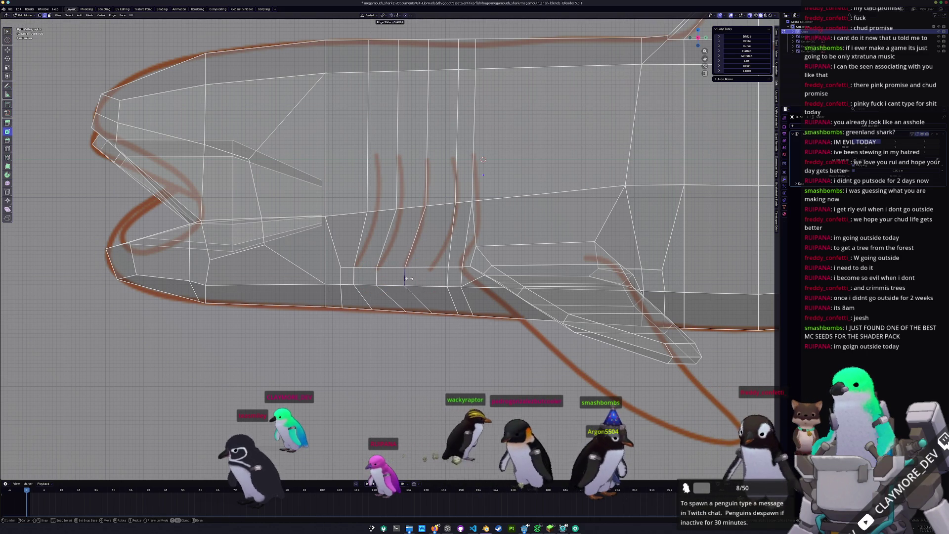
pyautogui.click(418, 280)
pyautogui.click(444, 275)
pyautogui.press('g')
pyautogui.press('g')
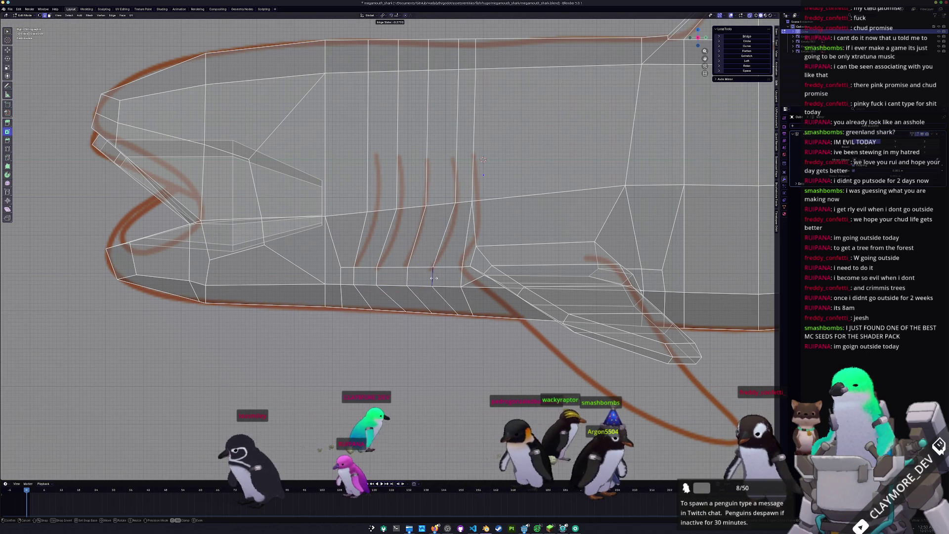
pyautogui.click(434, 279)
pyautogui.scroll(-10, 433, 279)
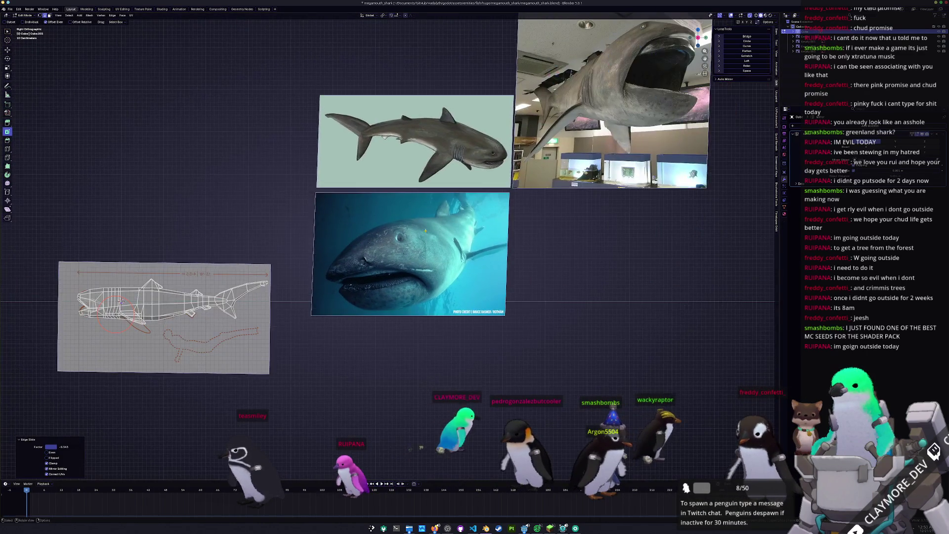
# - Compare against the reference photos and settle a gill vertex into place
pyautogui.scroll(7, 425, 230)
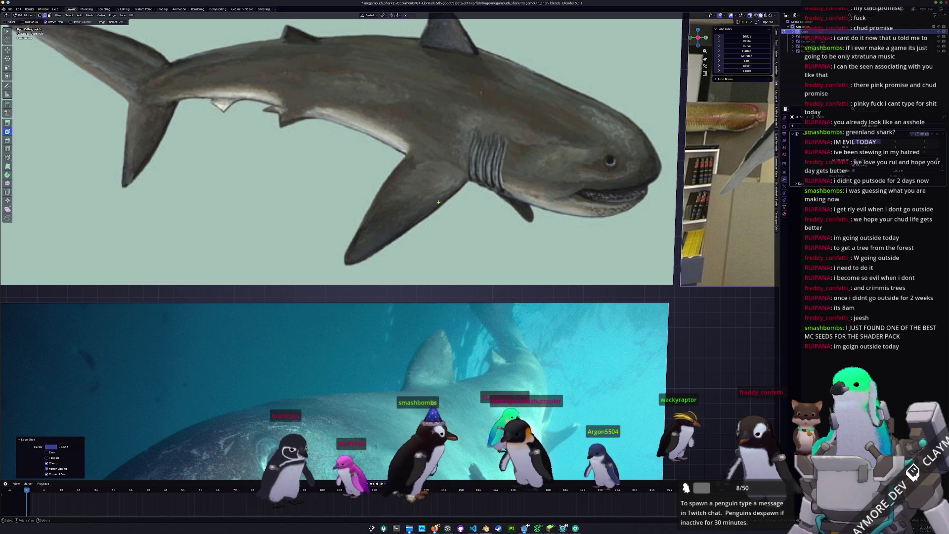
pyautogui.scroll(-6, 479, 175)
pyautogui.scroll(8, 328, 242)
pyautogui.scroll(5, 329, 243)
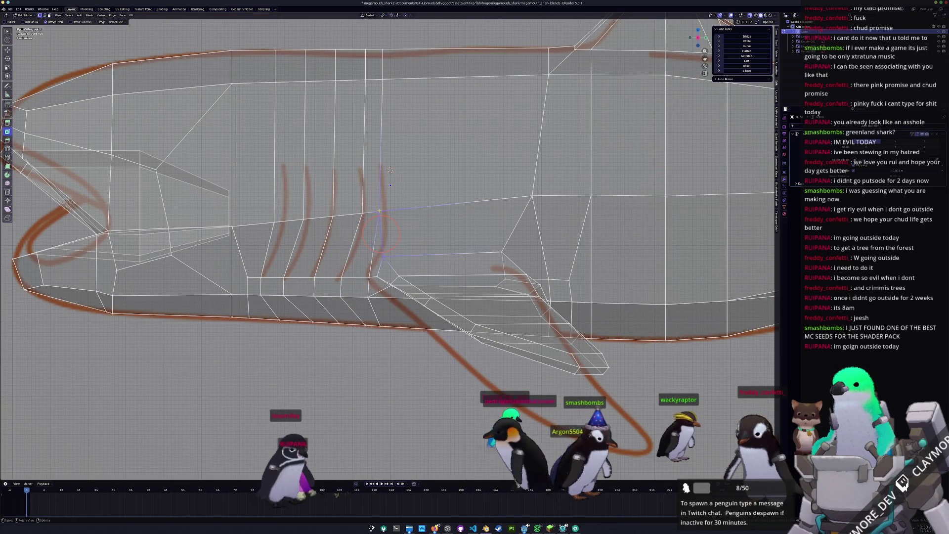
pyautogui.click(382, 211)
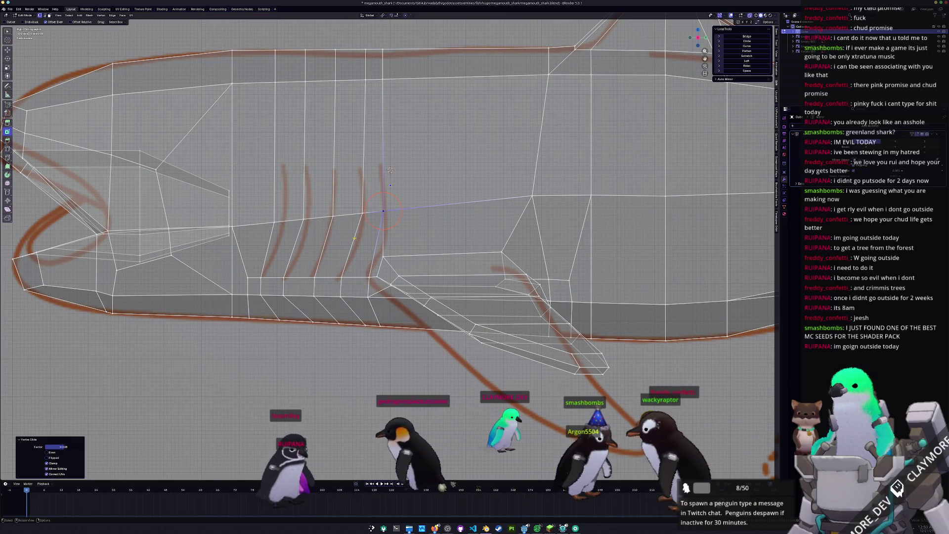
# - Slide three vertical edge loops on the back toward the head
pyautogui.keyDown('shift'); pyautogui.moveTo(391, 169); pyautogui.dragTo(446, 217, button='middle'); pyautogui.keyUp('shift')
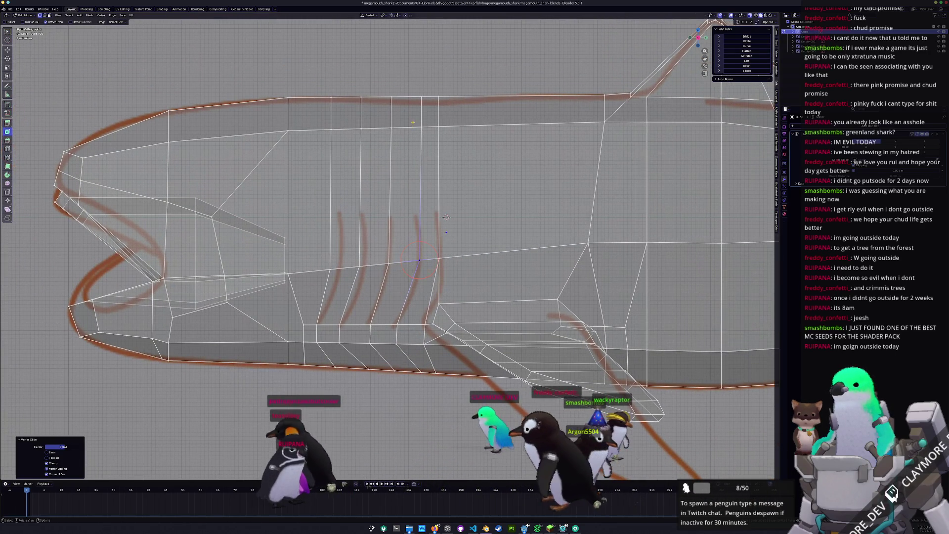
pyautogui.click(423, 109)
pyautogui.press('g')
pyautogui.press('g')
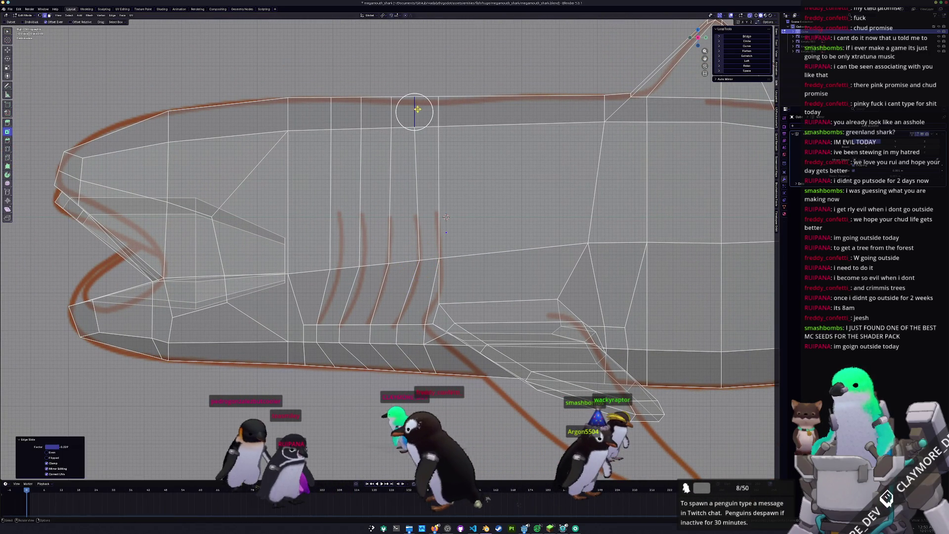
pyautogui.click(391, 113)
pyautogui.click(360, 113)
pyautogui.press('g')
pyautogui.press('g')
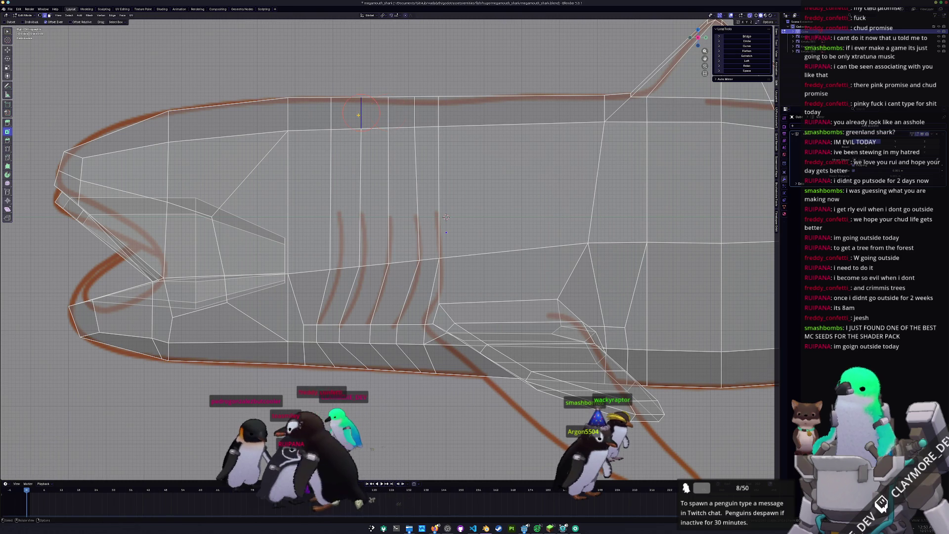
pyautogui.click(358, 113)
pyautogui.click(331, 112)
pyautogui.press('g')
pyautogui.press('g')
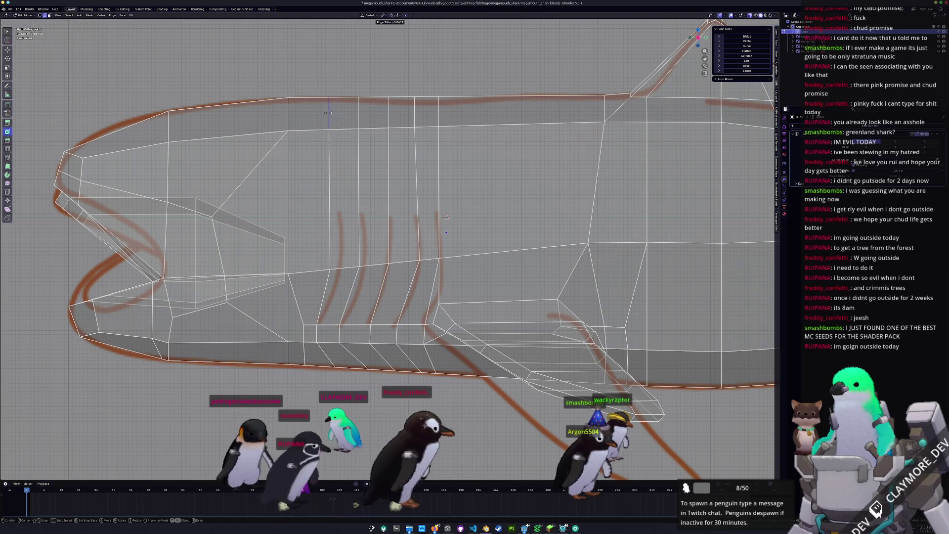
pyautogui.click(327, 113)
# - Slide vertices along the gill line, then orbit to inspect the head
pyautogui.moveTo(319, 249); pyautogui.dragTo(320, 250)
pyautogui.press('g')
pyautogui.press('g')
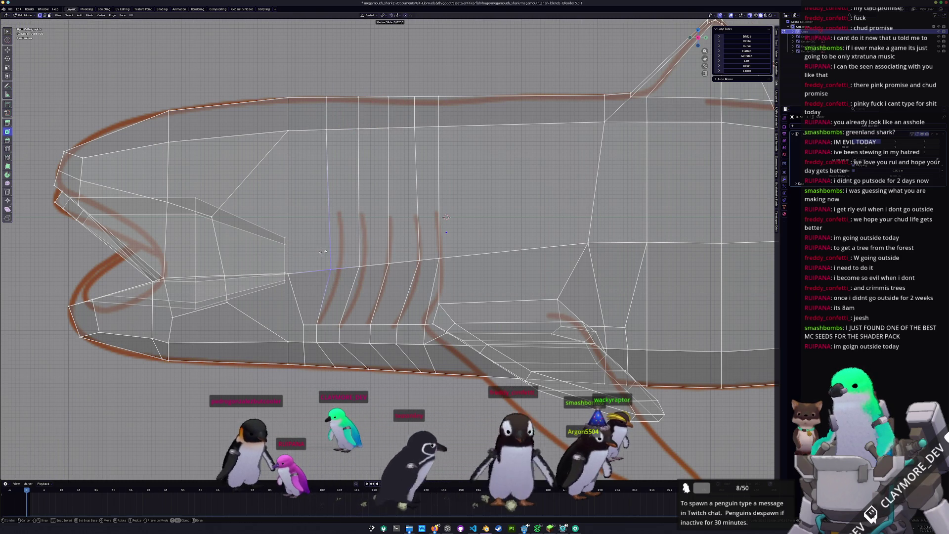
pyautogui.click(325, 251)
pyautogui.scroll(-2, 411, 233)
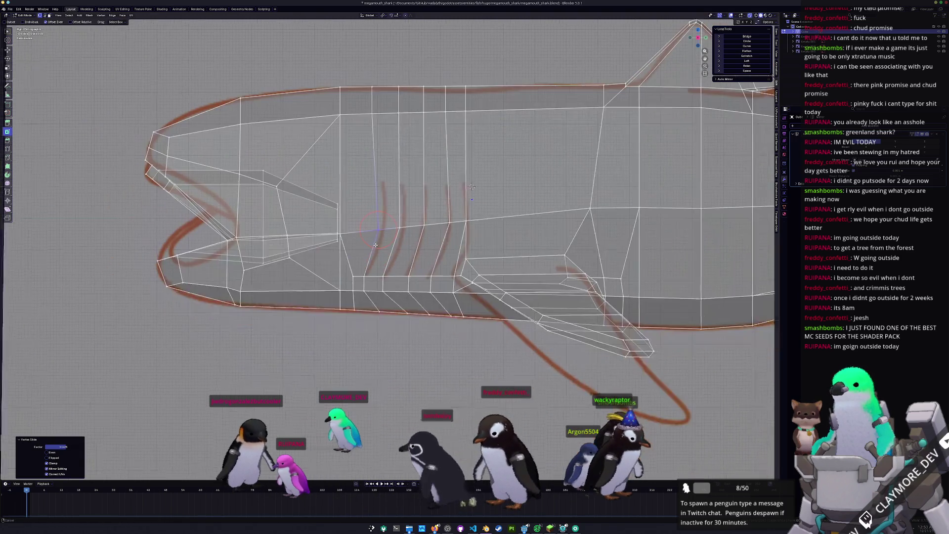
pyautogui.scroll(1, 411, 233)
pyautogui.click(384, 231)
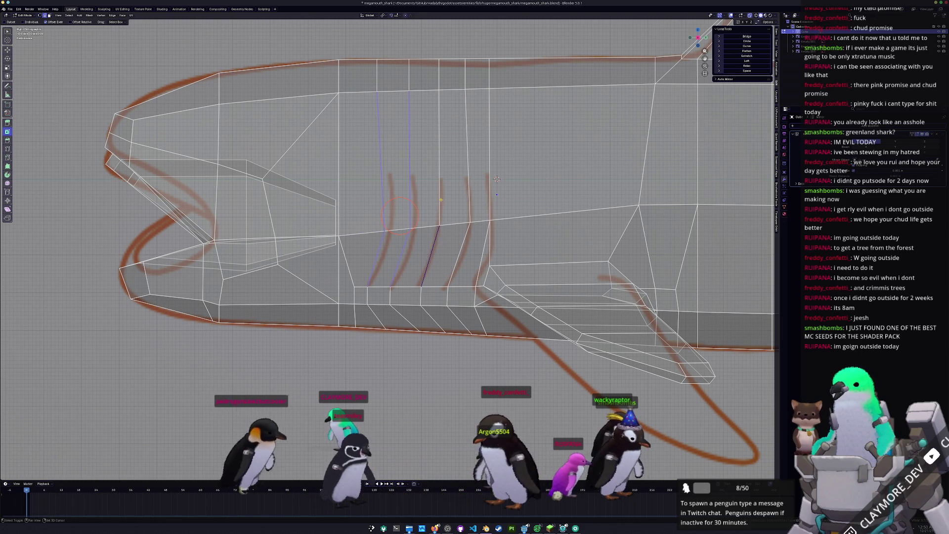
pyautogui.press('j')
pyautogui.moveTo(497, 179); pyautogui.dragTo(477, 187, button='middle')
# - Repeat Rip Vertices and Fill on a gill loop and slide it along X to open the slit
pyautogui.press('F3')
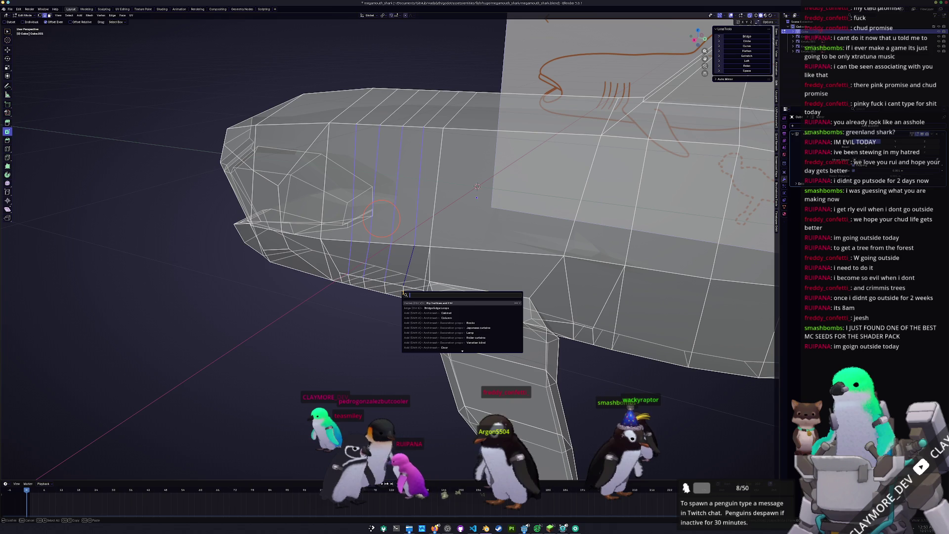
pyautogui.press('Return')
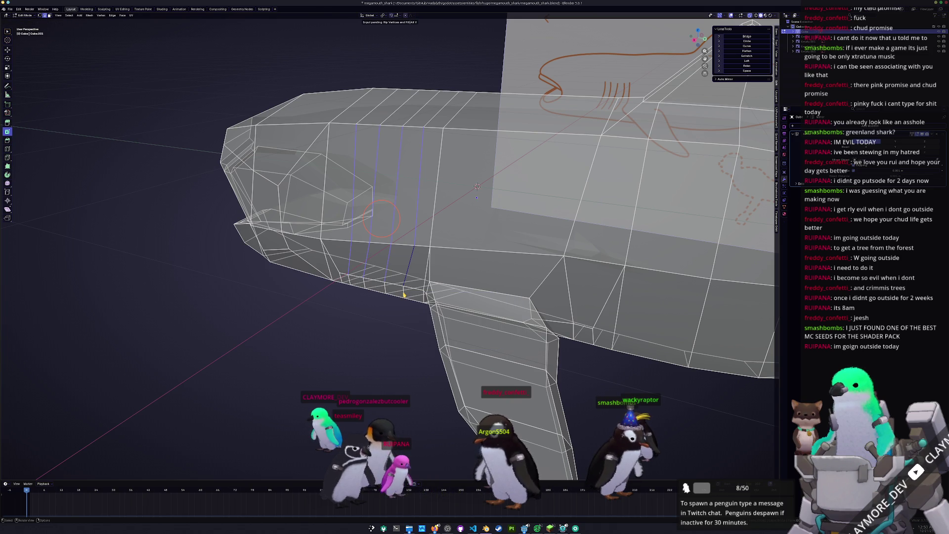
pyautogui.click(404, 295)
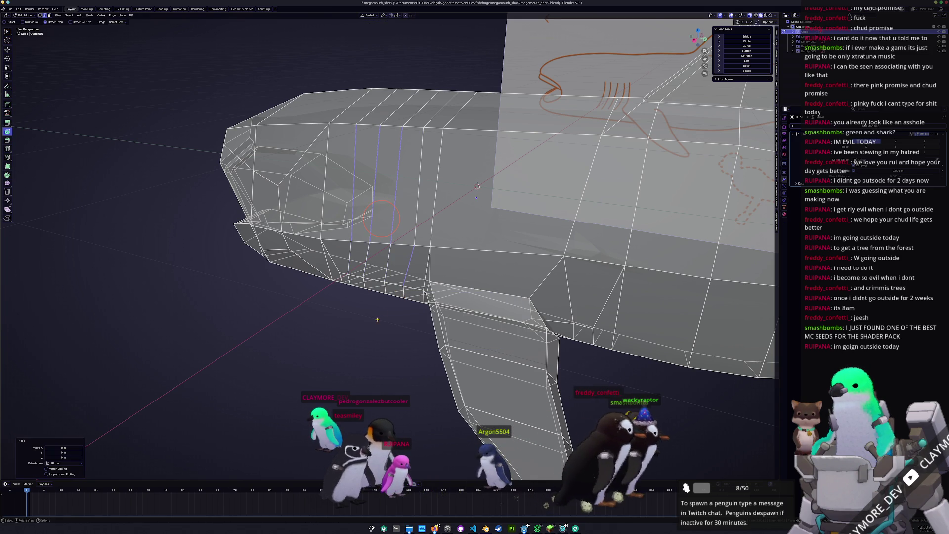
pyautogui.press('g')
pyautogui.press('x')
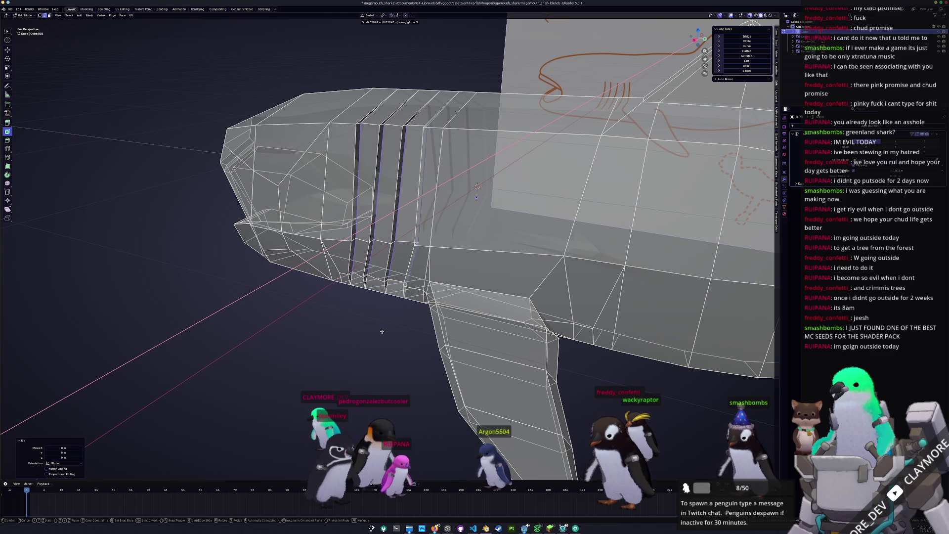
pyautogui.click(383, 333)
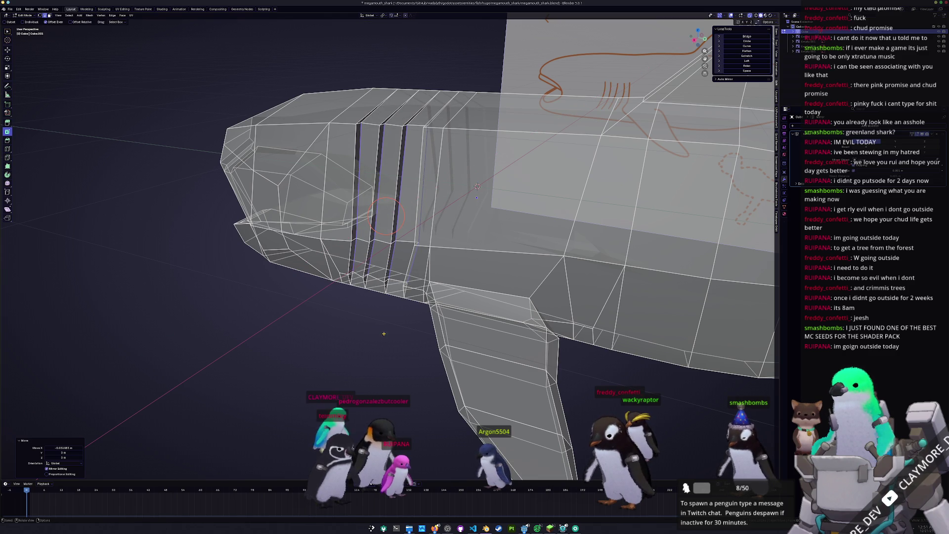
# - Turn off X-ray and orbit around the shark to inspect the new slit
pyautogui.moveTo(383, 333)
pyautogui.mouseDown(button='middle')
pyautogui.moveTo(445, 304)
pyautogui.moveTo(443, 321)
pyautogui.moveTo(465, 279)
pyautogui.mouseUp(button='middle')
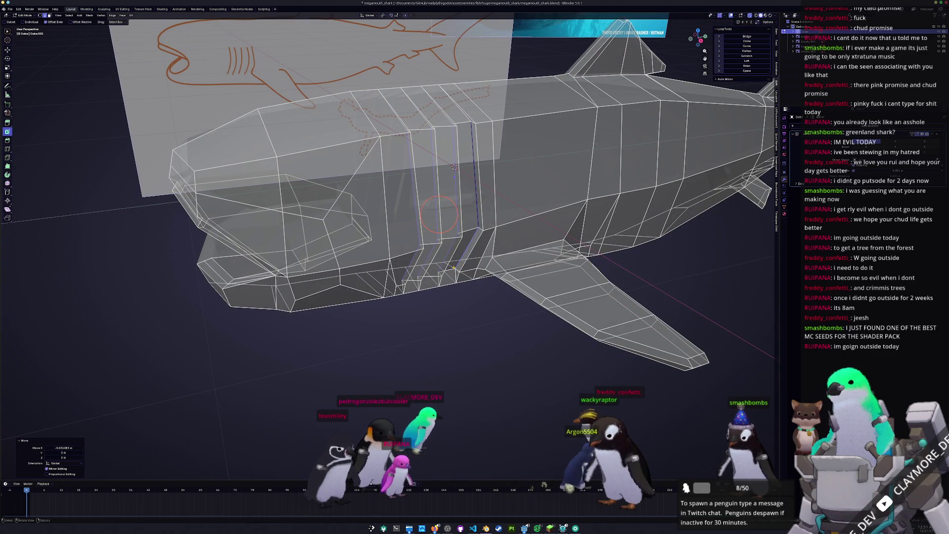
pyautogui.hotkey('alt', 'z')
pyautogui.keyDown('alt'); pyautogui.click(454, 268); pyautogui.keyUp('alt')
pyautogui.moveTo(421, 342)
pyautogui.mouseDown(button='middle')
pyautogui.moveTo(375, 246)
pyautogui.moveTo(468, 236)
pyautogui.mouseUp(button='middle')
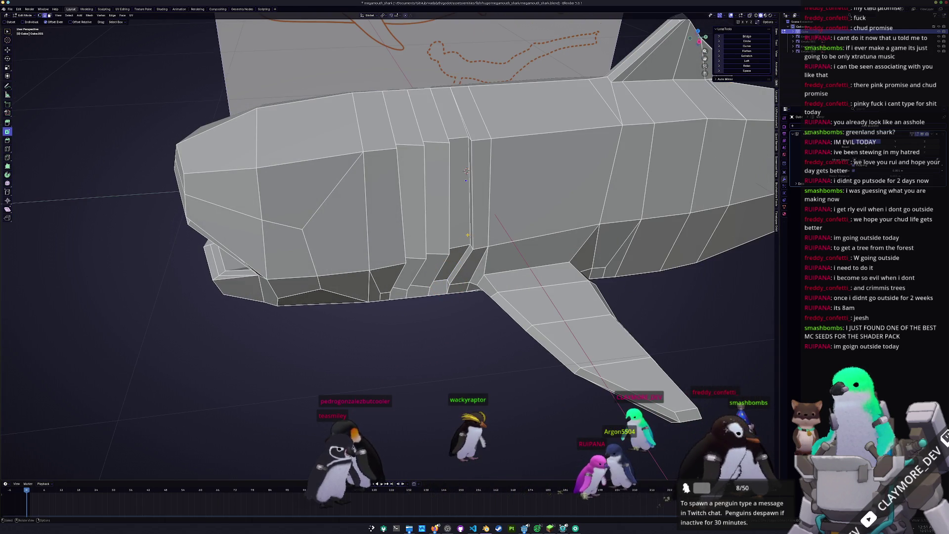
# - Move the selected slit edge along X and frame the view on it
pyautogui.moveTo(461, 256); pyautogui.dragTo(467, 266, button='middle')
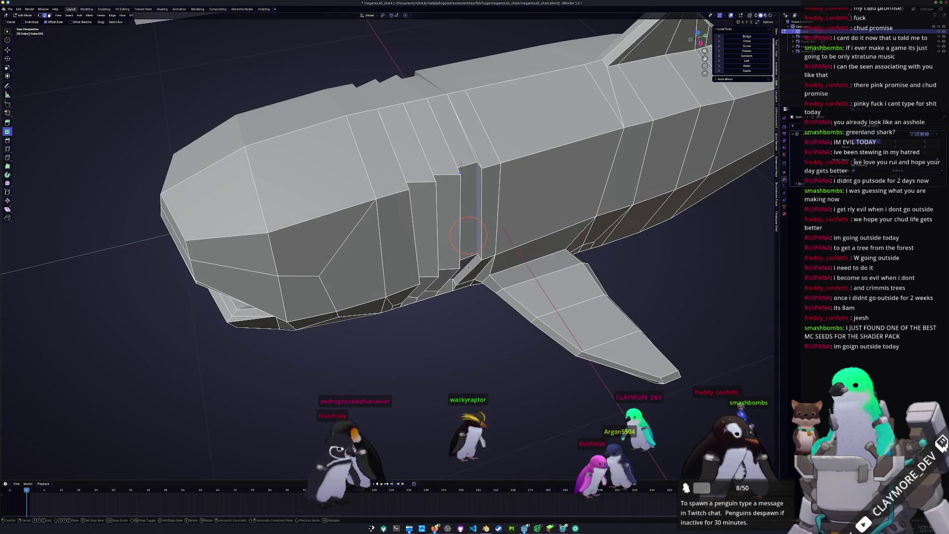
pyautogui.press('g')
pyautogui.press('x')
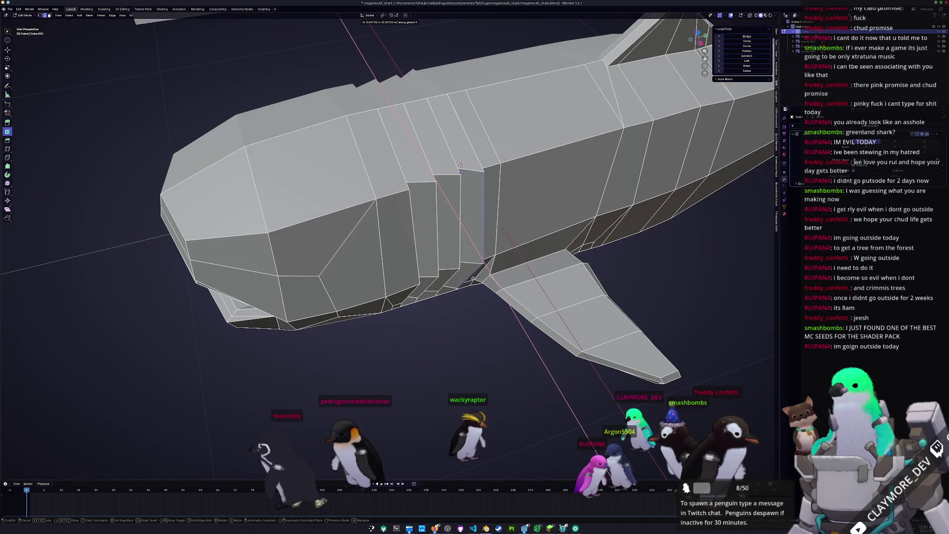
pyautogui.click(473, 279)
pyautogui.press('KP_Decimal')
pyautogui.moveTo(365, 266); pyautogui.dragTo(385, 275, button='middle')
pyautogui.scroll(3, 385, 275)
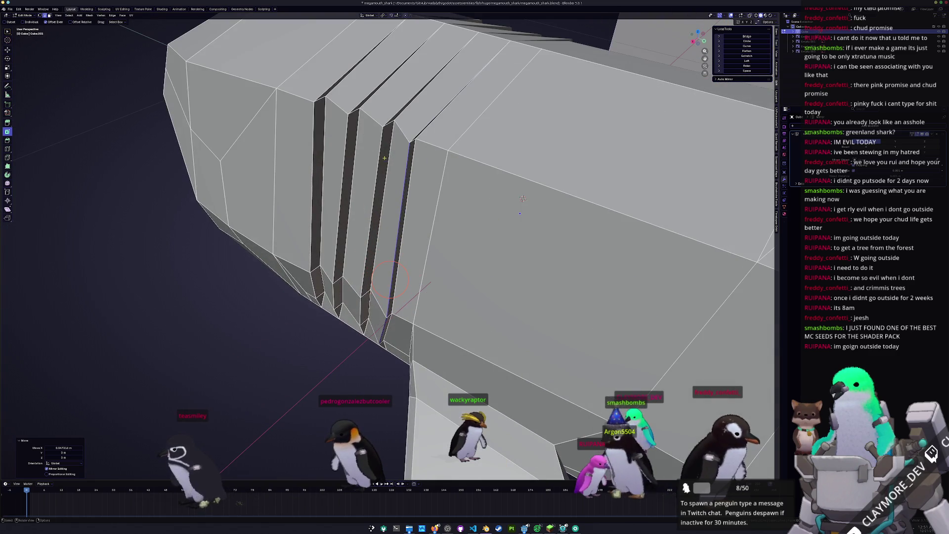
# - Merge the first slit ends' vertices At Last
pyautogui.hotkey('ctrl', 'v')
pyautogui.moveTo(410, 141)
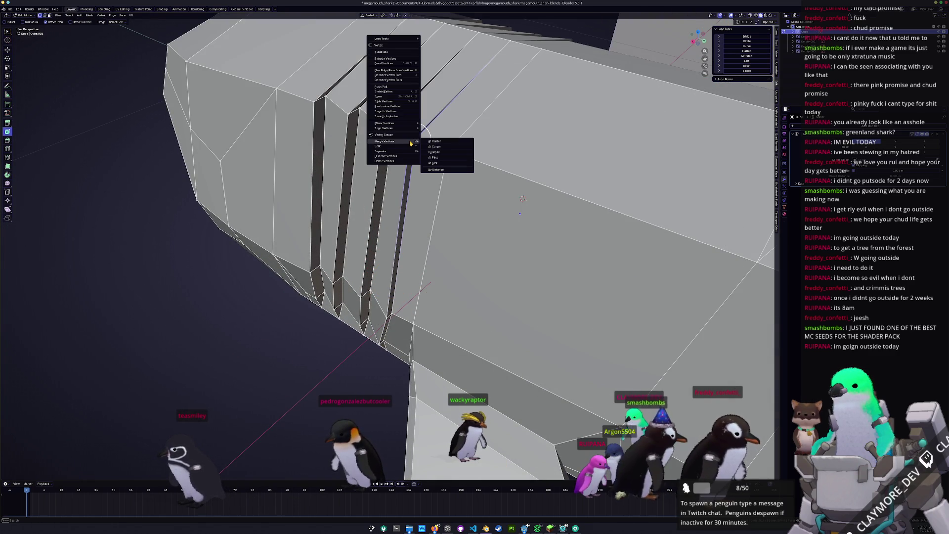
pyautogui.click(437, 164)
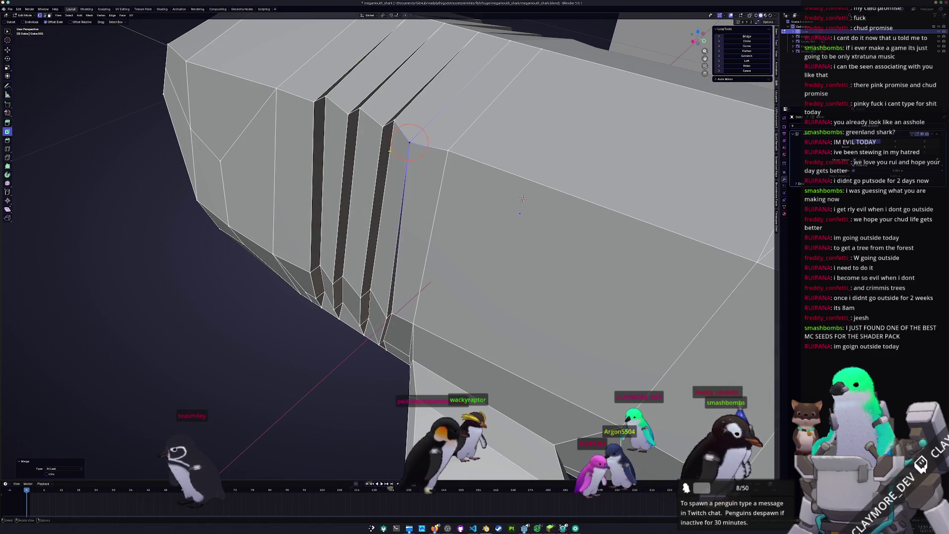
pyautogui.hotkey('ctrl', 'v')
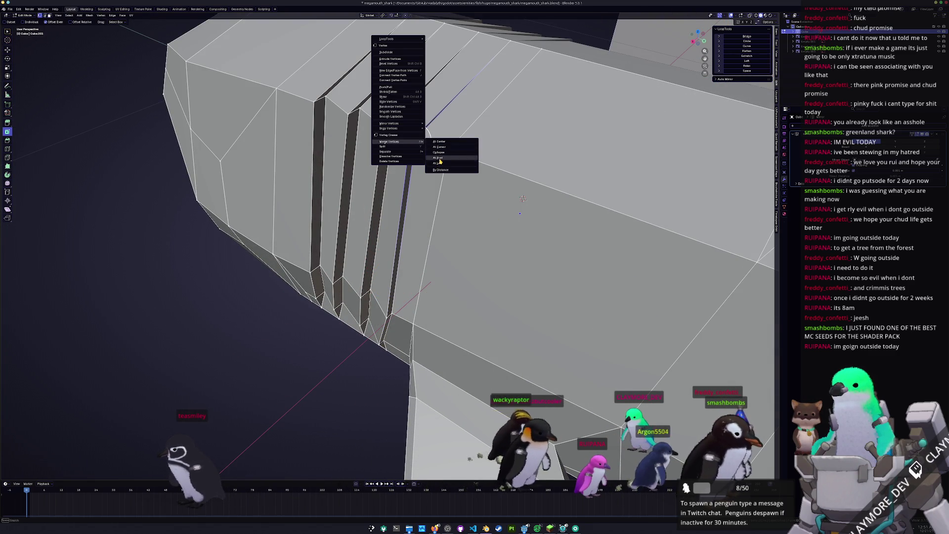
pyautogui.click(437, 163)
pyautogui.moveTo(437, 163); pyautogui.dragTo(426, 168, button='middle')
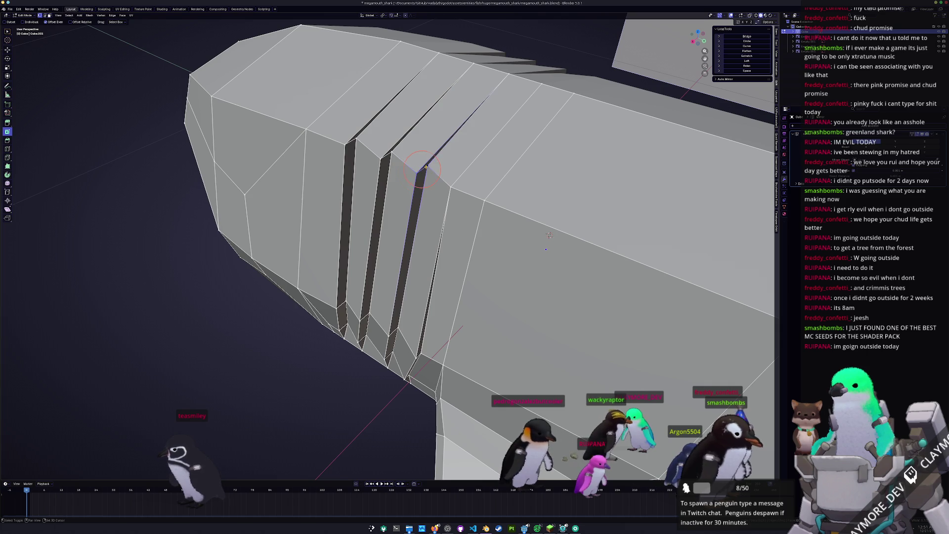
# - Merge three more slit ends' vertices At Center
pyautogui.hotkey('ctrl', 'v')
pyautogui.moveTo(426, 167)
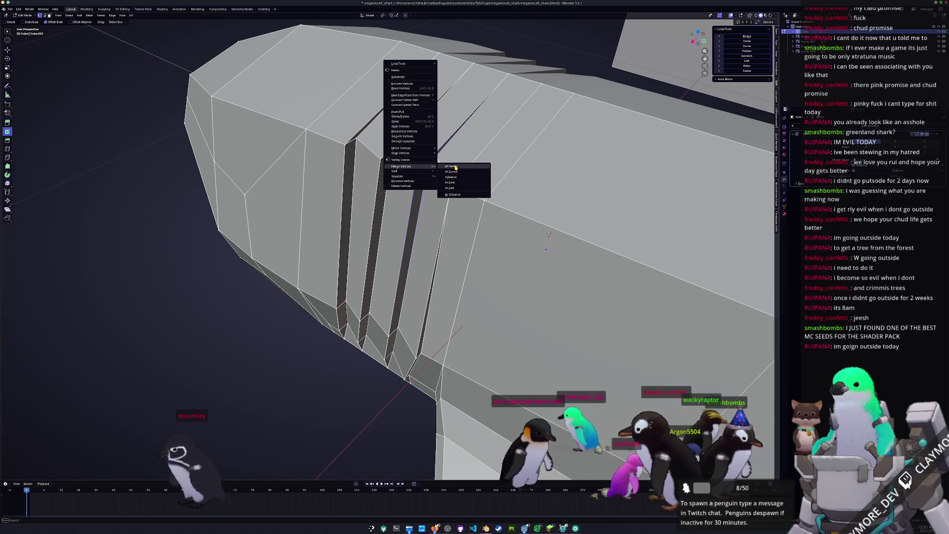
pyautogui.click(455, 168)
pyautogui.hotkey('ctrl', 'v')
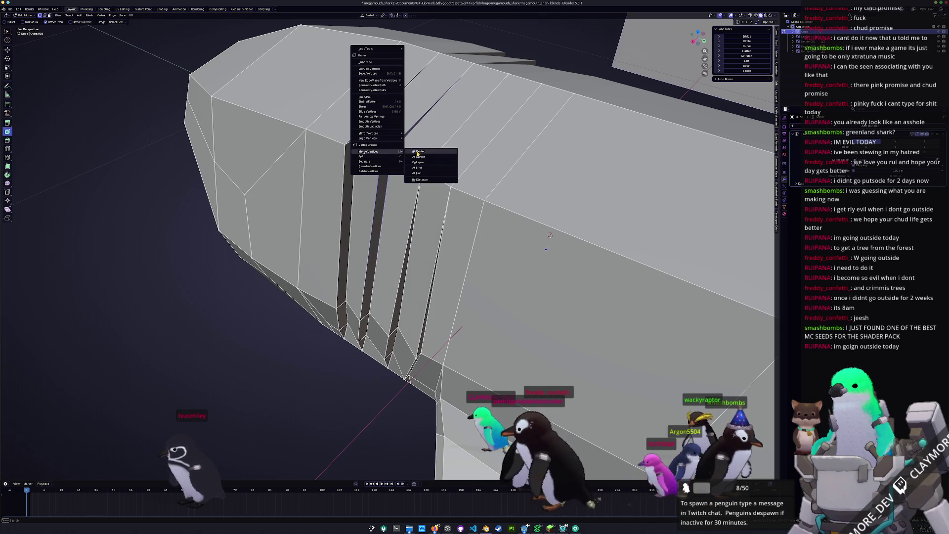
pyautogui.click(417, 154)
pyautogui.hotkey('ctrl', 'v')
pyautogui.click(366, 143)
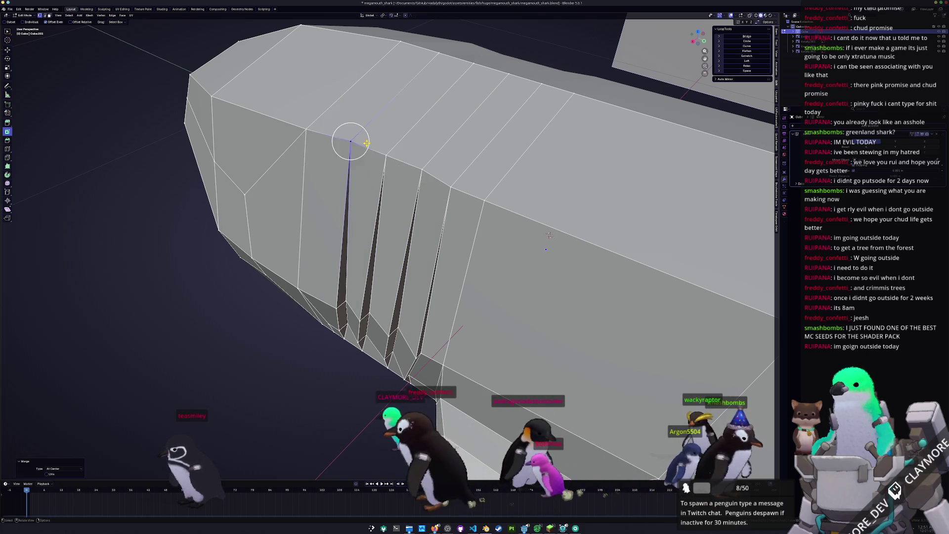
pyautogui.moveTo(366, 143); pyautogui.dragTo(418, 301, button='middle')
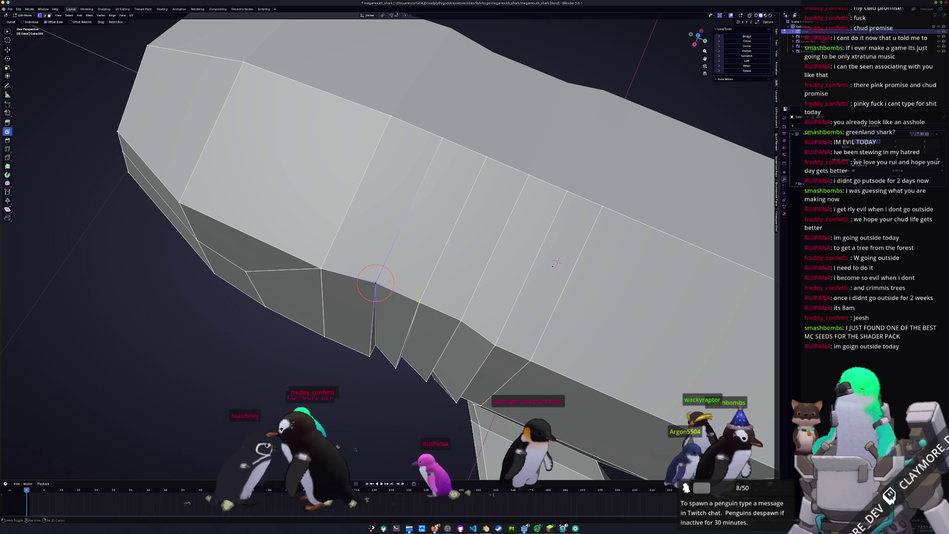
# - Flatten the slits' lower-edge vertices into a straight line by scaling them to 0 along X
pyautogui.click(398, 292)
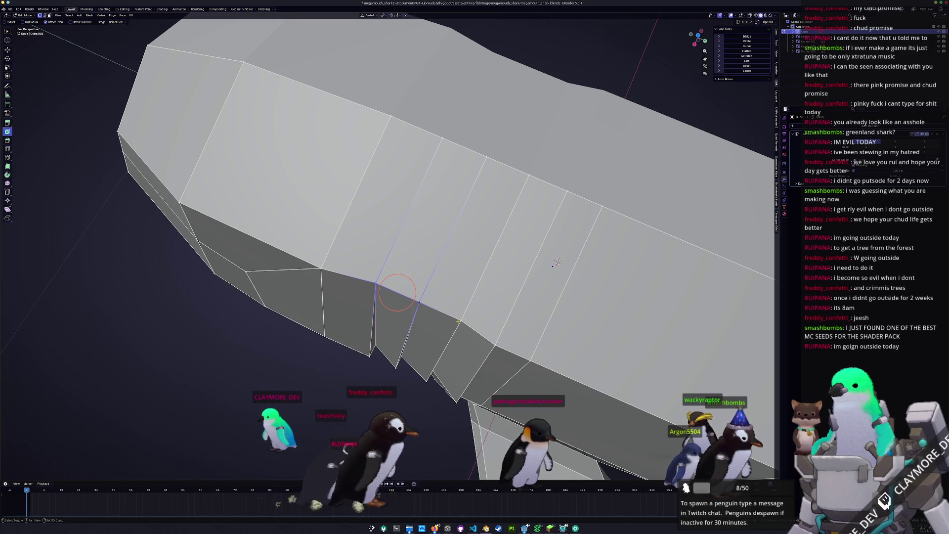
pyautogui.press('s')
pyautogui.press('z')
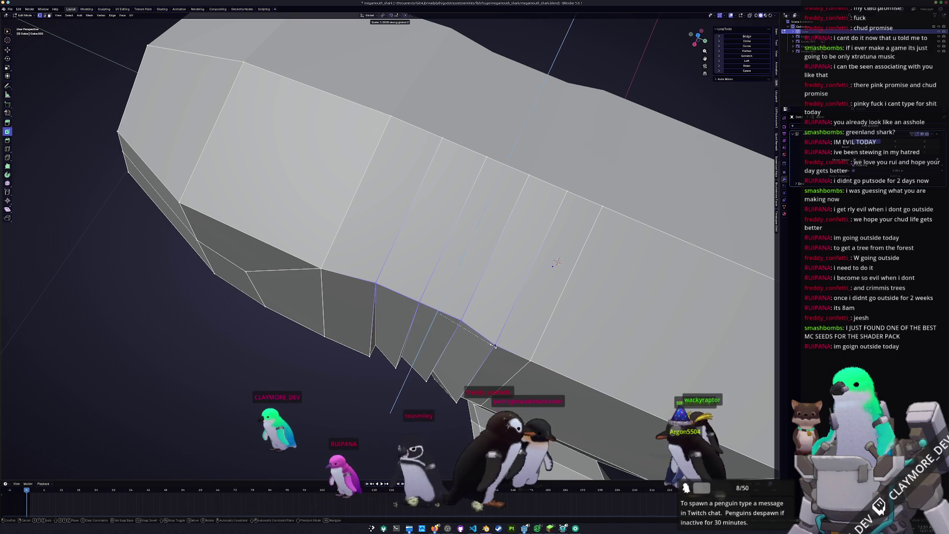
pyautogui.press('y')
pyautogui.press('0')
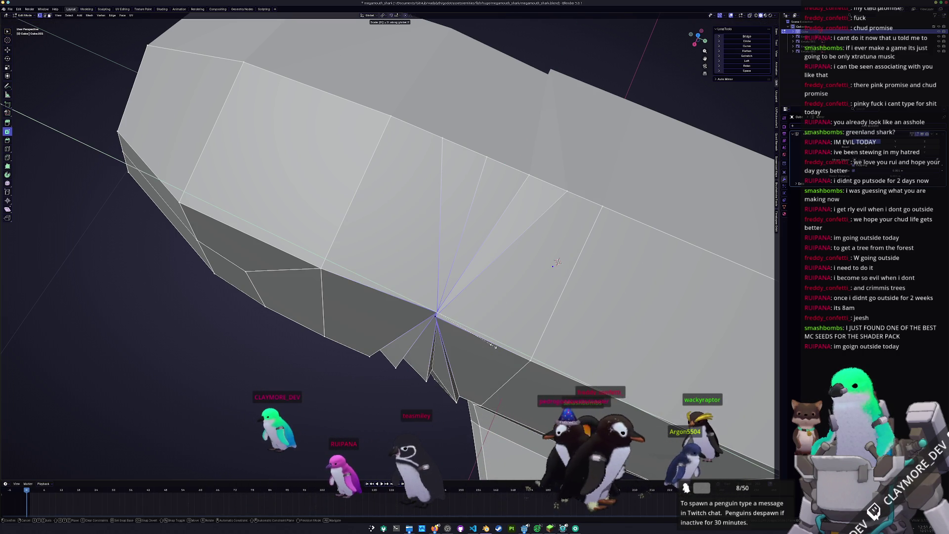
pyautogui.press('x')
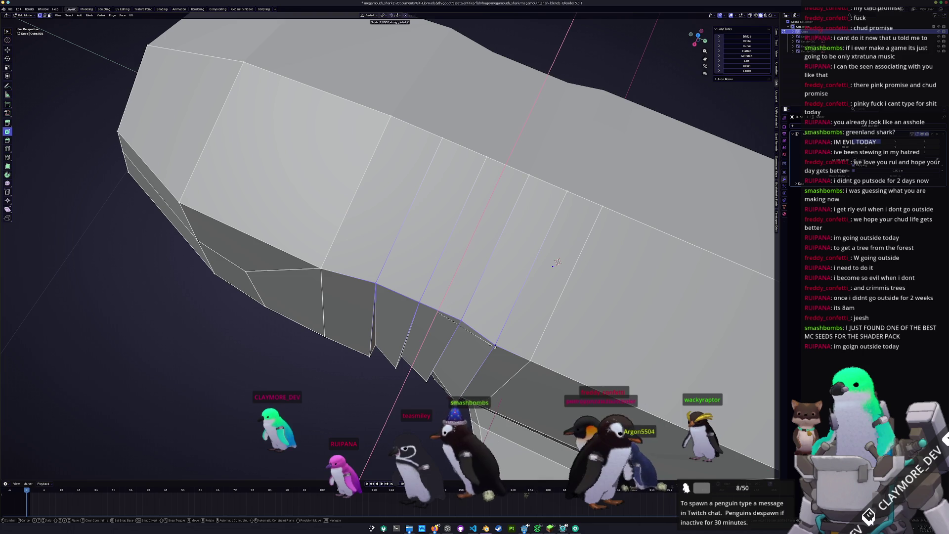
pyautogui.press('Return')
pyautogui.press('KP_7')
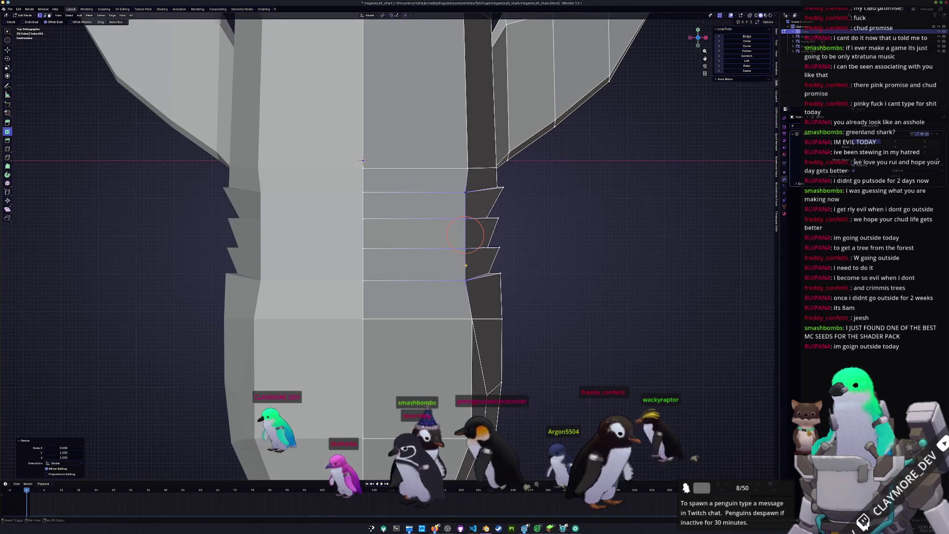
# - Nudge the selected gill-slit vertices, then a single slit vertex, along the X axis
pyautogui.press('g')
pyautogui.press('x')
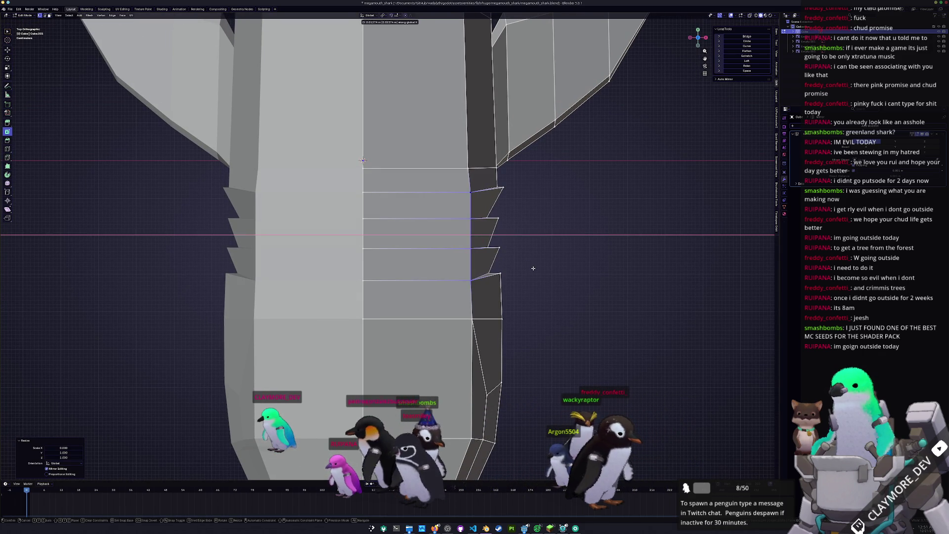
pyautogui.click(533, 268)
pyautogui.click(471, 192)
pyautogui.press('g')
pyautogui.press('x')
pyautogui.click(473, 208)
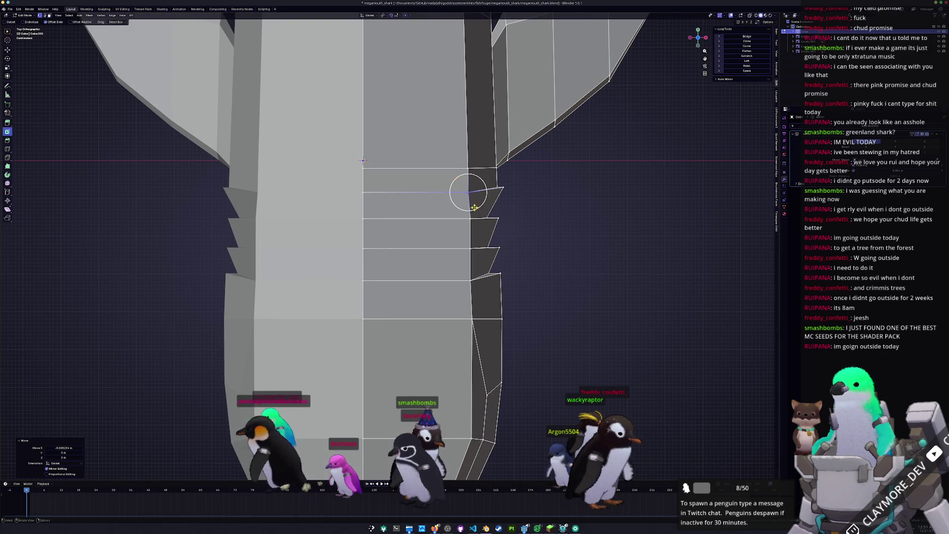
pyautogui.scroll(-8, 474, 208)
pyautogui.moveTo(474, 207)
pyautogui.mouseDown(button='middle')
pyautogui.moveTo(429, 240)
pyautogui.moveTo(485, 202)
pyautogui.mouseUp(button='middle')
pyautogui.scroll(3, 429, 241)
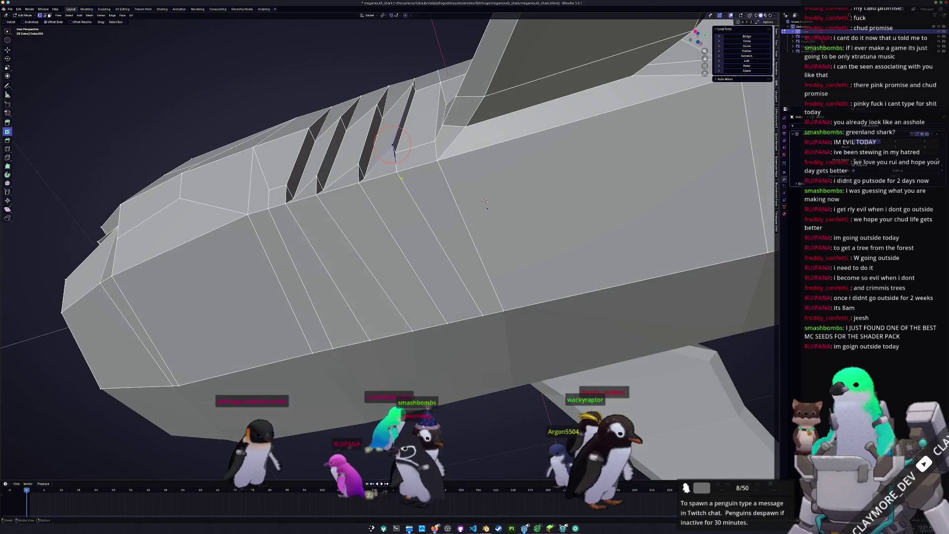
# - Merge the gill-slit corner vertices at their center, one corner after another
pyautogui.rightClick(395, 151)
pyautogui.moveTo(396, 153)
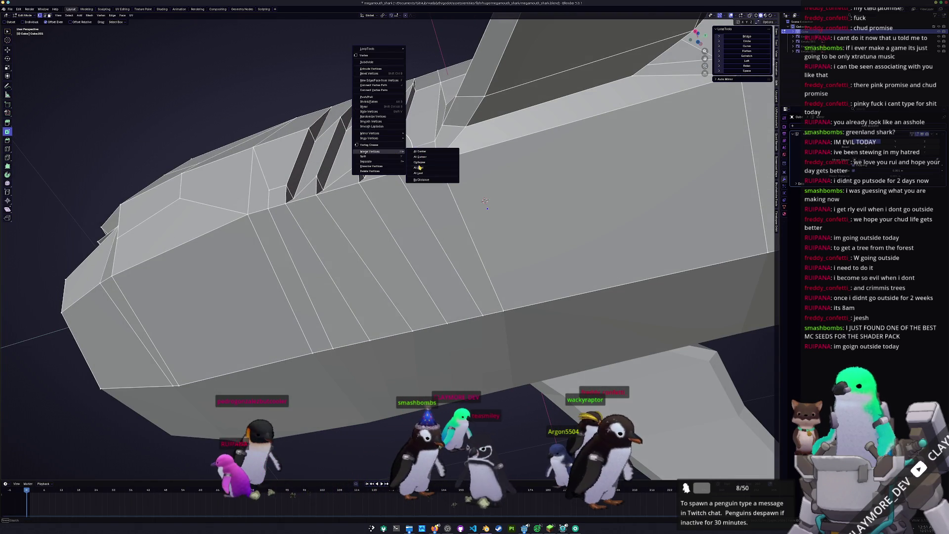
pyautogui.click(418, 173)
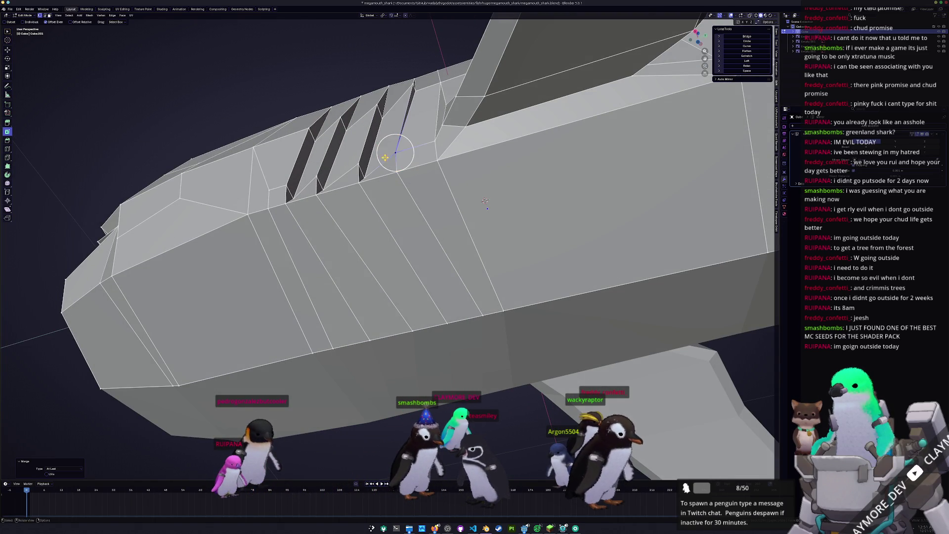
pyautogui.rightClick(361, 169)
pyautogui.click(393, 168)
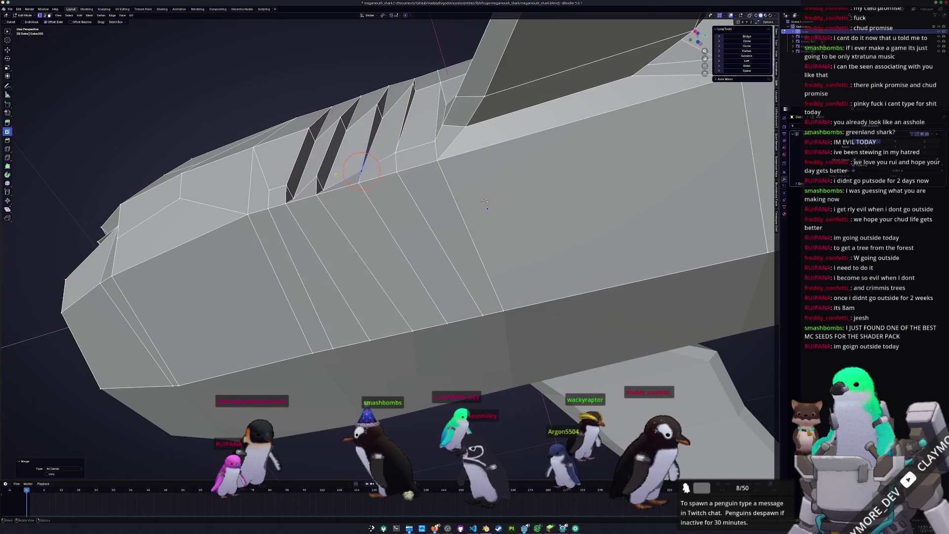
pyautogui.click(314, 177)
pyautogui.rightClick(326, 191)
pyautogui.click(358, 193)
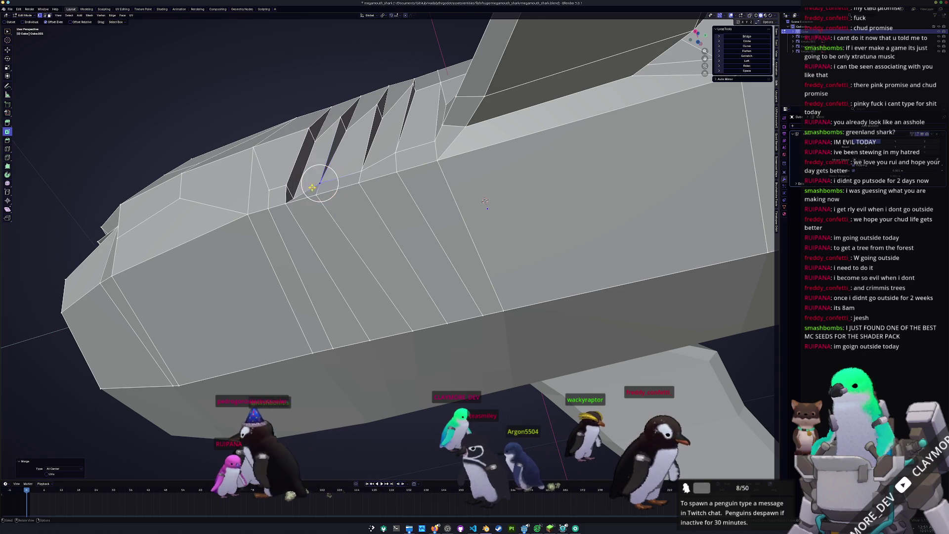
pyautogui.rightClick(294, 196)
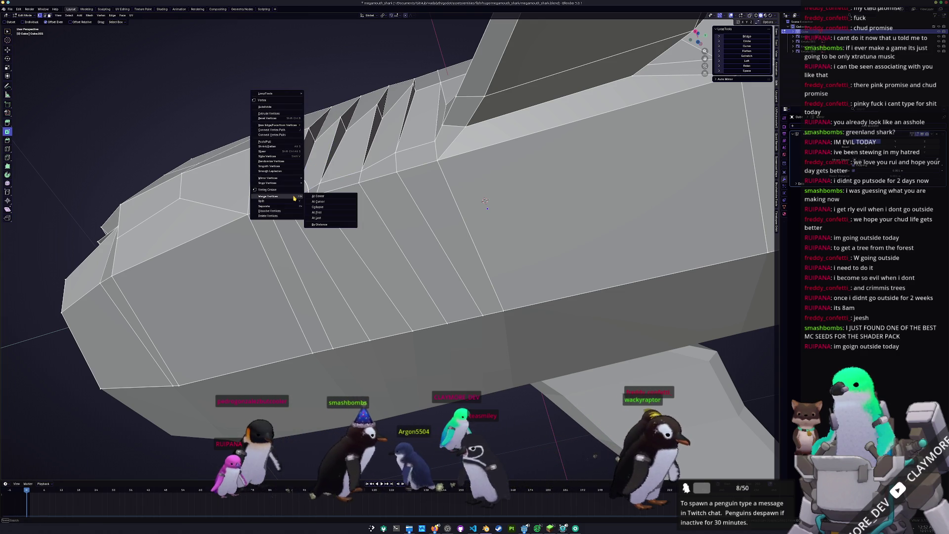
pyautogui.click(319, 196)
# - Select two gill-slit edge vertices and scale them flat to zero width on X
pyautogui.moveTo(320, 198)
pyautogui.mouseDown(button='middle')
pyautogui.moveTo(316, 316)
pyautogui.moveTo(340, 322)
pyautogui.mouseUp(button='middle')
pyautogui.keyDown('shift'); pyautogui.click(341, 321); pyautogui.keyUp('shift')
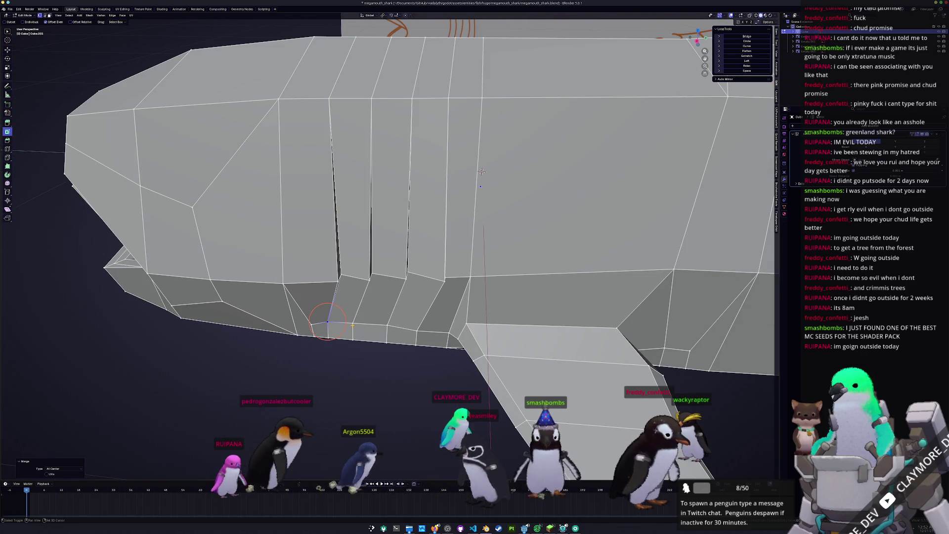
pyautogui.keyDown('shift'); pyautogui.click(418, 329); pyautogui.keyUp('shift')
pyautogui.press('s')
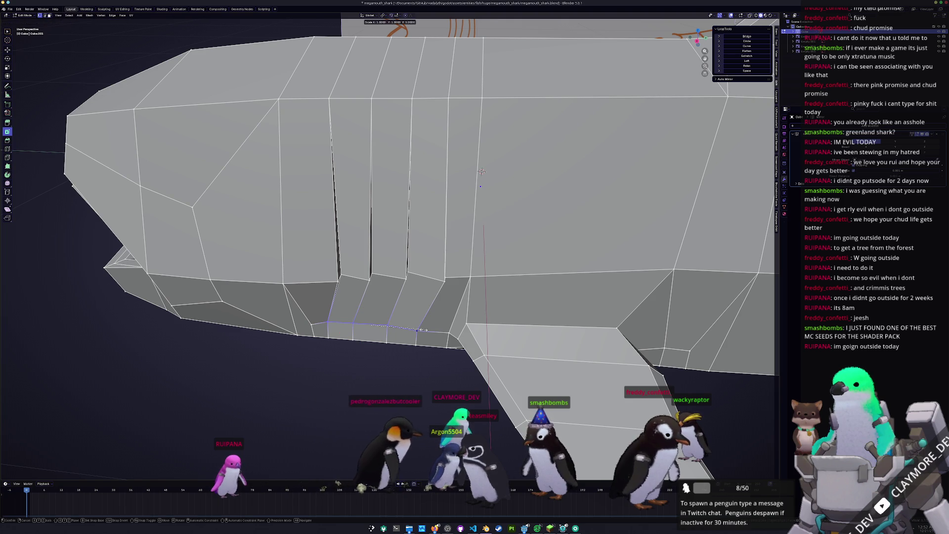
pyautogui.press('Return')
# - From the bottom view, shift the selected vertices and the next gill-slit edges slightly along X
pyautogui.press('ctrl+KP_7')
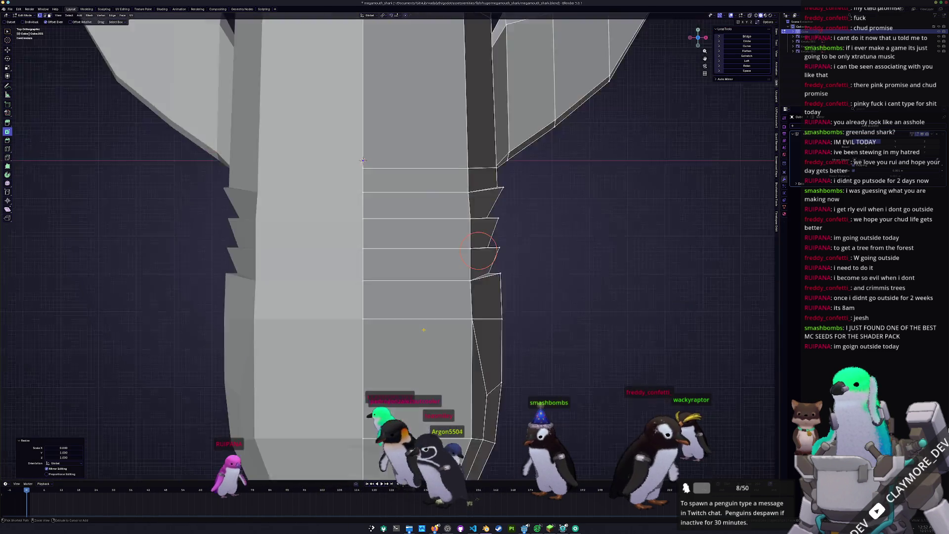
pyautogui.press('g')
pyautogui.press('x')
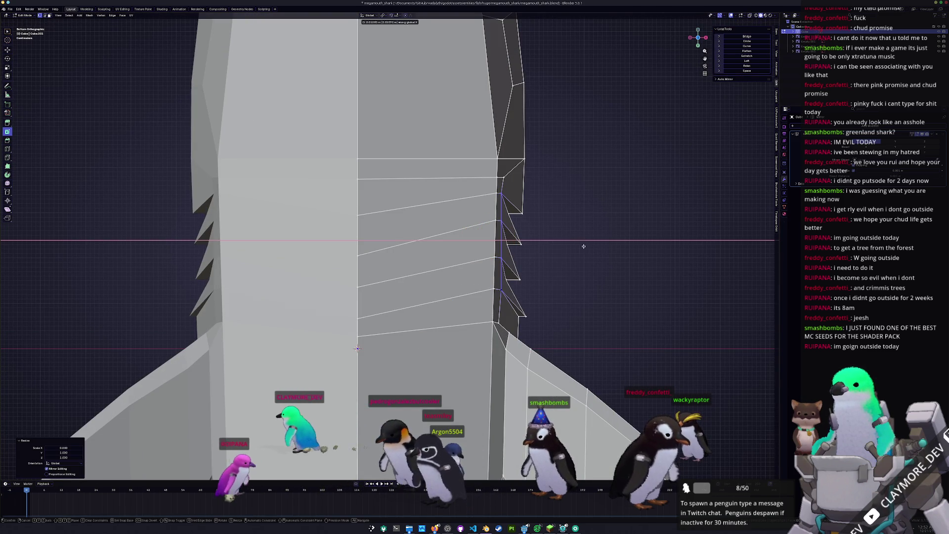
pyautogui.click(502, 240)
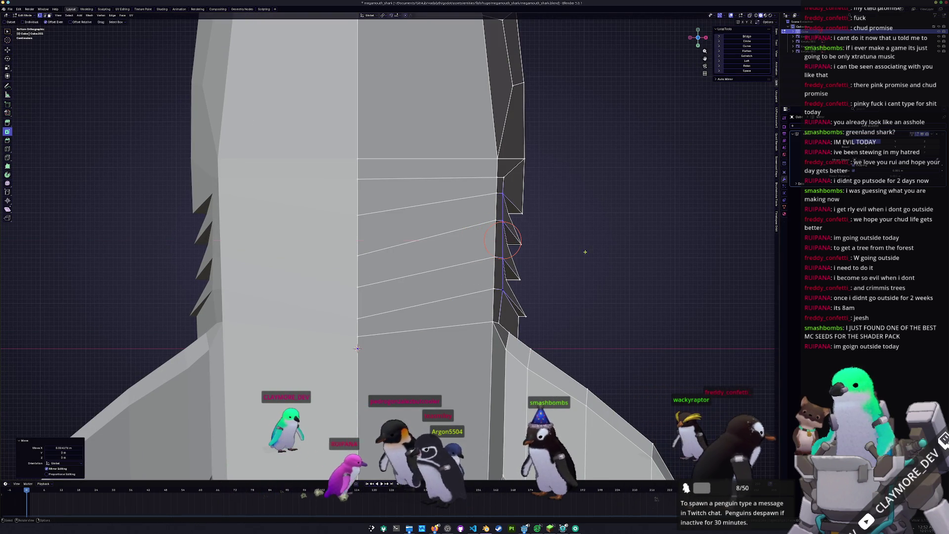
pyautogui.moveTo(537, 284)
pyautogui.mouseDown(button='middle')
pyautogui.moveTo(418, 301)
pyautogui.moveTo(384, 294)
pyautogui.mouseUp(button='middle')
pyautogui.click(356, 307)
pyautogui.scroll(3, 376, 277)
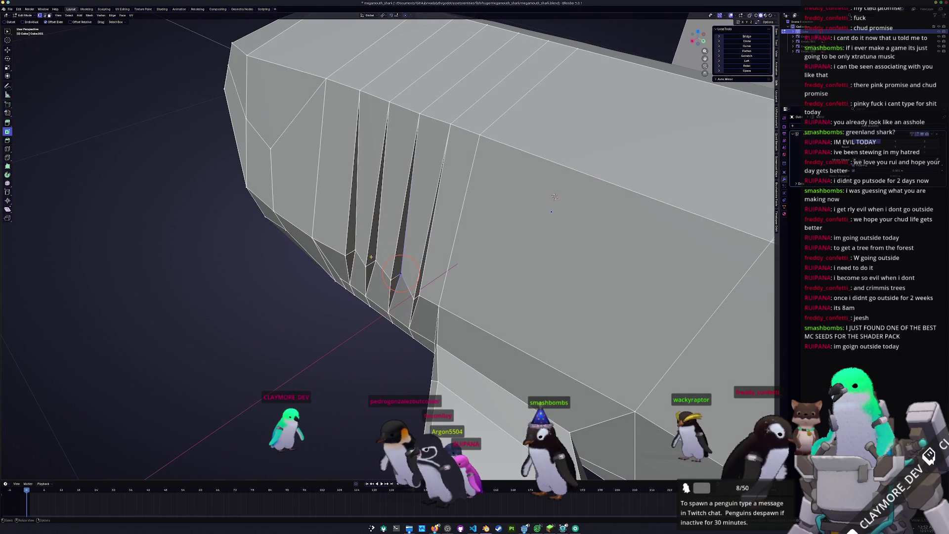
pyautogui.press('g')
pyautogui.press('x')
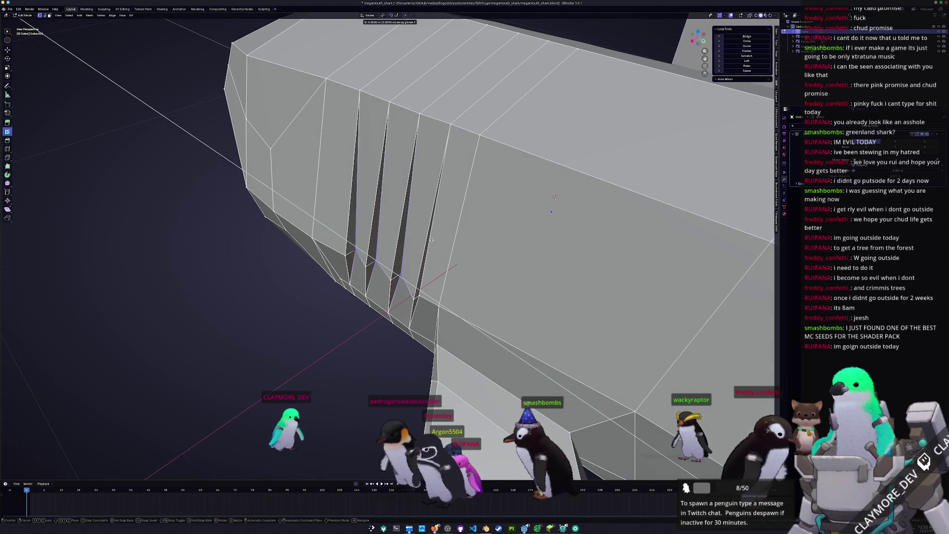
pyautogui.click(425, 244)
pyautogui.moveTo(425, 243)
pyautogui.mouseDown(button='middle')
pyautogui.moveTo(338, 285)
pyautogui.moveTo(333, 306)
pyautogui.mouseUp(button='middle')
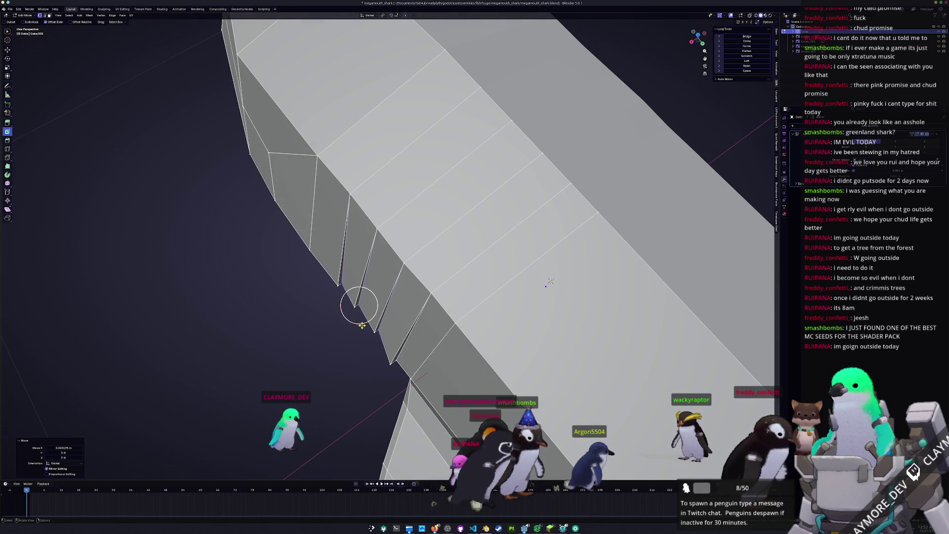
# - Flatten one gill edge loop to zero X width and slide it along X
pyautogui.press('s')
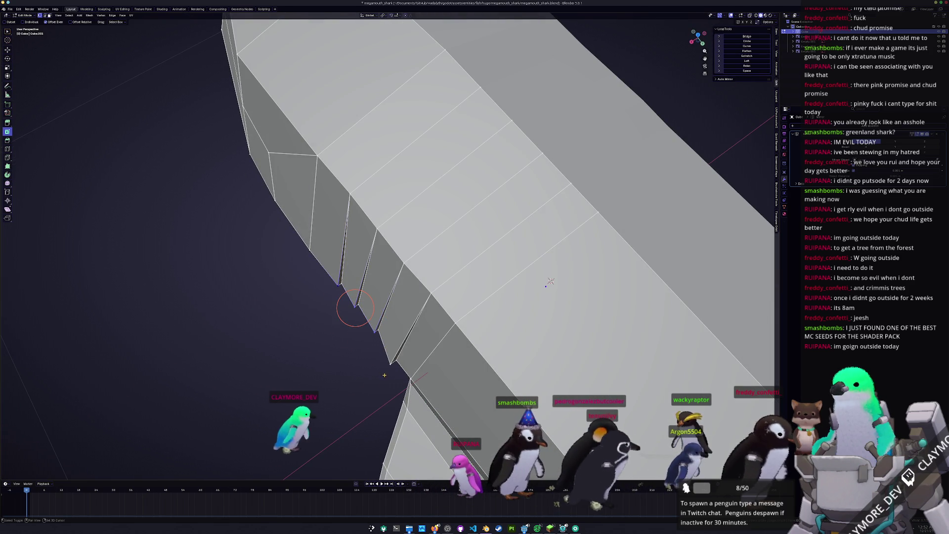
pyautogui.press('x')
pyautogui.press('0')
pyautogui.press('Return')
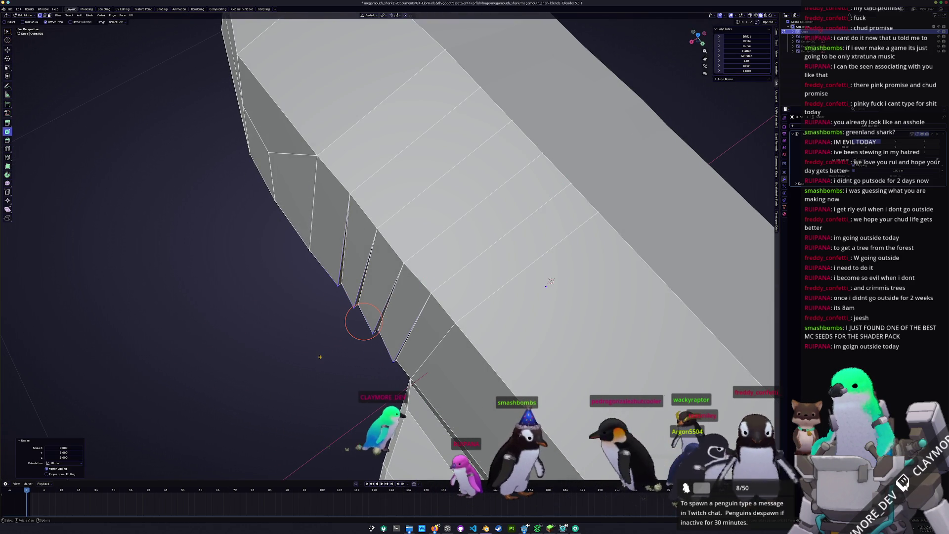
pyautogui.press('g')
pyautogui.press('x')
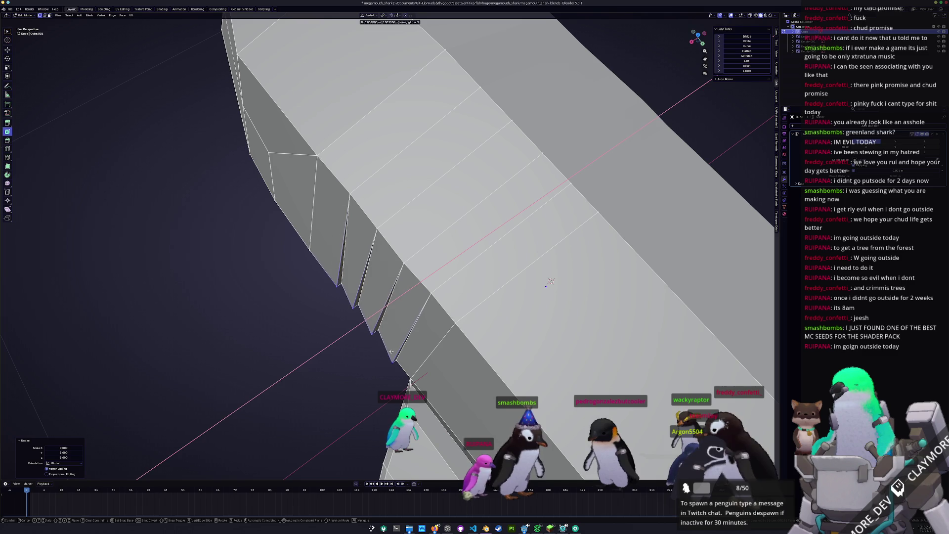
pyautogui.click(355, 323)
pyautogui.moveTo(361, 324)
pyautogui.mouseDown(button='middle')
pyautogui.moveTo(408, 324)
pyautogui.moveTo(378, 279)
pyautogui.mouseUp(button='middle')
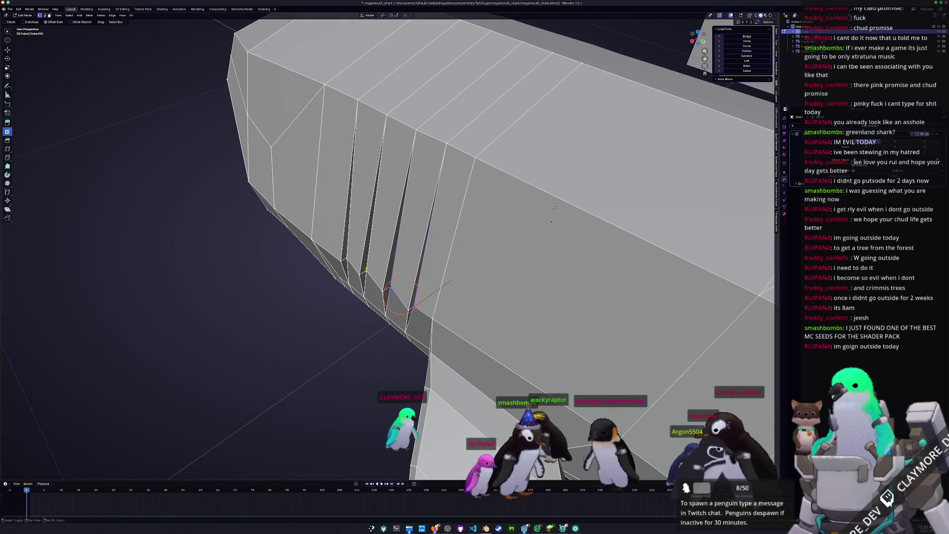
# - Flatten the next gill edge loop to zero X width, shift it along X, and inspect the slits
pyautogui.press('s')
pyautogui.press('x')
pyautogui.press('0')
pyautogui.press('Return')
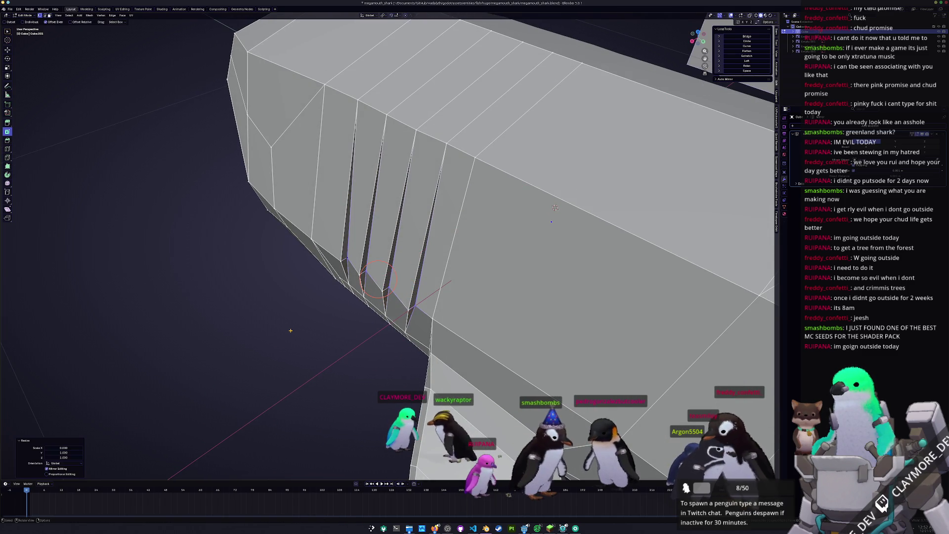
pyautogui.press('g')
pyautogui.press('x')
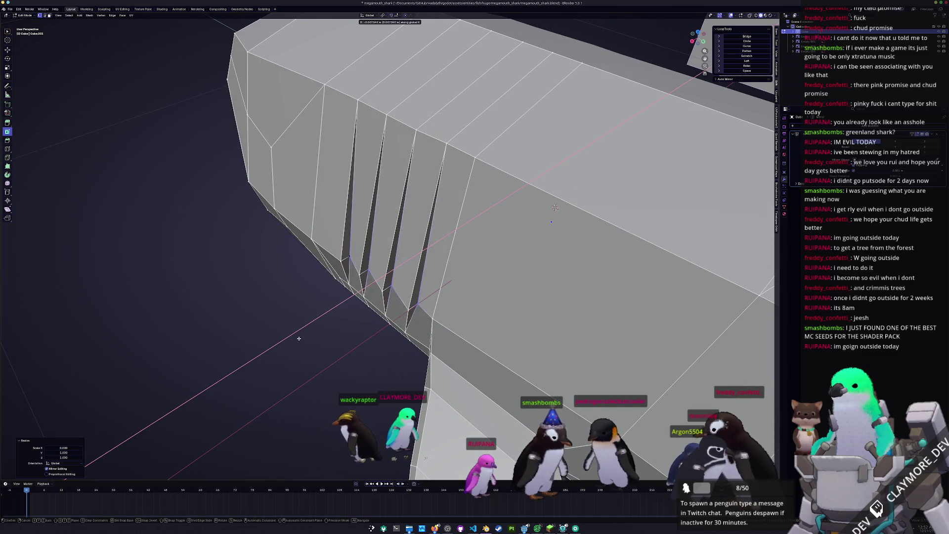
pyautogui.click(296, 341)
pyautogui.moveTo(296, 341); pyautogui.dragTo(315, 354, button='middle')
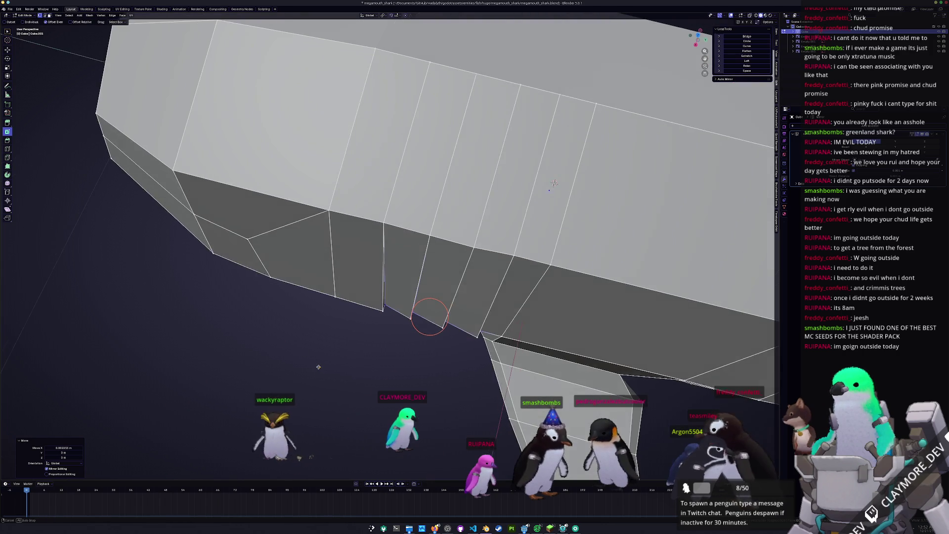
pyautogui.scroll(-5, 315, 355)
# - Review the whole shark in Object Mode against the reference, then switch to the right side view
pyautogui.press('Tab')
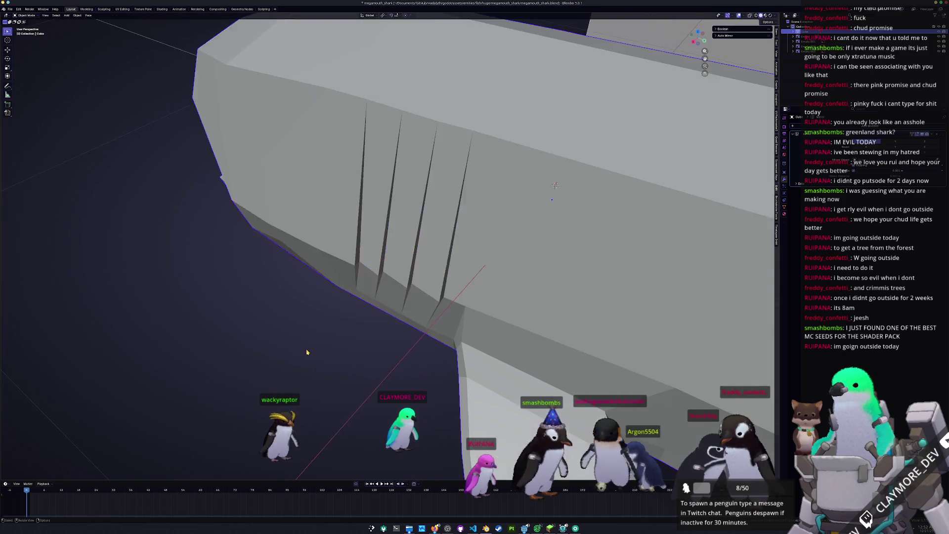
pyautogui.scroll(-5, 307, 348)
pyautogui.moveTo(307, 348)
pyautogui.mouseDown(button='middle')
pyautogui.moveTo(288, 352)
pyautogui.moveTo(371, 329)
pyautogui.moveTo(333, 338)
pyautogui.moveTo(341, 339)
pyautogui.mouseUp(button='middle')
pyautogui.scroll(8, 364, 332)
pyautogui.scroll(-5, 333, 338)
pyautogui.scroll(5, 342, 339)
pyautogui.press('KP_3')
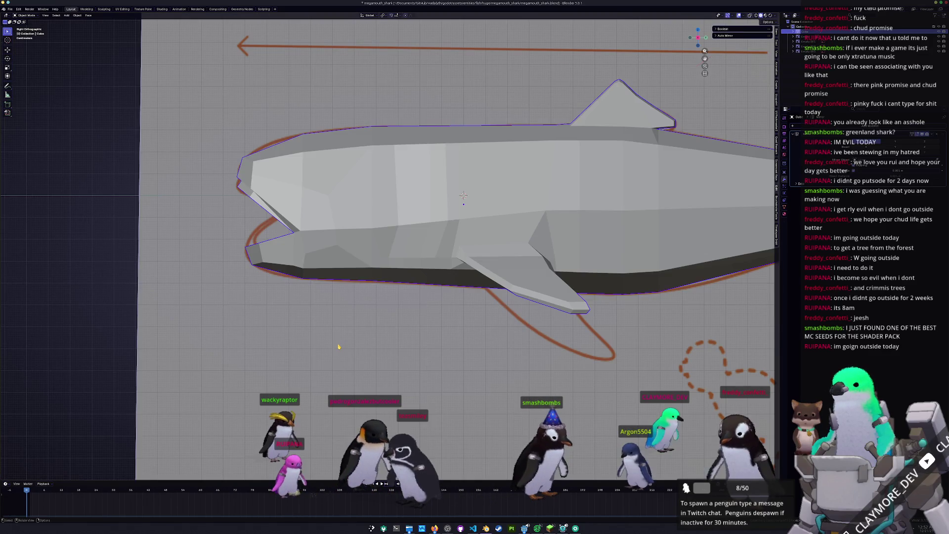
pyautogui.scroll(5, 348, 348)
# - Add a loop cut across the head section near the mouth, lined up with the side reference
pyautogui.press('Tab')
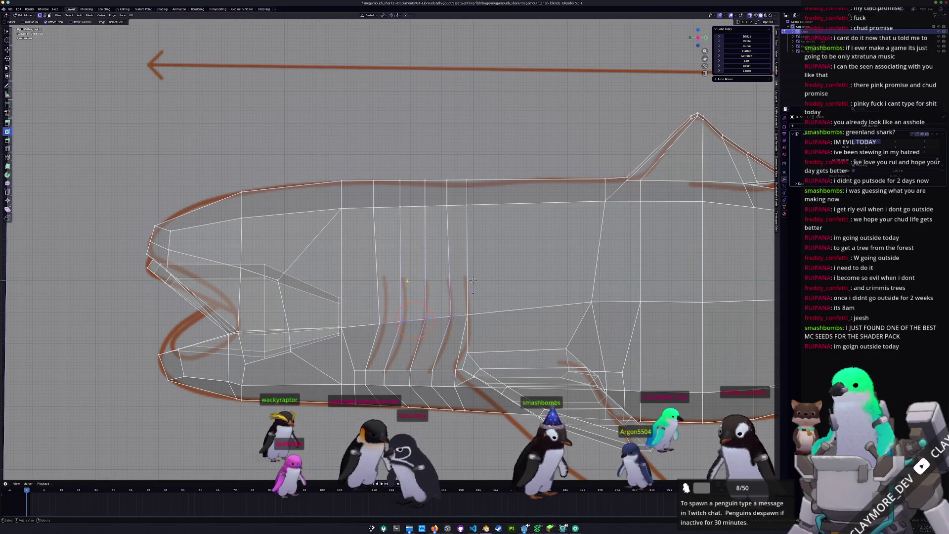
pyautogui.hotkey('ctrl', 'r')
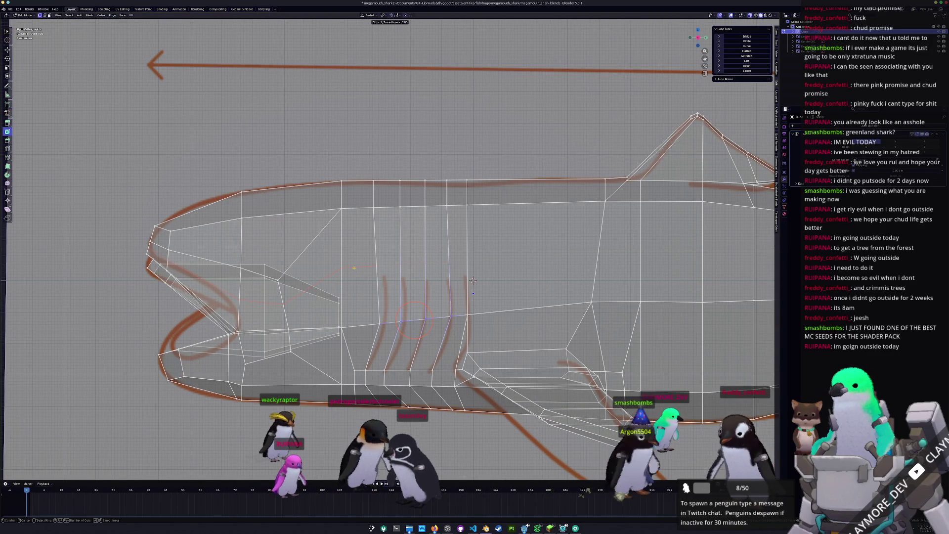
pyautogui.click(356, 267)
pyautogui.click(356, 267)
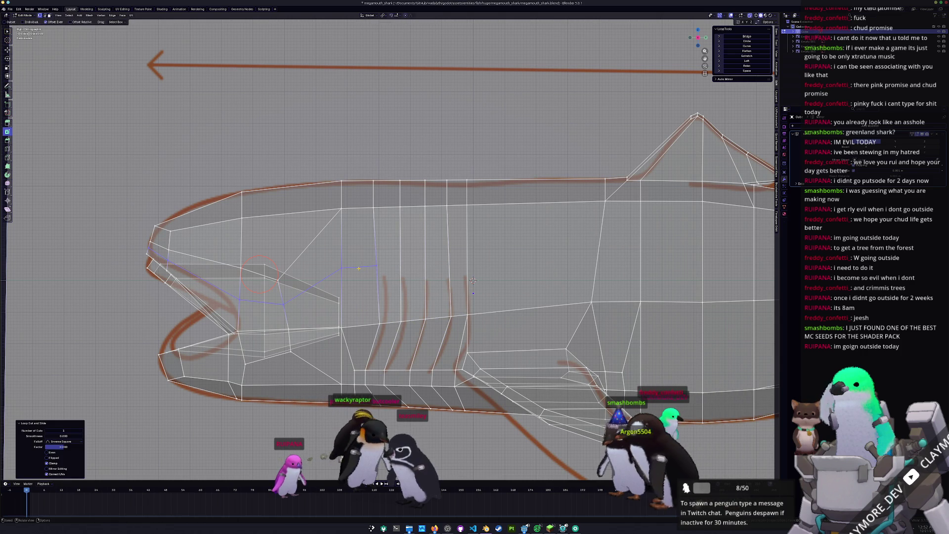
pyautogui.hotkey('ctrl', 'r')
pyautogui.press('Escape')
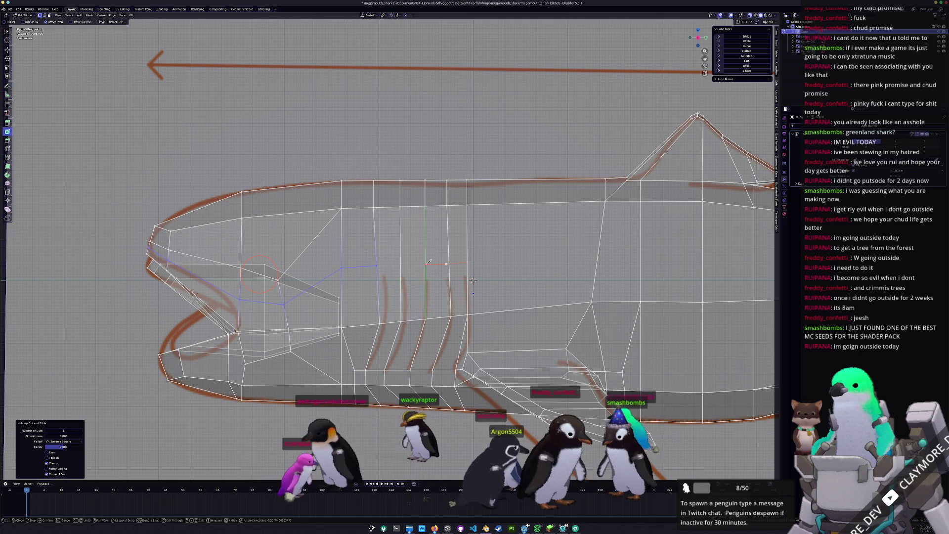
pyautogui.moveTo(435, 265); pyautogui.dragTo(428, 331, button='middle')
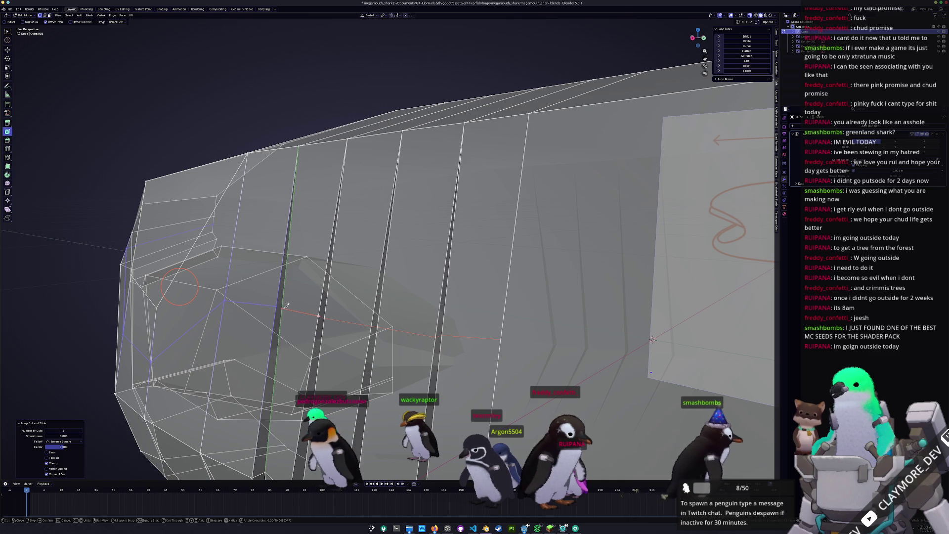
pyautogui.press('Return')
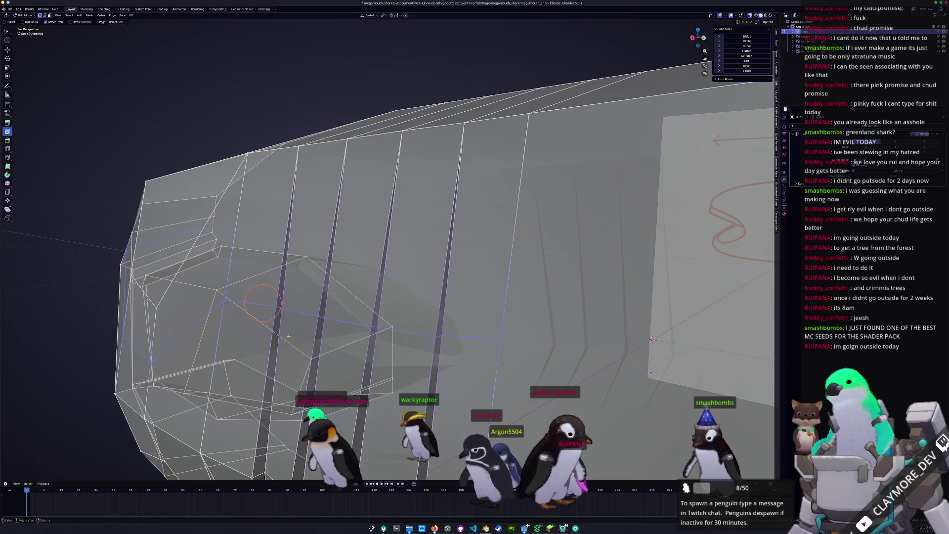
pyautogui.moveTo(434, 527)
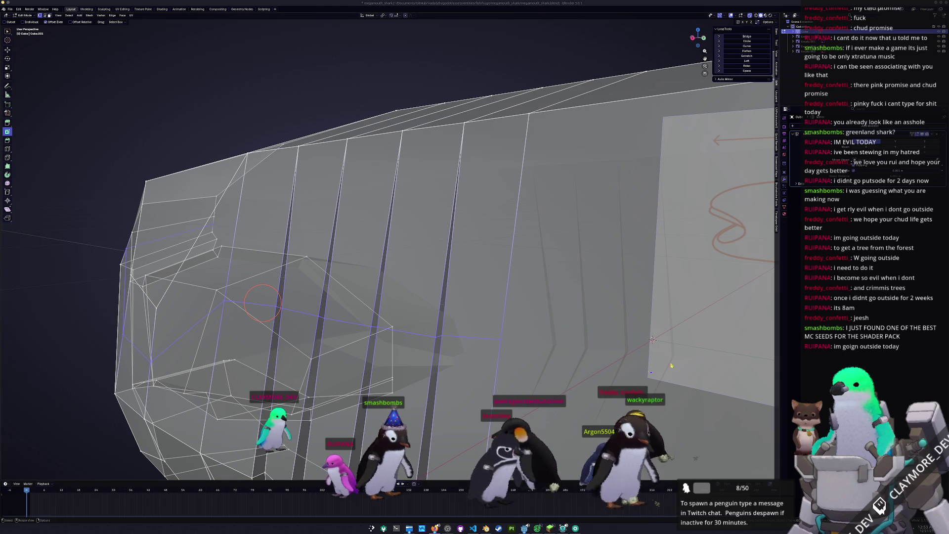
# - Merge stray head vertices at their center, including one more pair at its midpoint
pyautogui.hotkey('alt', 'a')
pyautogui.moveTo(445, 296)
pyautogui.mouseDown(button='middle')
pyautogui.moveTo(423, 276)
pyautogui.moveTo(460, 315)
pyautogui.mouseUp(button='middle')
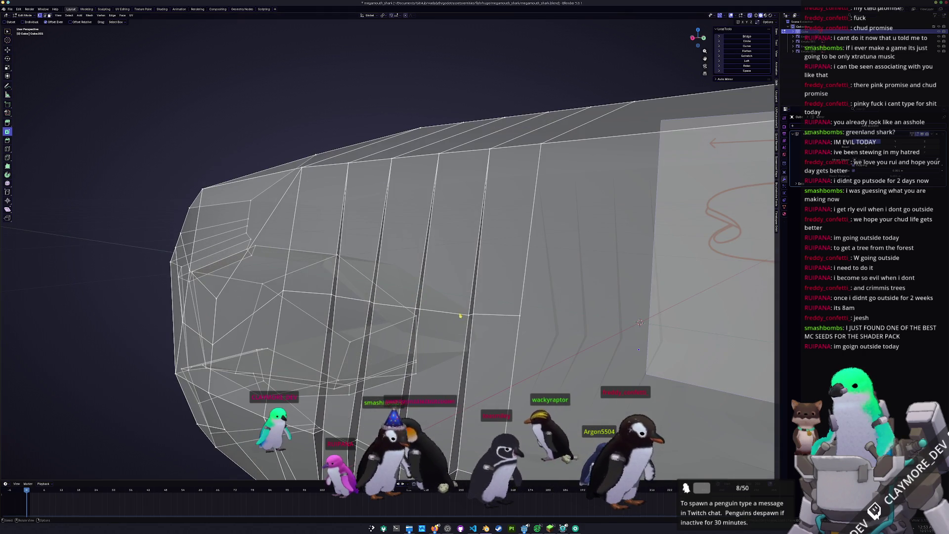
pyautogui.rightClick(474, 314)
pyautogui.moveTo(477, 314)
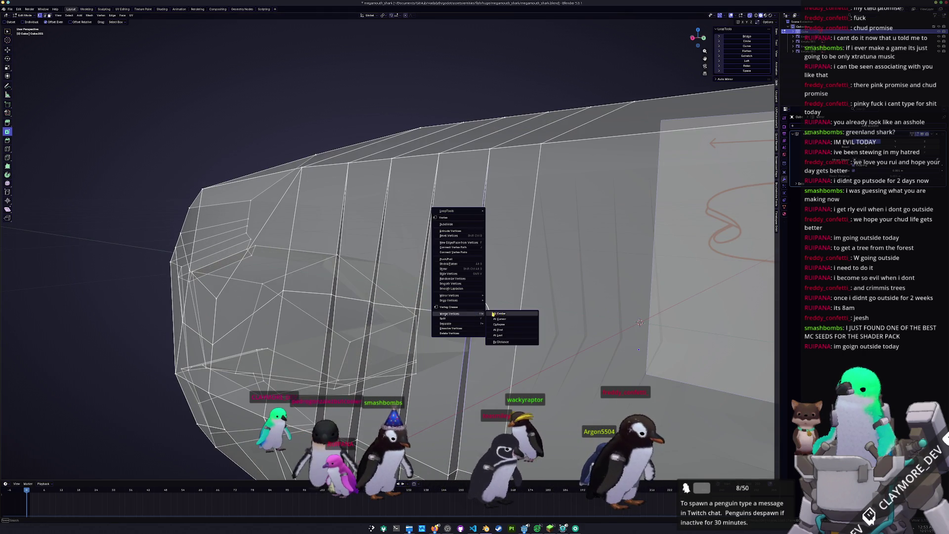
pyautogui.click(508, 315)
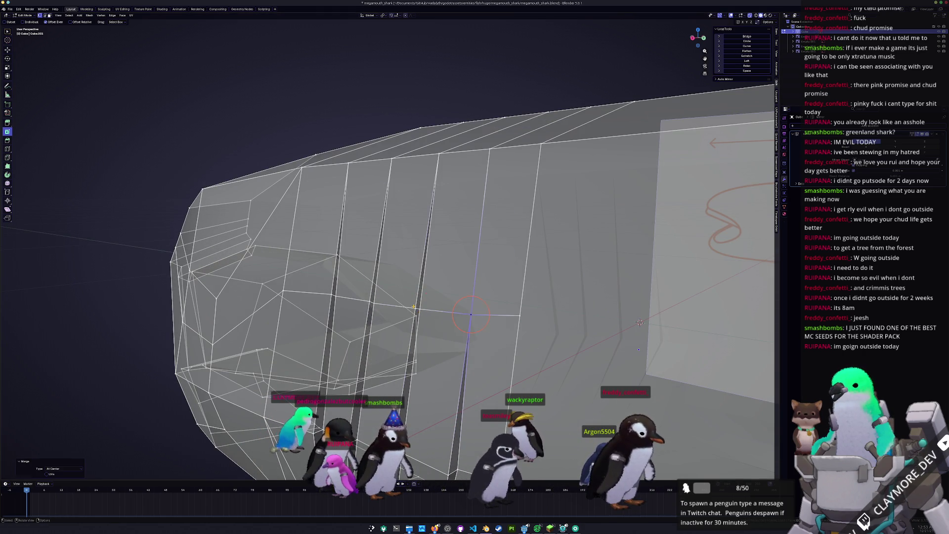
pyautogui.click(417, 309)
pyautogui.rightClick(418, 309)
pyautogui.click(448, 311)
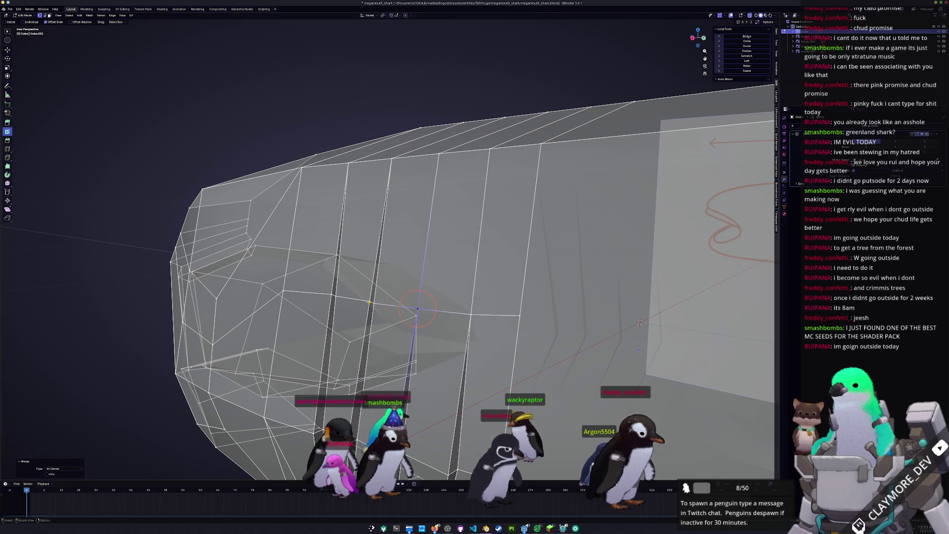
pyautogui.keyDown('shift'); pyautogui.click(330, 294); pyautogui.keyUp('shift')
pyautogui.rightClick(366, 306)
pyautogui.click(396, 309)
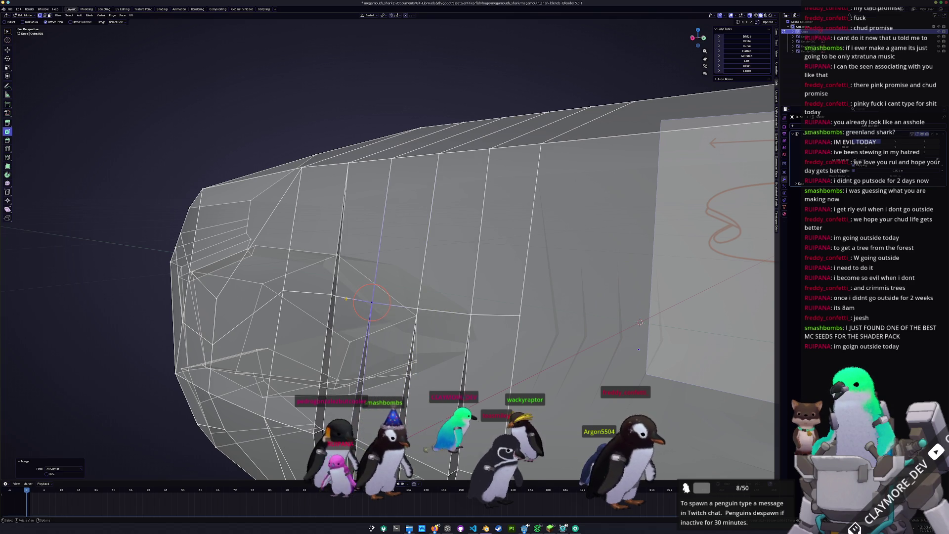
# - Collapse the snout edge into a single vertex and return to Object Mode to view the shark
pyautogui.rightClick(335, 295)
pyautogui.click(357, 295)
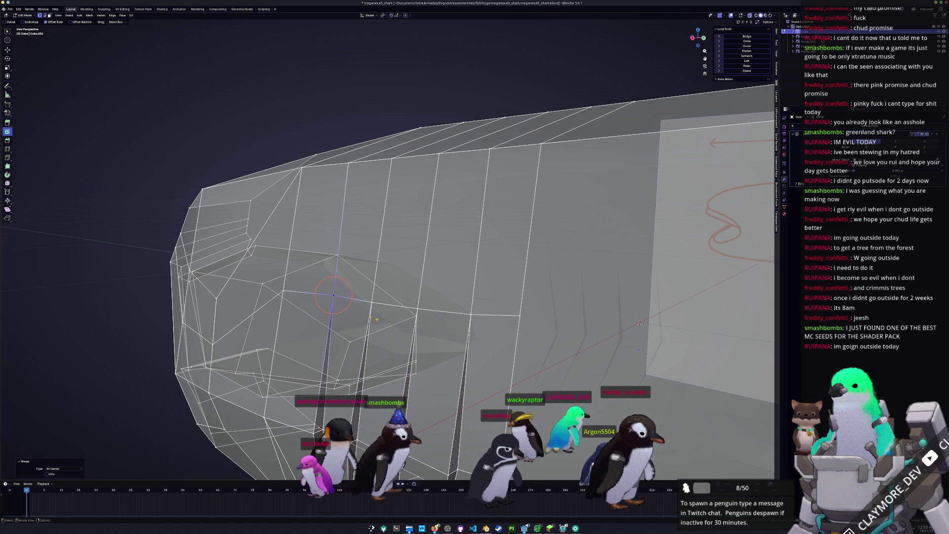
pyautogui.moveTo(472, 313)
pyautogui.mouseDown(button='middle')
pyautogui.moveTo(454, 342)
pyautogui.moveTo(432, 349)
pyautogui.moveTo(430, 296)
pyautogui.mouseUp(button='middle')
pyautogui.scroll(-4, 439, 346)
pyautogui.press('Tab')
pyautogui.scroll(-2, 435, 348)
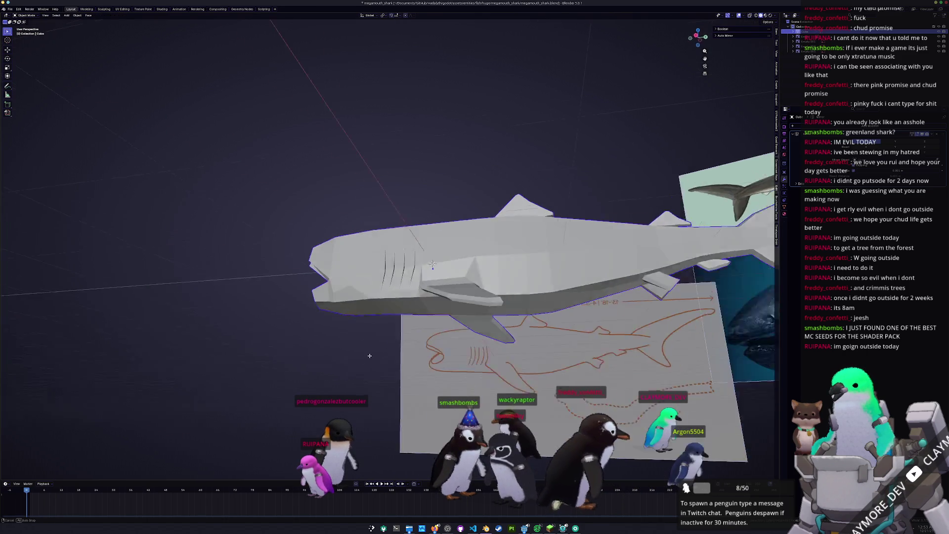
# - In right side view, slide an edge loop and a vertex, then knife-cut across the head beside the gills
pyautogui.press('Tab')
pyautogui.press('KP_3')
pyautogui.scroll(1, 428, 260)
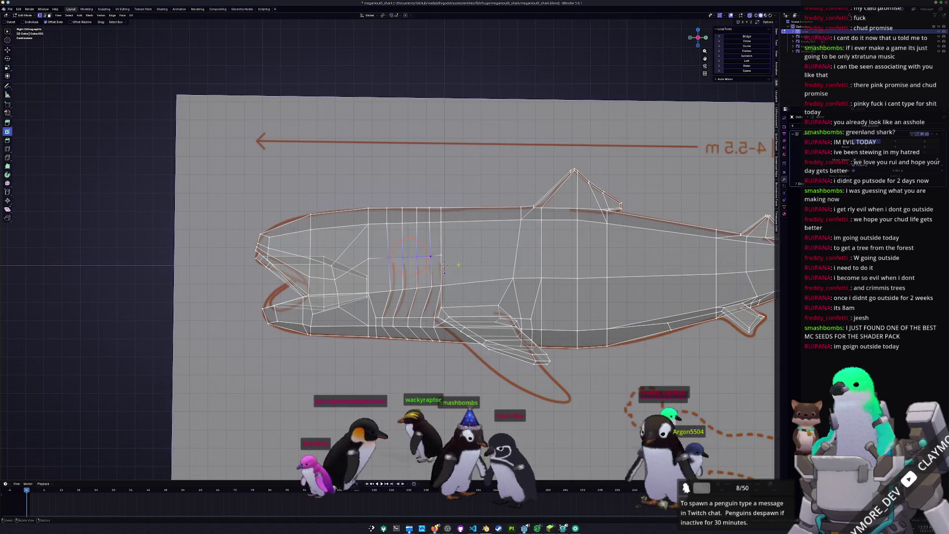
pyautogui.press('g')
pyautogui.press('g')
pyautogui.click(456, 267)
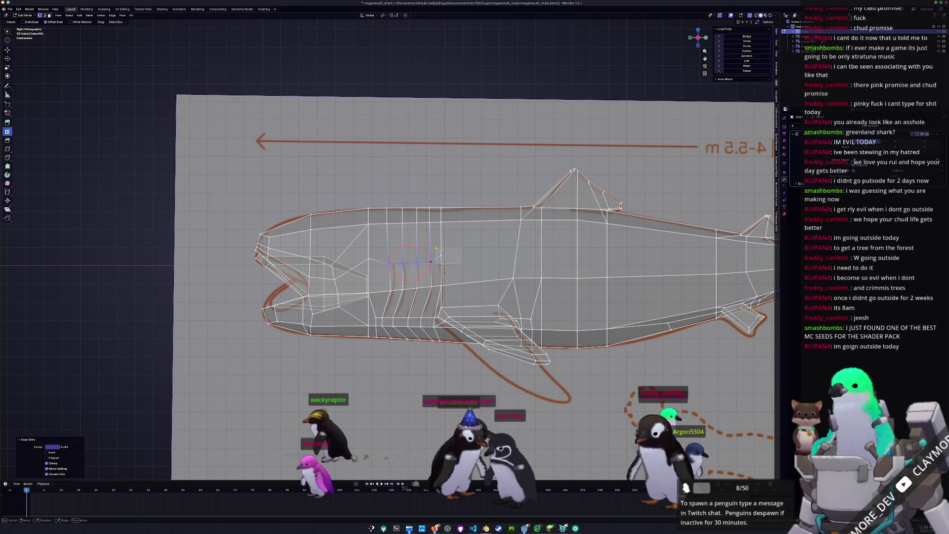
pyautogui.press('g')
pyautogui.press('g')
pyautogui.click(447, 259)
pyautogui.scroll(4, 447, 259)
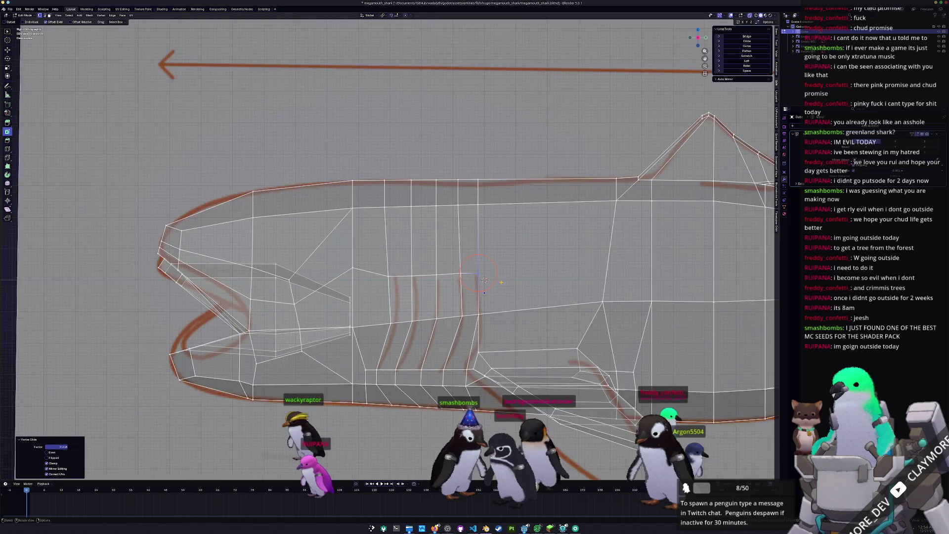
pyautogui.keyDown('shift'); pyautogui.moveTo(484, 280); pyautogui.dragTo(394, 292, button='middle'); pyautogui.keyUp('shift')
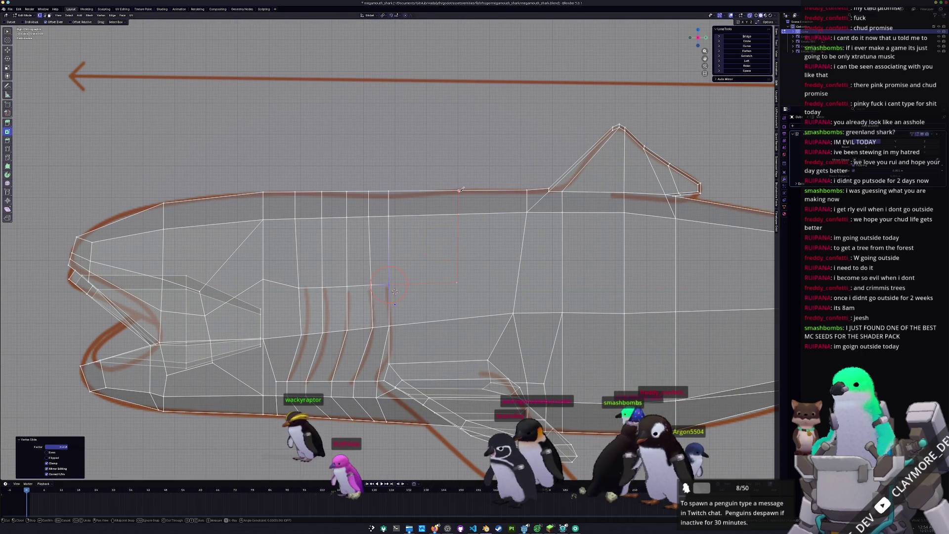
pyautogui.press('Return')
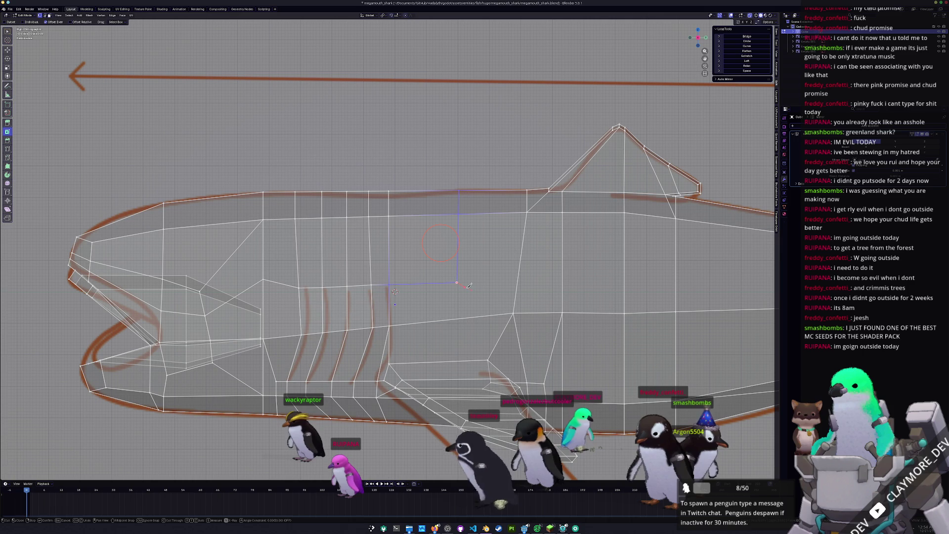
pyautogui.scroll(-3, 394, 292)
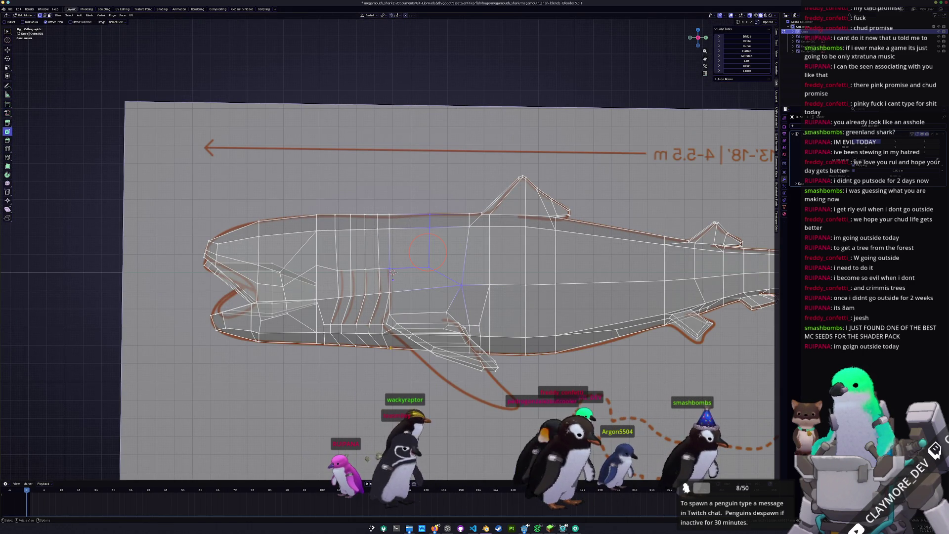
pyautogui.keyDown('shift'); pyautogui.moveTo(392, 272); pyautogui.dragTo(445, 269, button='middle'); pyautogui.keyUp('shift')
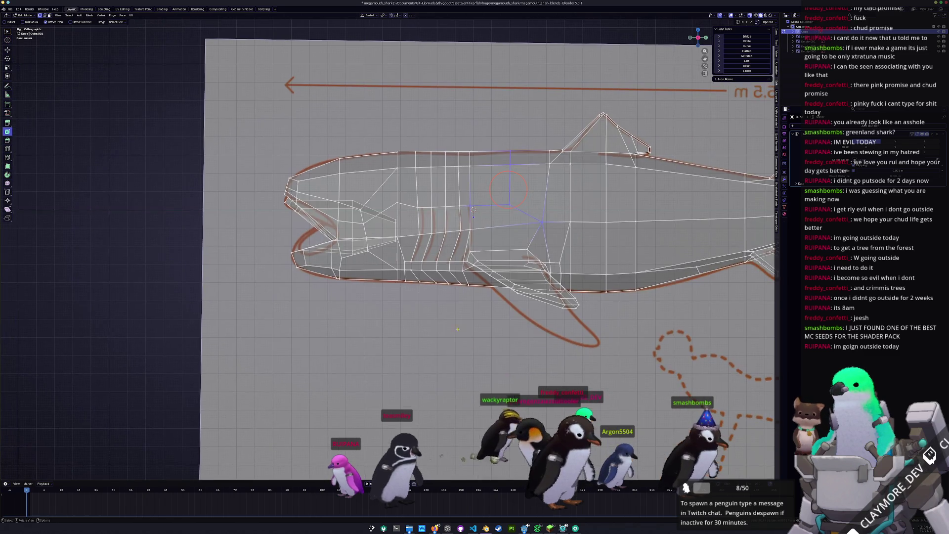
# - Check the shaded shark head-on, then try moving the selected head vertices along Z
pyautogui.press('Tab')
pyautogui.scroll(-2, 371, 277)
pyautogui.moveTo(447, 221)
pyautogui.mouseDown(button='middle')
pyautogui.moveTo(410, 259)
pyautogui.moveTo(395, 256)
pyautogui.mouseUp(button='middle')
pyautogui.press('Tab')
pyautogui.moveTo(407, 257)
pyautogui.mouseDown(button='middle')
pyautogui.moveTo(408, 278)
pyautogui.moveTo(416, 248)
pyautogui.moveTo(413, 269)
pyautogui.moveTo(475, 237)
pyautogui.mouseUp(button='middle')
pyautogui.press('g')
pyautogui.press('z')
pyautogui.press('Escape')
# - Slide a snout vertex along its edge and check the shaded shark from a three-quarter view
pyautogui.press('g')
pyautogui.press('g')
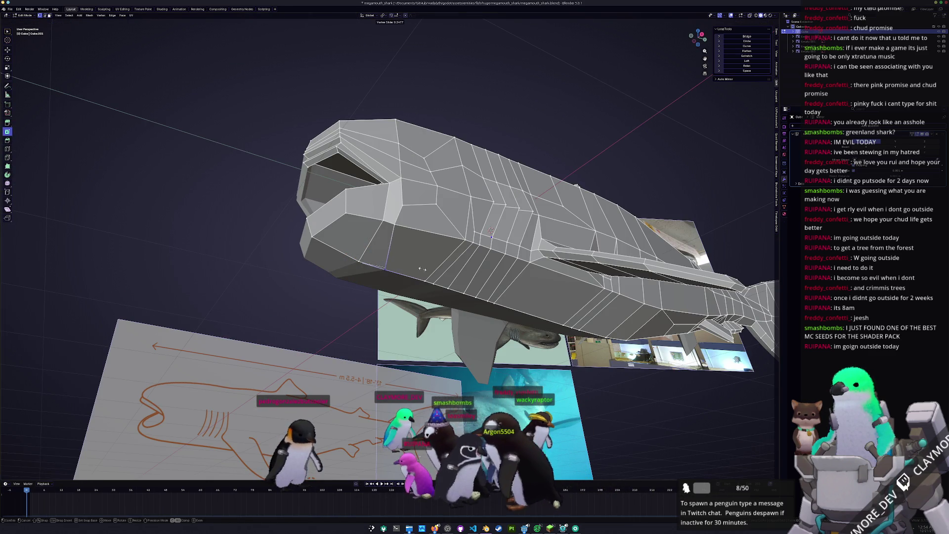
pyautogui.click(491, 231)
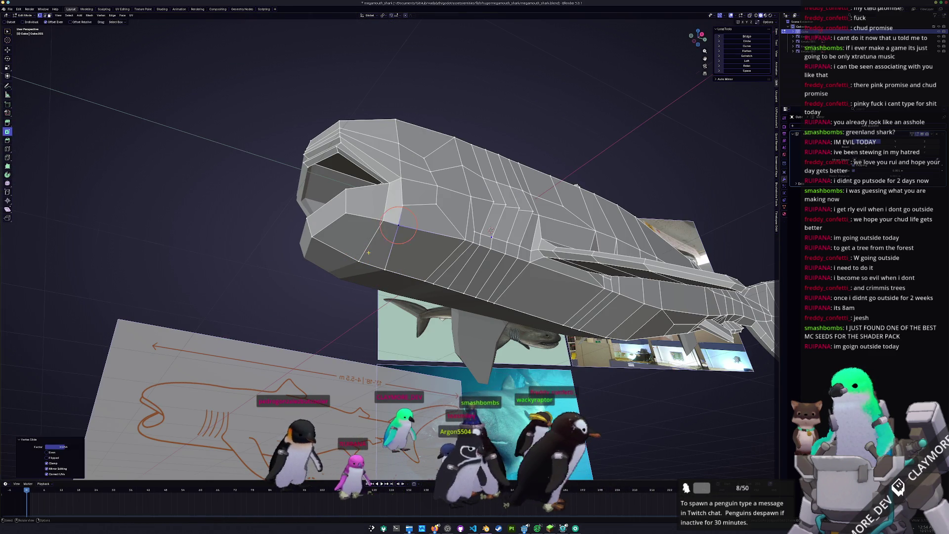
pyautogui.press('Tab')
pyautogui.moveTo(491, 232); pyautogui.dragTo(476, 234, button='middle')
pyautogui.moveTo(356, 255)
pyautogui.mouseDown(button='middle')
pyautogui.moveTo(435, 339)
pyautogui.moveTo(412, 330)
pyautogui.mouseUp(button='middle')
pyautogui.press('Tab')
pyautogui.moveTo(412, 297)
pyautogui.mouseDown(button='middle')
pyautogui.moveTo(412, 247)
pyautogui.moveTo(430, 207)
pyautogui.moveTo(418, 297)
pyautogui.mouseUp(button='middle')
# - Edge-slide several mouth edge loops to reshape the mouth outline
pyautogui.press('g')
pyautogui.press('g')
pyautogui.click(421, 240)
pyautogui.press('g')
pyautogui.press('g')
pyautogui.click(418, 299)
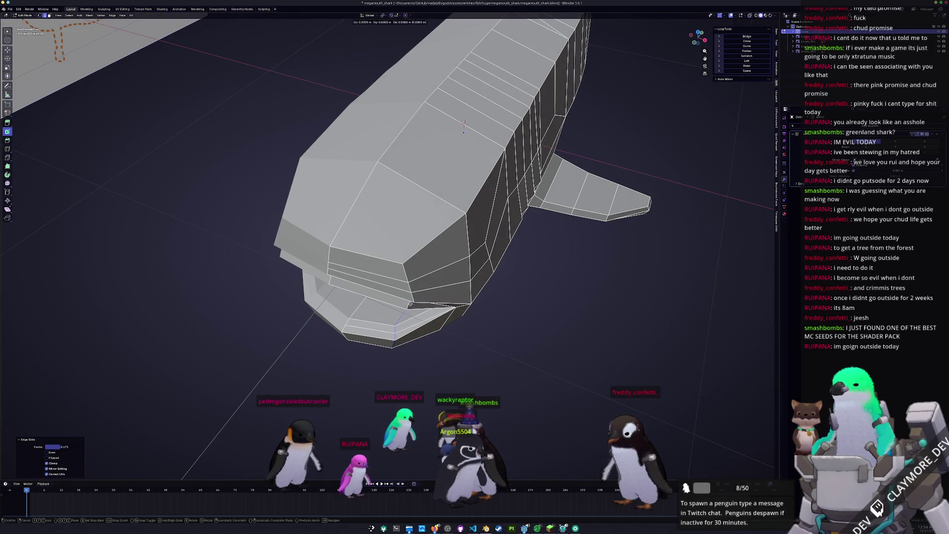
pyautogui.press('g')
pyautogui.press('g')
pyautogui.click(418, 301)
pyautogui.press('g')
pyautogui.press('g')
pyautogui.click(410, 302)
pyautogui.moveTo(410, 302)
pyautogui.mouseDown(button='middle')
pyautogui.moveTo(416, 111)
pyautogui.moveTo(411, 145)
pyautogui.mouseUp(button='middle')
pyautogui.keyDown('alt'); pyautogui.click(411, 130); pyautogui.keyUp('alt')
pyautogui.press('g')
pyautogui.press('g')
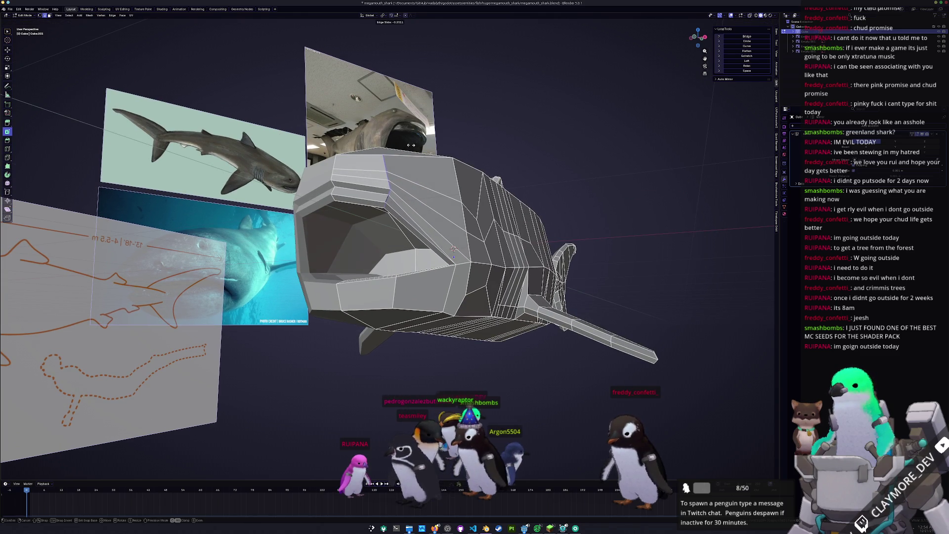
pyautogui.click(411, 145)
# - Slide an edge on top of the head downward and check the whole shark
pyautogui.moveTo(410, 145)
pyautogui.mouseDown(button='middle')
pyautogui.moveTo(411, 184)
pyautogui.moveTo(321, 204)
pyautogui.mouseUp(button='middle')
pyautogui.keyDown('alt'); pyautogui.click(321, 203); pyautogui.keyUp('alt')
pyautogui.press('g')
pyautogui.press('g')
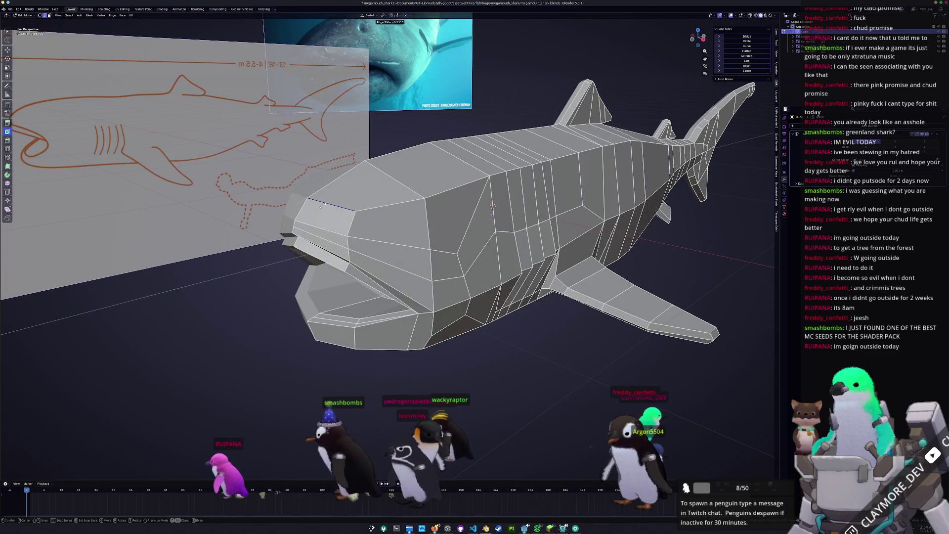
pyautogui.click(324, 218)
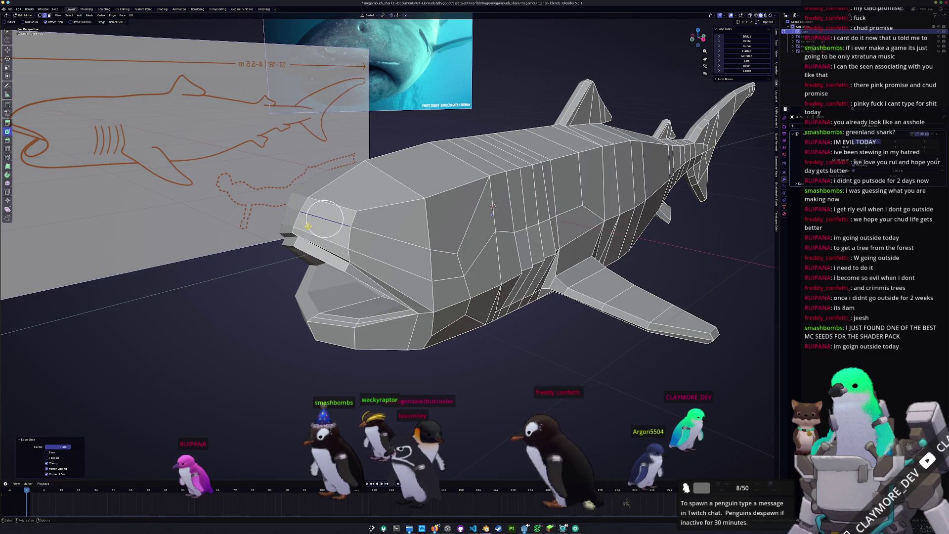
pyautogui.moveTo(307, 226)
pyautogui.mouseDown(button='middle')
pyautogui.moveTo(346, 229)
pyautogui.moveTo(356, 213)
pyautogui.moveTo(360, 231)
pyautogui.mouseUp(button='middle')
pyautogui.scroll(-4, 316, 227)
pyautogui.press('Tab')
pyautogui.press('Tab')
pyautogui.scroll(2, 337, 243)
pyautogui.scroll(2, 356, 214)
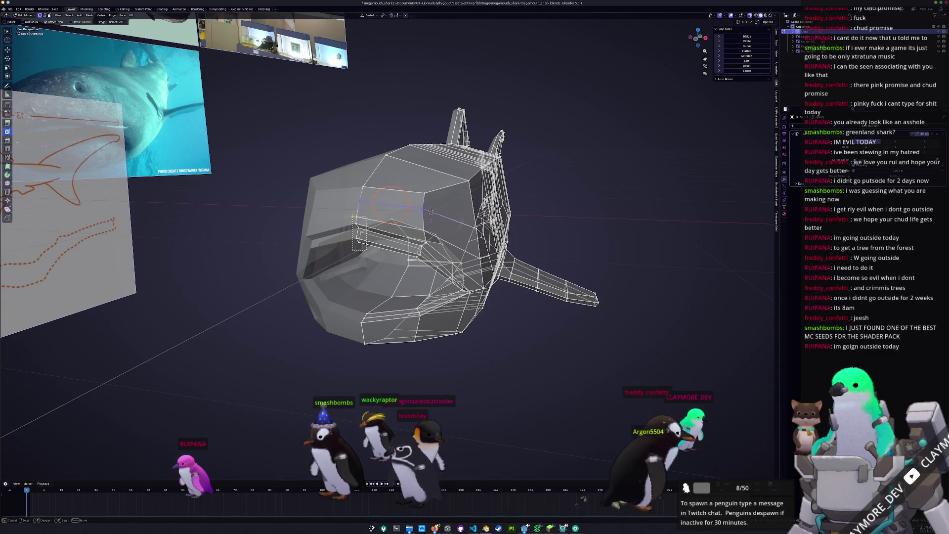
# - Lower the mouth-corner edges along the Z axis
pyautogui.moveTo(391, 204); pyautogui.dragTo(358, 232)
pyautogui.press('g')
pyautogui.press('z')
pyautogui.click(358, 233)
pyautogui.hotkey('alt', 'z')
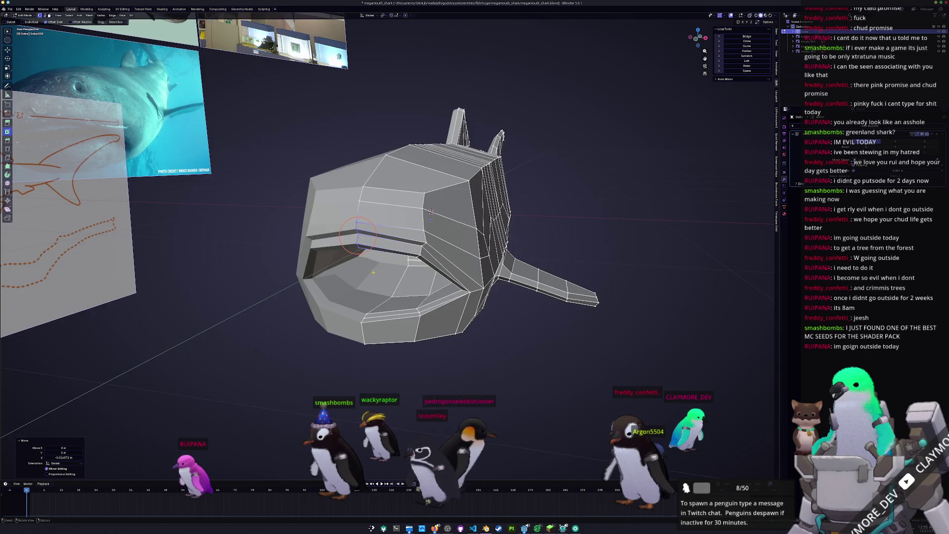
pyautogui.scroll(-3, 373, 272)
pyautogui.press('Tab')
# - Switch to the right side orthographic view in see-through mode, centred on the head
pyautogui.moveTo(374, 272)
pyautogui.mouseDown(button='middle')
pyautogui.moveTo(396, 298)
pyautogui.moveTo(375, 293)
pyautogui.mouseUp(button='middle')
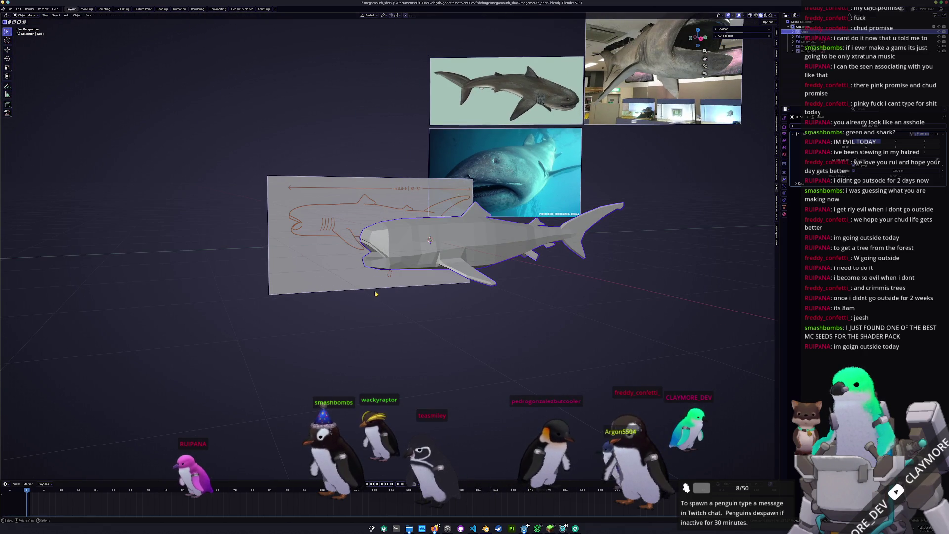
pyautogui.press('KP_3')
pyautogui.press('Tab')
pyautogui.hotkey('alt', 'z')
pyautogui.scroll(6, 299, 326)
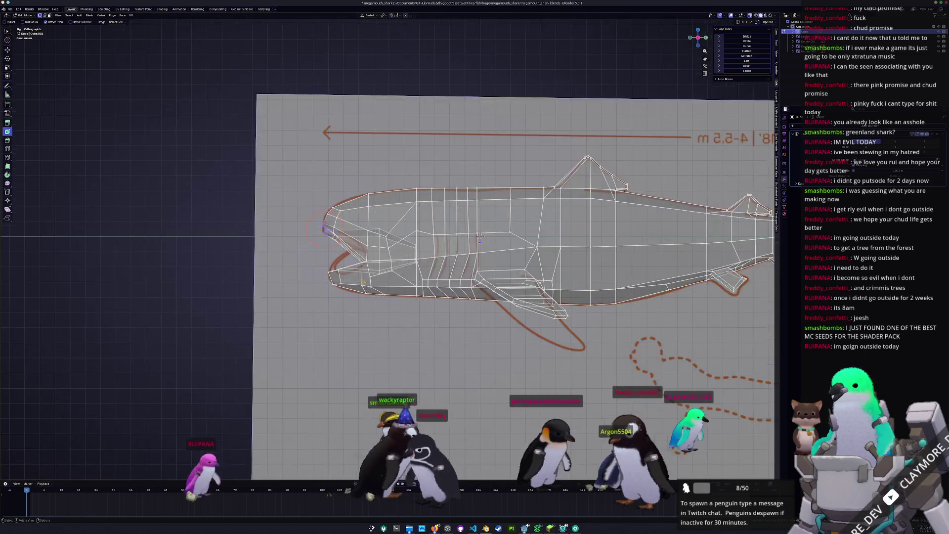
pyautogui.keyDown('shift'); pyautogui.moveTo(299, 326); pyautogui.dragTo(395, 347, button='middle'); pyautogui.keyUp('shift')
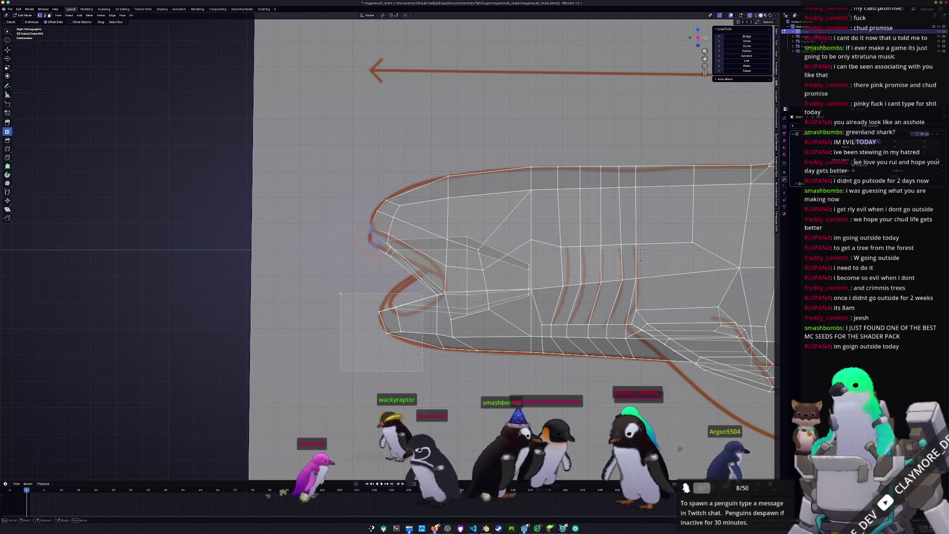
# - Try rotating and moving the lower jaw faces, then cancel and clear the selection
pyautogui.press('r')
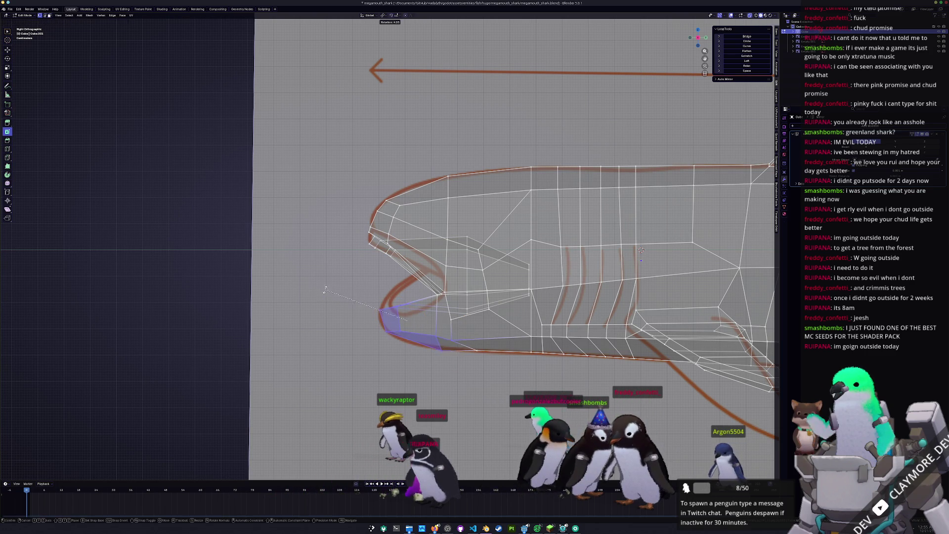
pyautogui.rightClick(330, 283)
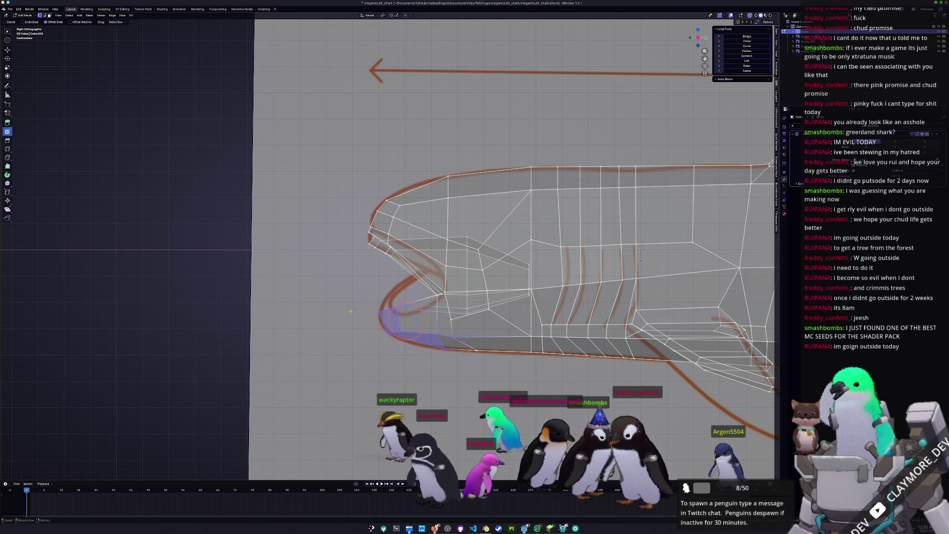
pyautogui.click(408, 357)
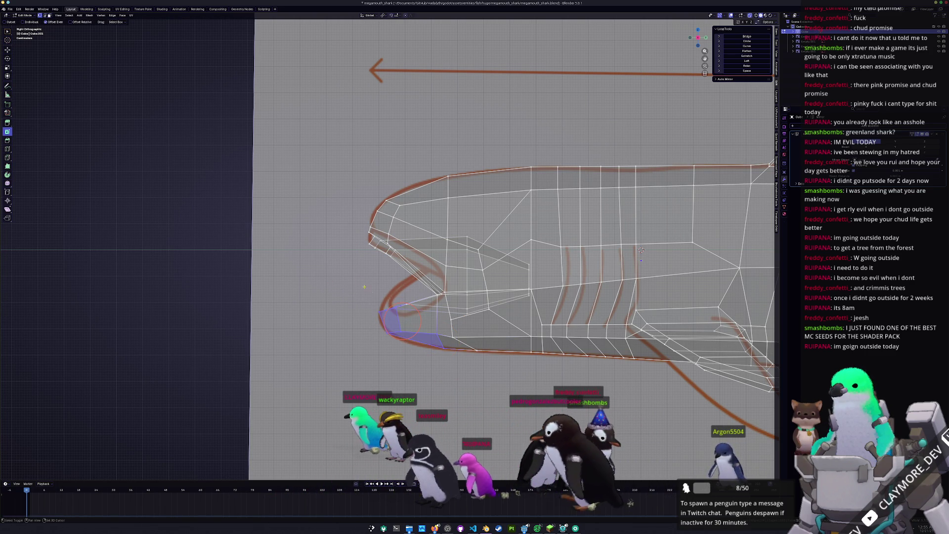
pyautogui.press('g')
pyautogui.press('z')
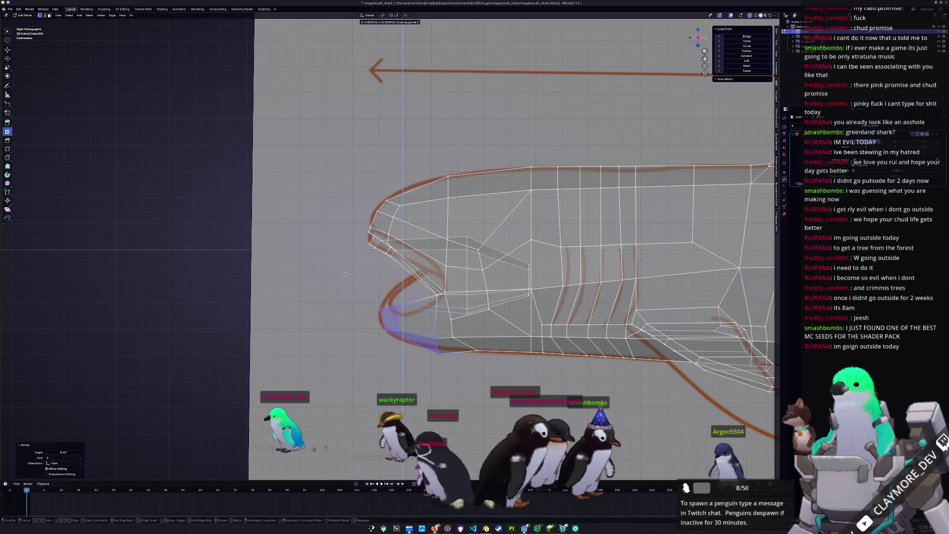
pyautogui.rightClick(344, 265)
pyautogui.click(412, 281)
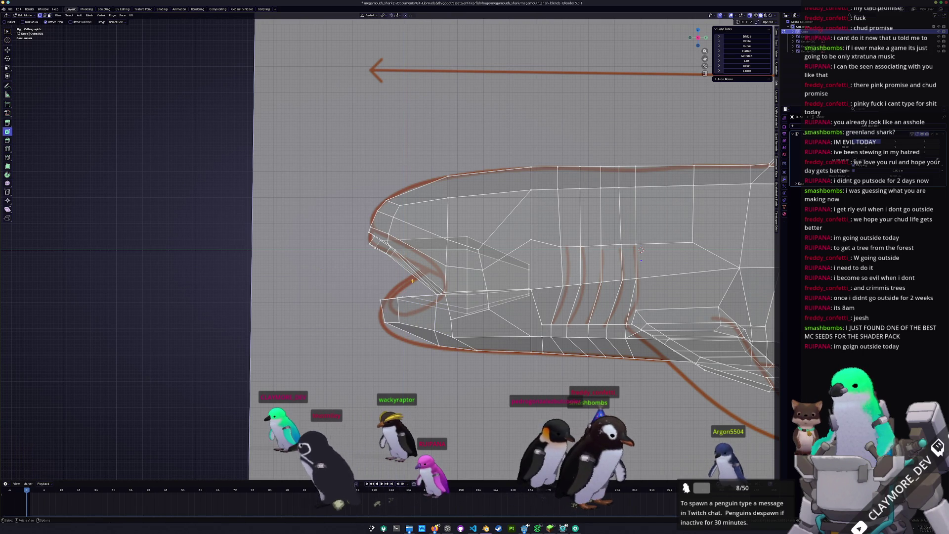
# - Move the jaw-tip vertices along Z and rotate them to match the reference outline
pyautogui.moveTo(343, 172); pyautogui.dragTo(338, 161)
pyautogui.press('g')
pyautogui.press('z')
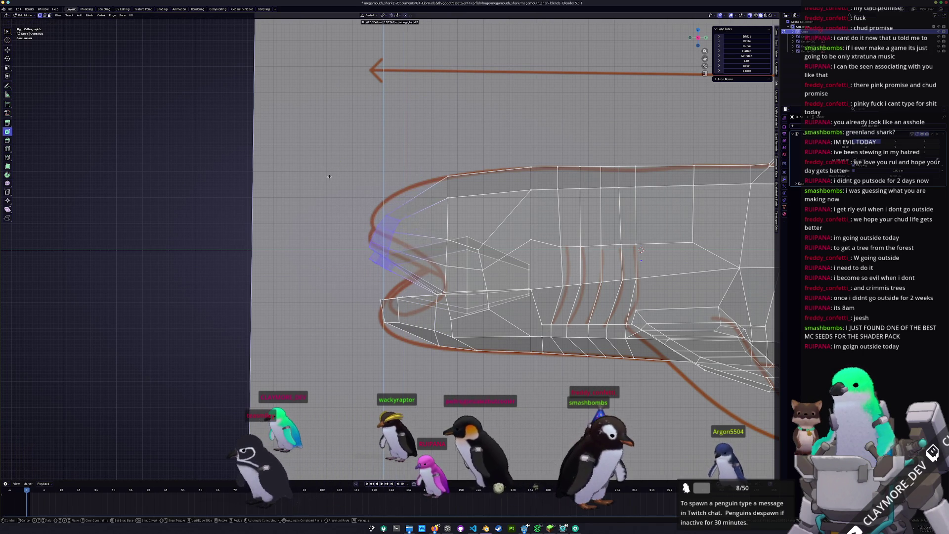
pyautogui.click(341, 184)
pyautogui.press('r')
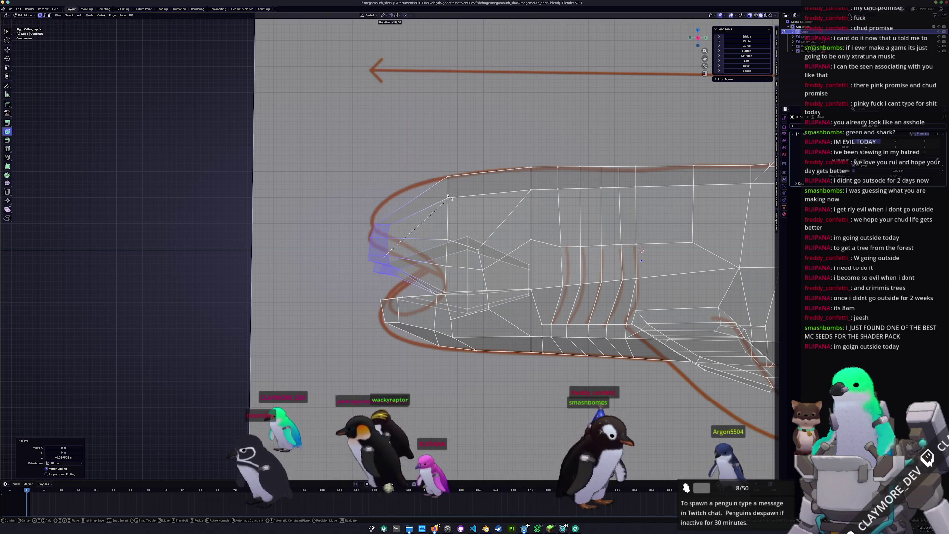
pyautogui.click(450, 200)
pyautogui.press('g')
pyautogui.press('z')
pyautogui.click(446, 208)
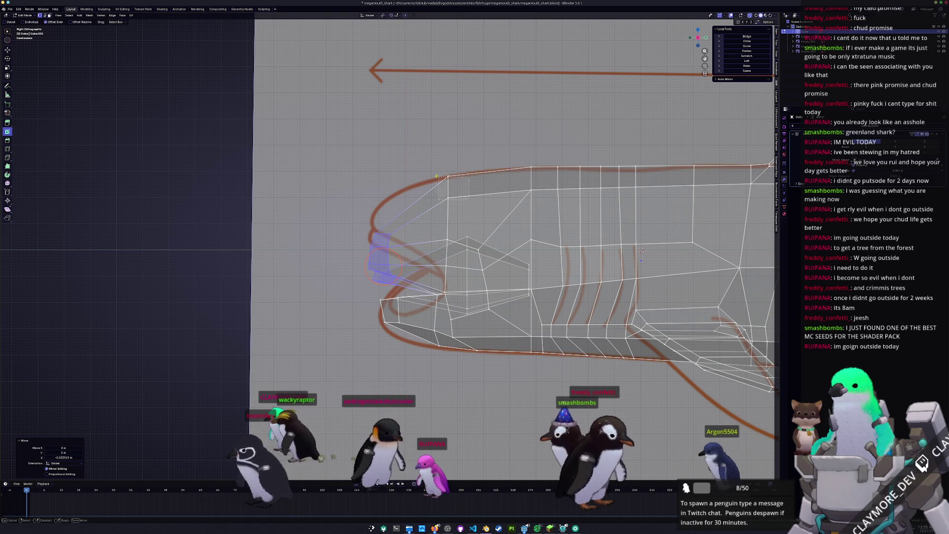
# - Move an upper snout vertex along Z to follow the side reference
pyautogui.click(448, 183)
pyautogui.press('g')
pyautogui.press('z')
pyautogui.click(423, 171)
# - Check the shaded shark from the front, then return to editing with the head close up
pyautogui.press('Tab')
pyautogui.scroll(-5, 422, 171)
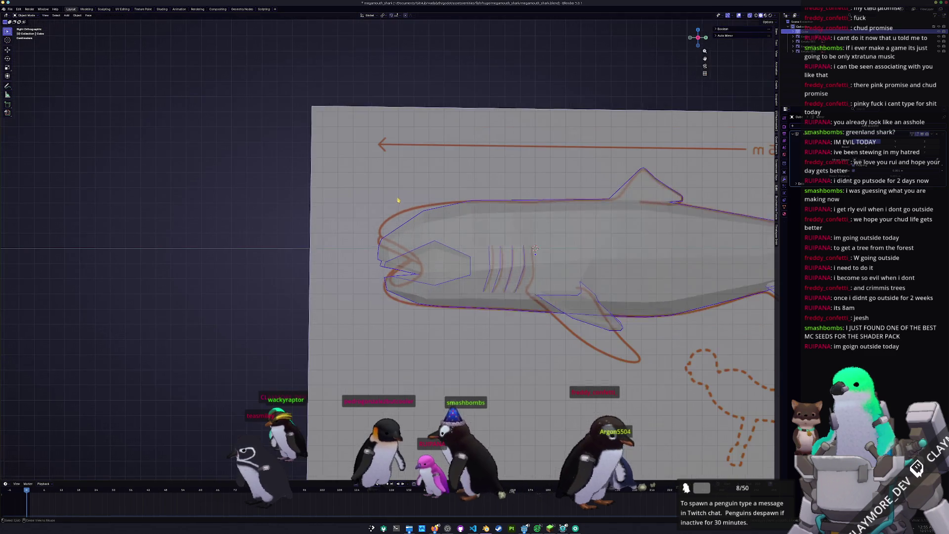
pyautogui.moveTo(423, 170)
pyautogui.mouseDown(button='middle')
pyautogui.moveTo(434, 238)
pyautogui.moveTo(382, 228)
pyautogui.moveTo(418, 235)
pyautogui.mouseUp(button='middle')
pyautogui.scroll(3, 382, 228)
pyautogui.scroll(-3, 382, 228)
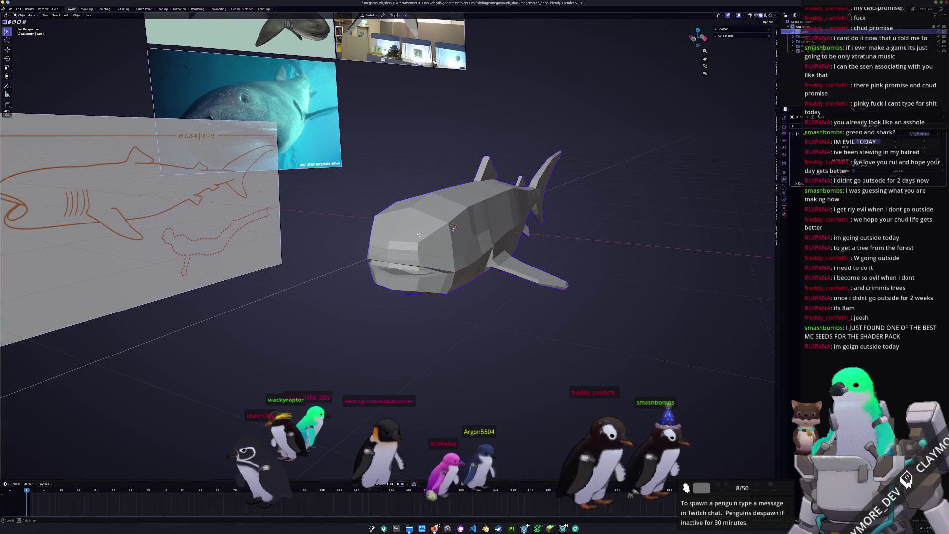
pyautogui.moveTo(505, 362); pyautogui.dragTo(445, 341, button='middle')
pyautogui.press('KP_Decimal')
pyautogui.press('Tab')
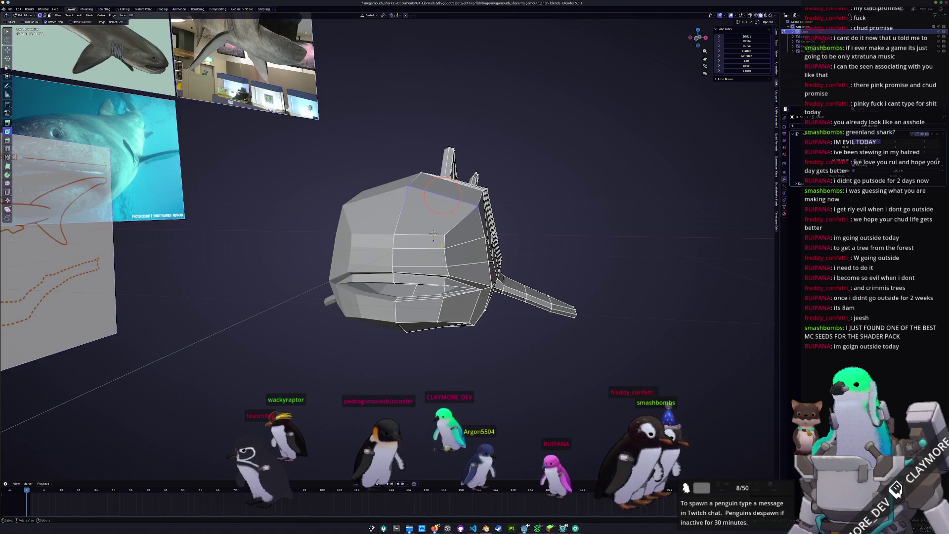
pyautogui.moveTo(444, 252); pyautogui.dragTo(436, 253, button='middle')
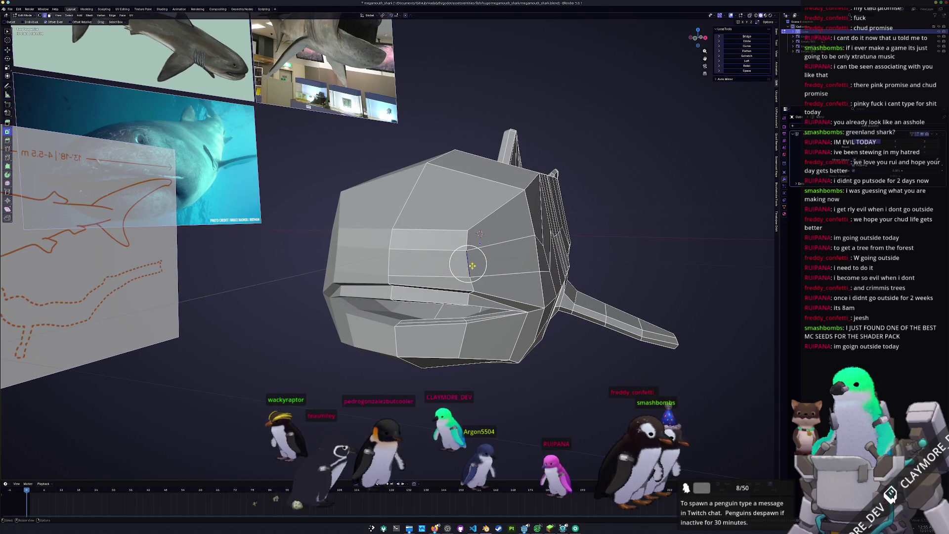
pyautogui.moveTo(468, 264); pyautogui.dragTo(421, 275, button='middle')
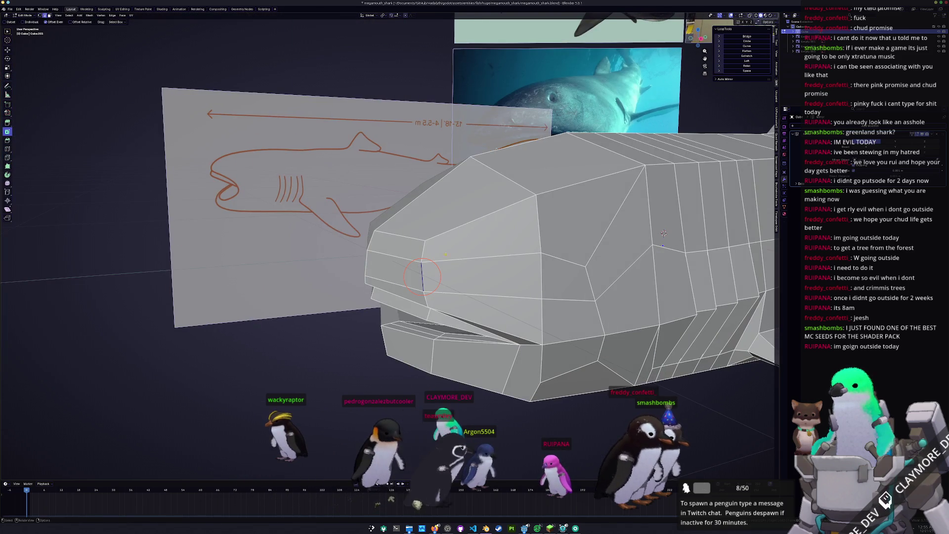
# - Vertex-slide a head vertex to factor 0.074 and select the eye-area face
pyautogui.hotkey('shift', 'v')
pyautogui.click(441, 239)
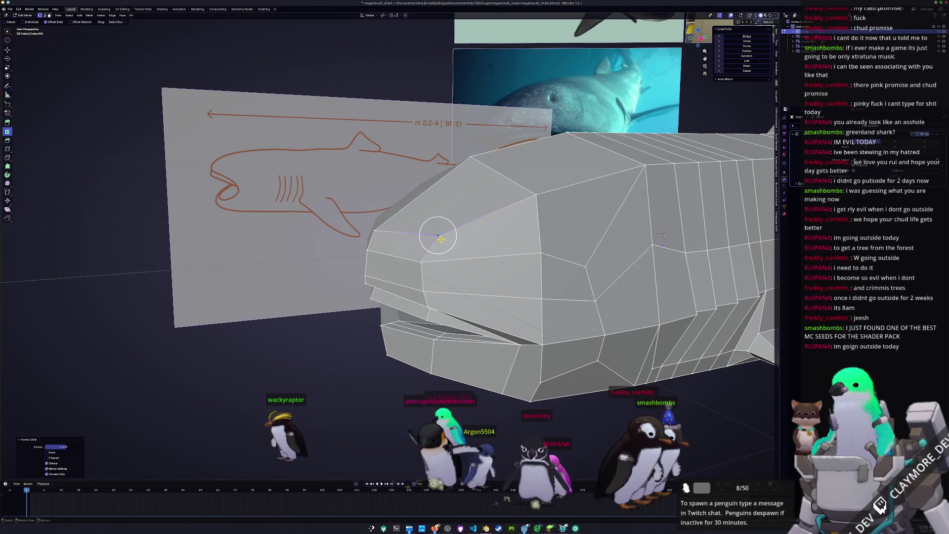
pyautogui.hotkey('shift', 'v')
pyautogui.click(437, 235)
pyautogui.scroll(-3, 386, 235)
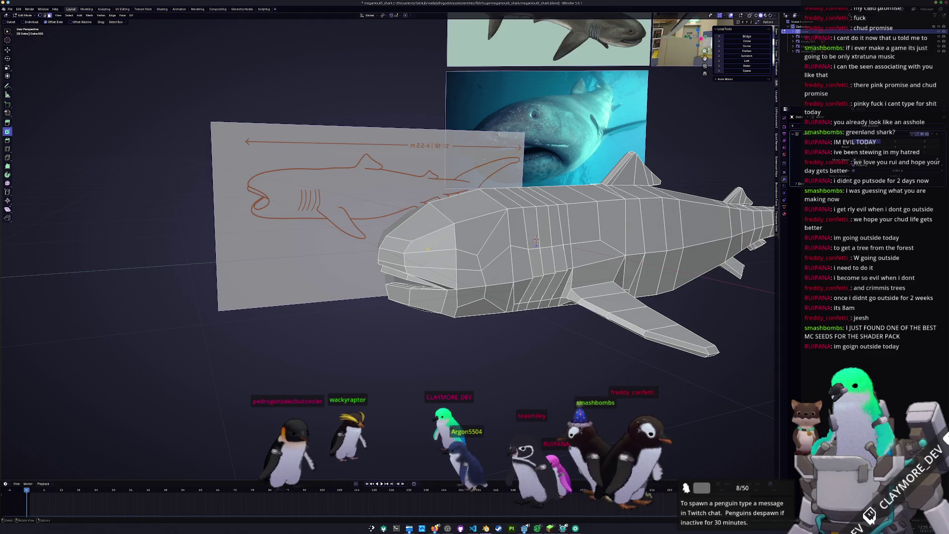
pyautogui.click(430, 244)
pyautogui.scroll(-3, 431, 241)
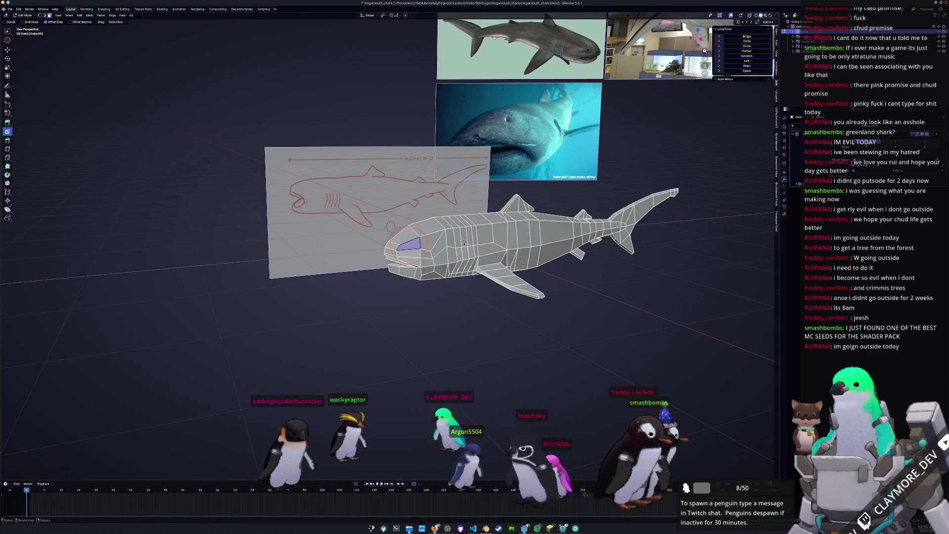
pyautogui.scroll(3, 464, 241)
pyautogui.moveTo(464, 241); pyautogui.dragTo(461, 255, button='middle')
# - Inset the eye face by 0.05 m, then undo it
pyautogui.press('i')
pyautogui.click(461, 255)
pyautogui.moveTo(59, 446); pyautogui.dragTo(69, 447)
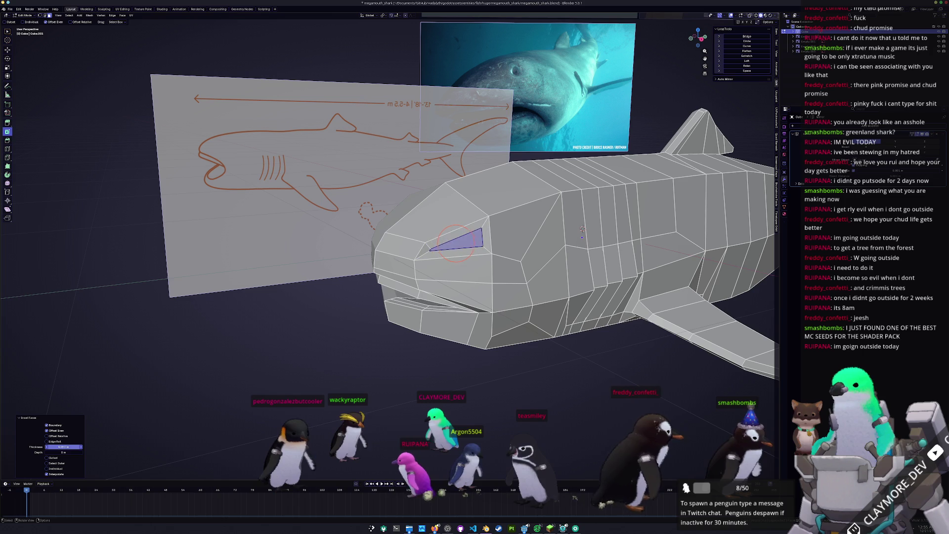
pyautogui.scroll(2, 557, 231)
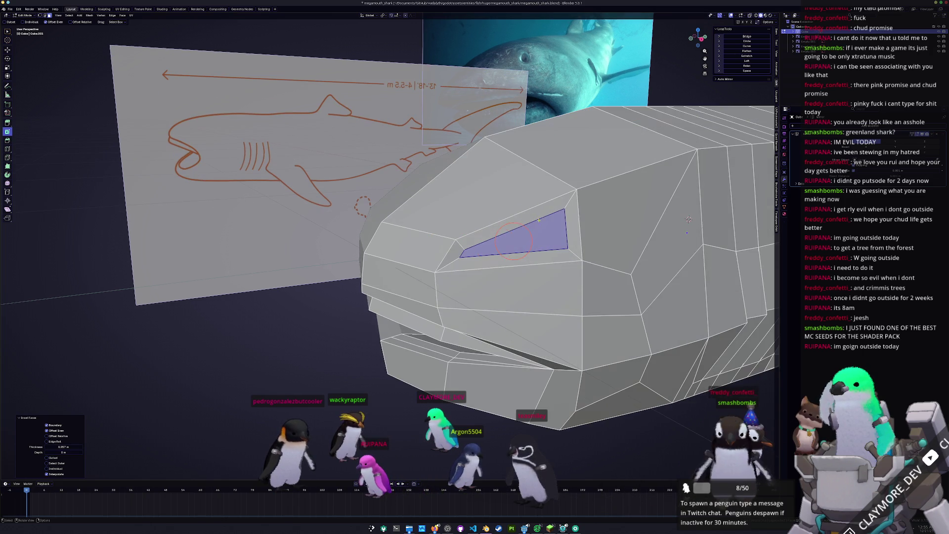
pyautogui.hotkey('ctrl', 'z')
pyautogui.hotkey('ctrl', 'z')
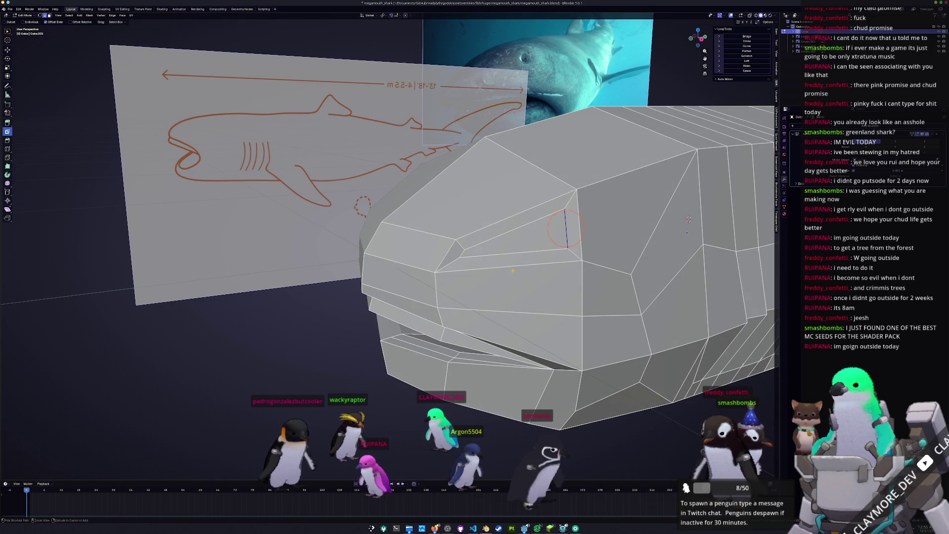
# - Loop-cut the eye face in two, inset it 0.05 m and scale the inset faces down
pyautogui.hotkey('ctrl', 'r')
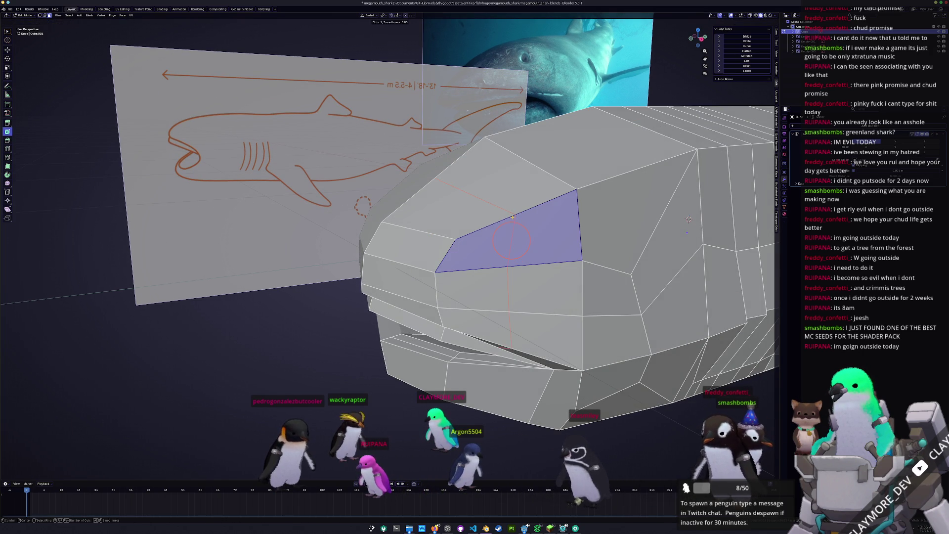
pyautogui.click(512, 217)
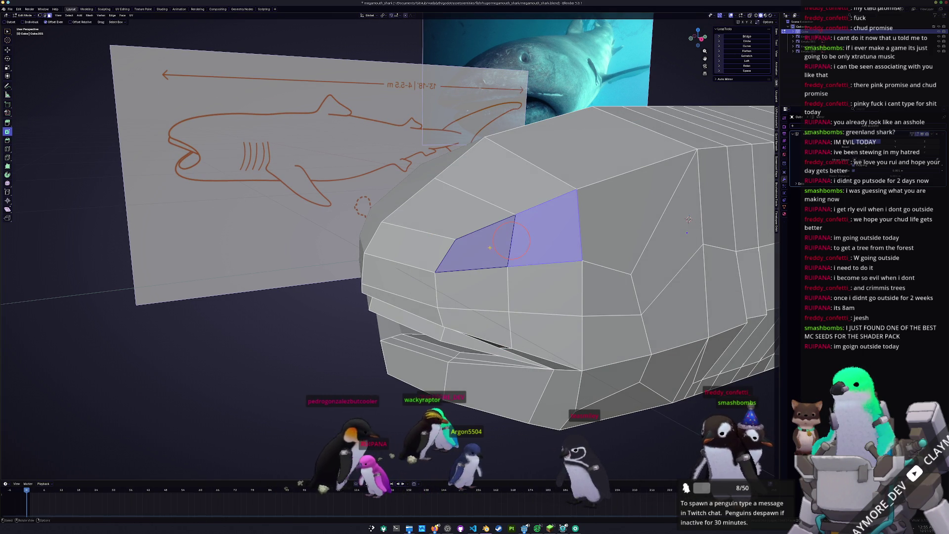
pyautogui.click(495, 370)
pyautogui.moveTo(61, 447); pyautogui.dragTo(79, 447)
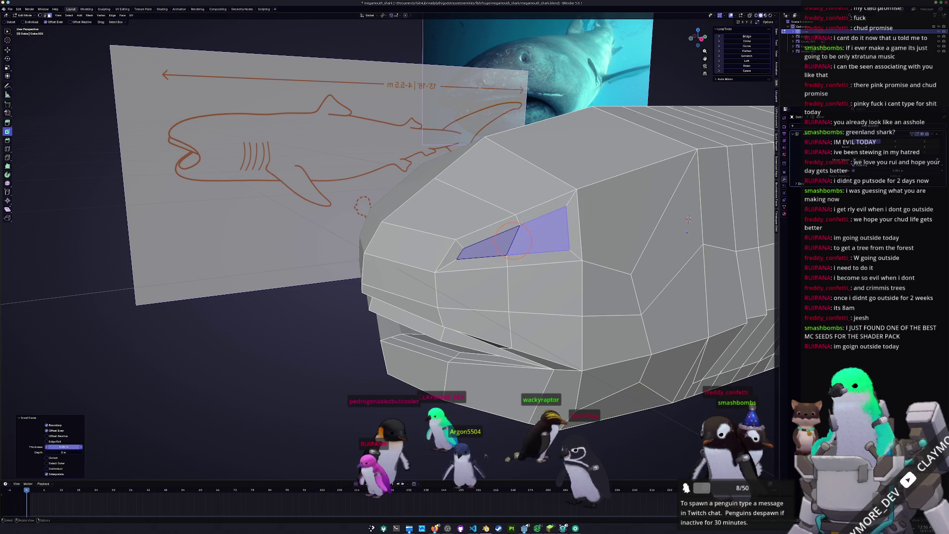
pyautogui.click(747, 42)
pyautogui.hotkey('ctrl', 'z')
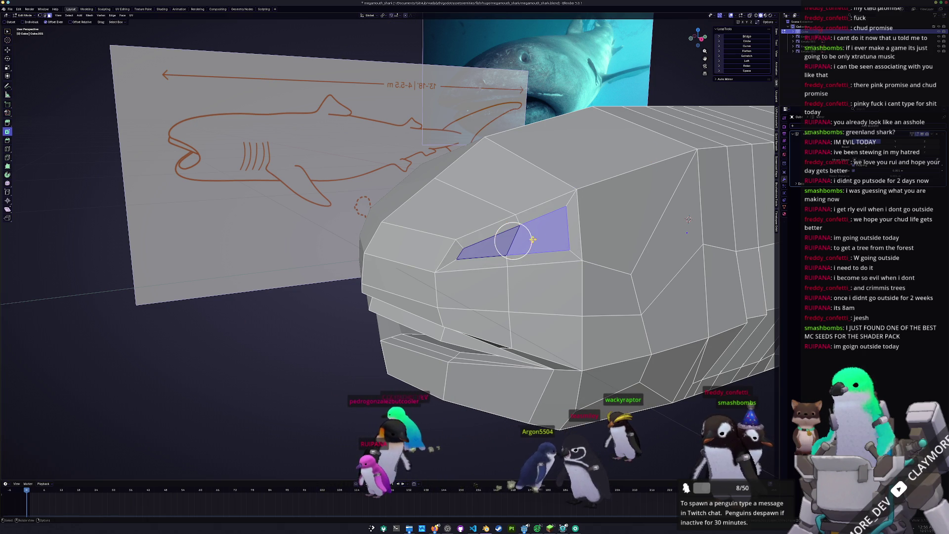
pyautogui.press('s')
pyautogui.click(564, 227)
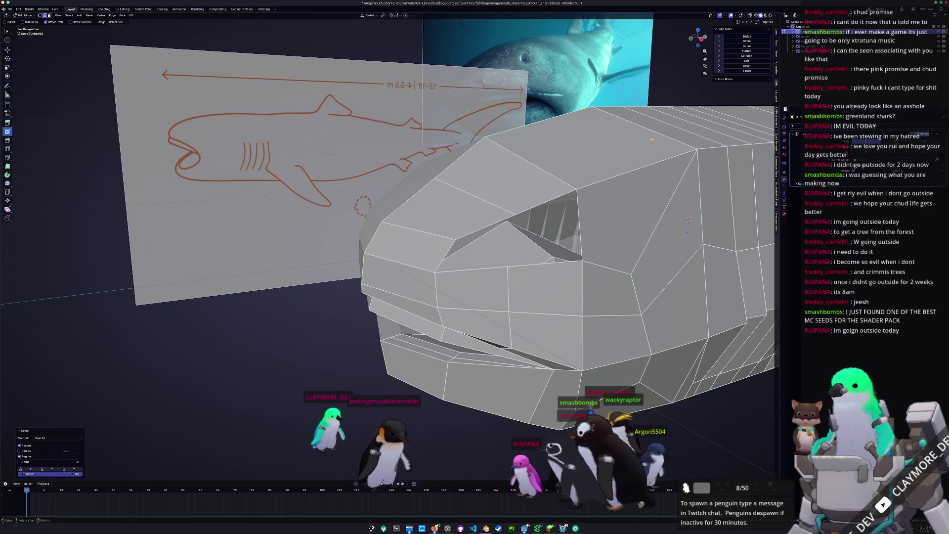
# - Round the shrunken eye faces into a circle with LoopTools
pyautogui.moveTo(689, 219)
pyautogui.mouseDown(button='middle')
pyautogui.moveTo(583, 206)
pyautogui.moveTo(606, 195)
pyautogui.moveTo(557, 217)
pyautogui.moveTo(521, 258)
pyautogui.mouseUp(button='middle')
pyautogui.click(746, 41)
pyautogui.scroll(-5, 521, 257)
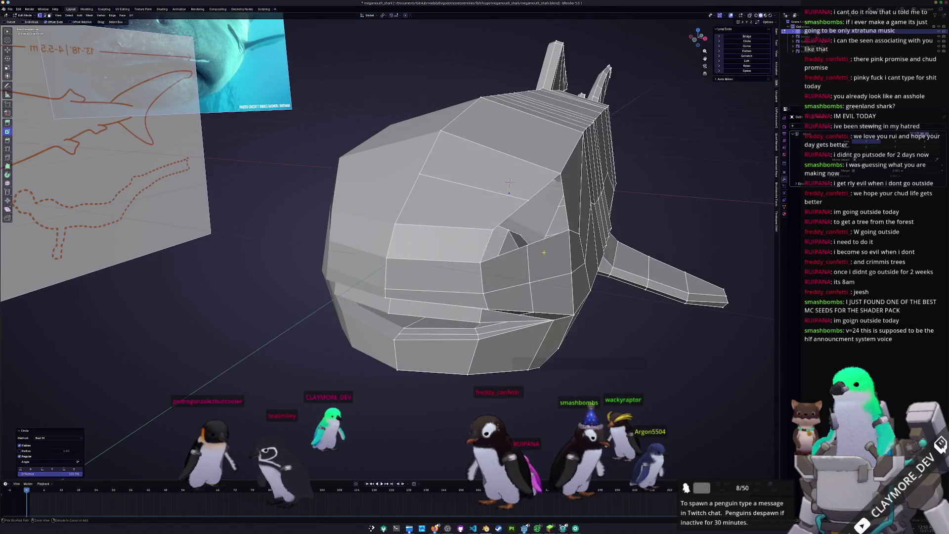
pyautogui.scroll(3, 514, 216)
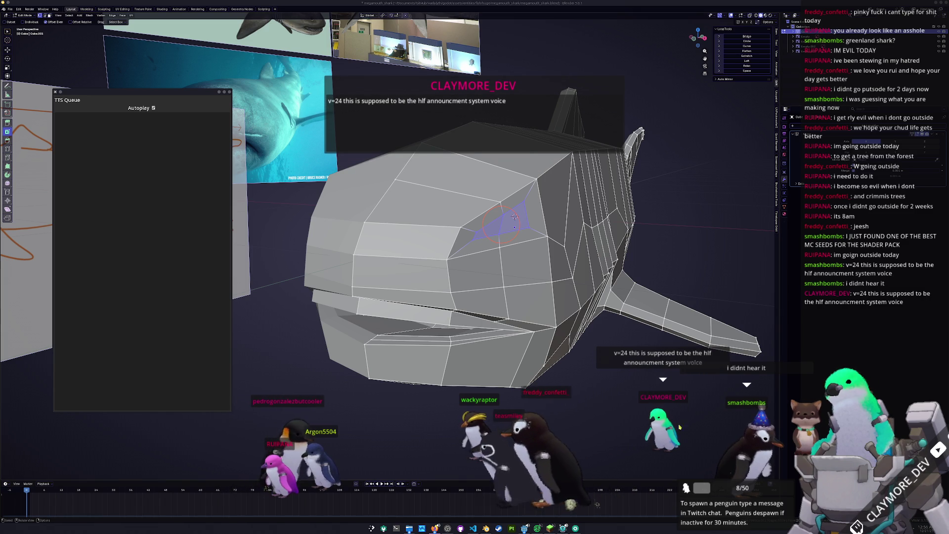
pyautogui.hotkey('alt', 'Tab')
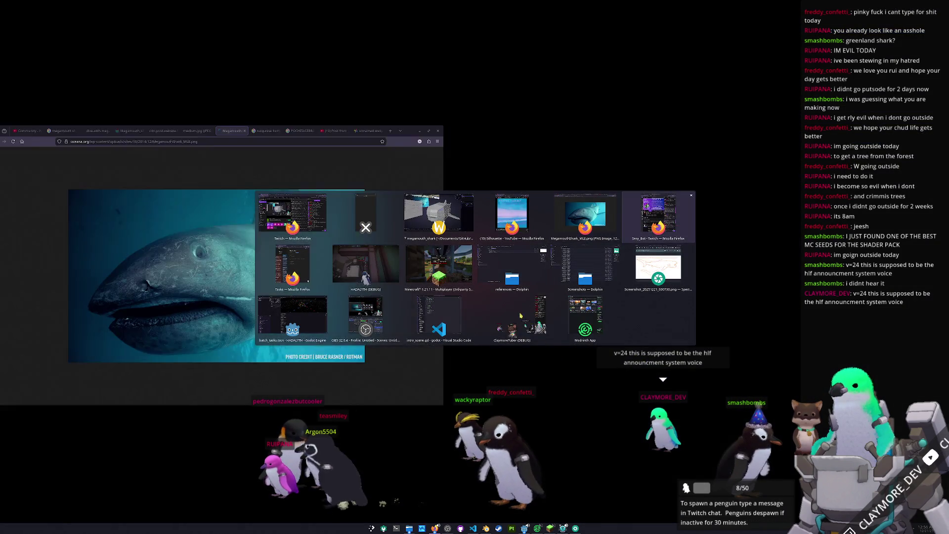
pyautogui.moveTo(306, 265)
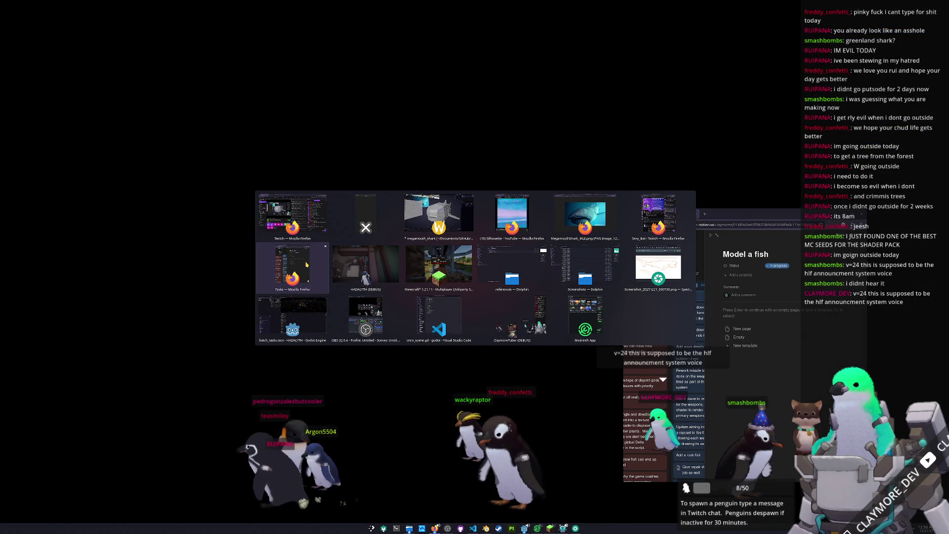
pyautogui.click(439, 215)
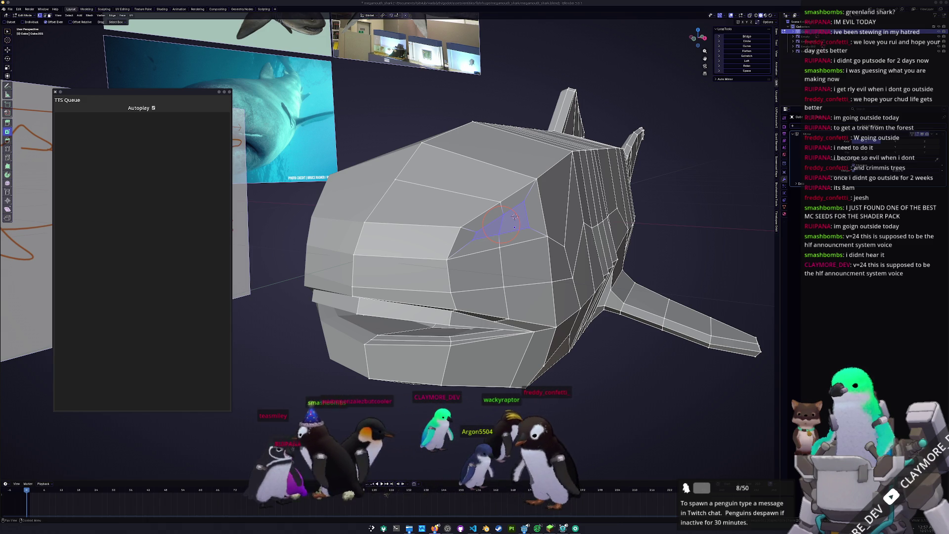
# - Select the two faces beside the eye
pyautogui.moveTo(639, 280); pyautogui.dragTo(733, 265, button='middle')
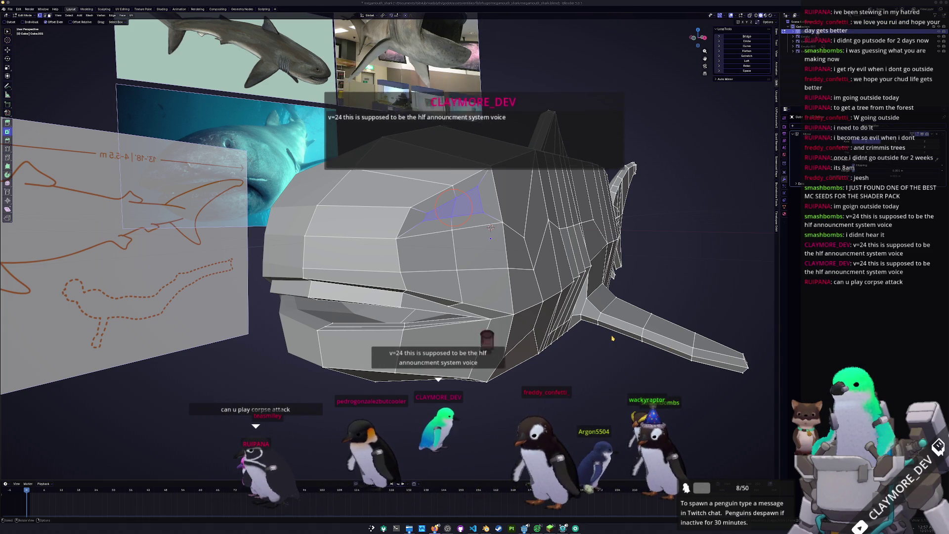
pyautogui.scroll(1, 460, 198)
pyautogui.click(469, 188)
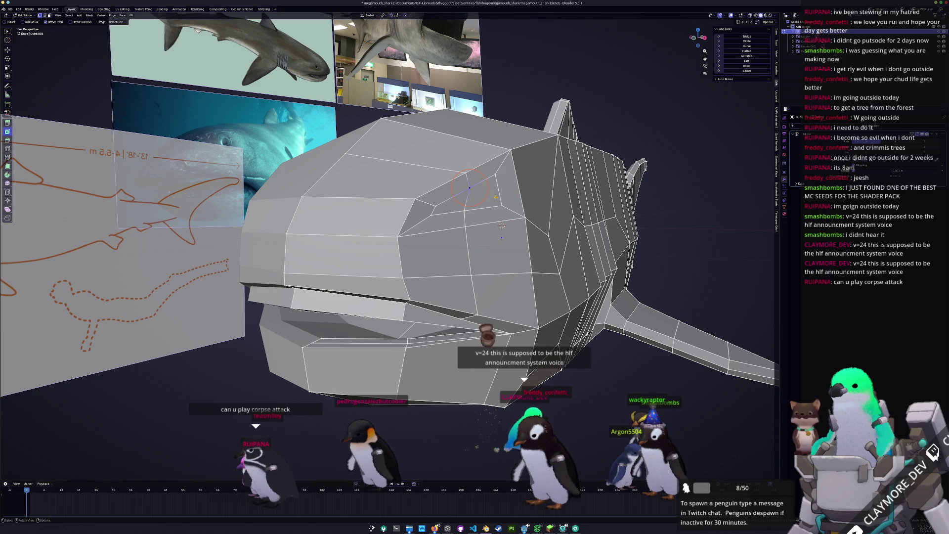
pyautogui.moveTo(483, 196); pyautogui.dragTo(467, 198)
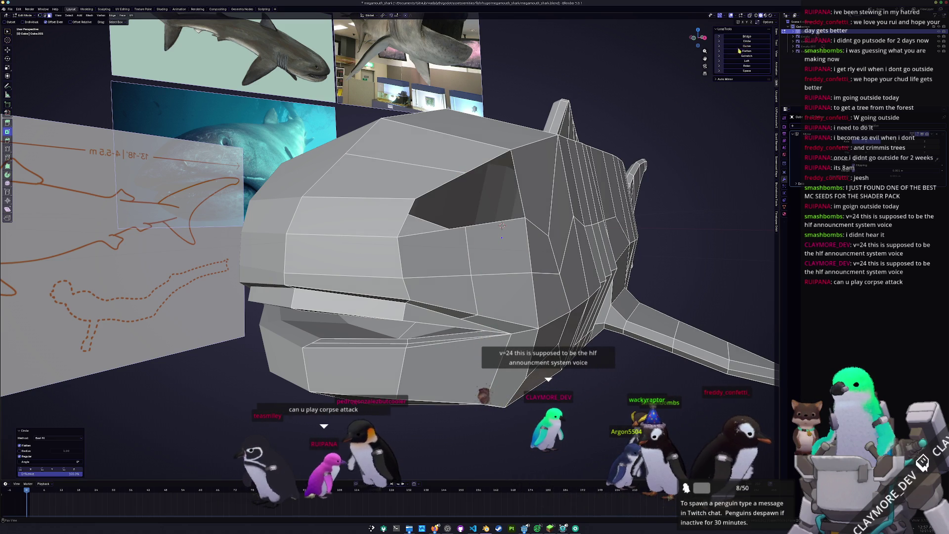
# - Apply the shark object's scale in Object Mode, then return to Edit Mode
pyautogui.press('Tab')
pyautogui.hotkey('ctrl', 'a')
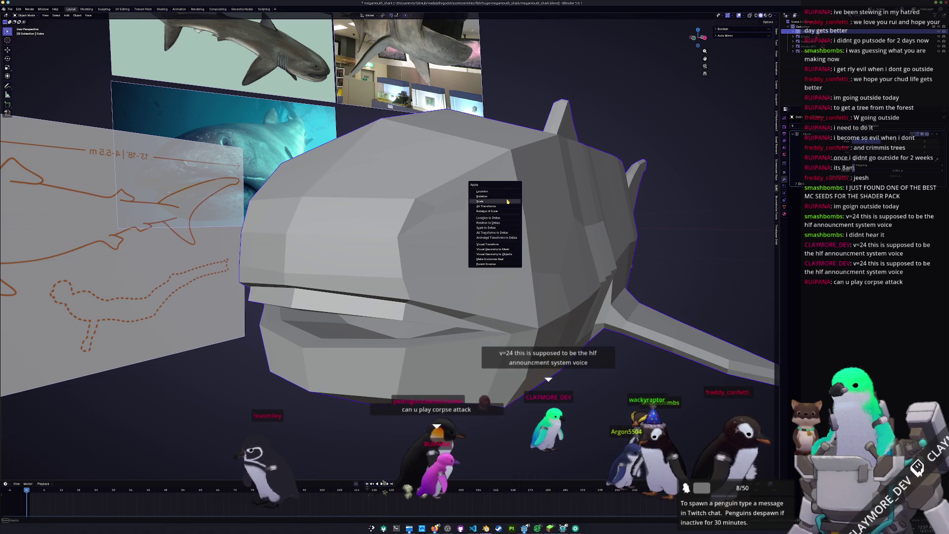
pyautogui.click(507, 201)
pyautogui.press('Tab')
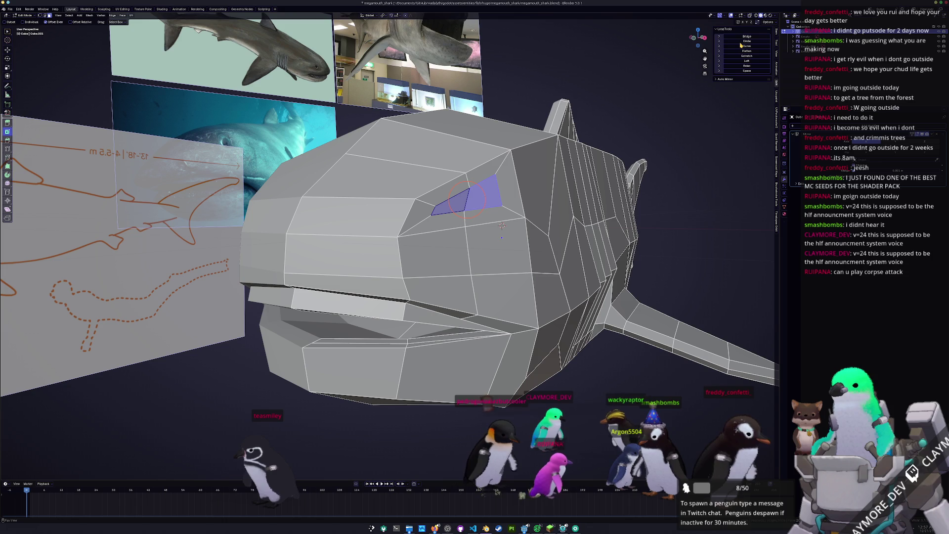
# - Round the eye faces with LoopTools Circle, adjust the eye selection, and undo the last circle
pyautogui.click(741, 42)
pyautogui.moveTo(502, 226)
pyautogui.mouseDown(button='middle')
pyautogui.moveTo(524, 232)
pyautogui.moveTo(457, 203)
pyautogui.mouseUp(button='middle')
pyautogui.press('c')
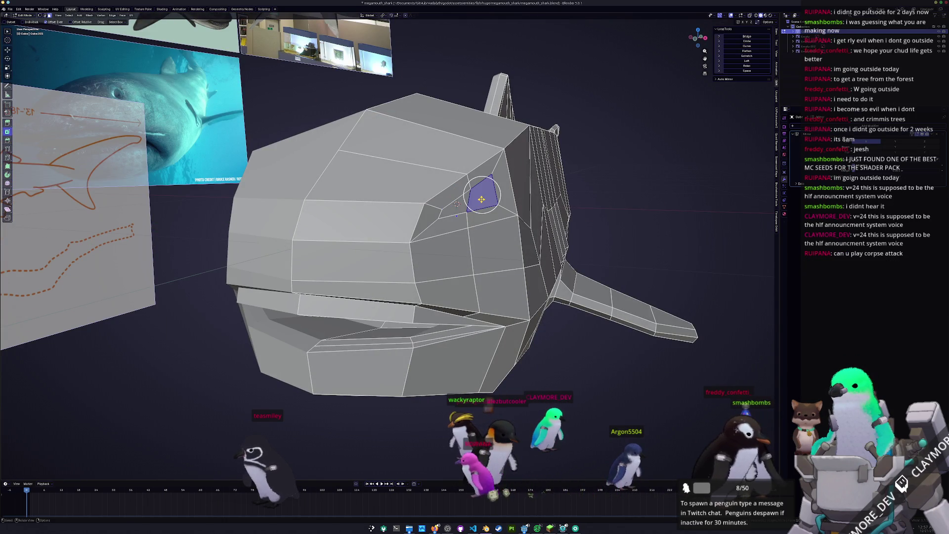
pyautogui.moveTo(445, 208); pyautogui.dragTo(459, 213, button='middle')
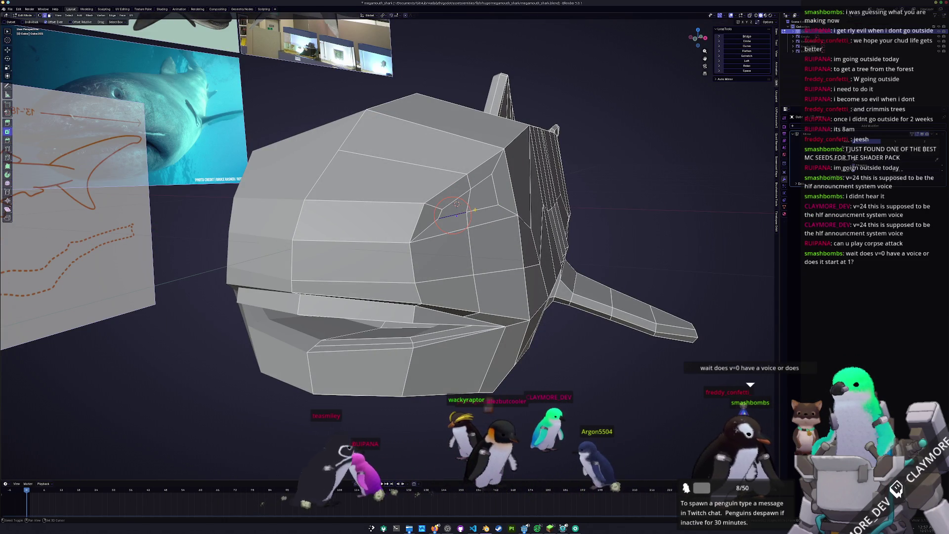
pyautogui.click(748, 41)
pyautogui.hotkey('ctrl', 'z')
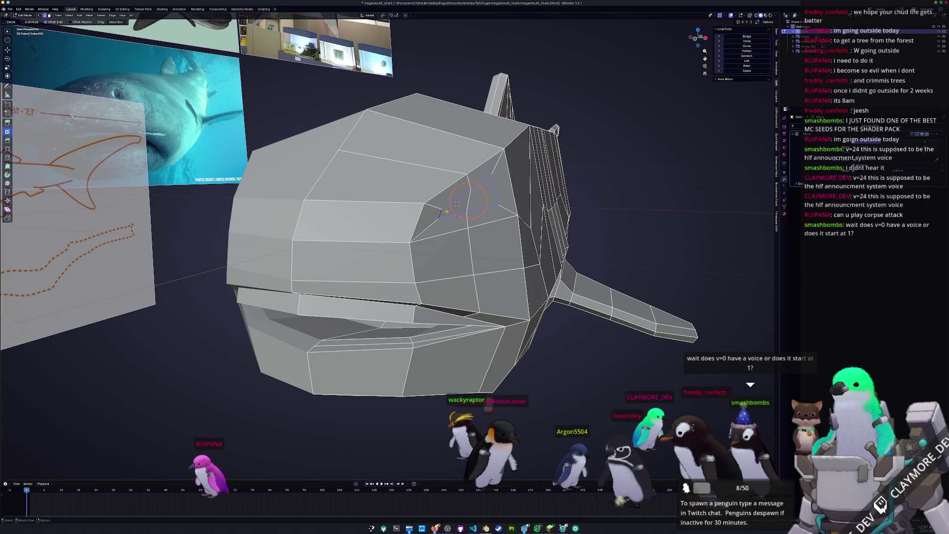
# - Merge overlapping vertices across the whole shark mesh, then circle the loop near the eye
pyautogui.press('a')
pyautogui.rightClick(613, 184)
pyautogui.moveTo(637, 186)
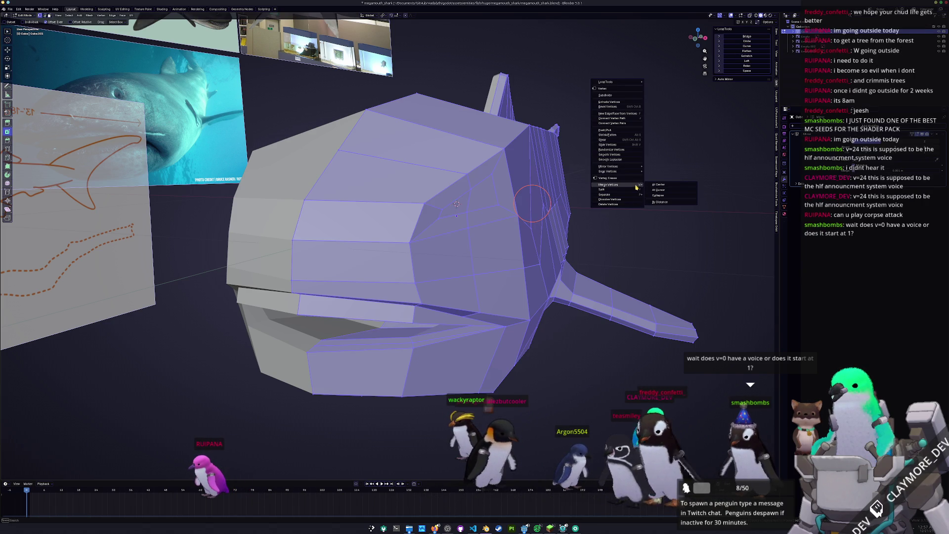
pyautogui.click(661, 202)
pyautogui.moveTo(626, 190); pyautogui.dragTo(601, 195, button='middle')
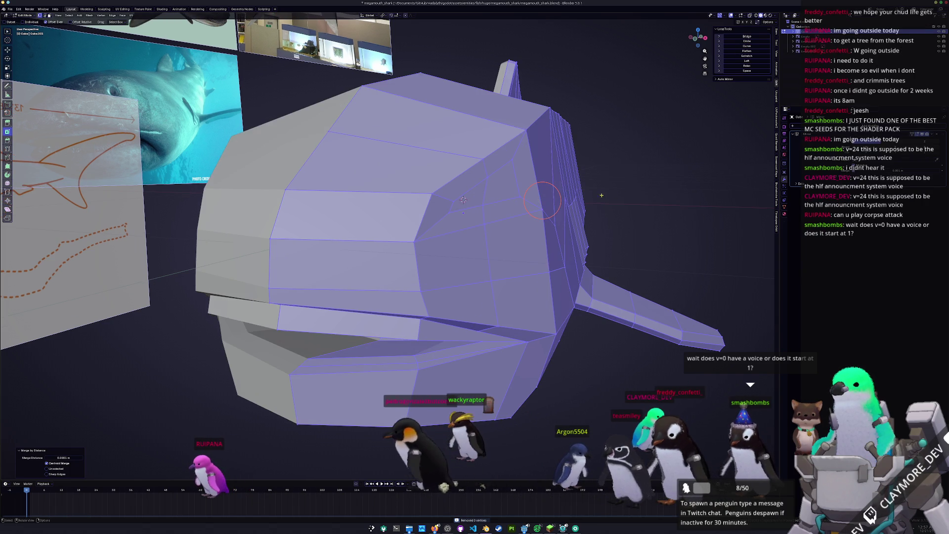
pyautogui.click(500, 168)
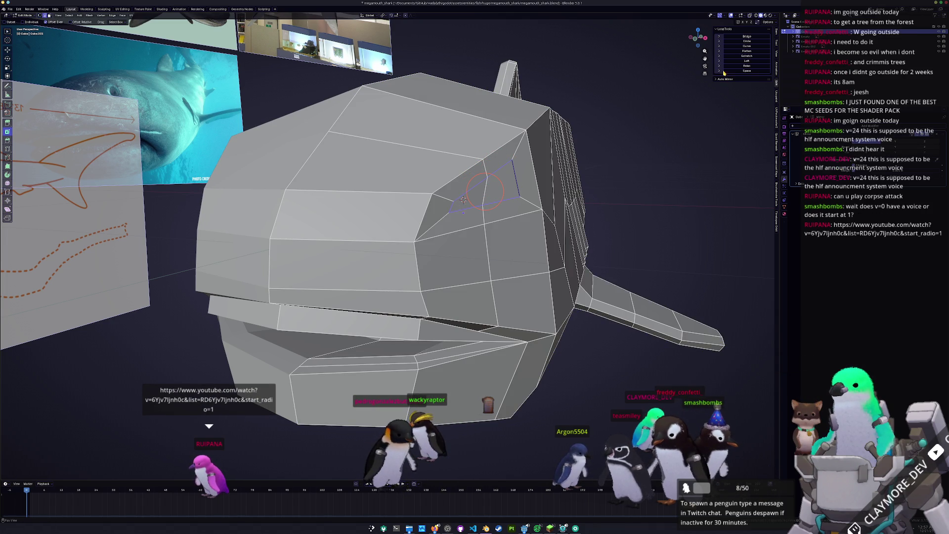
pyautogui.click(747, 42)
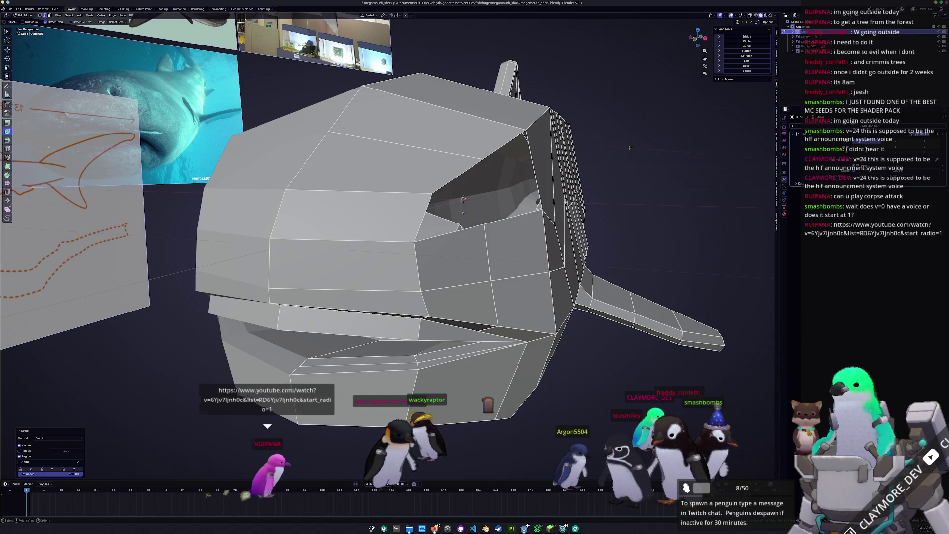
# - Delete the eye face to open a hole and round the hole with LoopTools Circle
pyautogui.moveTo(658, 148); pyautogui.dragTo(564, 170, button='middle')
pyautogui.scroll(2, 562, 172)
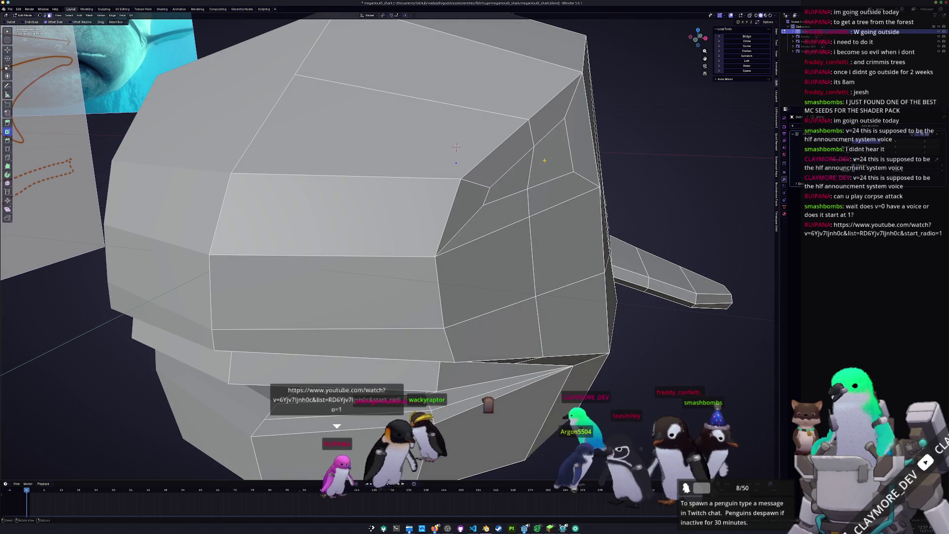
pyautogui.click(544, 161)
pyautogui.scroll(-3, 544, 161)
pyautogui.press('x')
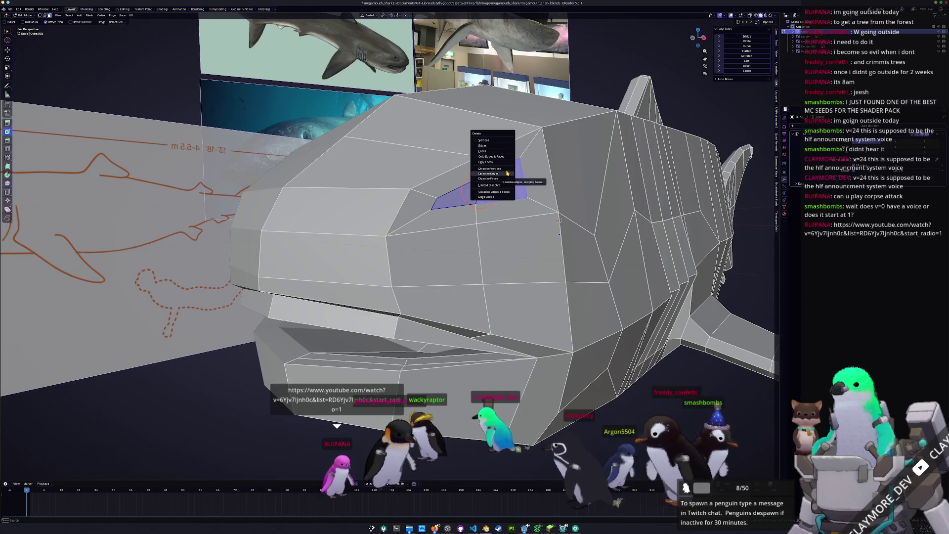
pyautogui.click(501, 151)
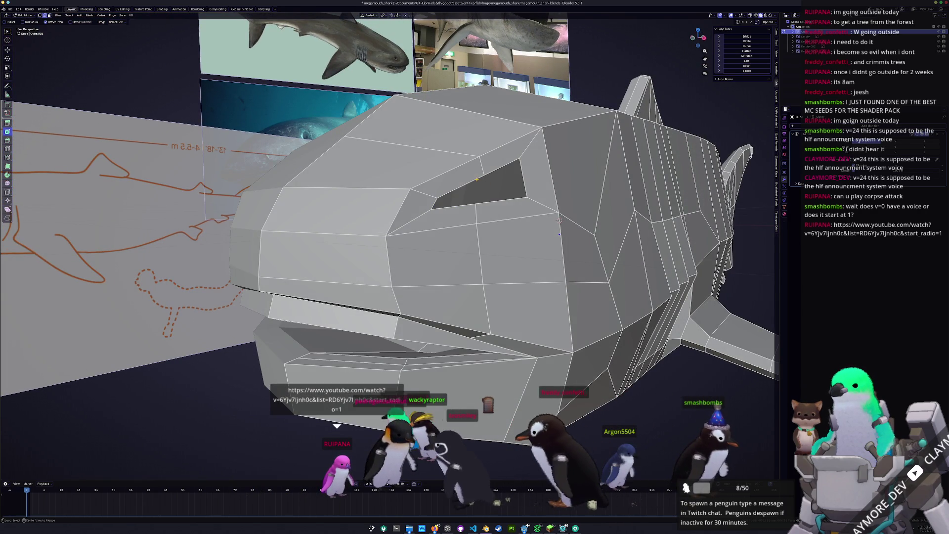
pyautogui.click(747, 41)
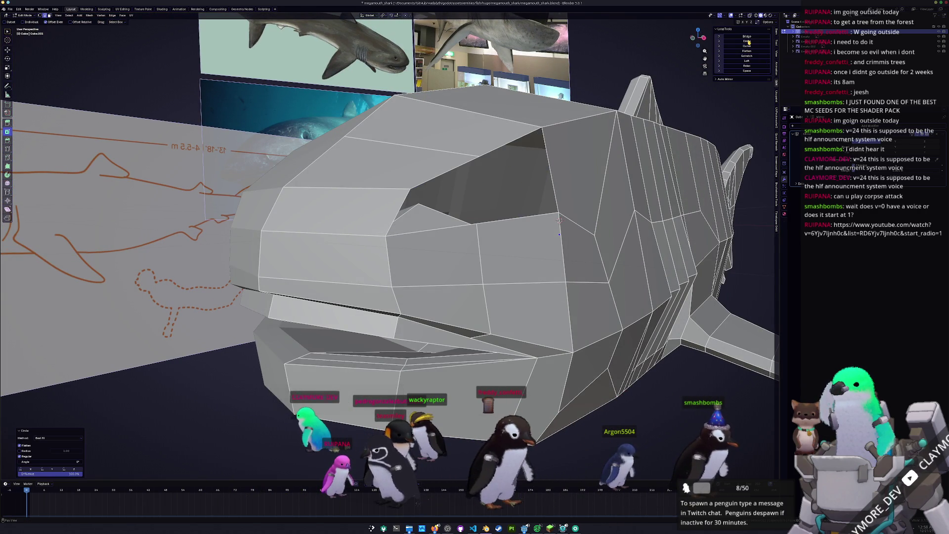
# - Apply all transforms to the shark object with Ctrl+A
pyautogui.moveTo(568, 208); pyautogui.dragTo(589, 156, button='middle')
pyautogui.scroll(-5, 590, 156)
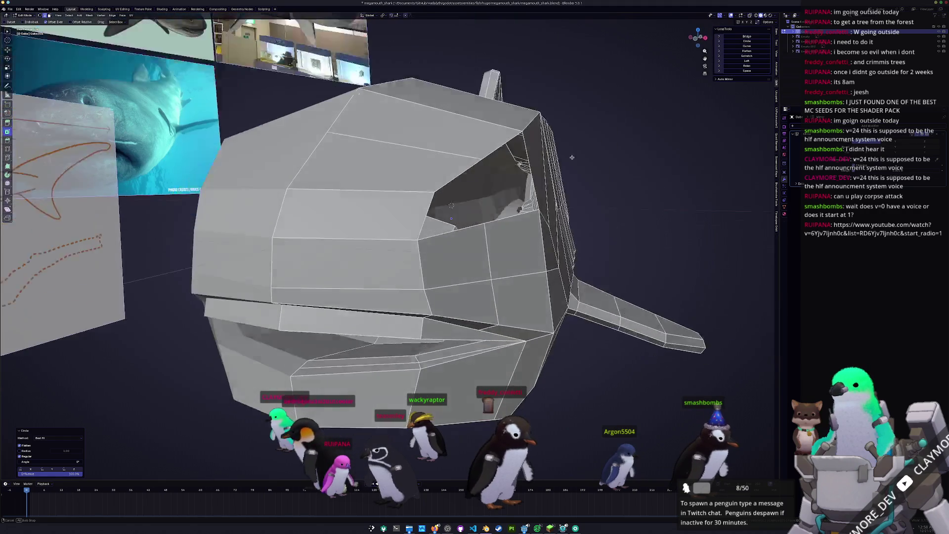
pyautogui.press('Tab')
pyautogui.hotkey('ctrl', 'a')
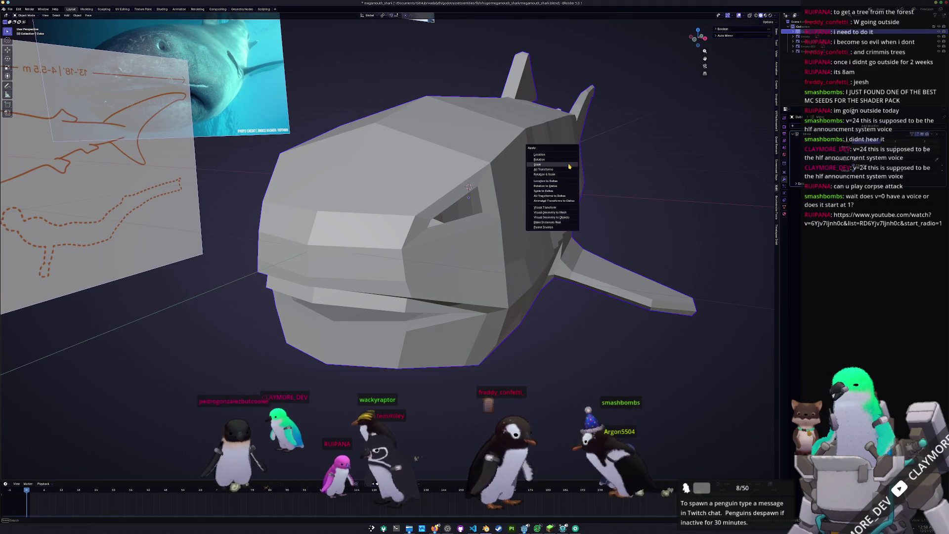
pyautogui.click(566, 169)
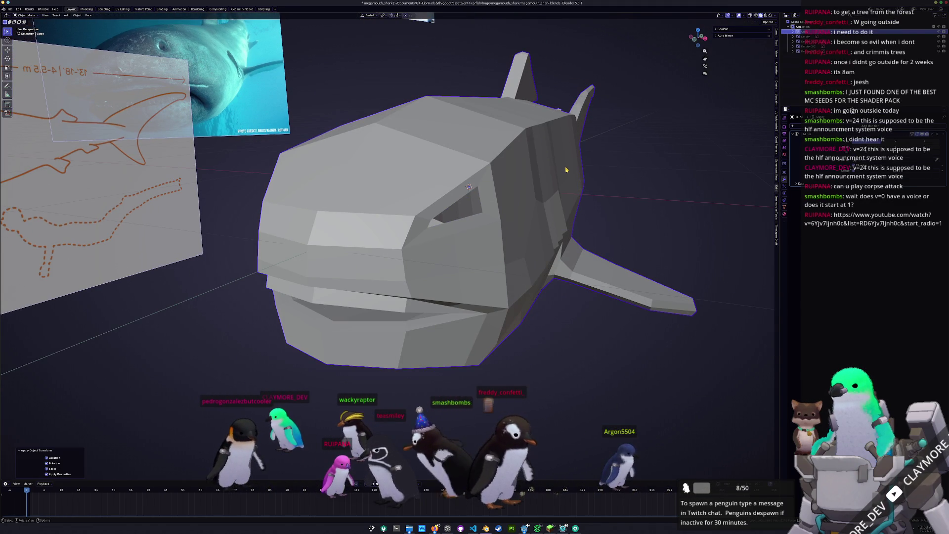
pyautogui.moveTo(565, 170); pyautogui.dragTo(608, 113, button='middle')
# - Re-circle the eye loop and vertex-slide three eye vertices to reshape the opening
pyautogui.press('Tab')
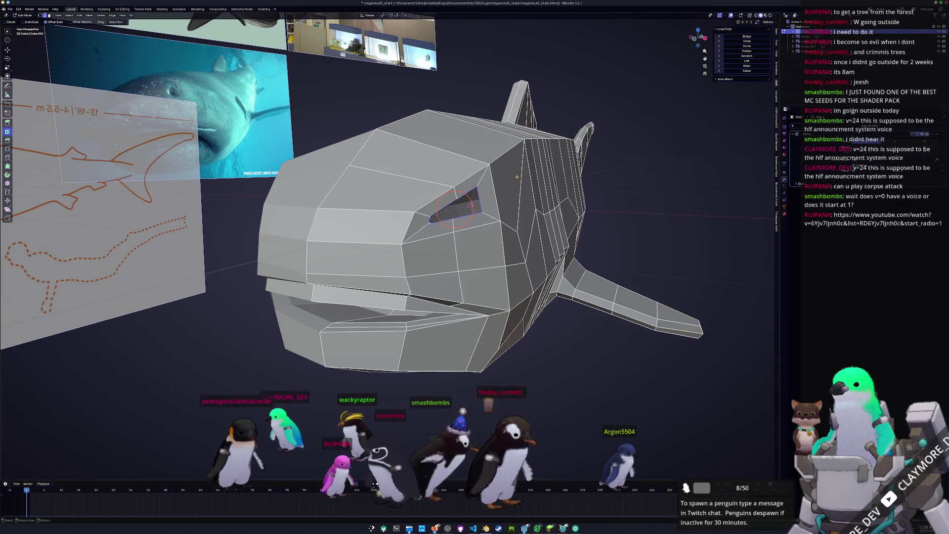
pyautogui.click(747, 42)
pyautogui.press('i')
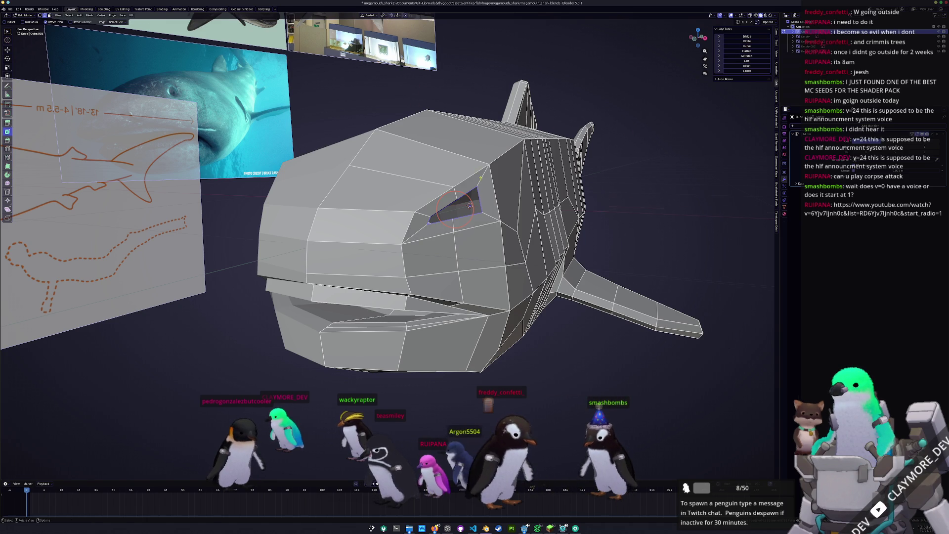
pyautogui.scroll(4, 470, 206)
pyautogui.hotkey('shift', 'v')
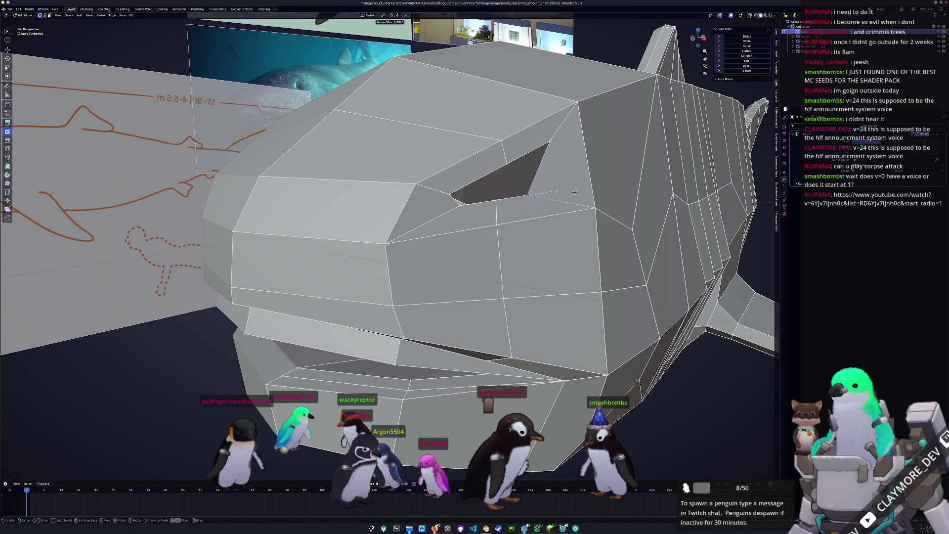
pyautogui.click(532, 174)
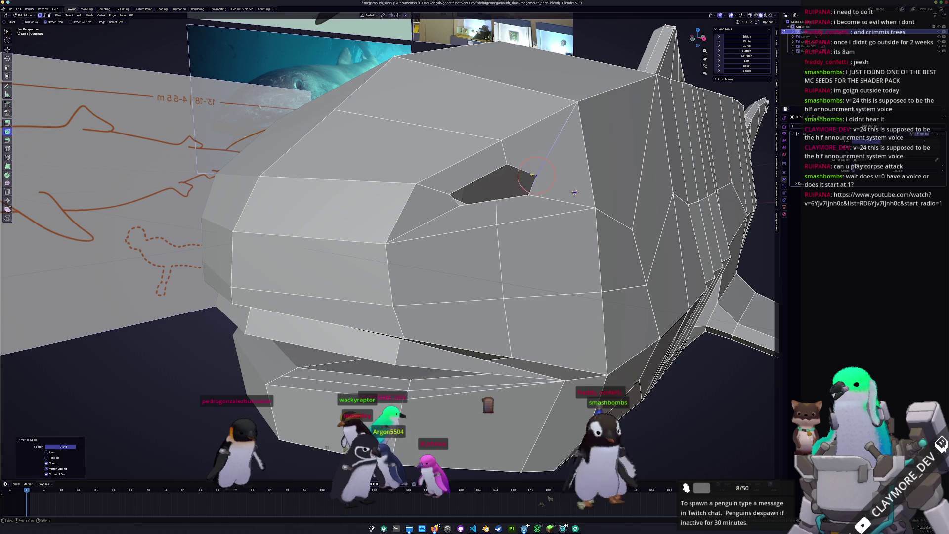
pyautogui.click(498, 199)
pyautogui.hotkey('shift', 'v')
pyautogui.click(510, 197)
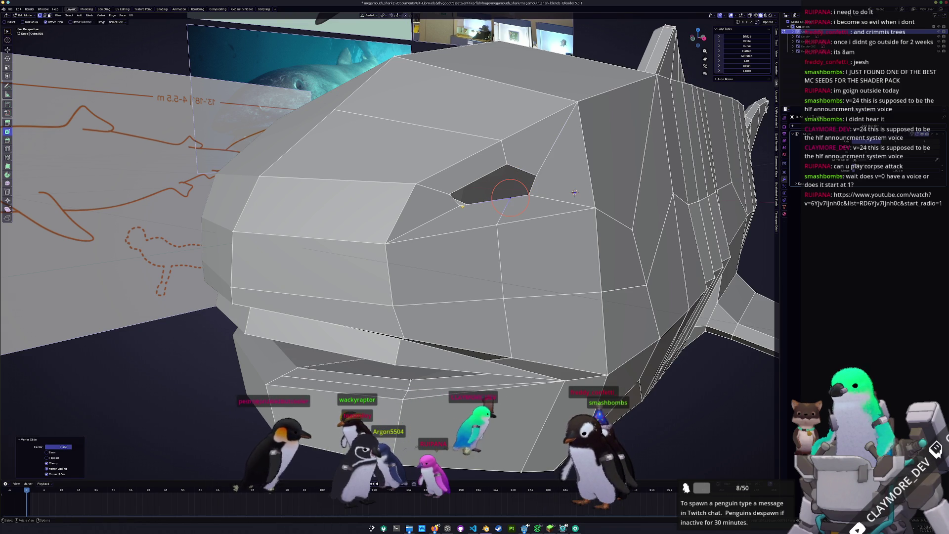
pyautogui.hotkey('shift', 'v')
pyautogui.click(573, 190)
# - Relax the eye loop with LoopTools for even spacing
pyautogui.moveTo(573, 191); pyautogui.dragTo(641, 166, button='middle')
pyautogui.hotkey('alt', 'a')
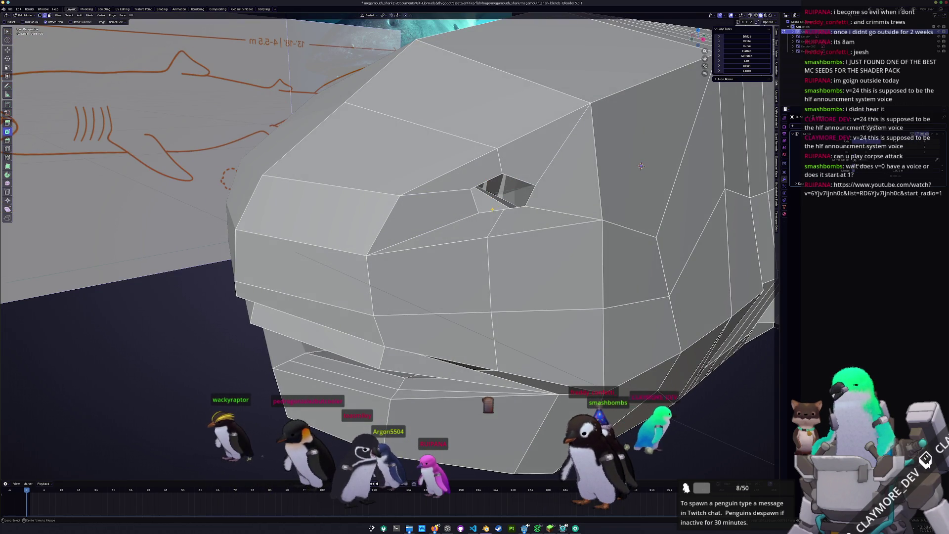
pyautogui.click(746, 66)
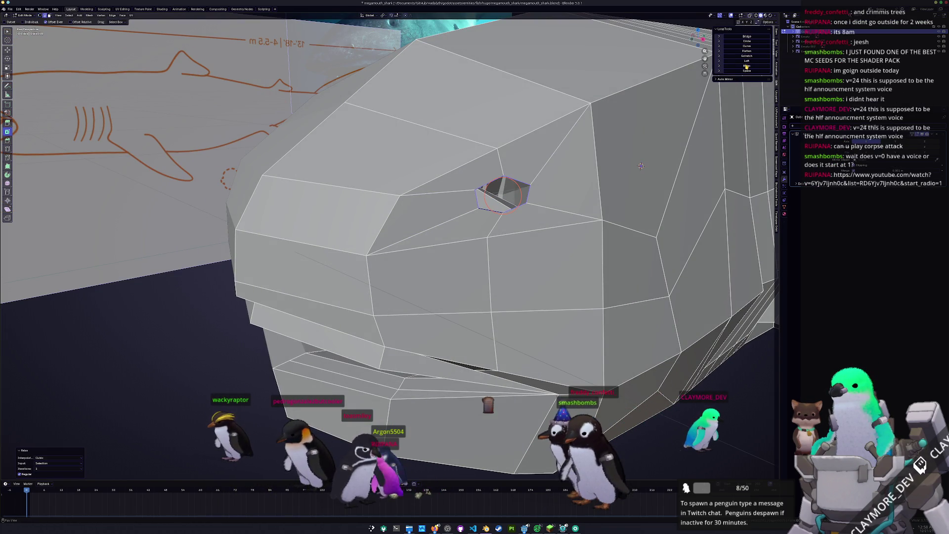
pyautogui.moveTo(641, 165); pyautogui.dragTo(582, 161, button='middle')
# - Scale the eye opening up by about 1.56 and check the shark against the references
pyautogui.press('s')
pyautogui.click(582, 161)
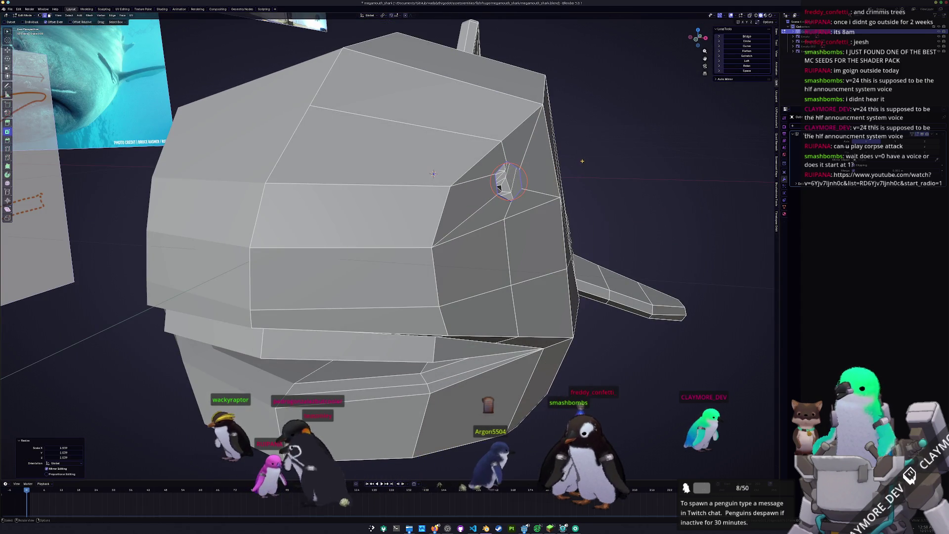
pyautogui.scroll(3, 544, 188)
pyautogui.moveTo(519, 188); pyautogui.dragTo(534, 201, button='middle')
pyautogui.scroll(-8, 533, 202)
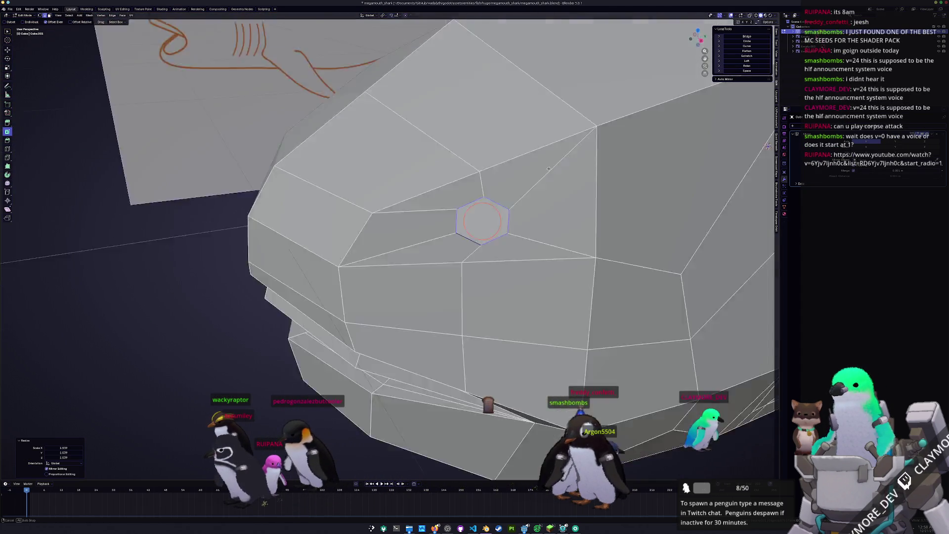
pyautogui.press('Tab')
pyautogui.moveTo(463, 212)
pyautogui.mouseDown(button='middle')
pyautogui.moveTo(502, 206)
pyautogui.moveTo(504, 227)
pyautogui.mouseUp(button='middle')
pyautogui.scroll(3, 506, 234)
# - Extrude the eye face in place, shrink it, and merge its vertices at the center
pyautogui.press('Tab')
pyautogui.scroll(5, 506, 233)
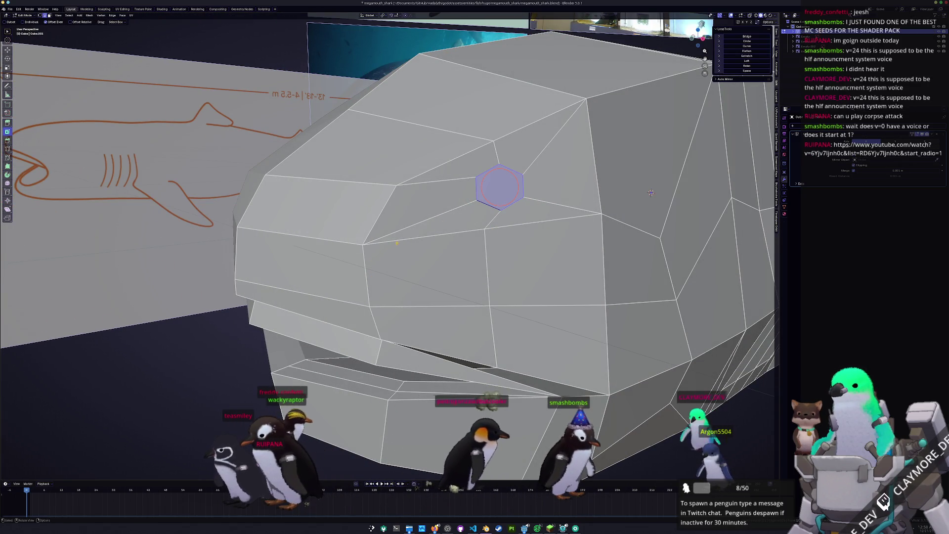
pyautogui.press('e')
pyautogui.press('Escape')
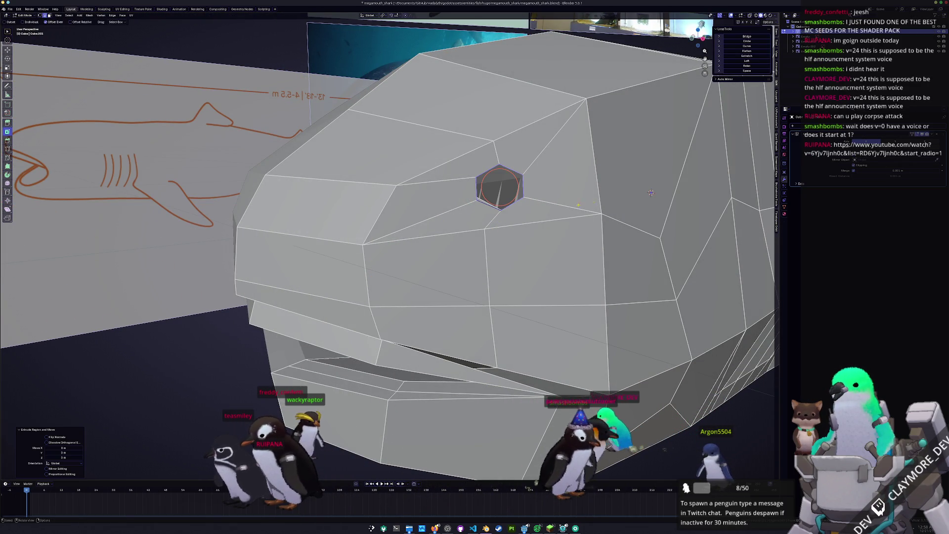
pyautogui.press('s')
pyautogui.click(569, 200)
pyautogui.press('1')
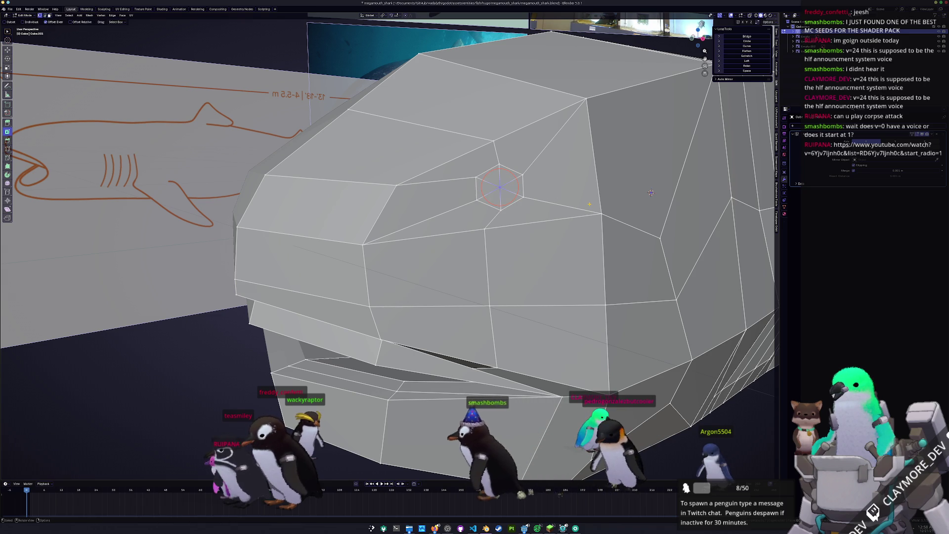
pyautogui.rightClick(516, 211)
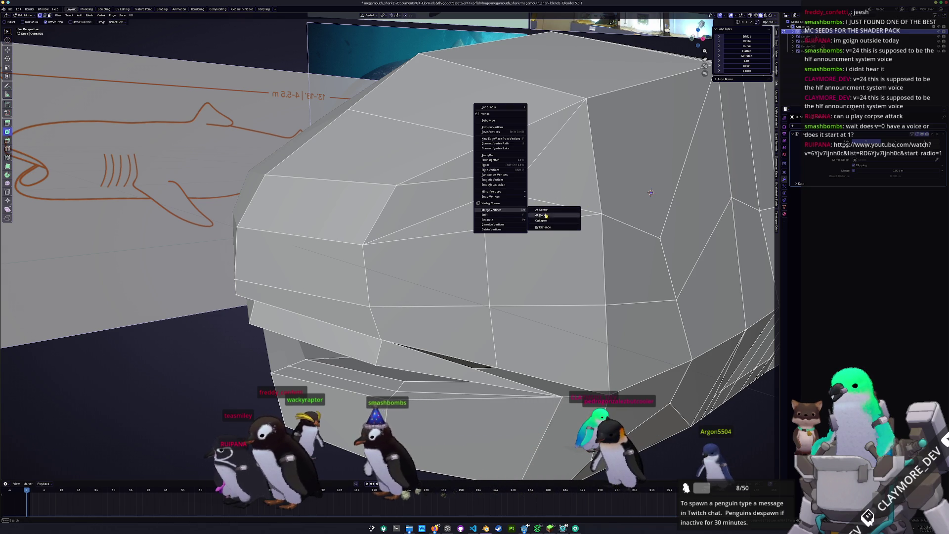
pyautogui.click(543, 210)
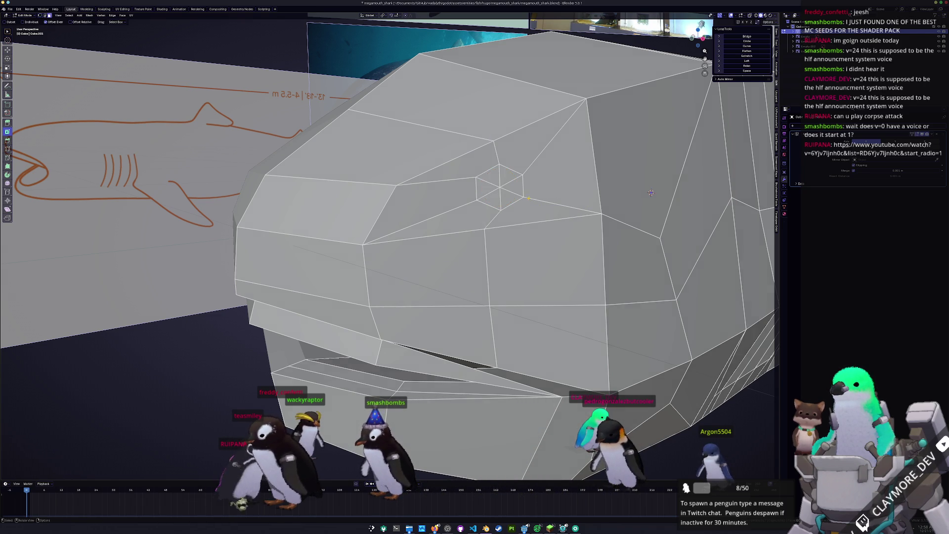
pyautogui.moveTo(650, 193); pyautogui.dragTo(676, 187, button='middle')
# - Undo the merge and inset the hexagonal eye face with 0.003 m thickness
pyautogui.hotkey('ctrl', 'z')
pyautogui.hotkey('ctrl', 'z')
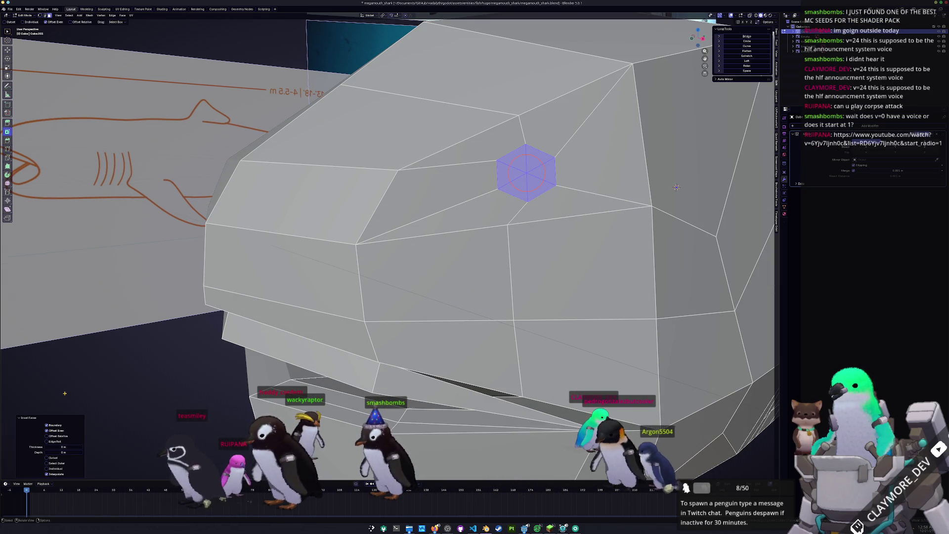
pyautogui.moveTo(63, 446); pyautogui.dragTo(69, 446)
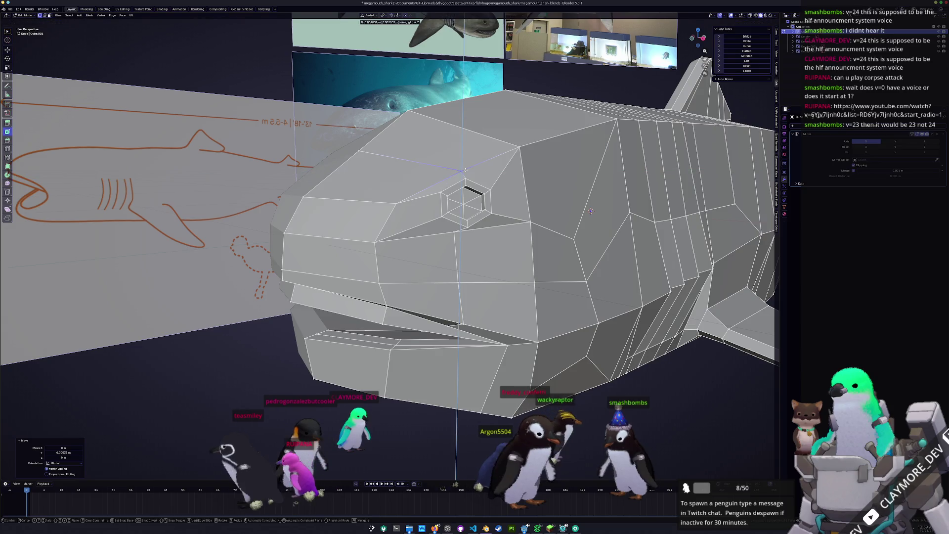
pyautogui.click(464, 170)
pyautogui.scroll(-5, 464, 170)
pyautogui.press('Tab')
pyautogui.moveTo(406, 346)
pyautogui.mouseDown(button='middle')
pyautogui.moveTo(376, 374)
pyautogui.moveTo(363, 366)
pyautogui.mouseUp(button='middle')
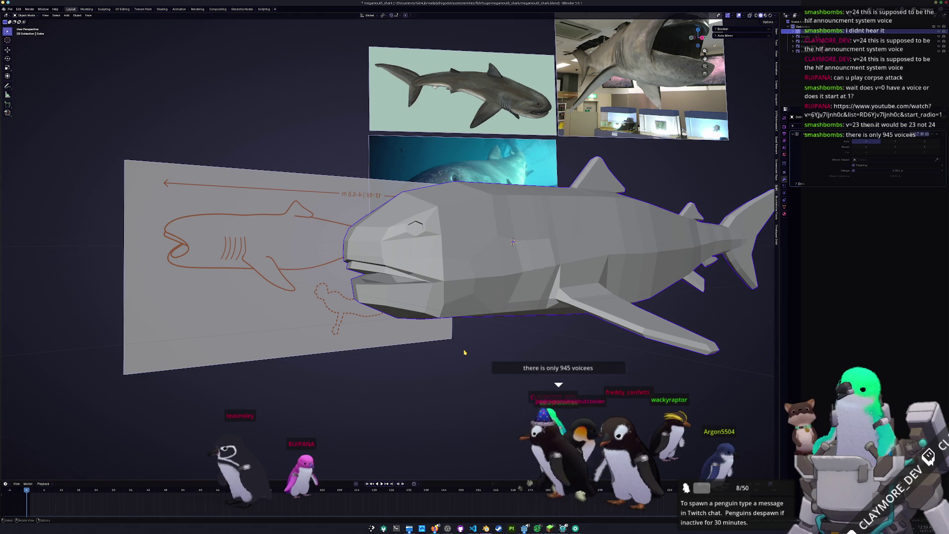
# - Relax the body edge loop with LoopTools, then switch the shark into Sculpt Mode
pyautogui.moveTo(465, 352)
pyautogui.mouseDown(button='middle')
pyautogui.moveTo(504, 276)
pyautogui.moveTo(454, 291)
pyautogui.moveTo(498, 284)
pyautogui.mouseUp(button='middle')
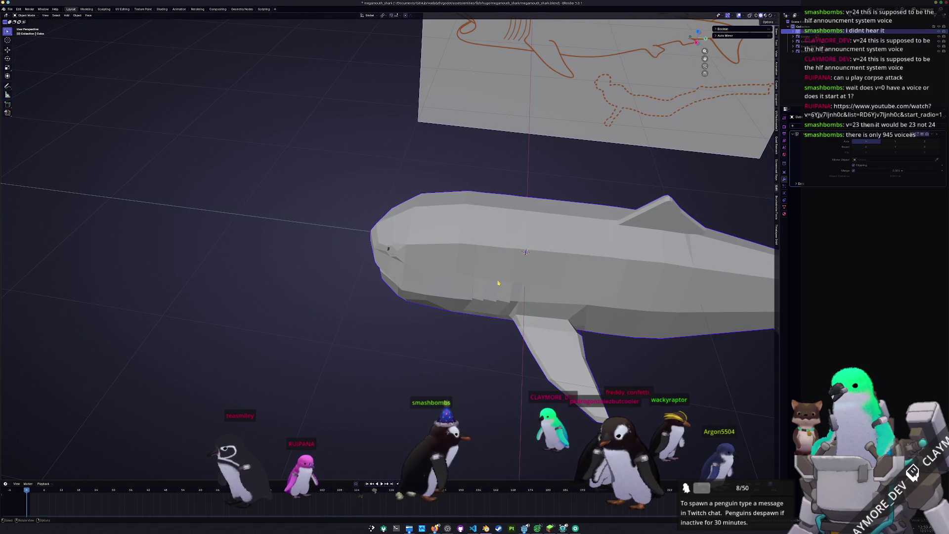
pyautogui.press('Tab')
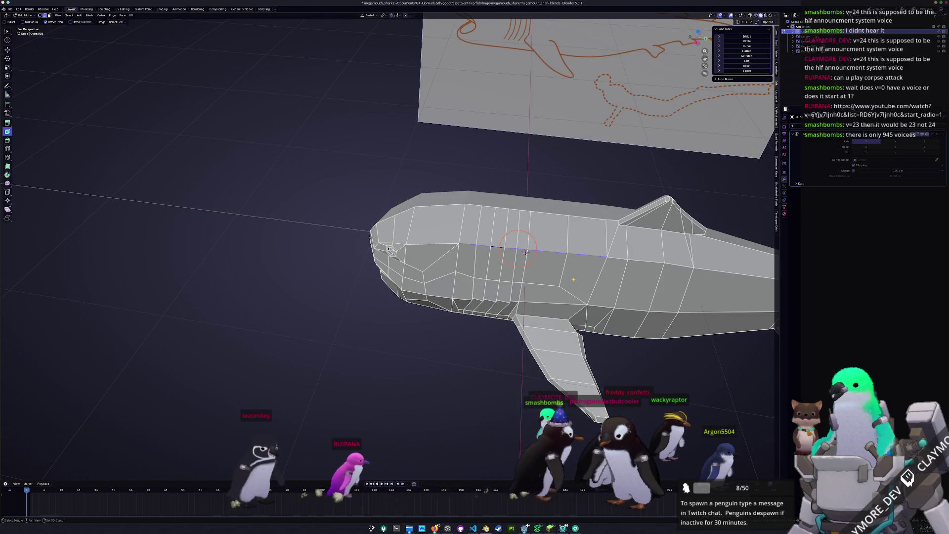
pyautogui.moveTo(526, 251); pyautogui.dragTo(453, 257, button='middle')
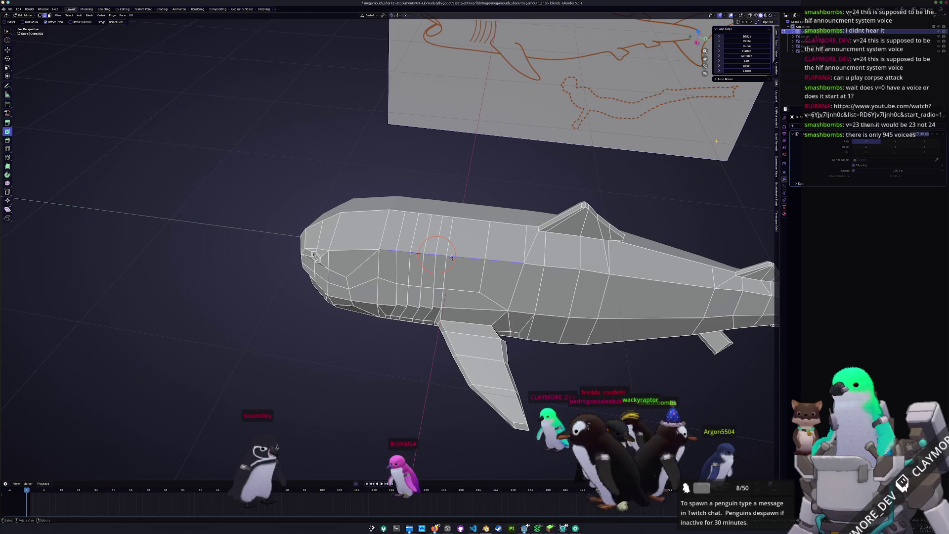
pyautogui.click(745, 66)
pyautogui.moveTo(453, 257); pyautogui.dragTo(451, 247, button='middle')
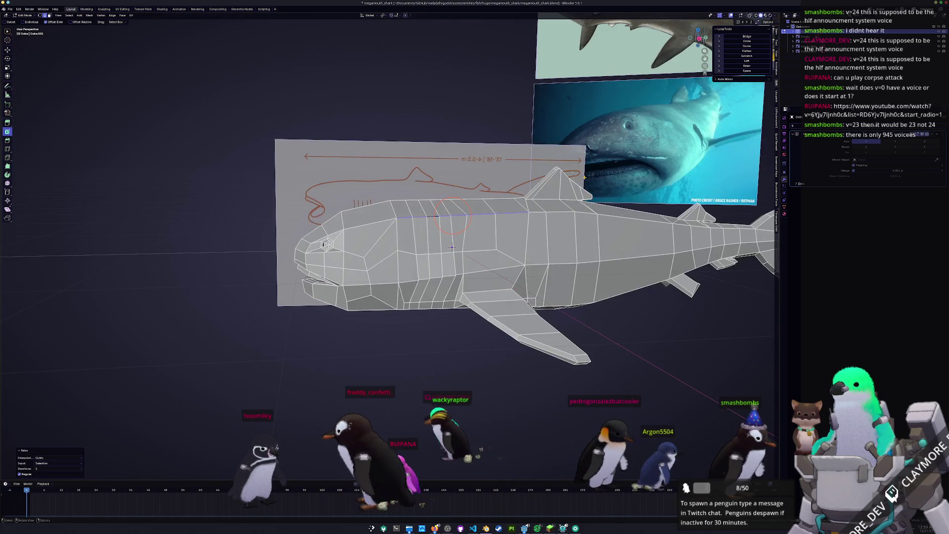
pyautogui.click(586, 218)
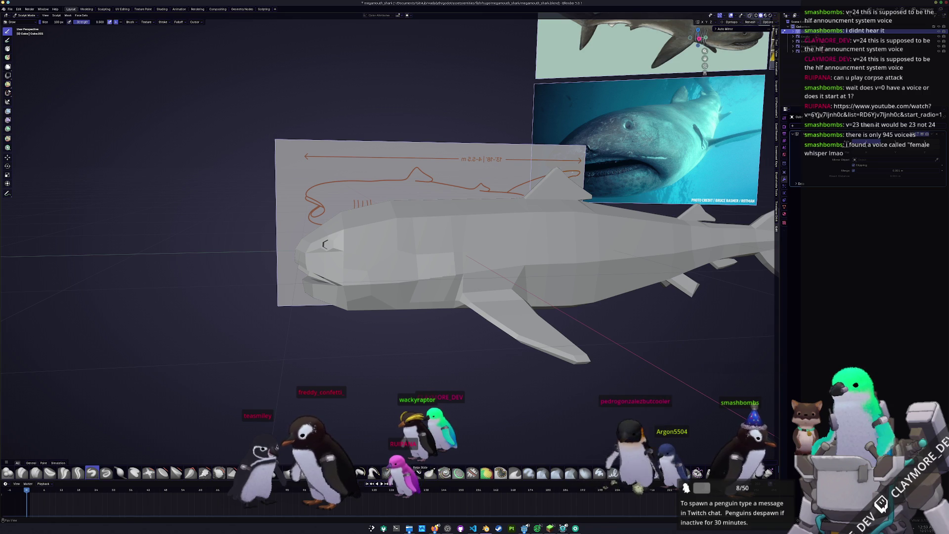
# - Enlarge the sculpt brush and smooth the faces along the shark's mid-body
pyautogui.press('f')
pyautogui.click(498, 233)
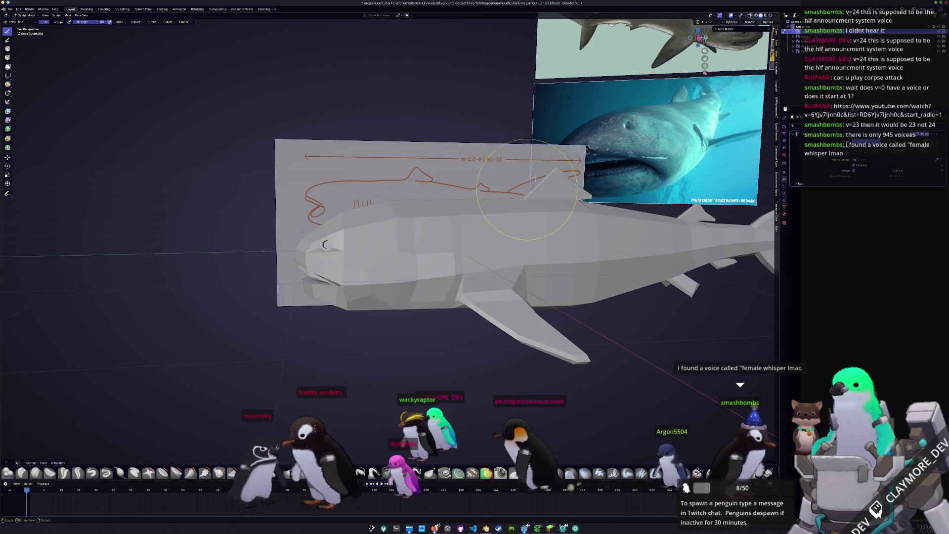
pyautogui.click(755, 15)
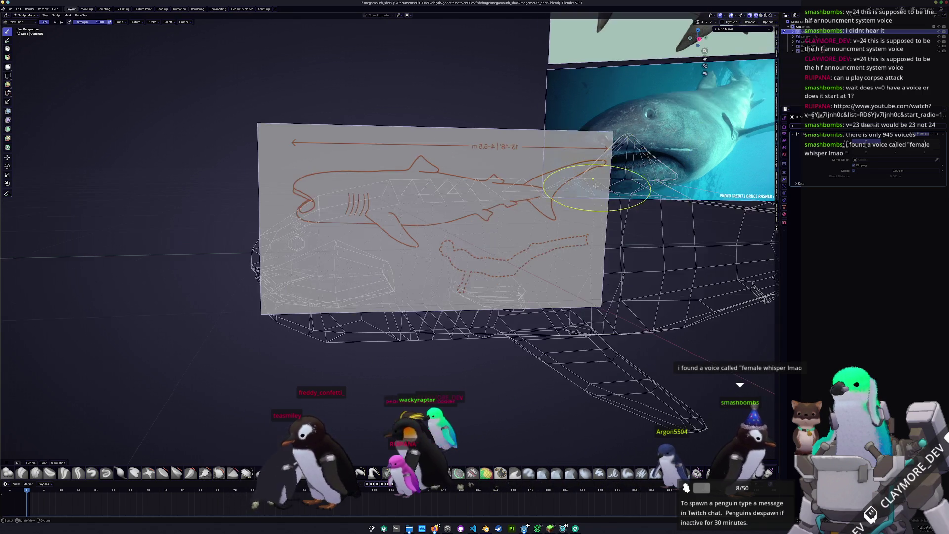
pyautogui.click(760, 16)
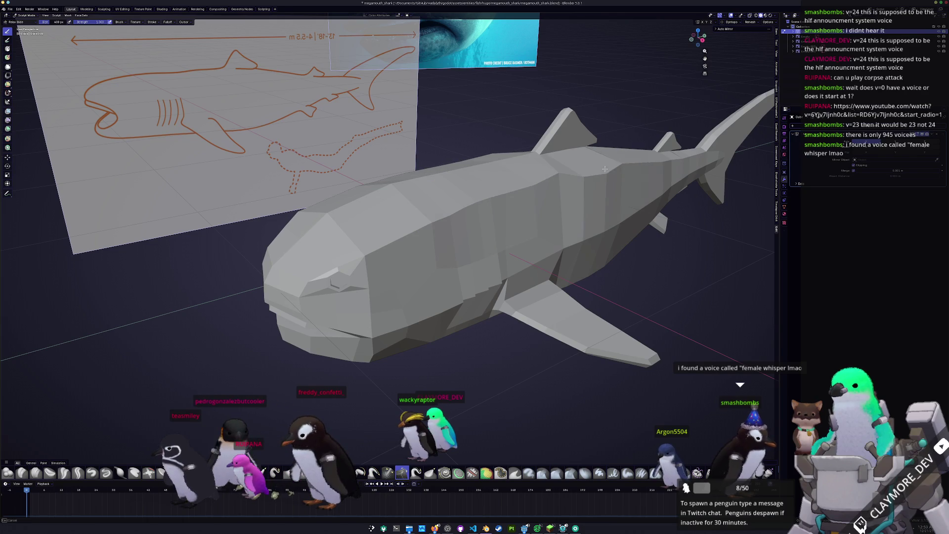
pyautogui.moveTo(605, 169); pyautogui.dragTo(460, 213)
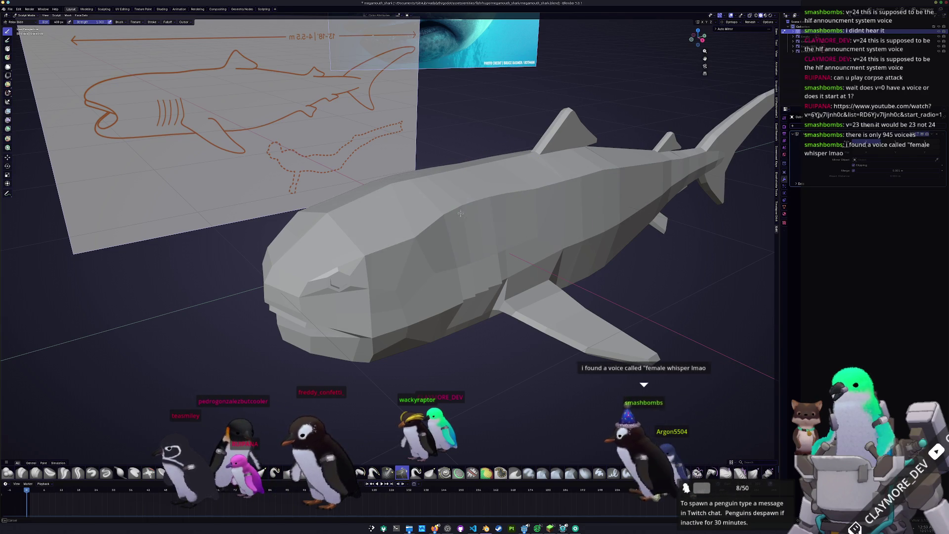
# - Sculpt the lower jaw and underside, then return the shark to Object Mode
pyautogui.moveTo(413, 223)
pyautogui.mouseDown(button='middle')
pyautogui.moveTo(404, 236)
pyautogui.moveTo(405, 212)
pyautogui.mouseUp(button='middle')
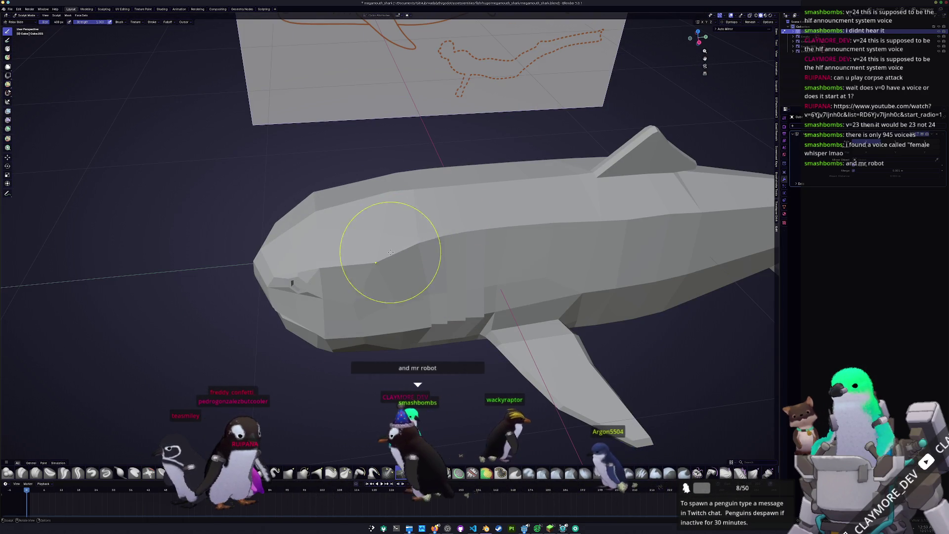
pyautogui.moveTo(390, 252); pyautogui.dragTo(413, 248, button='middle')
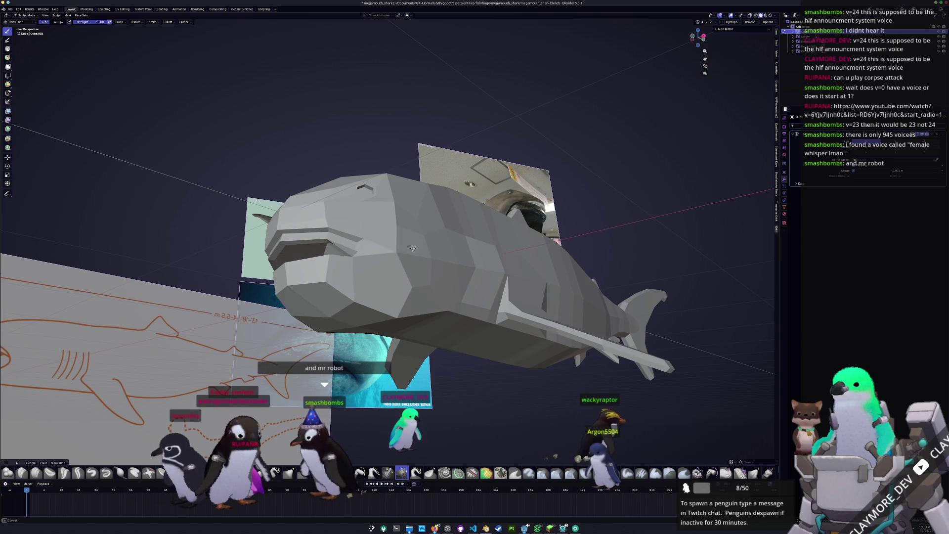
pyautogui.moveTo(386, 269); pyautogui.dragTo(364, 309)
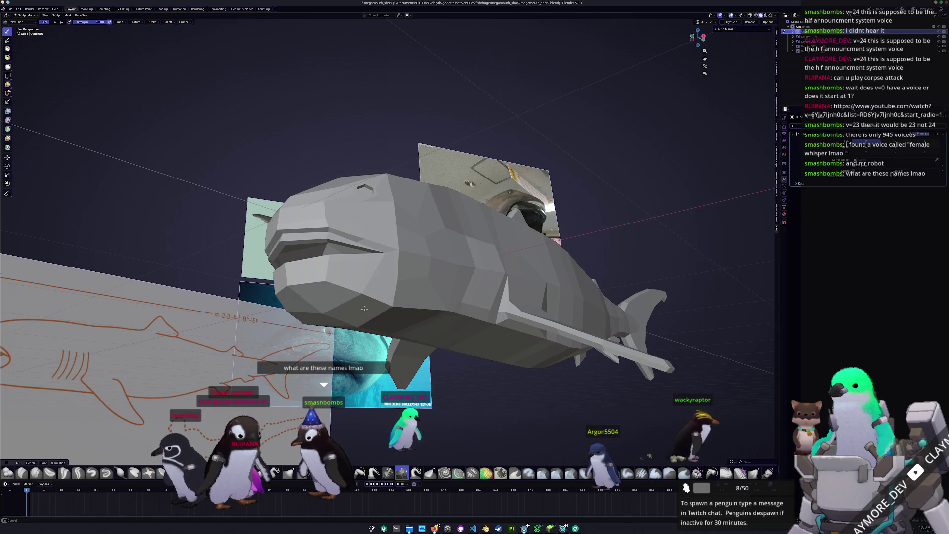
pyautogui.moveTo(367, 342); pyautogui.dragTo(371, 370, button='middle')
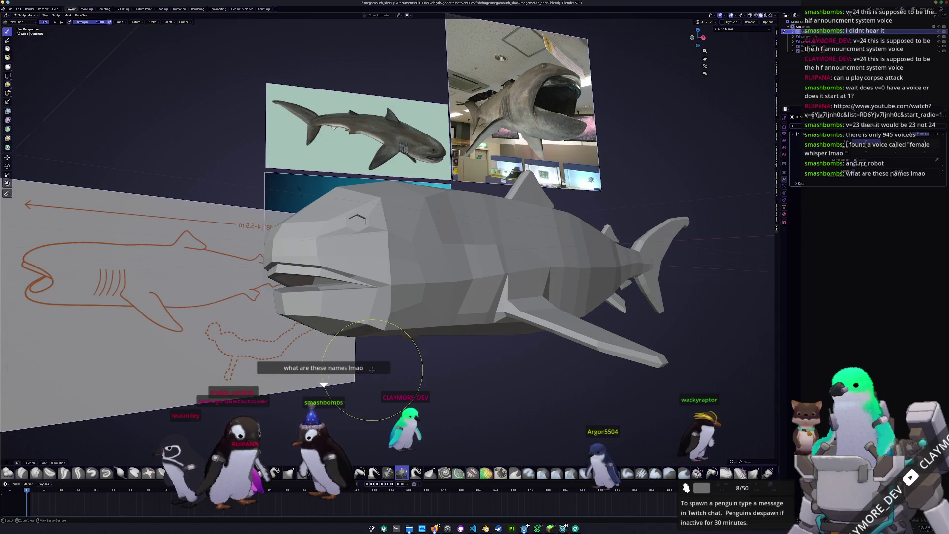
pyautogui.press('Tab')
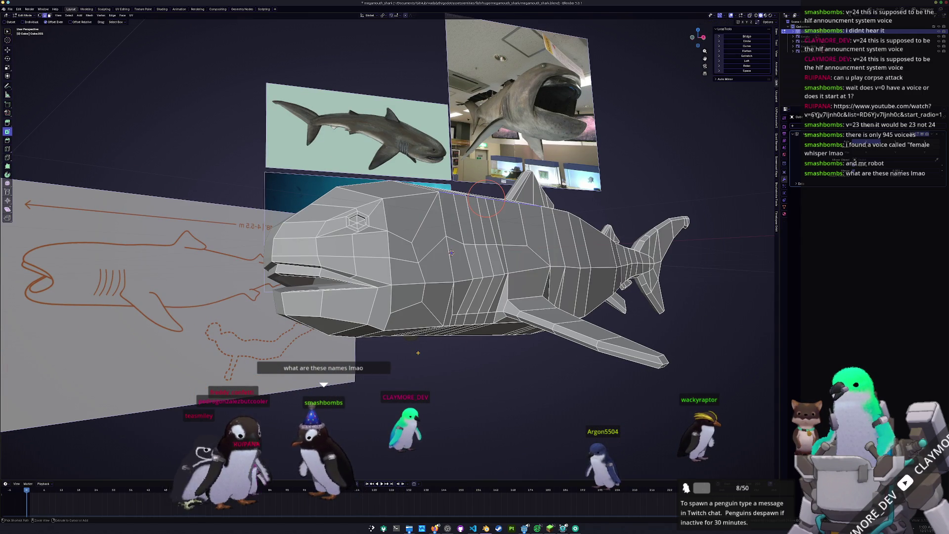
pyautogui.moveTo(417, 352); pyautogui.dragTo(353, 351, button='middle')
pyautogui.press('Tab')
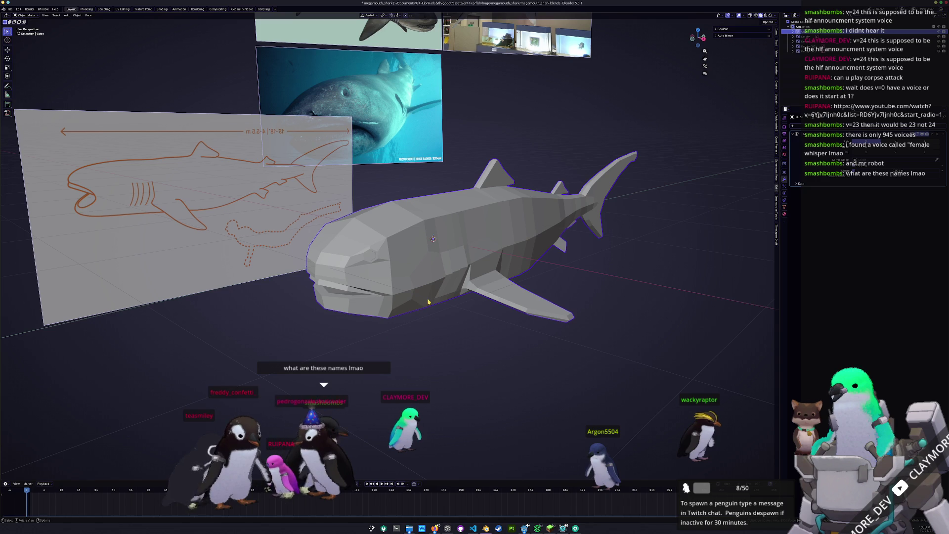
# - Save the model as megamouth_shark.blend
pyautogui.moveTo(428, 301); pyautogui.dragTo(437, 267, button='middle')
pyautogui.scroll(3, 451, 236)
pyautogui.moveTo(451, 235)
pyautogui.mouseDown(button='middle')
pyautogui.moveTo(442, 233)
pyautogui.moveTo(412, 273)
pyautogui.moveTo(543, 296)
pyautogui.moveTo(569, 291)
pyautogui.moveTo(430, 249)
pyautogui.mouseUp(button='middle')
pyautogui.hotkey('ctrl', 's')
pyautogui.scroll(-3, 442, 232)
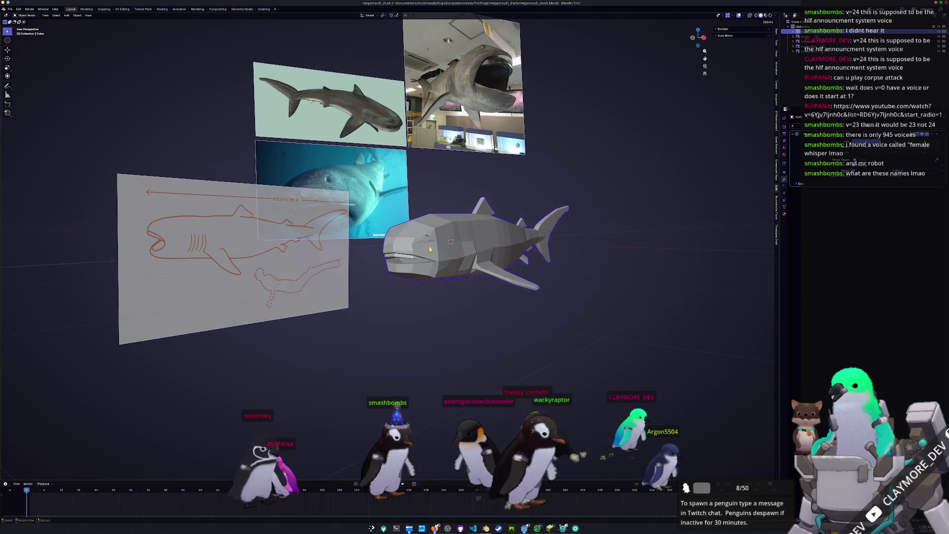
# - Enter Edit Mode in Right Ortho view with vertex select and X-ray enabled
pyautogui.press('Tab')
pyautogui.scroll(5, 430, 248)
pyautogui.scroll(-5, 542, 235)
pyautogui.moveTo(542, 235)
pyautogui.mouseDown(button='middle')
pyautogui.moveTo(446, 240)
pyautogui.moveTo(493, 242)
pyautogui.mouseUp(button='middle')
pyautogui.scroll(2, 504, 238)
pyautogui.press('KP_3')
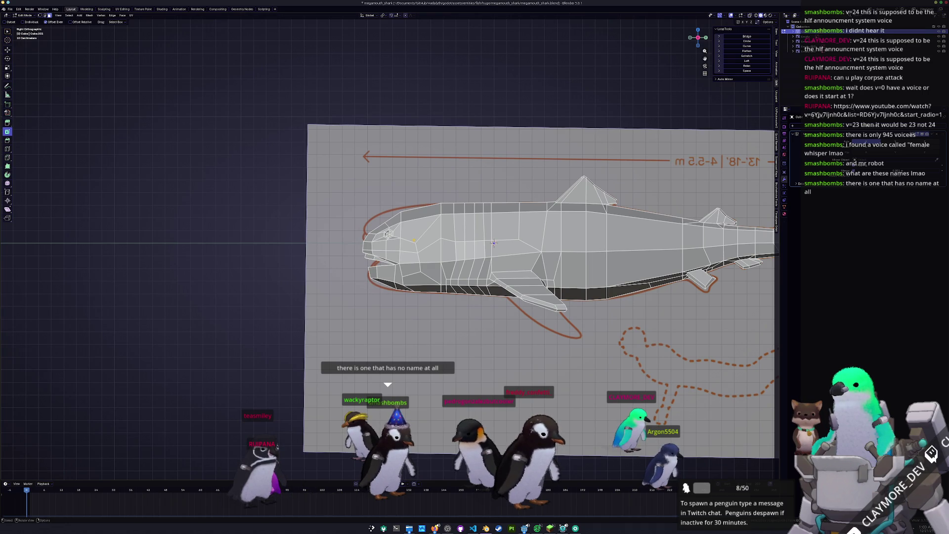
pyautogui.press('1')
pyautogui.scroll(3, 493, 243)
pyautogui.hotkey('alt', 'z')
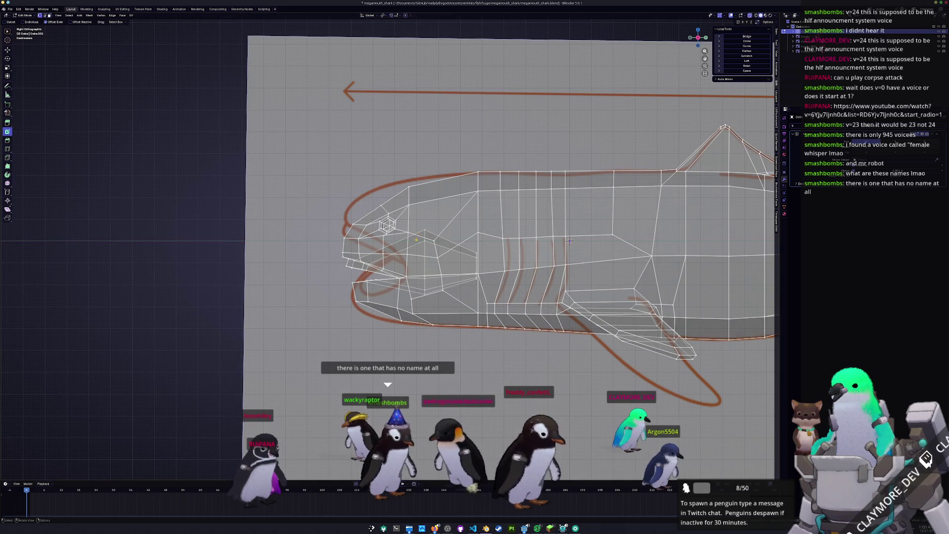
# - Move the head-top vertices vertically along Z to match the side outline
pyautogui.moveTo(337, 150); pyautogui.dragTo(337, 150)
pyautogui.scroll(2, 386, 245)
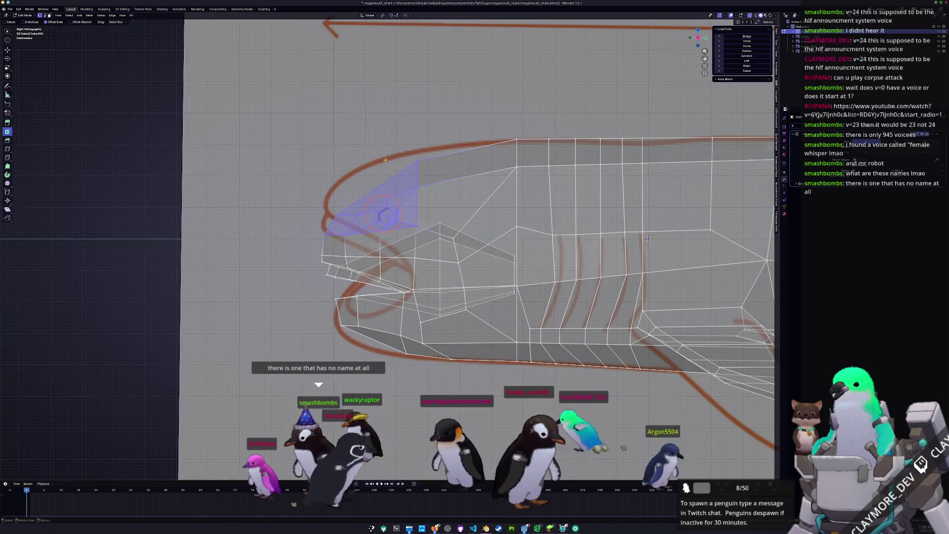
pyautogui.press('g')
pyautogui.press('z')
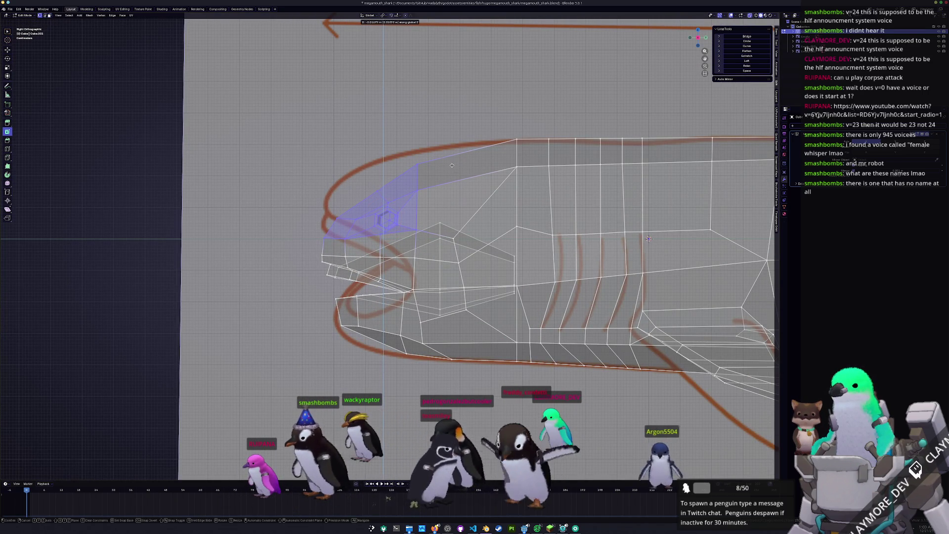
pyautogui.click(452, 164)
pyautogui.click(415, 163)
pyautogui.press('g')
pyautogui.press('z')
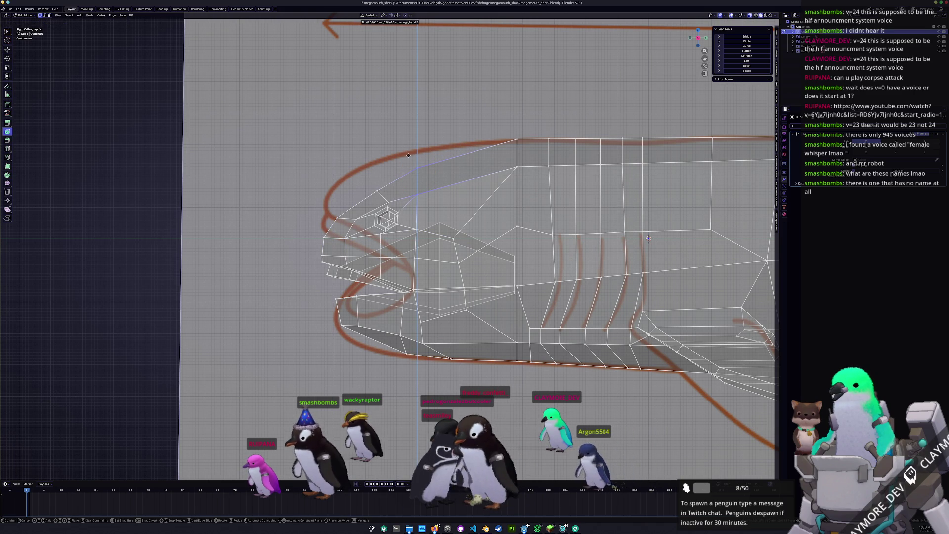
pyautogui.click(408, 156)
pyautogui.click(515, 159)
pyautogui.press('g')
pyautogui.press('z')
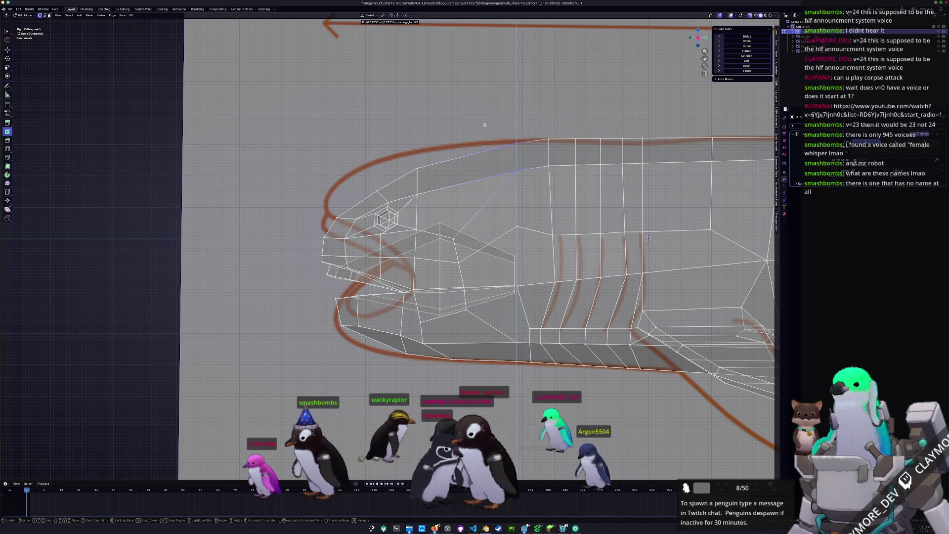
pyautogui.click(485, 125)
# - Lower the back vertices and a strip of back faces along Z to the outline
pyautogui.keyDown('shift'); pyautogui.moveTo(611, 182); pyautogui.dragTo(514, 212, button='middle'); pyautogui.keyUp('shift')
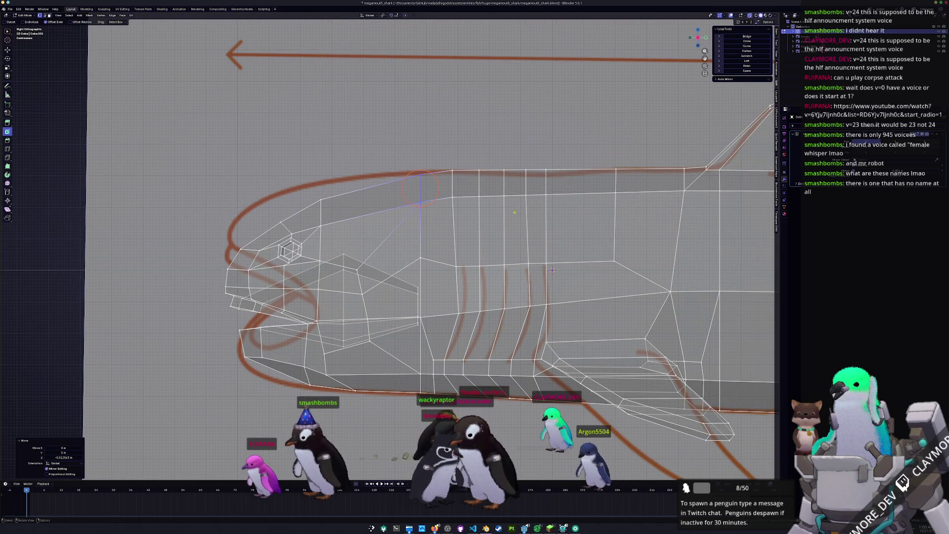
pyautogui.moveTo(451, 157); pyautogui.dragTo(450, 156)
pyautogui.press('g')
pyautogui.press('z')
pyautogui.click(449, 148)
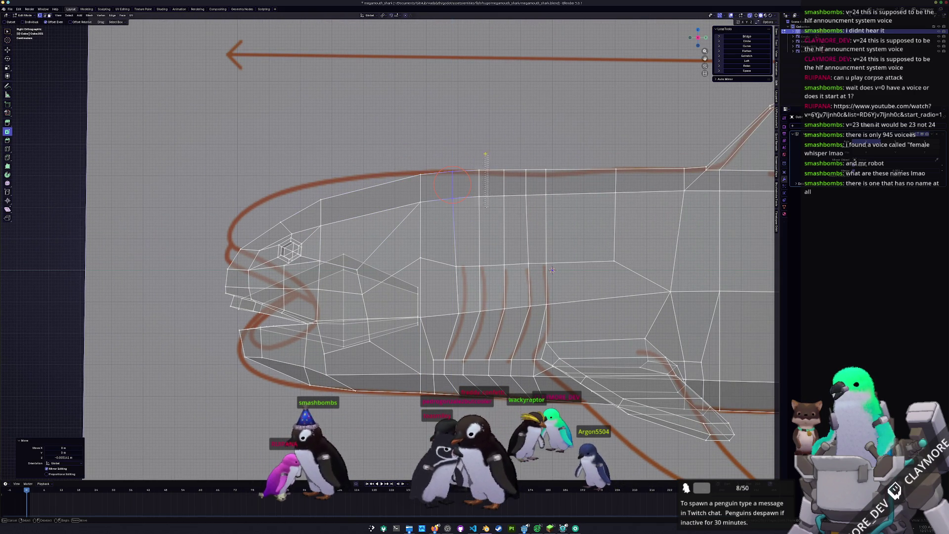
pyautogui.moveTo(536, 149); pyautogui.dragTo(536, 150)
pyautogui.press('g')
pyautogui.press('z')
pyautogui.click(537, 149)
# - Raise the next back strips along Z toward the dorsal fin to follow the outline
pyautogui.keyDown('shift'); pyautogui.moveTo(536, 149); pyautogui.dragTo(447, 164, button='middle'); pyautogui.keyUp('shift')
pyautogui.moveTo(524, 208); pyautogui.dragTo(454, 158)
pyautogui.press('g')
pyautogui.press('z')
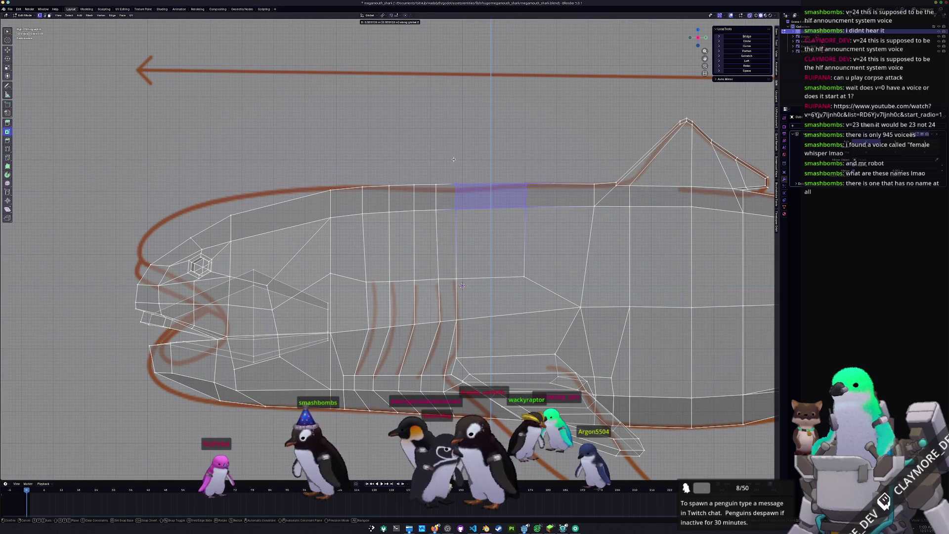
pyautogui.click(454, 160)
pyautogui.keyDown('shift'); pyautogui.moveTo(576, 165); pyautogui.dragTo(443, 180, button='middle'); pyautogui.keyUp('shift')
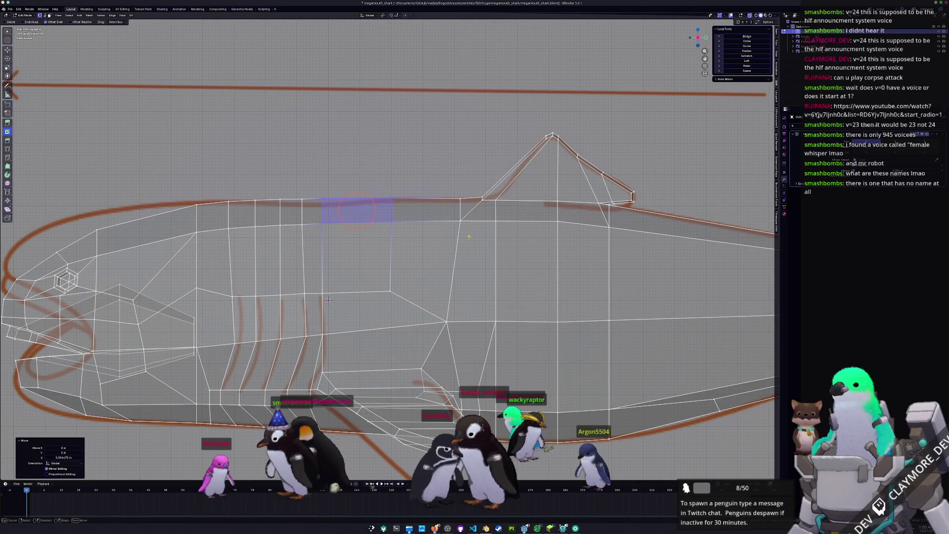
pyautogui.press('g')
pyautogui.press('z')
pyautogui.click(460, 209)
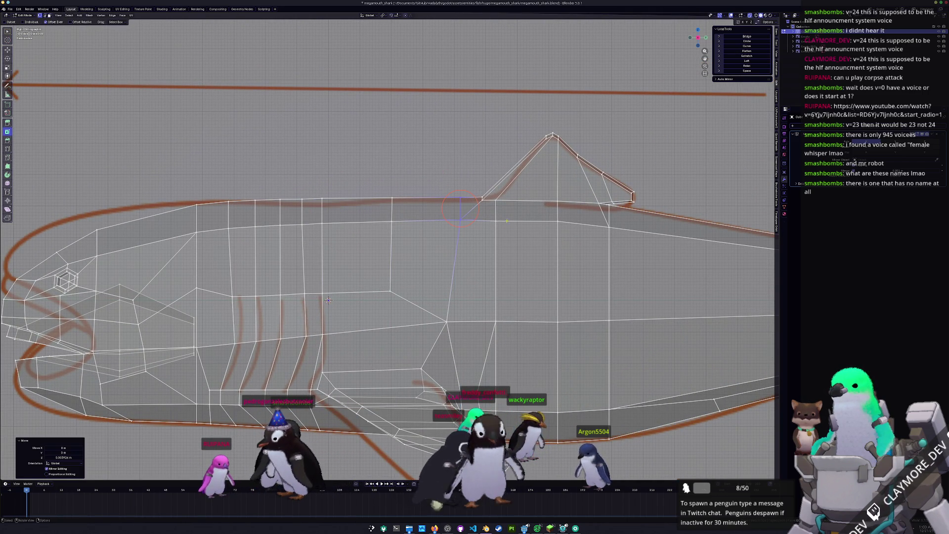
# - Adjust the edges at the dorsal fin base vertically to fit the outline
pyautogui.moveTo(478, 174); pyautogui.dragTo(475, 173)
pyautogui.press('g')
pyautogui.press('z')
pyautogui.click(476, 168)
pyautogui.scroll(-5, 476, 168)
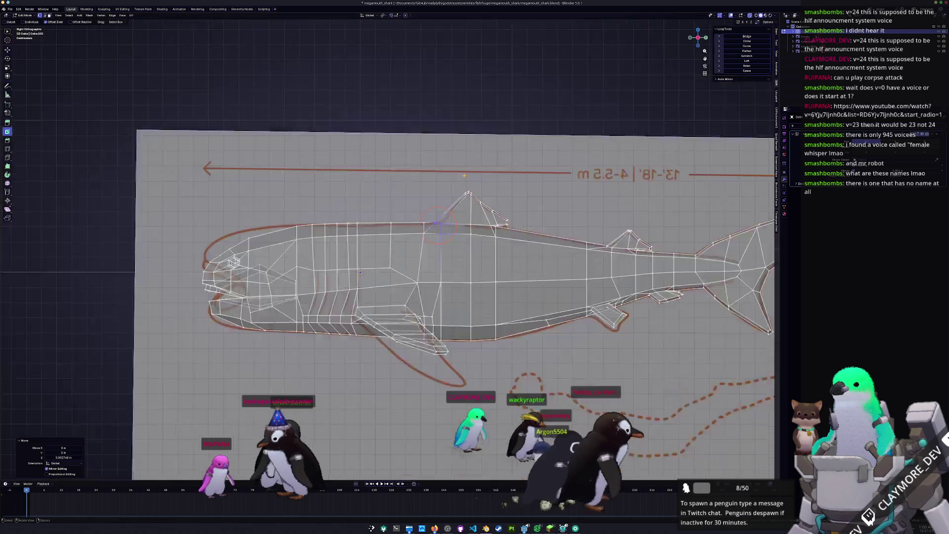
pyautogui.moveTo(476, 169)
pyautogui.mouseDown(button='middle')
pyautogui.moveTo(460, 255)
pyautogui.moveTo(395, 249)
pyautogui.mouseUp(button='middle')
# - Orbit around the unchanged shark to compare it against the reference photos
pyautogui.press('Tab')
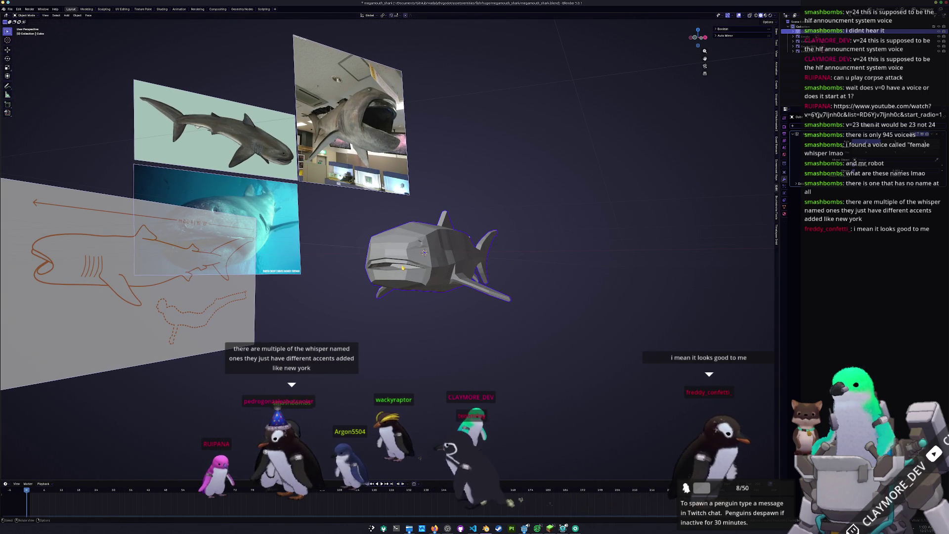
pyautogui.scroll(3, 403, 259)
pyautogui.press('Tab')
pyautogui.moveTo(402, 260); pyautogui.dragTo(493, 197, button='middle')
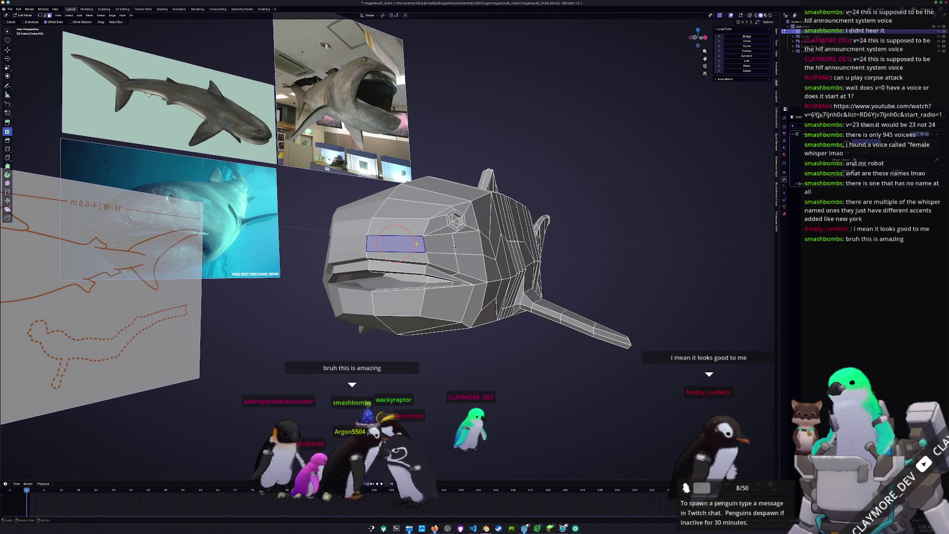
pyautogui.press('Tab')
pyautogui.moveTo(415, 252)
pyautogui.mouseDown(button='middle')
pyautogui.moveTo(410, 306)
pyautogui.moveTo(435, 277)
pyautogui.moveTo(434, 262)
pyautogui.mouseUp(button='middle')
pyautogui.scroll(-3, 420, 267)
pyautogui.moveTo(349, 81); pyautogui.dragTo(380, 236, button='middle')
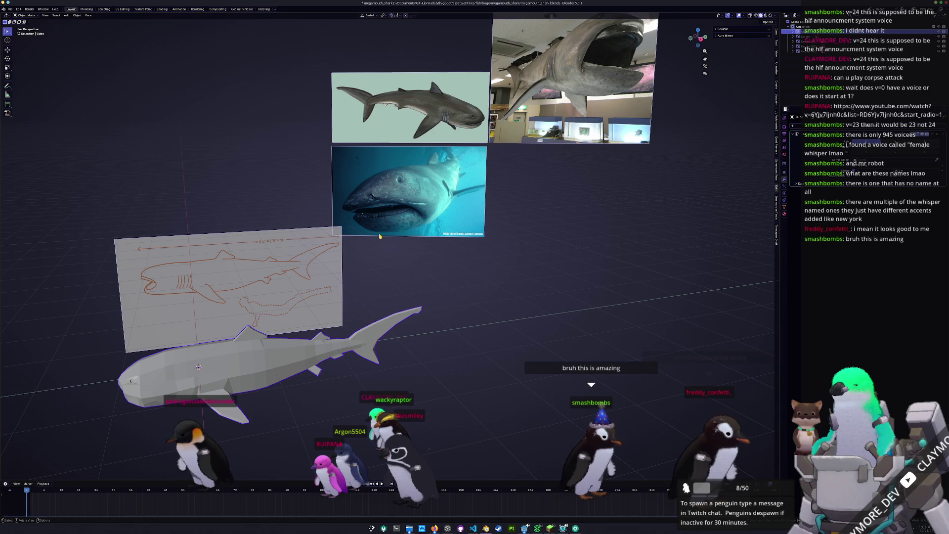
# - Frame the shark with Numpad . and return to Edit Mode on its head
pyautogui.press('KP_Decimal')
pyautogui.scroll(2, 378, 255)
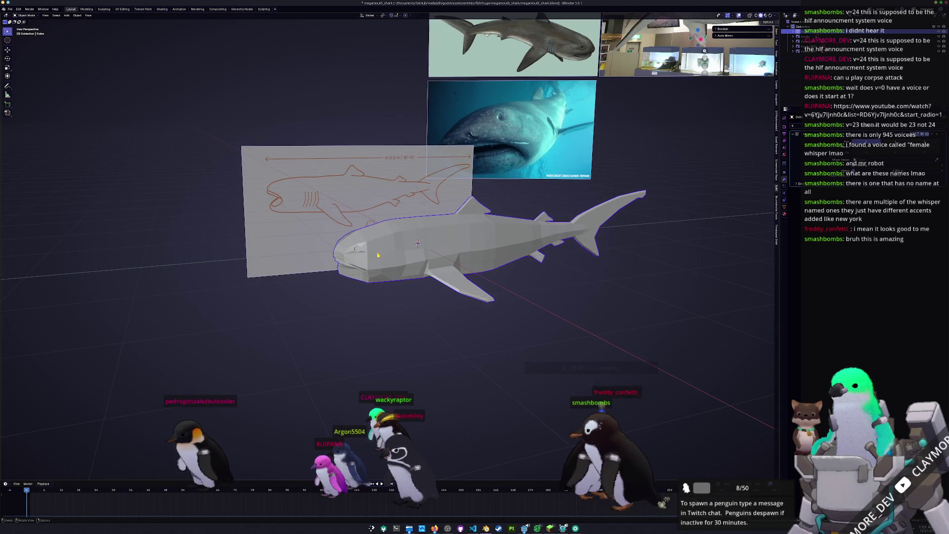
pyautogui.moveTo(378, 255)
pyautogui.mouseDown(button='middle')
pyautogui.moveTo(368, 250)
pyautogui.moveTo(402, 264)
pyautogui.moveTo(380, 269)
pyautogui.mouseUp(button='middle')
pyautogui.press('Tab')
pyautogui.scroll(3, 379, 246)
# - Inset a narrow face on the snout for the nostril and edge-slide its new loop
pyautogui.press('i')
pyautogui.click(402, 264)
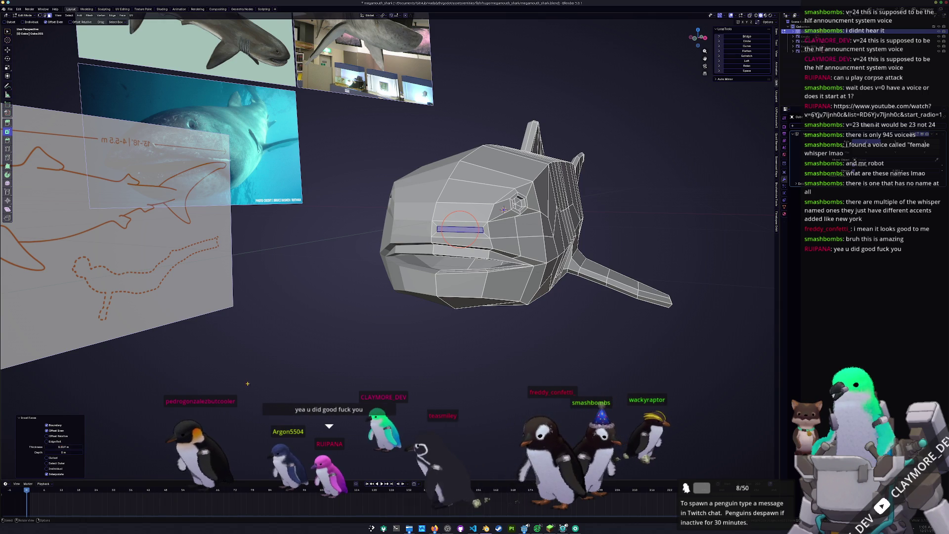
pyautogui.scroll(3, 503, 209)
pyautogui.press('g')
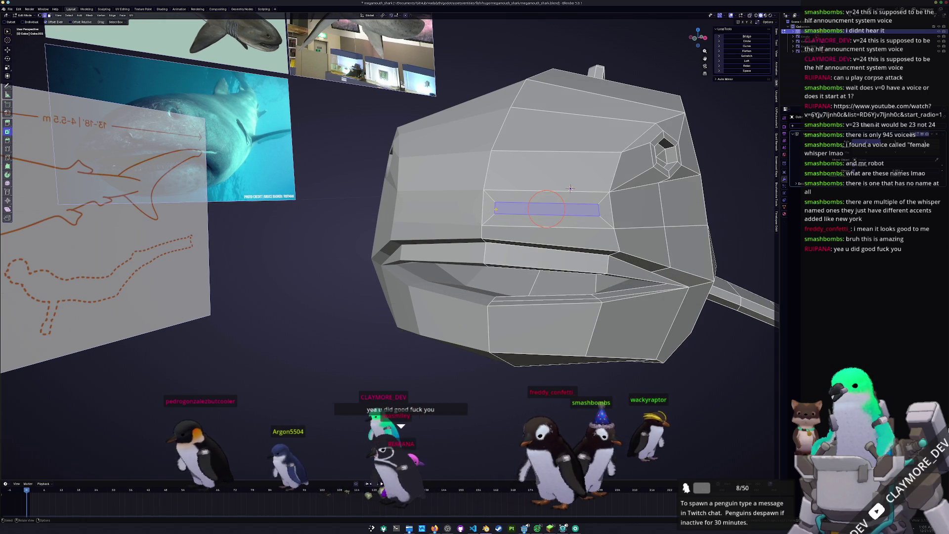
pyautogui.moveTo(546, 207); pyautogui.dragTo(328, 219, button='middle')
pyautogui.press('g')
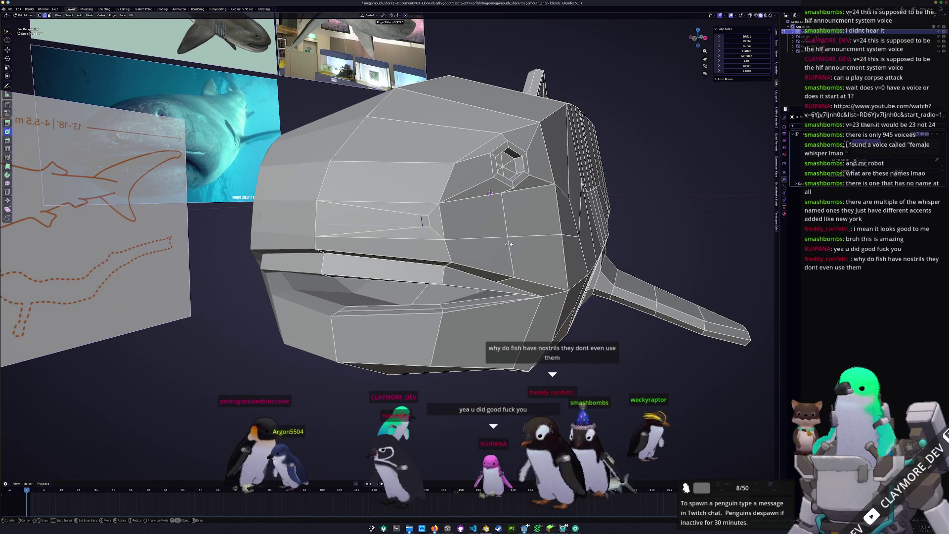
pyautogui.click(422, 221)
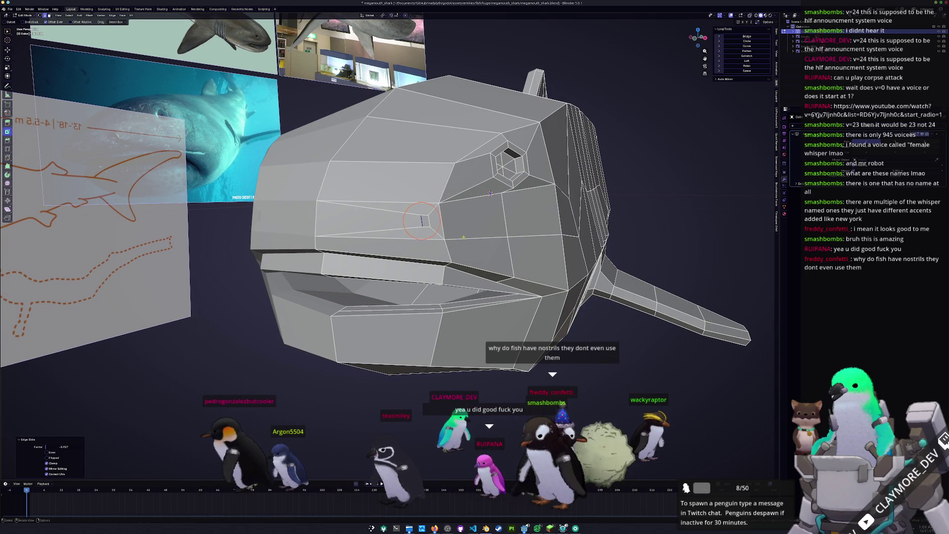
# - Move the nostril selection along Z and check hidden vertices with X-ray, then slide its edges
pyautogui.moveTo(422, 221)
pyautogui.mouseDown(button='middle')
pyautogui.moveTo(470, 225)
pyautogui.moveTo(467, 240)
pyautogui.mouseUp(button='middle')
pyautogui.press('g')
pyautogui.press('z')
pyautogui.press('z')
pyautogui.hotkey('alt', 'z')
pyautogui.scroll(-2, 589, 205)
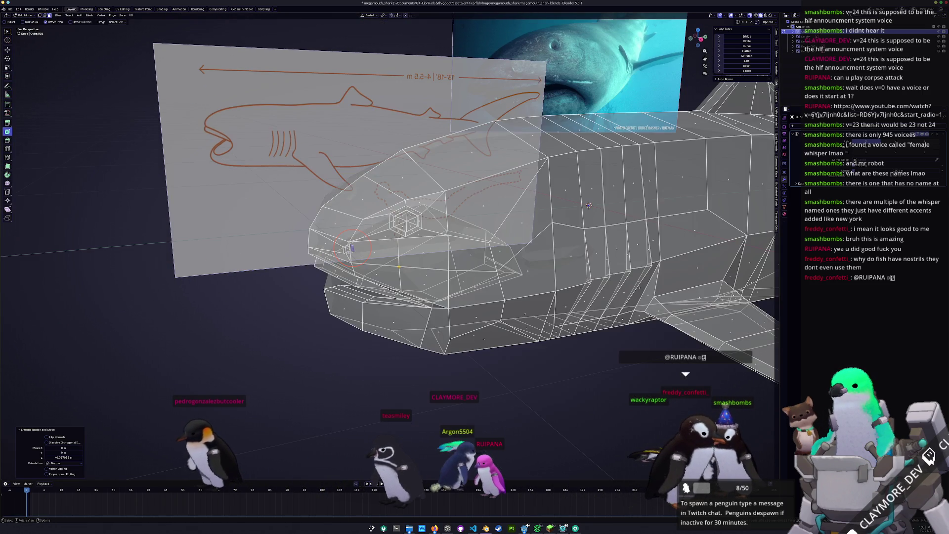
pyautogui.hotkey('alt', 'z')
pyautogui.moveTo(589, 204)
pyautogui.mouseDown(button='middle')
pyautogui.moveTo(437, 253)
pyautogui.moveTo(475, 233)
pyautogui.mouseUp(button='middle')
pyautogui.scroll(6, 543, 207)
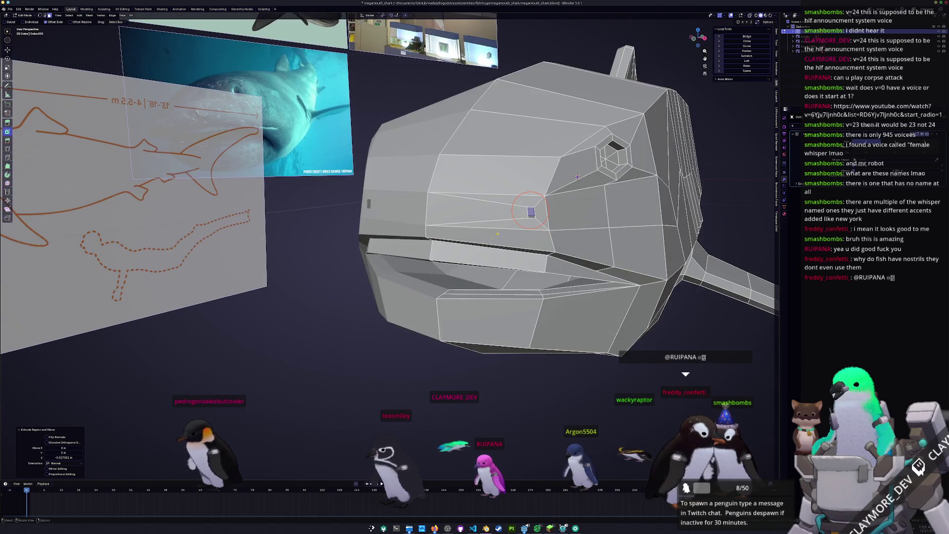
pyautogui.press('g')
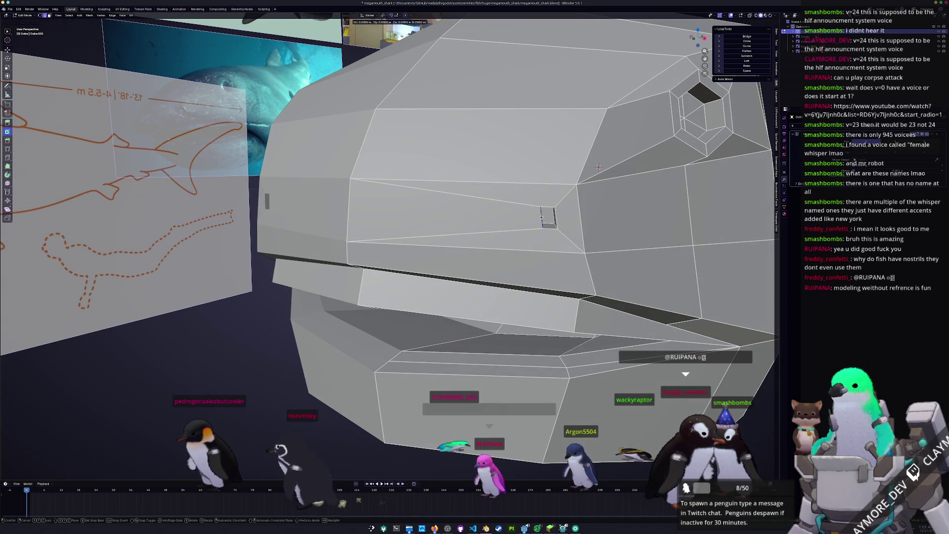
pyautogui.click(535, 219)
# - Slide the upper and lower edges of the nostril hole into position
pyautogui.moveTo(536, 218); pyautogui.dragTo(482, 171, button='middle')
pyautogui.click(509, 172)
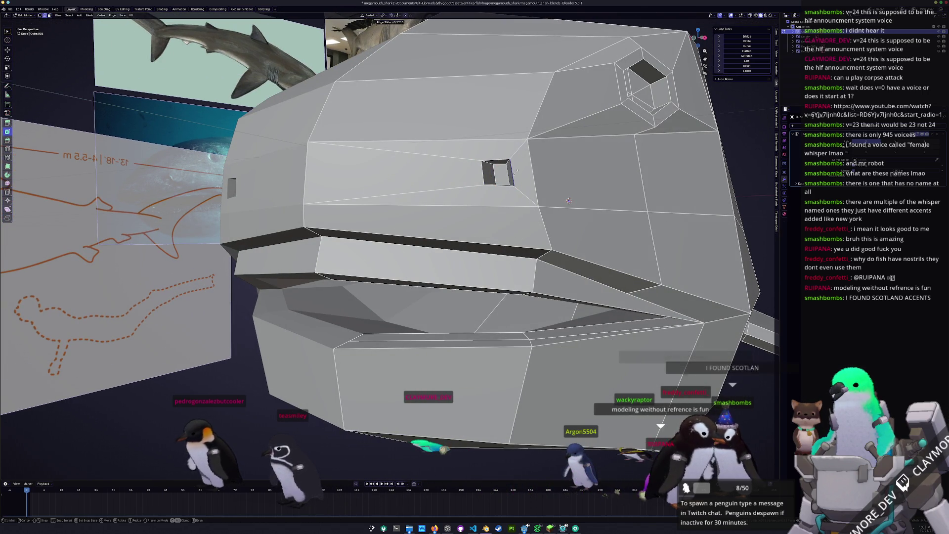
pyautogui.click(507, 177)
pyautogui.click(497, 185)
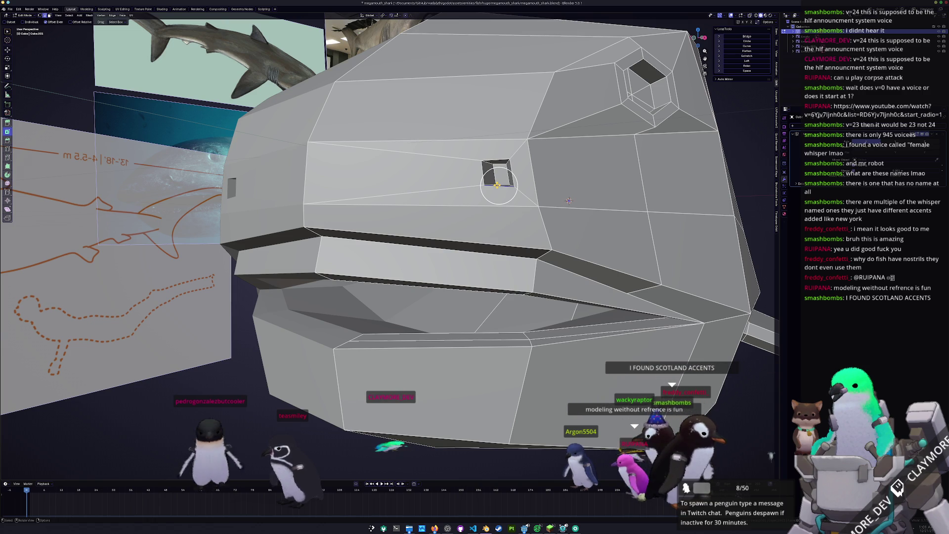
pyautogui.press('g')
pyautogui.press('g')
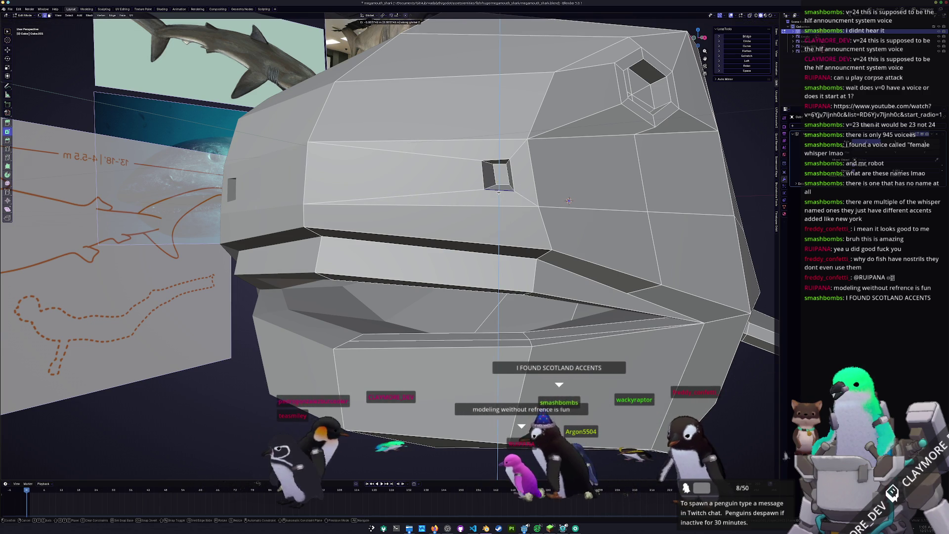
pyautogui.click(499, 190)
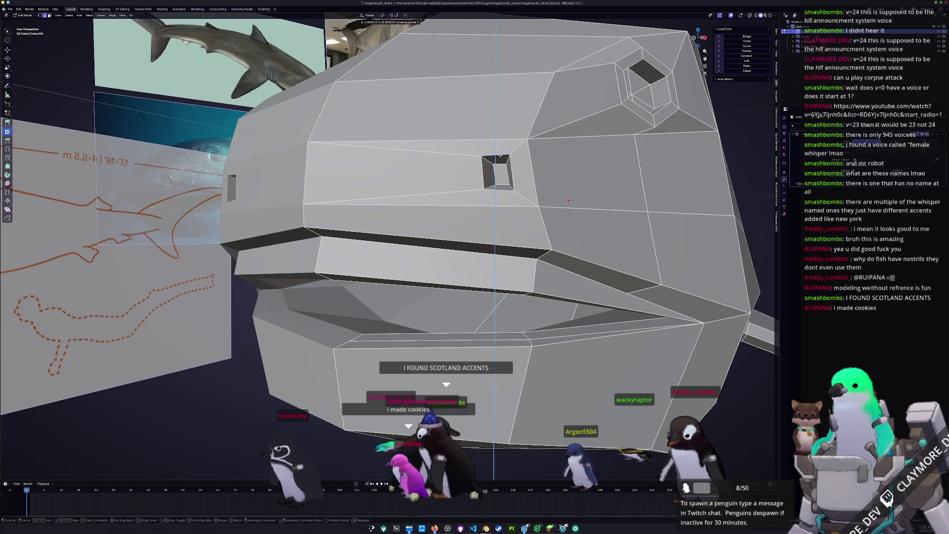
# - Check the nostril in Object Mode, then return to Edit Mode and scale the nostril face
pyautogui.press('Tab')
pyautogui.scroll(-6, 498, 171)
pyautogui.moveTo(497, 171)
pyautogui.mouseDown(button='middle')
pyautogui.moveTo(498, 184)
pyautogui.moveTo(524, 195)
pyautogui.moveTo(510, 204)
pyautogui.mouseUp(button='middle')
pyautogui.scroll(8, 498, 184)
pyautogui.press('Tab')
pyautogui.click(538, 186)
# - Move the nostril face down along Z to recess the pit, then adjust its position
pyautogui.press('g')
pyautogui.press('z')
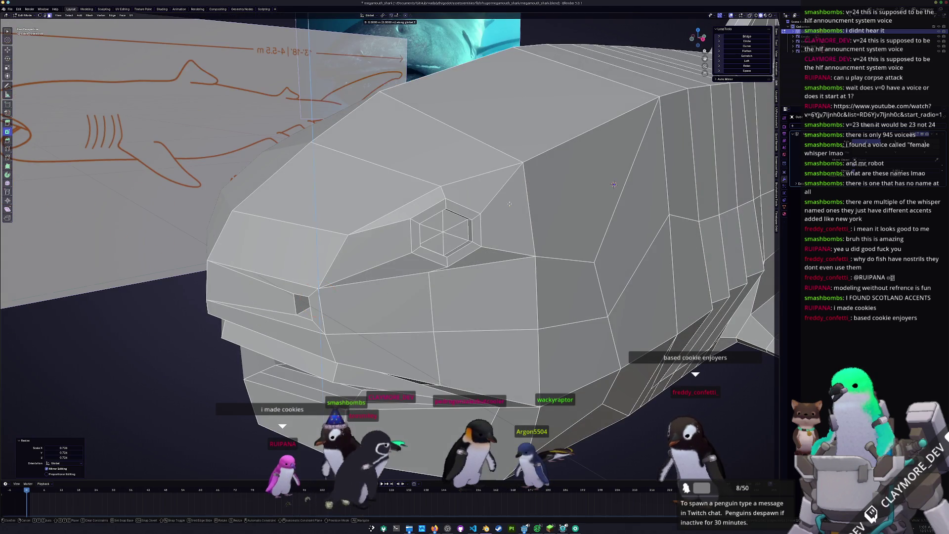
pyautogui.click(498, 206)
pyautogui.press('KP_Decimal')
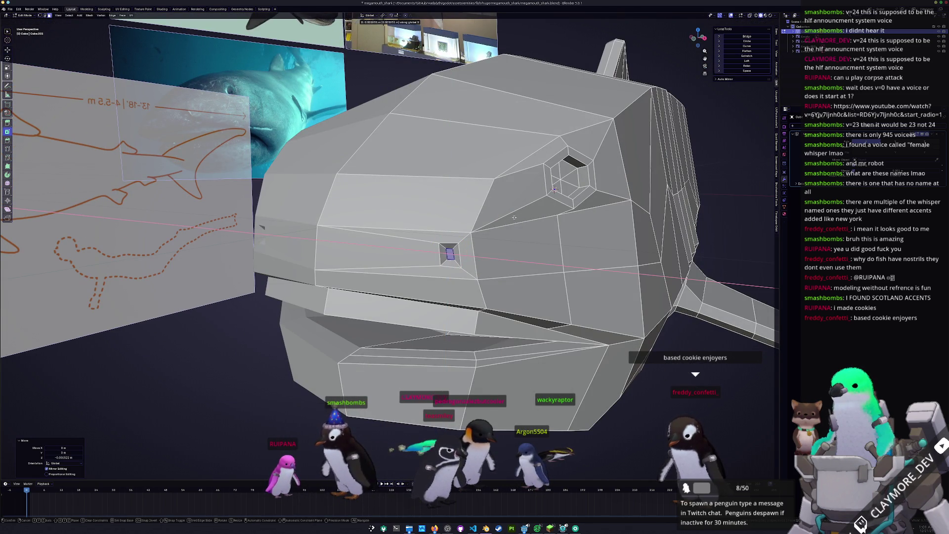
pyautogui.moveTo(554, 188); pyautogui.dragTo(583, 179, button='middle')
pyautogui.press('g')
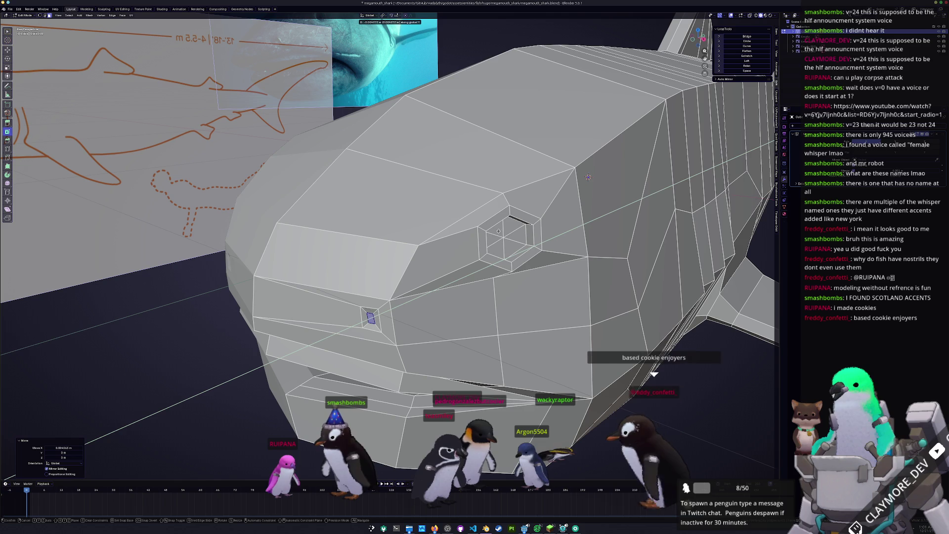
pyautogui.click(588, 176)
# - Apply Shade Smooth to the whole shark in Object Mode
pyautogui.press('Tab')
pyautogui.press('KP_Decimal')
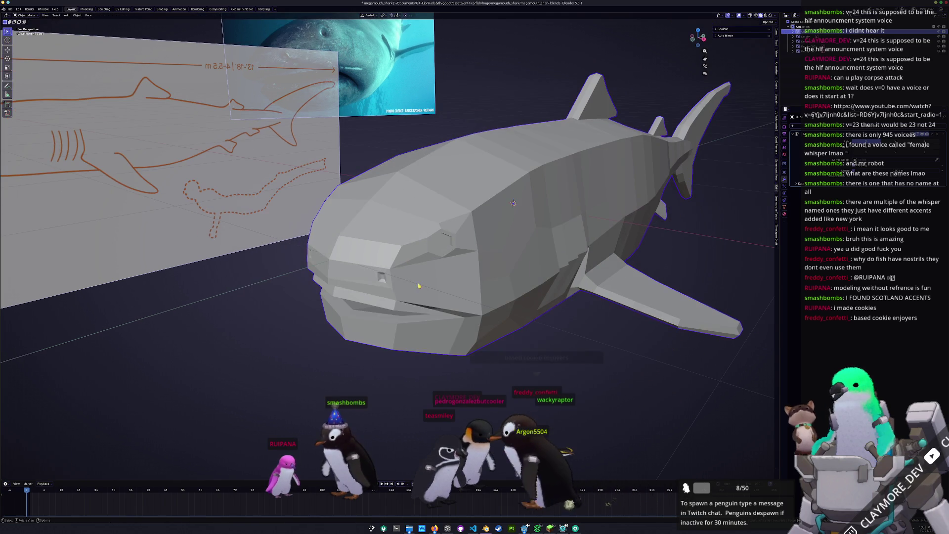
pyautogui.rightClick(426, 280)
pyautogui.click(426, 280)
pyautogui.moveTo(532, 363)
pyautogui.mouseDown(button='middle')
pyautogui.moveTo(494, 356)
pyautogui.moveTo(535, 350)
pyautogui.moveTo(531, 277)
pyautogui.mouseUp(button='middle')
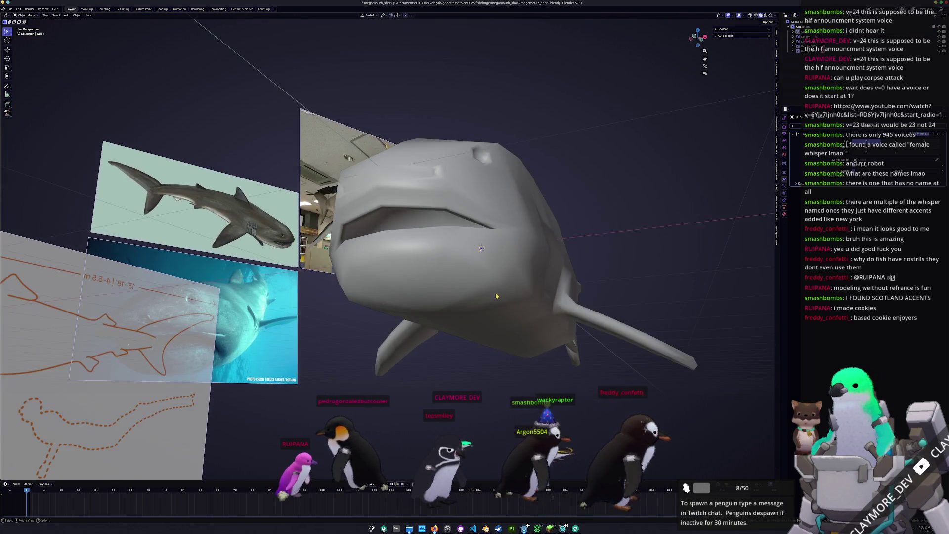
# - Mark the upper and lower lip edge loops sharp in Edit Mode
pyautogui.press('Tab')
pyautogui.scroll(3, 531, 257)
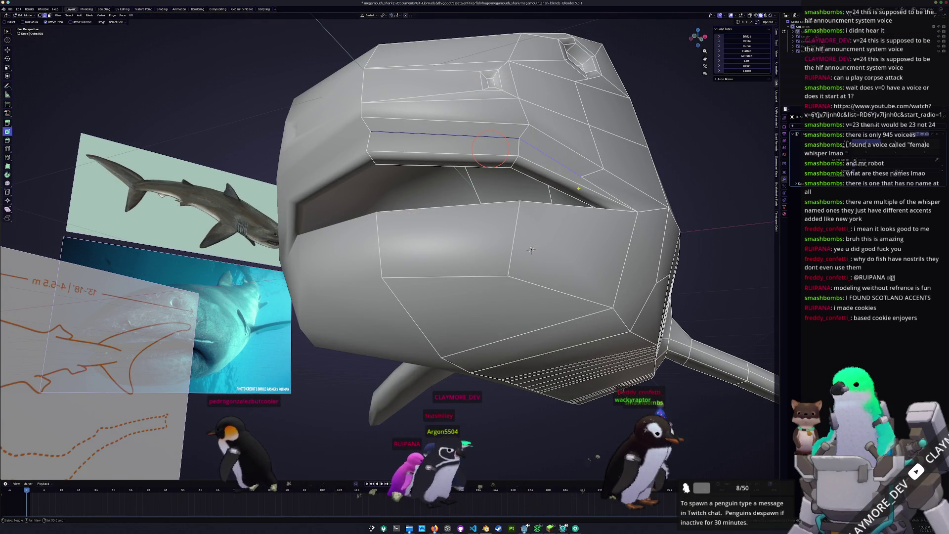
pyautogui.rightClick(589, 181)
pyautogui.click(571, 274)
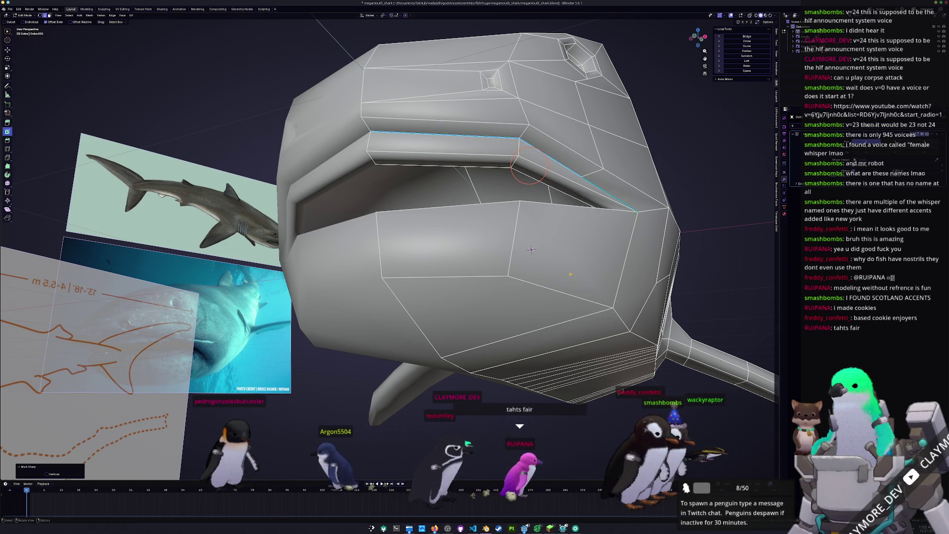
pyautogui.keyDown('alt'); pyautogui.click(513, 172); pyautogui.keyUp('alt')
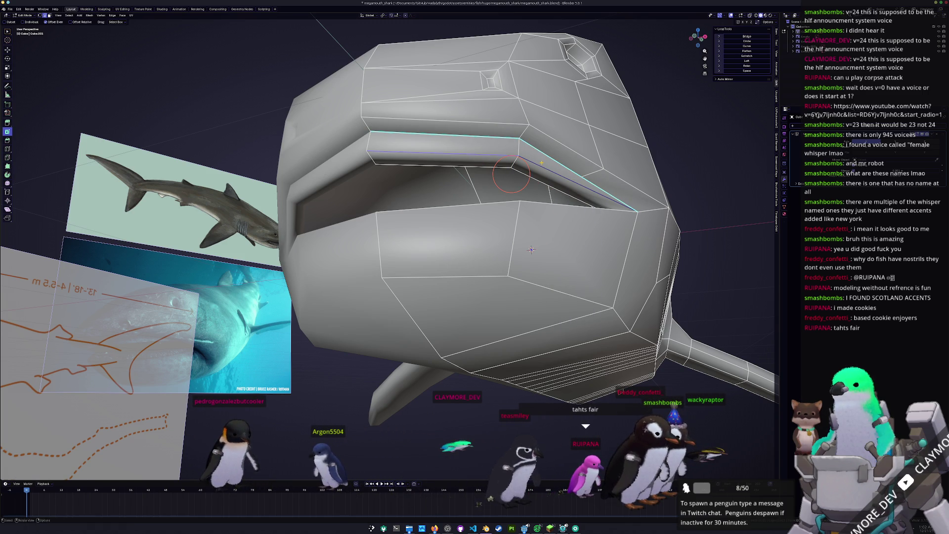
pyautogui.rightClick(542, 162)
pyautogui.click(546, 164)
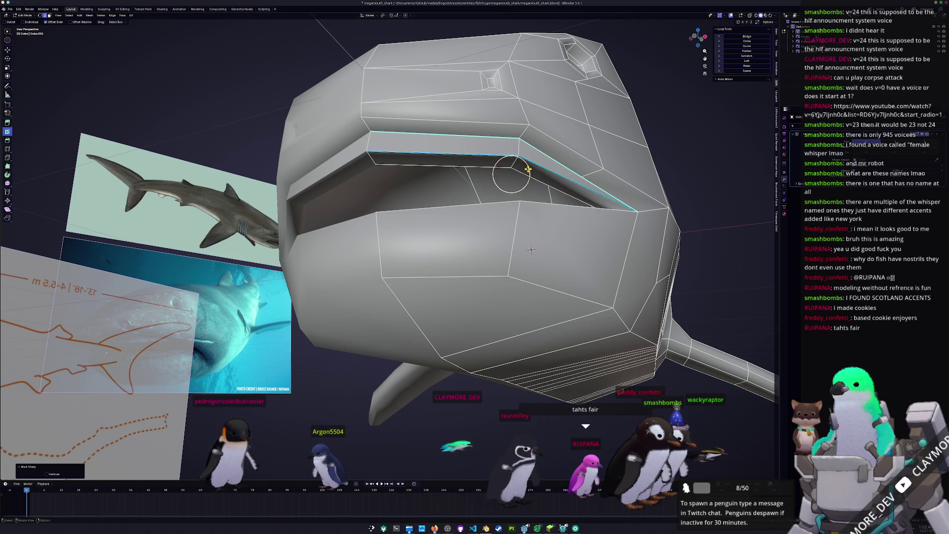
pyautogui.rightClick(467, 163)
pyautogui.scroll(-8, 445, 223)
pyautogui.moveTo(445, 247); pyautogui.dragTo(414, 281, button='middle')
pyautogui.scroll(3, 464, 210)
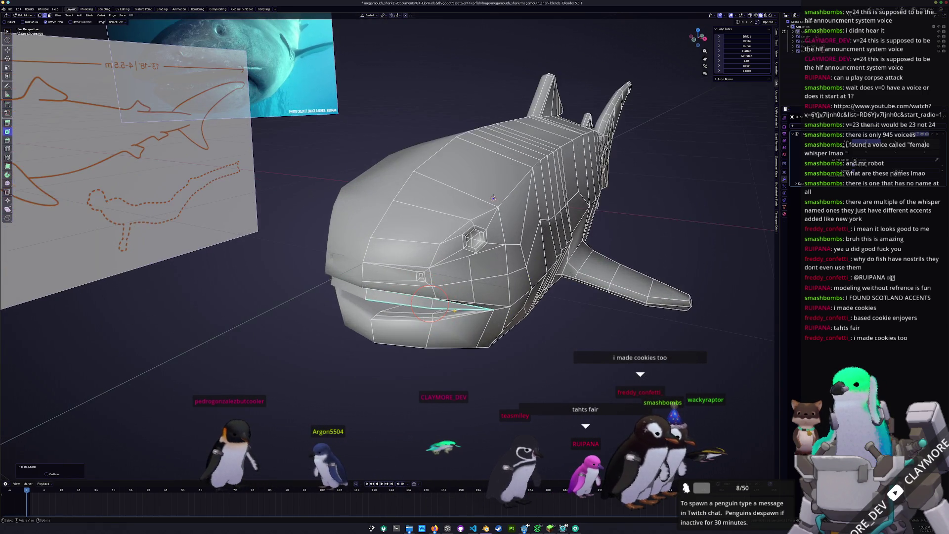
pyautogui.moveTo(464, 210)
pyautogui.mouseDown(button='middle')
pyautogui.moveTo(523, 161)
pyautogui.moveTo(512, 217)
pyautogui.moveTo(384, 212)
pyautogui.moveTo(537, 182)
pyautogui.mouseUp(button='middle')
# - Select the three vertical gill-slit loops behind the head and Mark Sharp on them
pyautogui.scroll(4, 524, 161)
pyautogui.scroll(-3, 519, 183)
pyautogui.scroll(2, 511, 226)
pyautogui.scroll(-3, 511, 226)
pyautogui.scroll(3, 445, 218)
pyautogui.scroll(5, 538, 182)
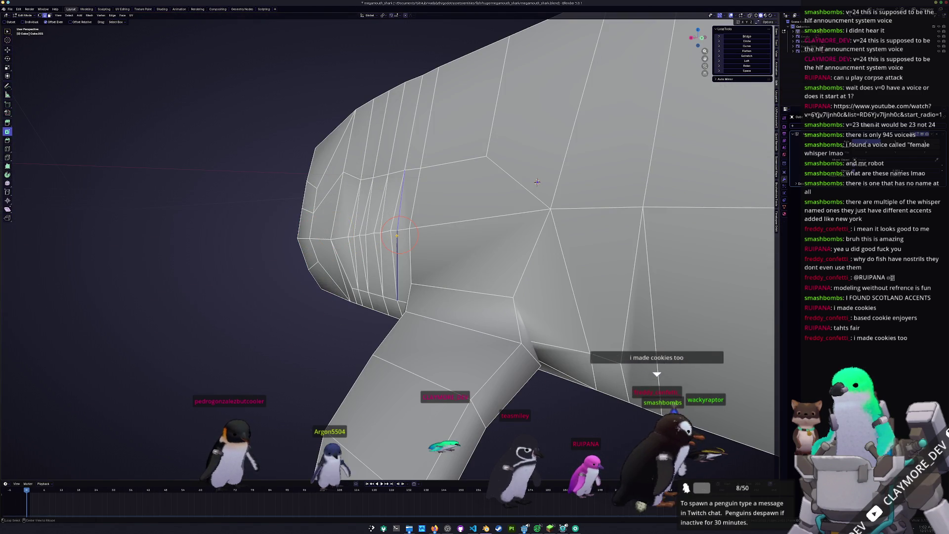
pyautogui.keyDown('alt'); pyautogui.keyDown('shift'); pyautogui.click(390, 233); pyautogui.keyUp('shift'); pyautogui.keyUp('alt')
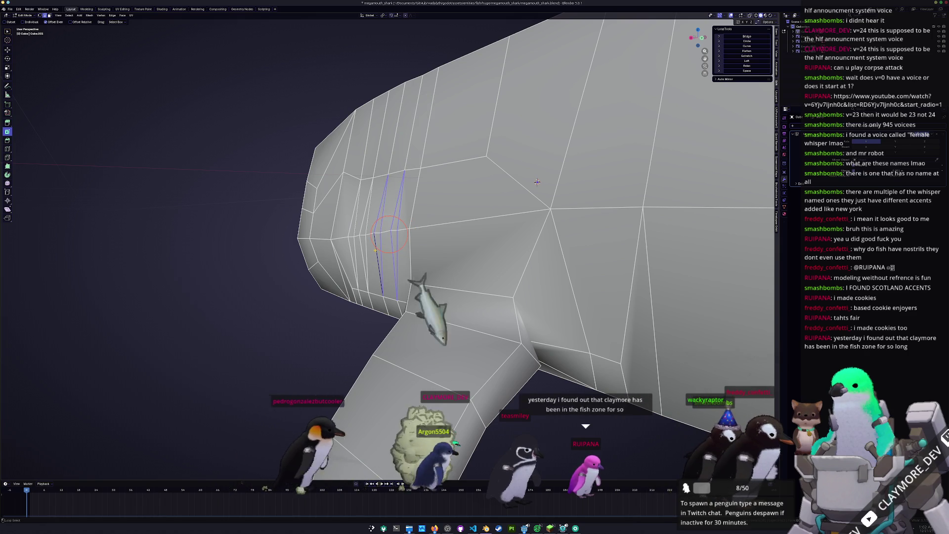
pyautogui.keyDown('alt'); pyautogui.keyDown('shift'); pyautogui.click(380, 233); pyautogui.keyUp('shift'); pyautogui.keyUp('alt')
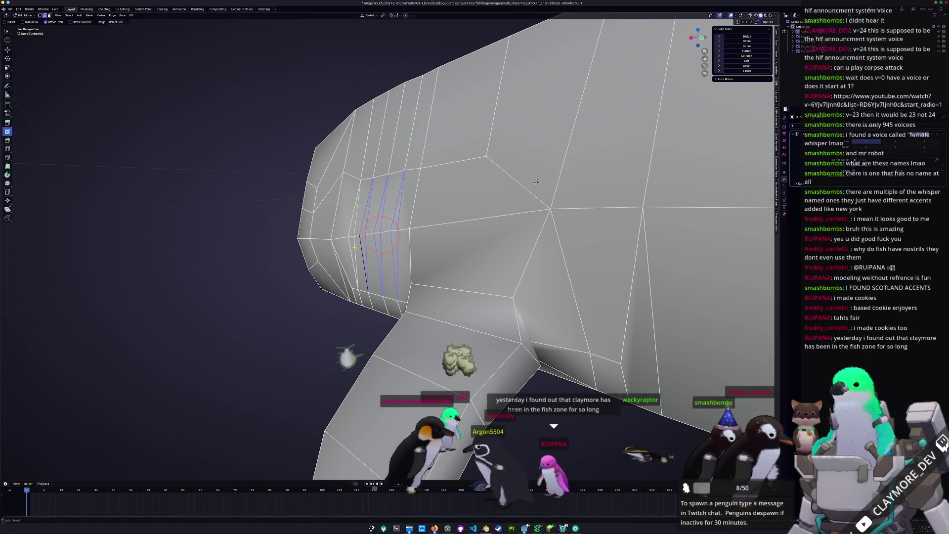
pyautogui.scroll(-4, 537, 181)
pyautogui.rightClick(297, 237)
pyautogui.click(297, 237)
pyautogui.moveTo(388, 211)
pyautogui.keyDown('shift'); pyautogui.mouseDown(button='middle')
pyautogui.moveTo(473, 210)
pyautogui.moveTo(425, 225)
pyautogui.moveTo(328, 205)
pyautogui.mouseUp(button='middle'); pyautogui.keyUp('shift')
pyautogui.scroll(-5, 473, 210)
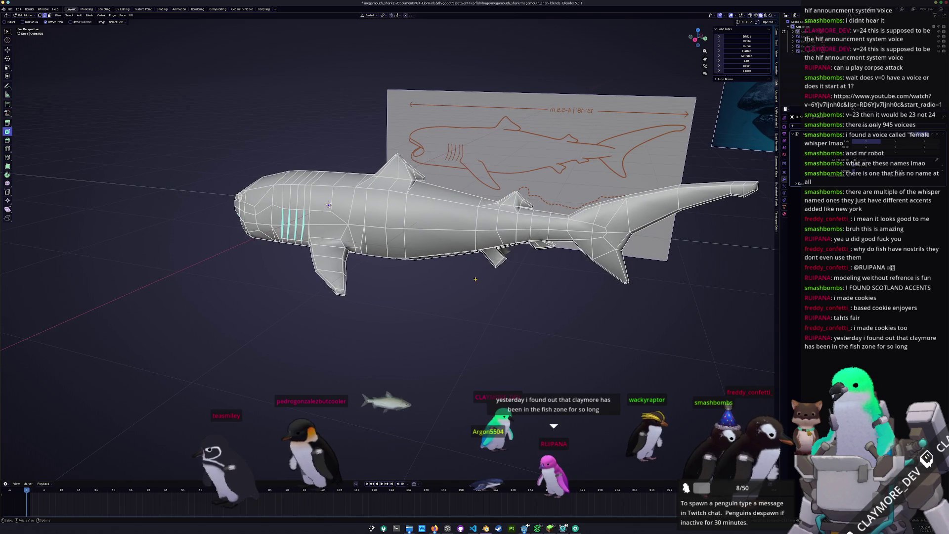
pyautogui.scroll(3, 475, 280)
pyautogui.moveTo(475, 279)
pyautogui.mouseDown(button='middle')
pyautogui.moveTo(439, 252)
pyautogui.moveTo(490, 247)
pyautogui.moveTo(461, 256)
pyautogui.moveTo(466, 280)
pyautogui.moveTo(476, 271)
pyautogui.mouseUp(button='middle')
pyautogui.press('Tab')
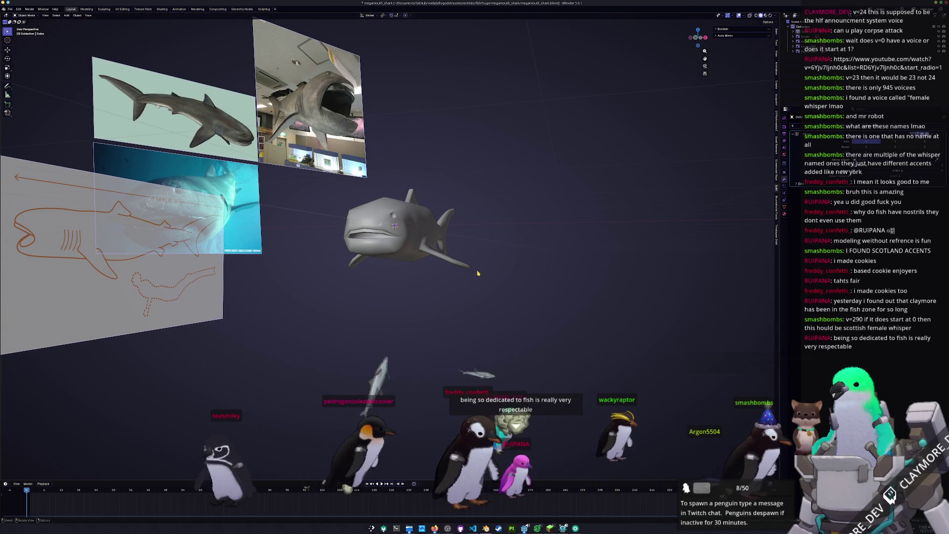
pyautogui.press('KP_1')
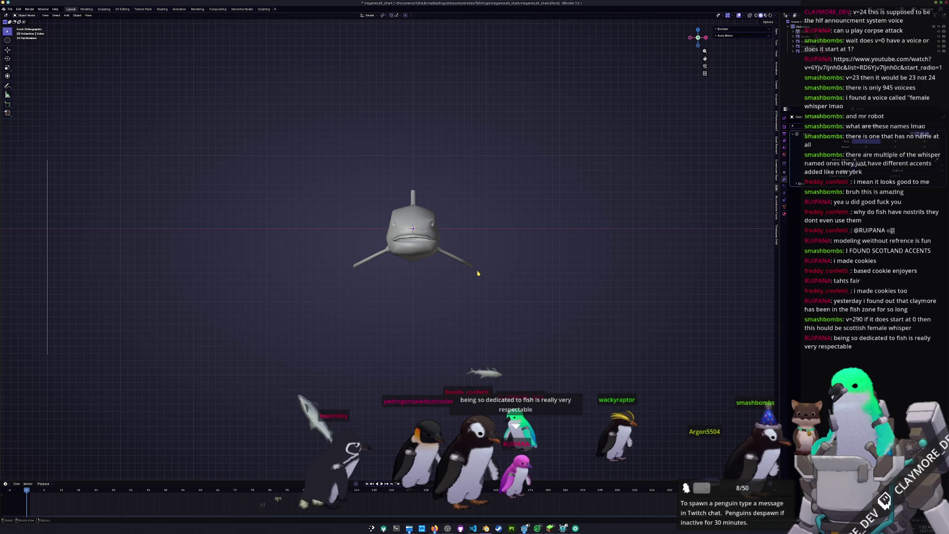
pyautogui.press('Tab')
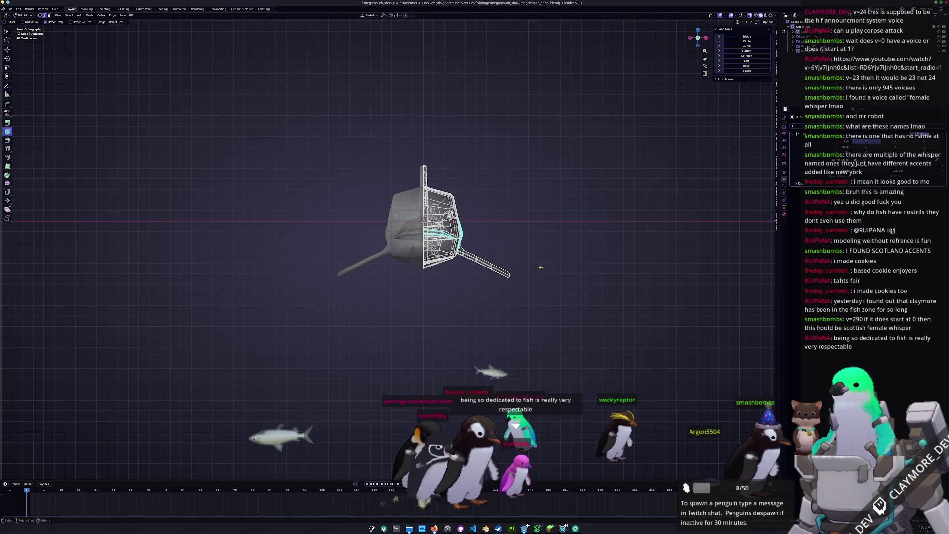
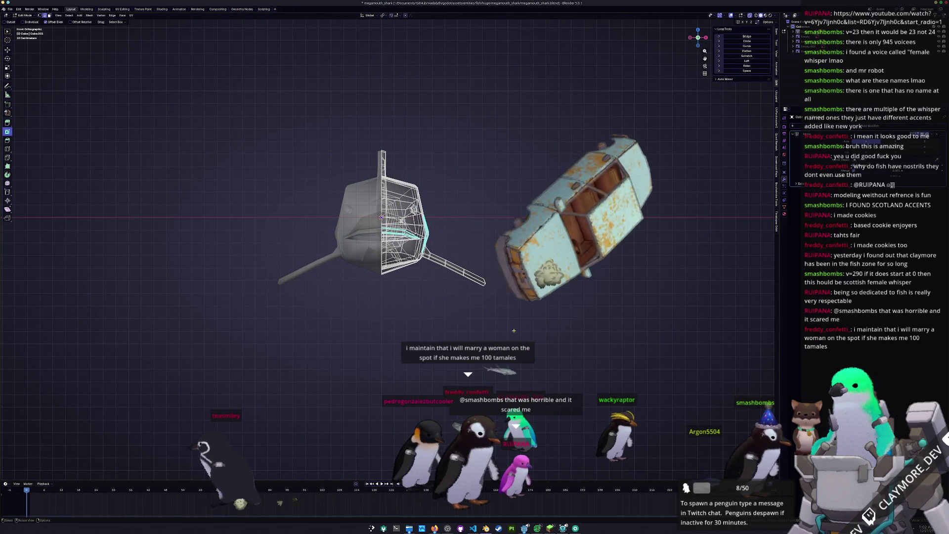
# - Select the whole shark mesh and squash it vertically to Z 0.811
pyautogui.scroll(1, 514, 331)
pyautogui.moveTo(513, 330); pyautogui.dragTo(456, 290)
pyautogui.press('c')
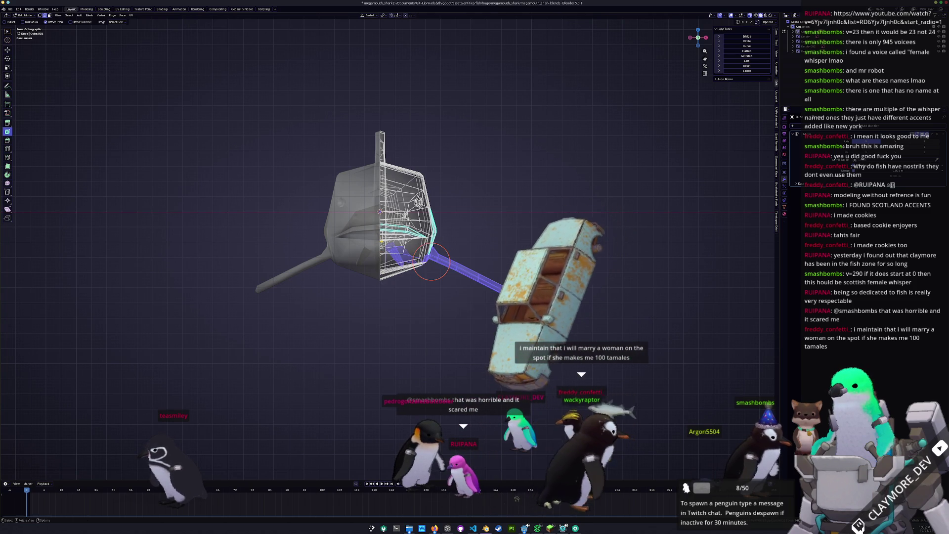
pyautogui.press('Escape')
pyautogui.hotkey('alt', 'a')
pyautogui.moveTo(529, 348)
pyautogui.mouseDown()
pyautogui.moveTo(381, 281)
pyautogui.moveTo(380, 202)
pyautogui.moveTo(541, 292)
pyautogui.mouseUp()
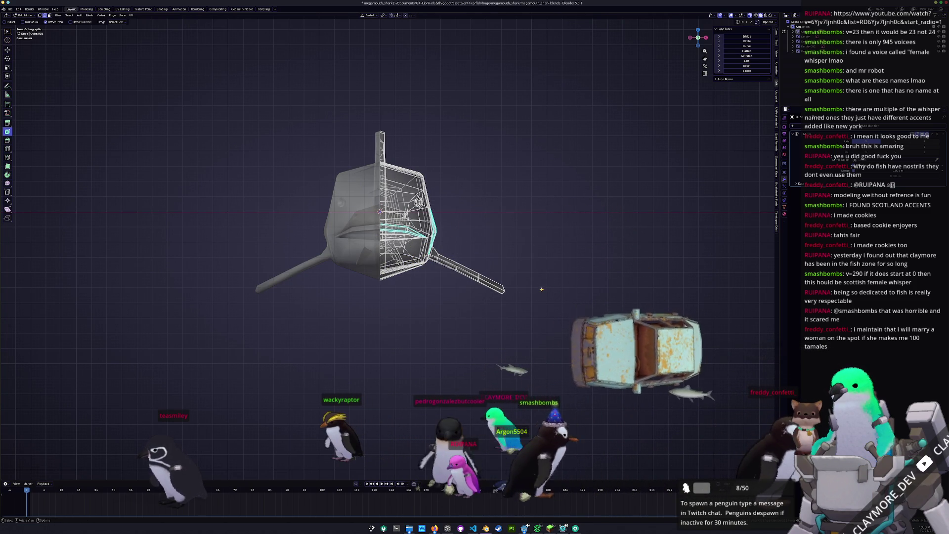
pyautogui.press('a')
pyautogui.press('s')
pyautogui.press('z')
pyautogui.click(515, 275)
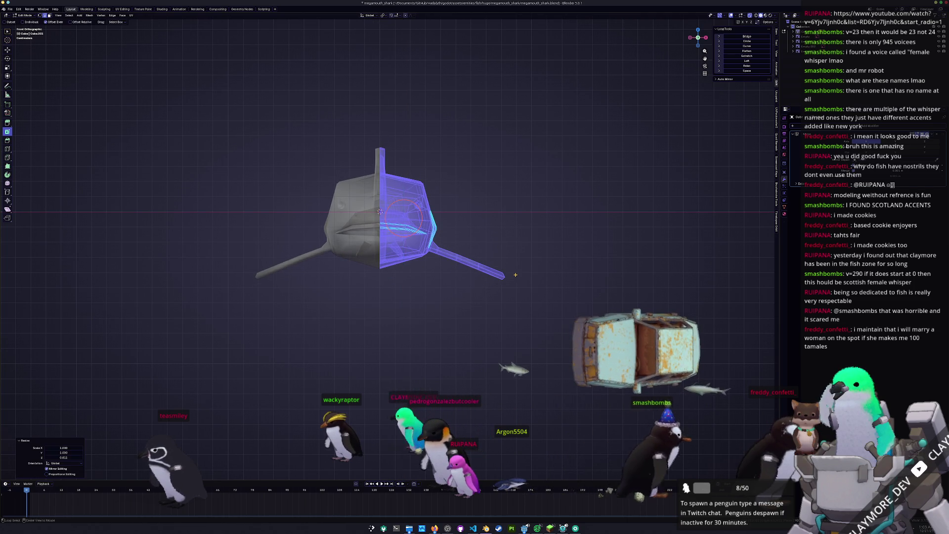
# - Slide two edge loops along the shark's body with G G
pyautogui.moveTo(516, 275); pyautogui.dragTo(572, 231, button='middle')
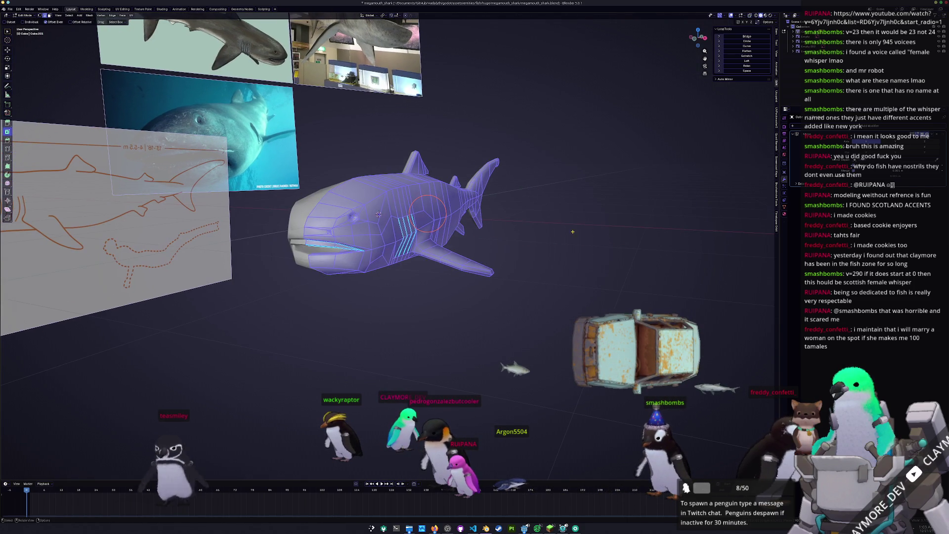
pyautogui.hotkey('alt', 'a')
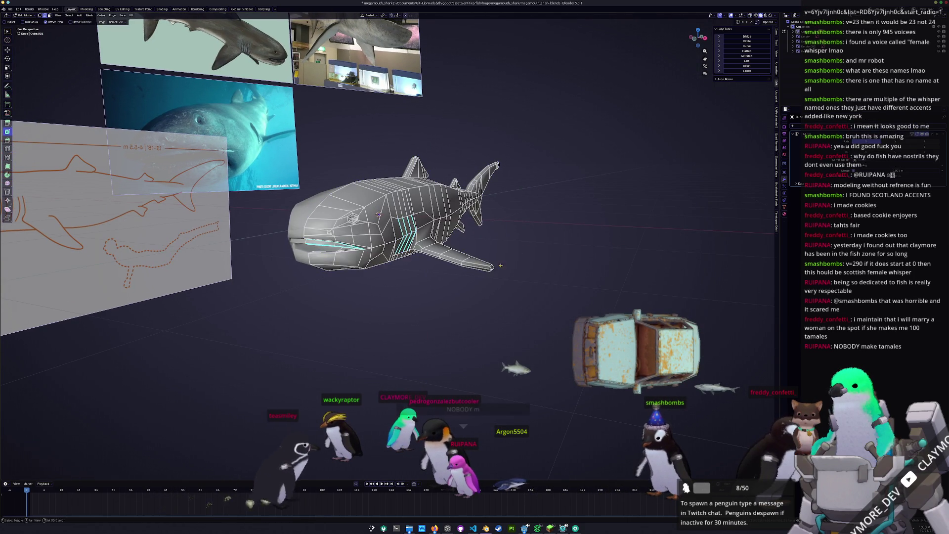
pyautogui.press('Tab')
pyautogui.moveTo(542, 262)
pyautogui.mouseDown(button='middle')
pyautogui.moveTo(473, 305)
pyautogui.moveTo(496, 302)
pyautogui.mouseUp(button='middle')
pyautogui.press('Tab')
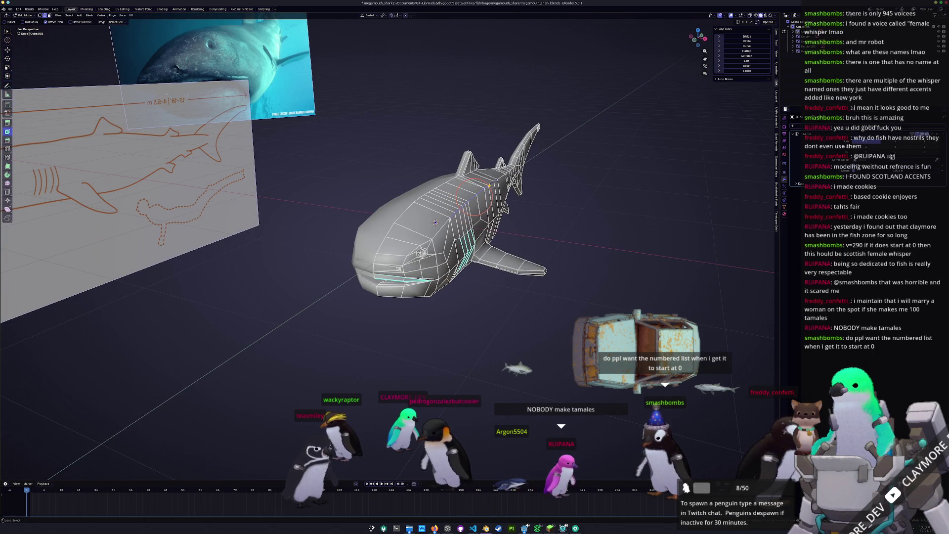
pyautogui.moveTo(498, 177)
pyautogui.mouseDown(button='middle')
pyautogui.moveTo(549, 189)
pyautogui.moveTo(522, 208)
pyautogui.mouseUp(button='middle')
pyautogui.press('g')
pyautogui.press('g')
pyautogui.click(551, 187)
pyautogui.press('g')
pyautogui.press('g')
pyautogui.click(551, 194)
pyautogui.press('Tab')
pyautogui.scroll(2, 513, 215)
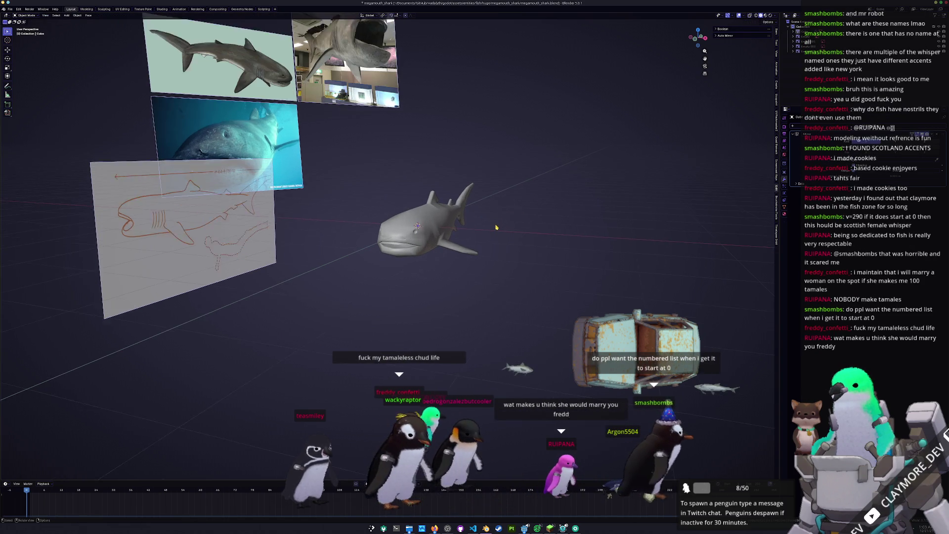
# - Scale the selected part along Z again, then check it from front and right views
pyautogui.press('Tab')
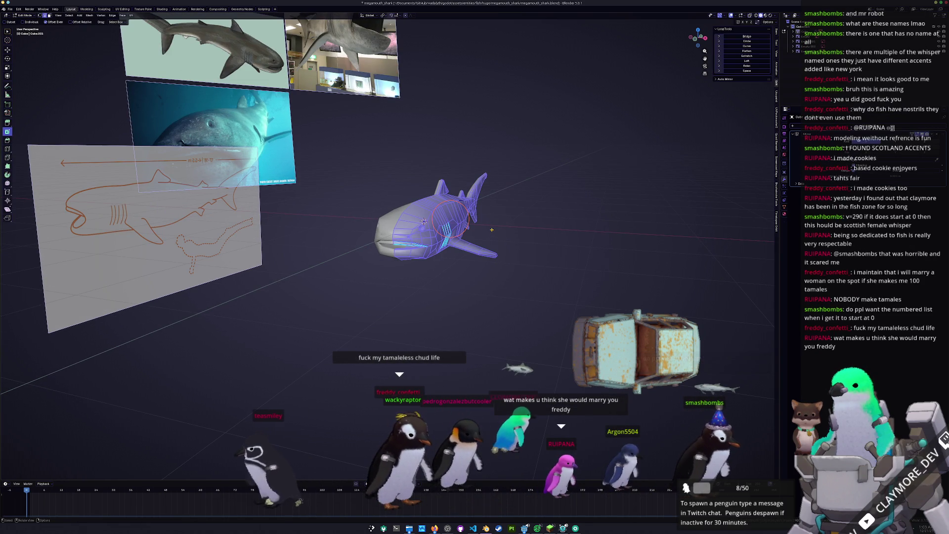
pyautogui.moveTo(528, 254)
pyautogui.mouseDown(button='middle')
pyautogui.moveTo(554, 232)
pyautogui.moveTo(566, 199)
pyautogui.mouseUp(button='middle')
pyautogui.press('s')
pyautogui.press('z')
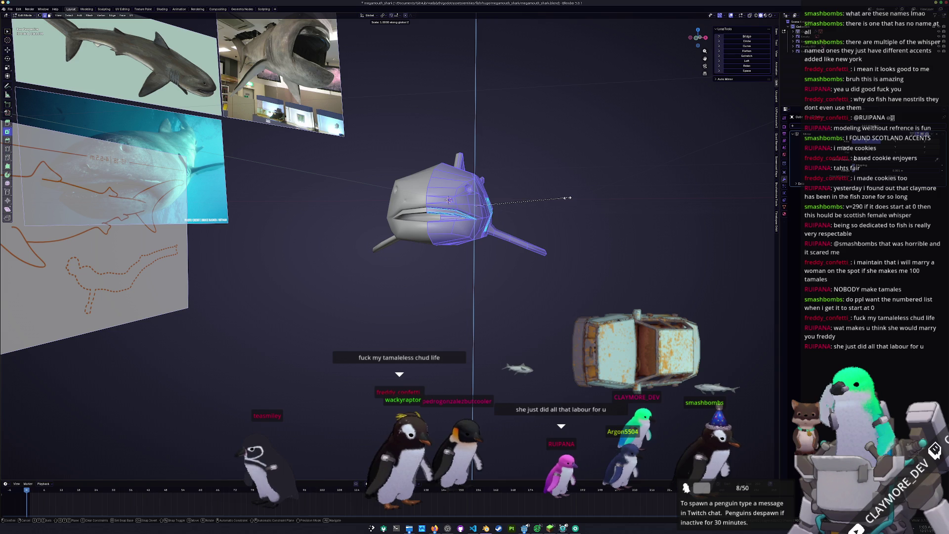
pyautogui.click(589, 193)
pyautogui.moveTo(588, 193); pyautogui.dragTo(565, 196, button='middle')
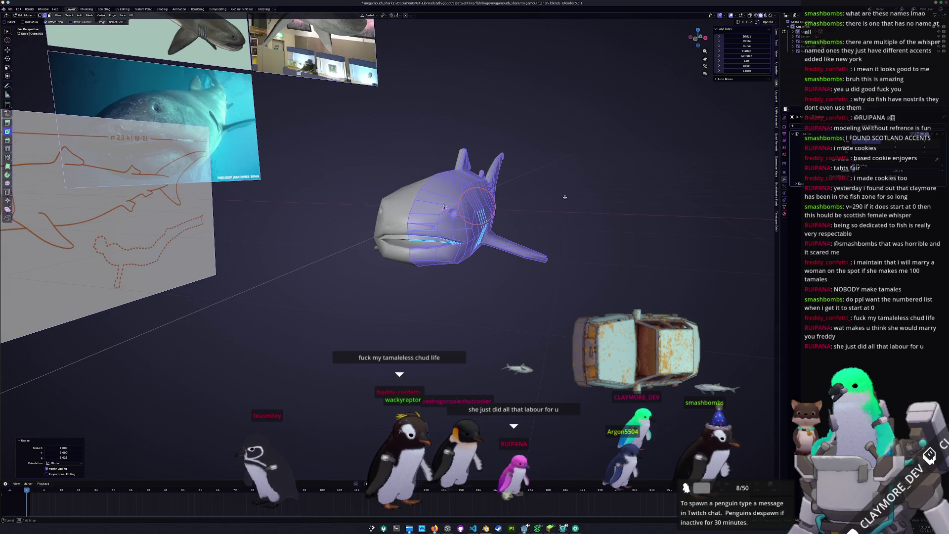
pyautogui.press('KP_1')
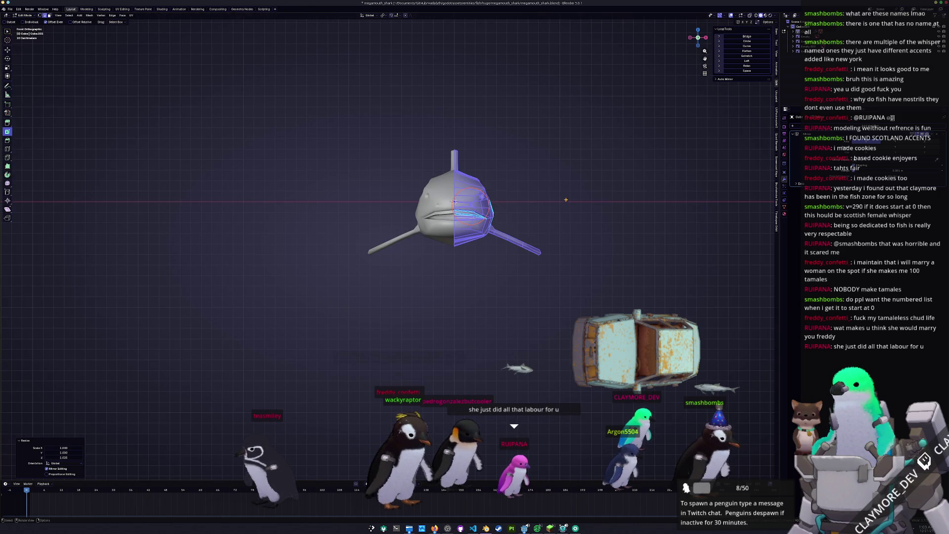
pyautogui.press('Tab')
pyautogui.press('KP_3')
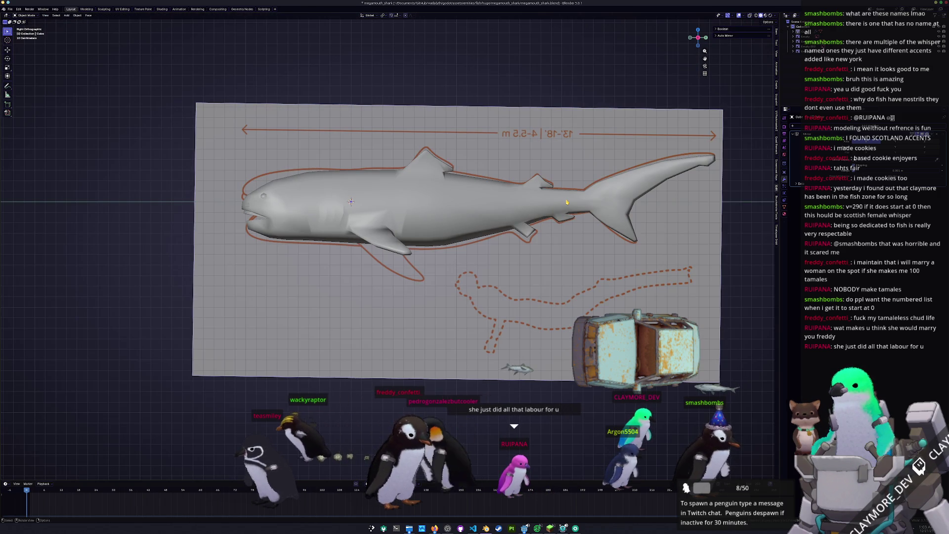
# - Compare the shark from front, side and perspective views against the reference images
pyautogui.press('Tab')
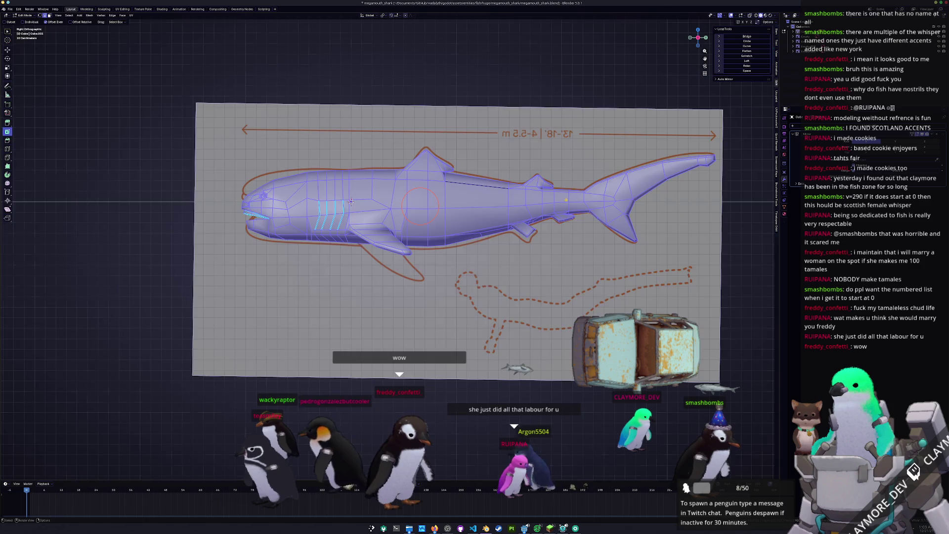
pyautogui.press('KP_1')
pyautogui.press('Tab')
pyautogui.moveTo(567, 202); pyautogui.dragTo(448, 241, button='middle')
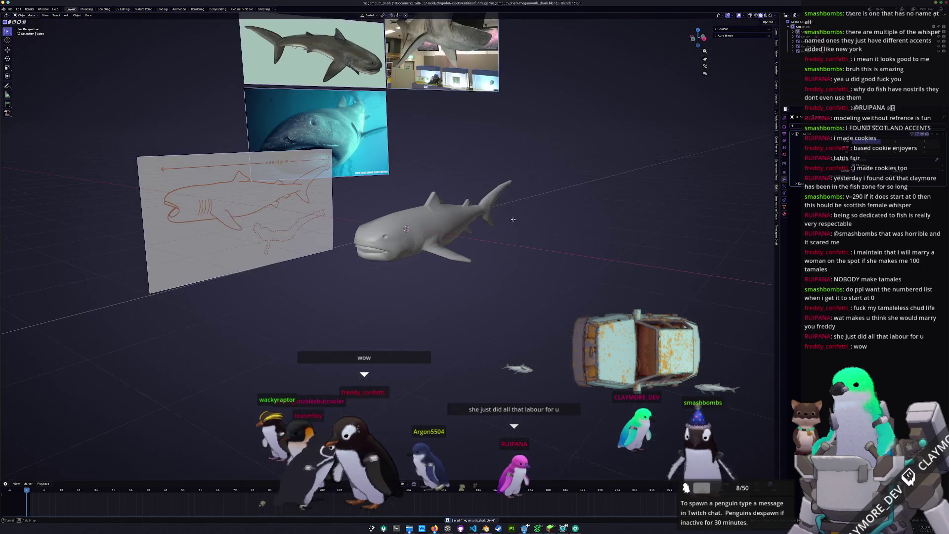
pyautogui.scroll(2, 447, 240)
pyautogui.press('KP_3')
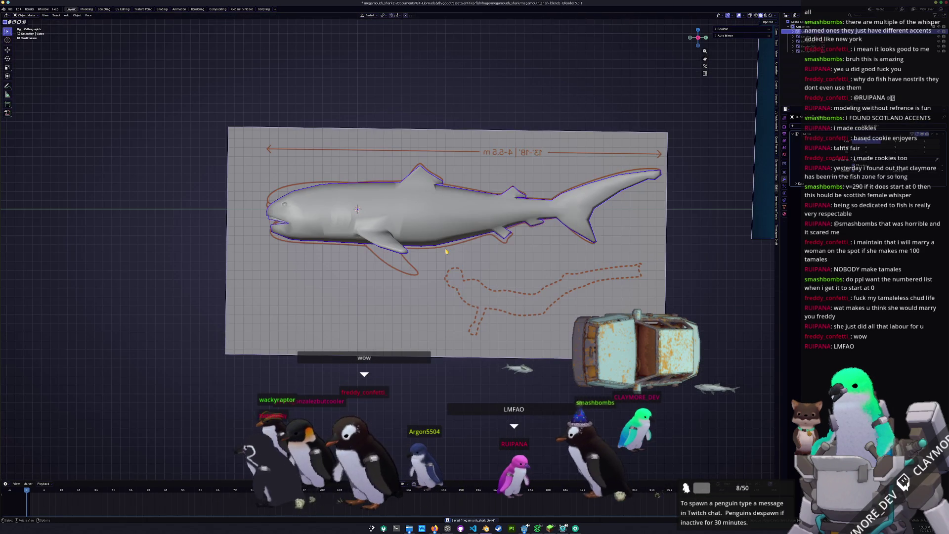
pyautogui.scroll(2, 544, 237)
pyautogui.scroll(-3, 644, 223)
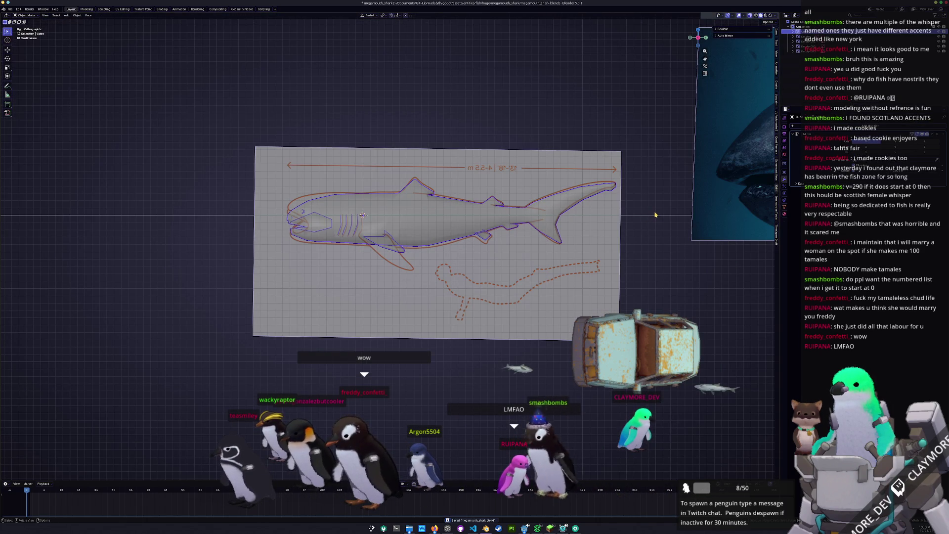
pyautogui.press('Tab')
pyautogui.moveTo(655, 214)
pyautogui.mouseDown(button='middle')
pyautogui.moveTo(628, 225)
pyautogui.moveTo(642, 233)
pyautogui.moveTo(588, 241)
pyautogui.mouseUp(button='middle')
pyautogui.press('Tab')
# - Save the file as megamouth_shark.blend and rename the object megamouth_shark
pyautogui.hotkey('ctrl', 's')
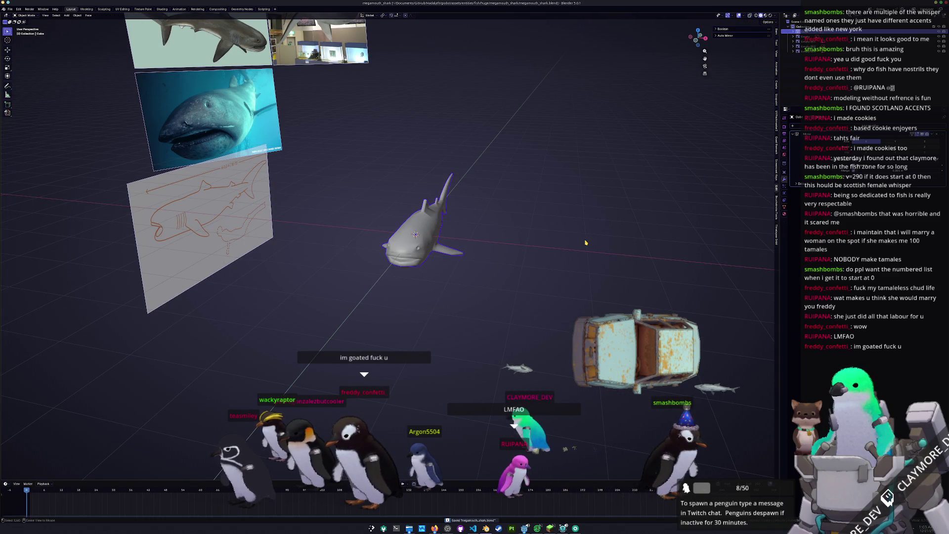
pyautogui.scroll(2, 586, 243)
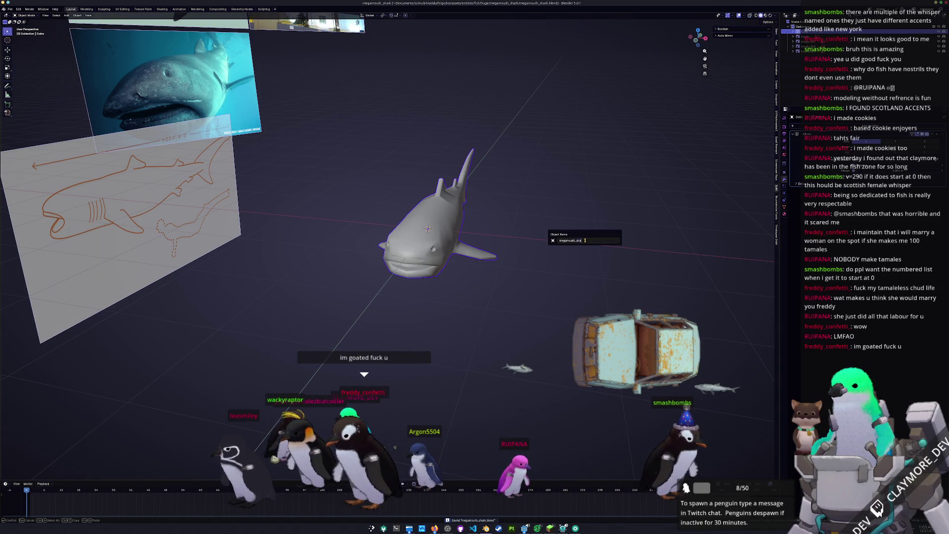
pyautogui.write('rk')
pyautogui.press('Return')
# - Apply the Mirror modifier and all transforms to the shark object
pyautogui.hotkey('ctrl', 'a')
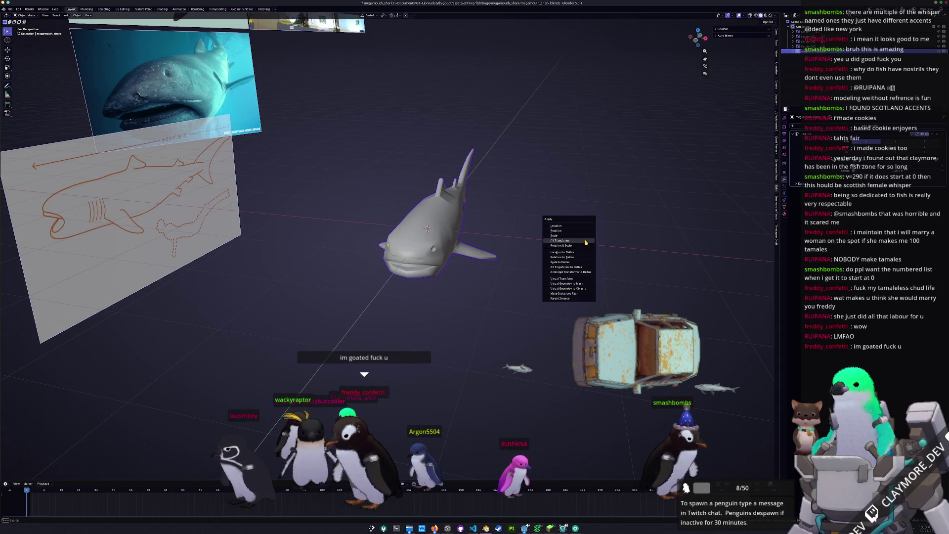
pyautogui.click(586, 241)
pyautogui.hotkey('ctrl', 'a')
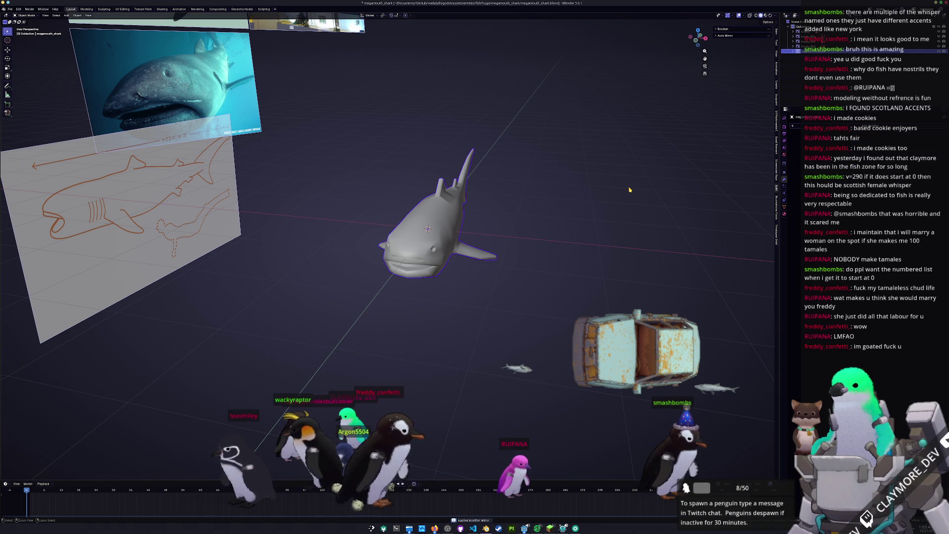
pyautogui.hotkey('ctrl', 'a')
pyautogui.click(455, 232)
pyautogui.hotkey('ctrl', 'a')
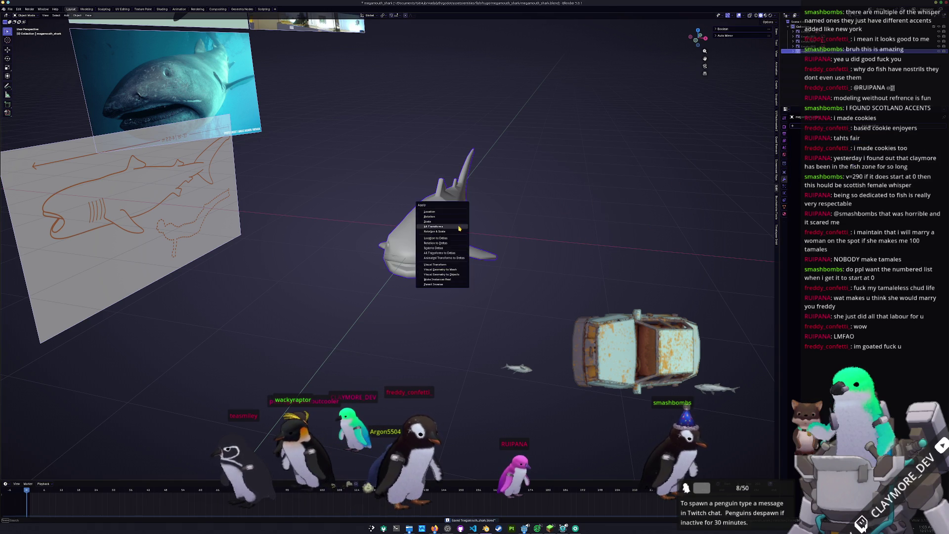
pyautogui.click(457, 233)
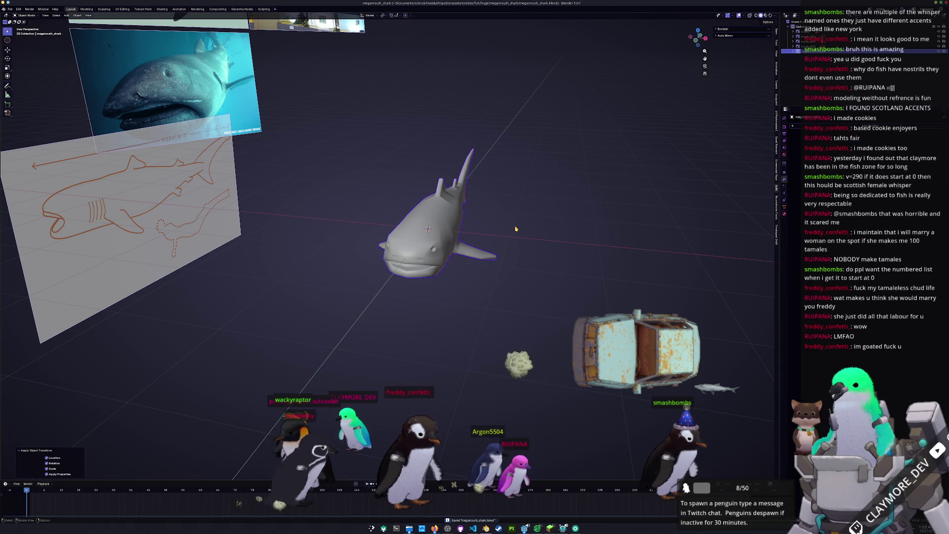
pyautogui.hotkey('ctrl', 'a')
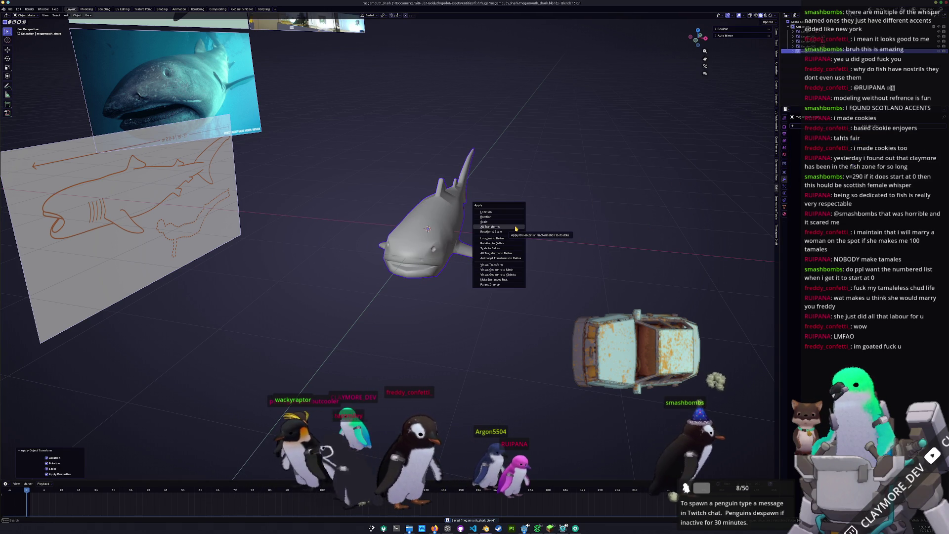
pyautogui.click(513, 228)
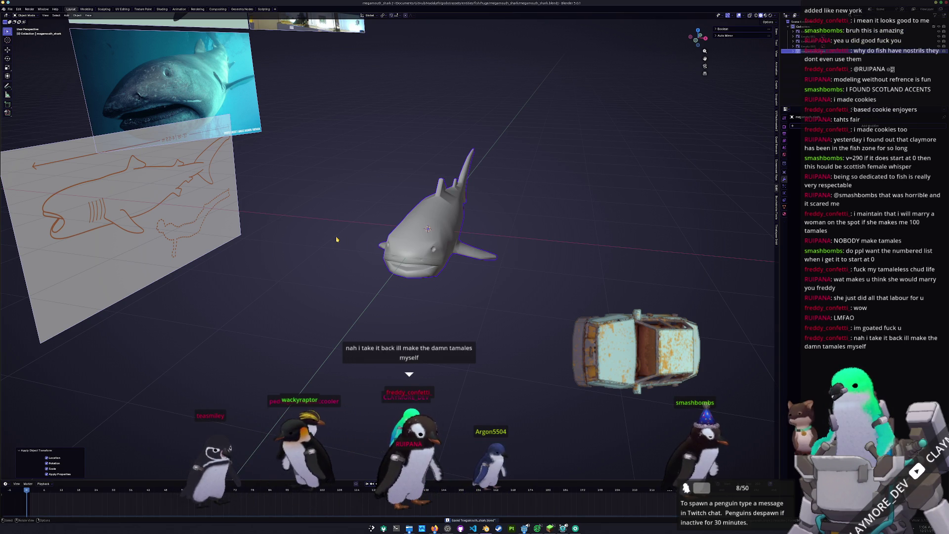
# - Show the shark's Object Data properties and apply all transforms once more
pyautogui.moveTo(336, 239); pyautogui.dragTo(659, 162, button='middle')
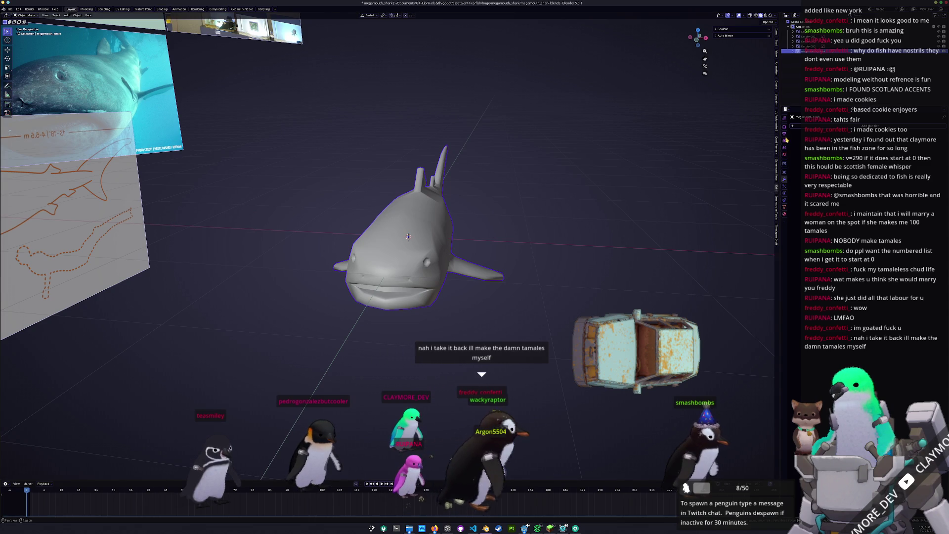
pyautogui.click(784, 207)
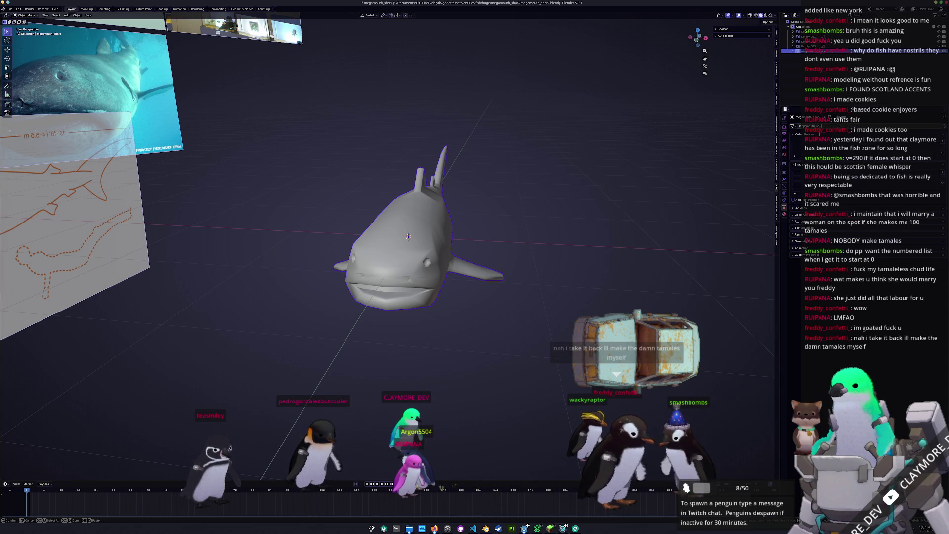
pyautogui.hotkey('ctrl', 'a')
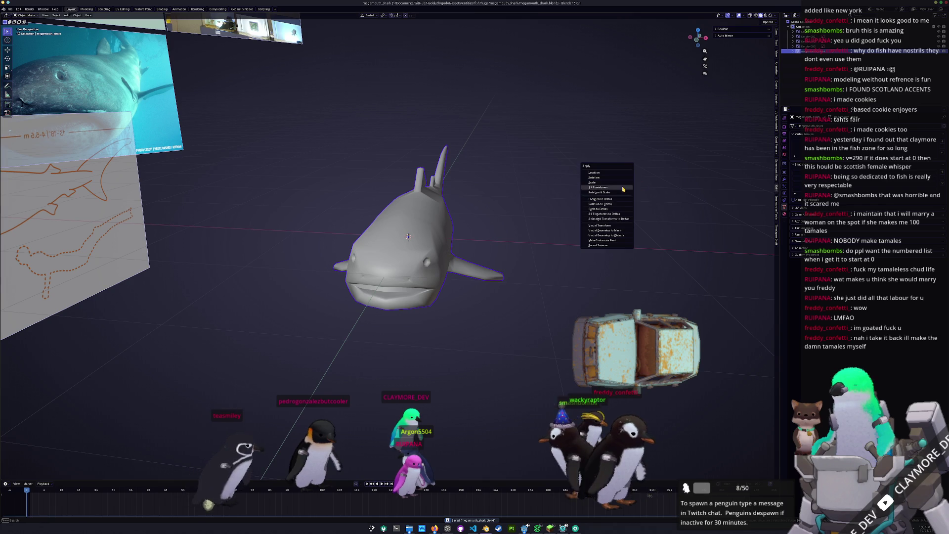
pyautogui.click(625, 189)
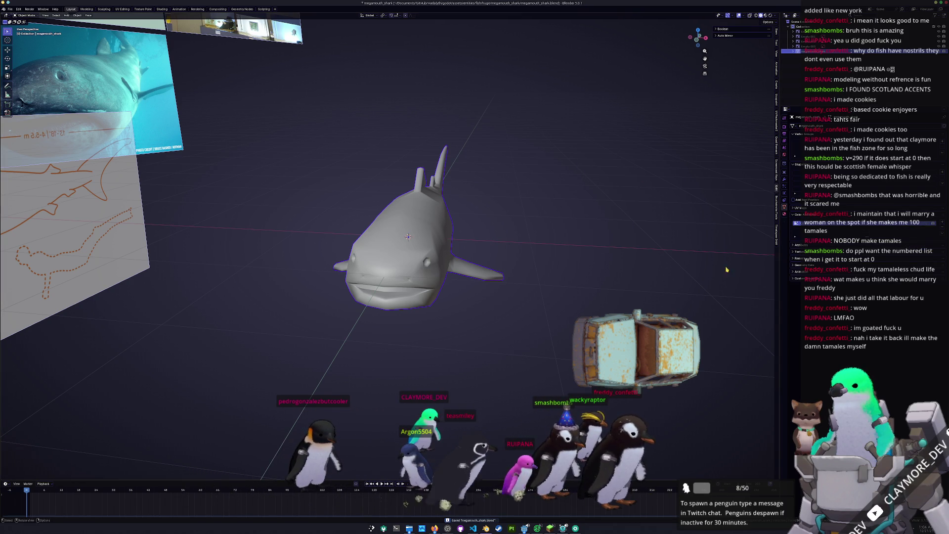
pyautogui.moveTo(568, 279); pyautogui.dragTo(596, 277, button='middle')
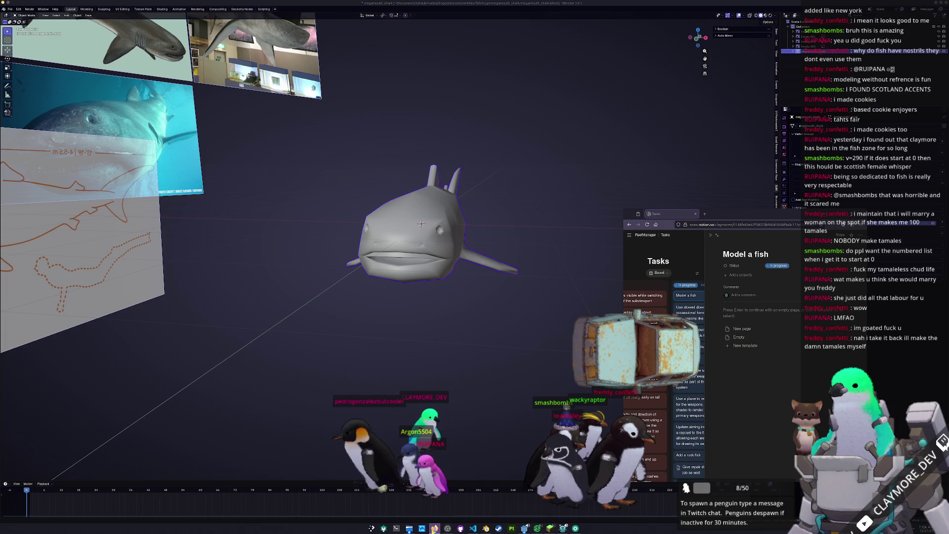
# - View the megamouth reference photo, then return to Blender and zoom in on the shark
pyautogui.click(434, 528)
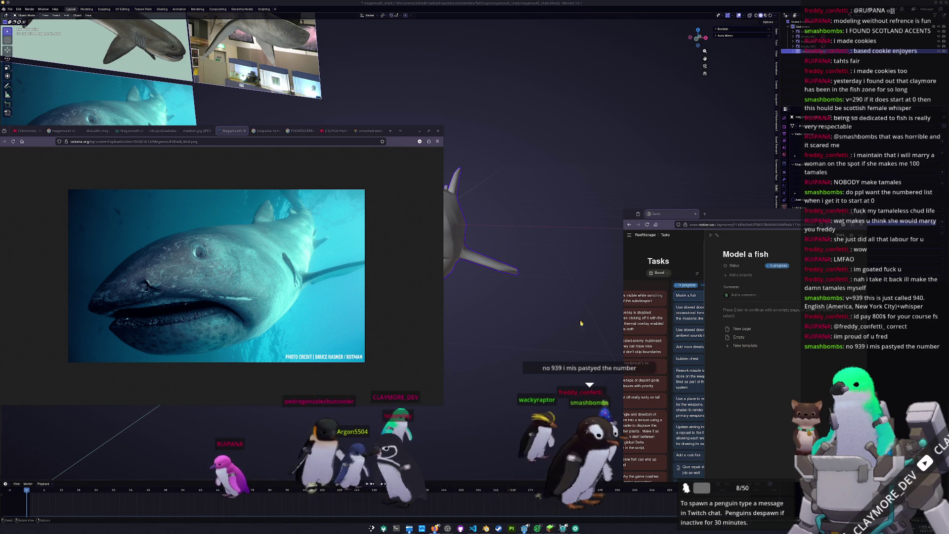
pyautogui.click(545, 317)
pyautogui.moveTo(419, 245); pyautogui.dragTo(542, 305, button='middle')
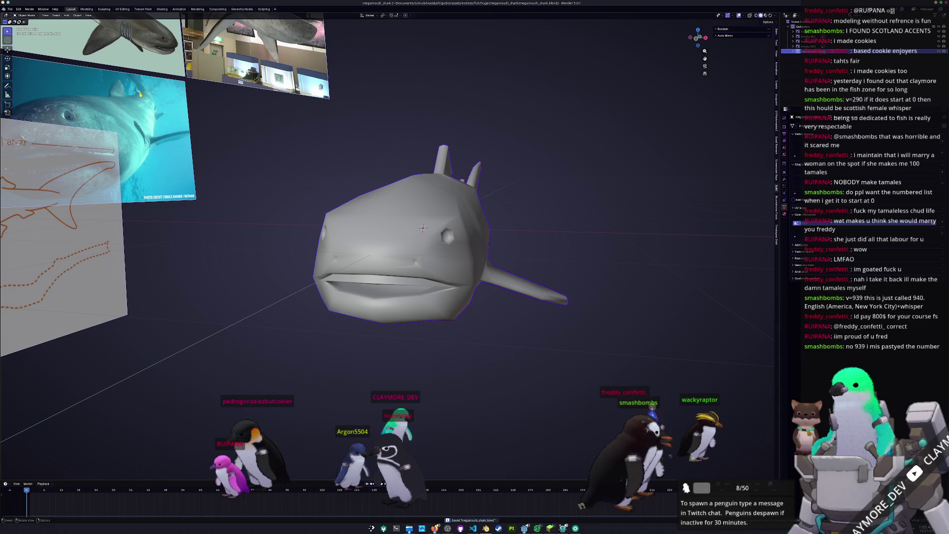
# - Switch to UV Editing, deselect all, and mark the first selected edge loop as a seam
pyautogui.click(119, 10)
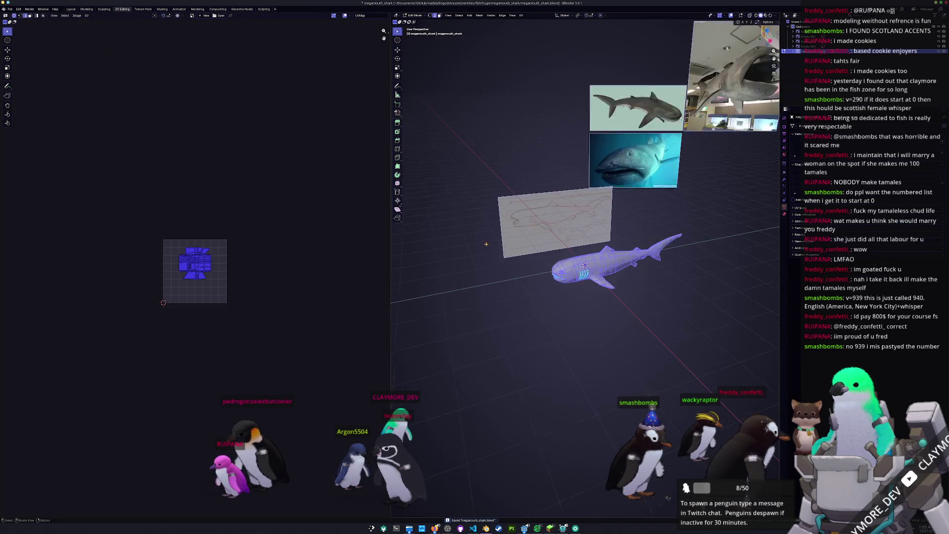
pyautogui.click(212, 297)
pyautogui.scroll(7, 212, 296)
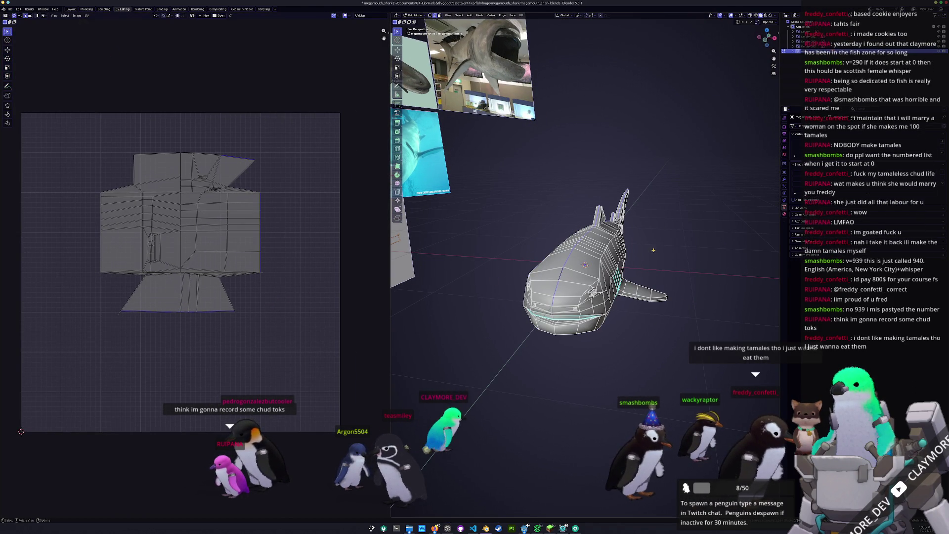
pyautogui.moveTo(649, 337)
pyautogui.mouseDown(button='middle')
pyautogui.moveTo(643, 317)
pyautogui.moveTo(649, 323)
pyautogui.moveTo(604, 325)
pyautogui.moveTo(601, 357)
pyautogui.moveTo(602, 322)
pyautogui.moveTo(569, 318)
pyautogui.moveTo(721, 328)
pyautogui.moveTo(637, 316)
pyautogui.moveTo(459, 366)
pyautogui.moveTo(568, 277)
pyautogui.moveTo(642, 277)
pyautogui.moveTo(643, 338)
pyautogui.mouseUp(button='middle')
pyautogui.rightClick(636, 317)
pyautogui.click(625, 304)
# - Mark more edge loops as seams, toggling X-ray with Alt+Z to reach hidden edges
pyautogui.moveTo(597, 283); pyautogui.dragTo(597, 284, button='middle')
pyautogui.scroll(2, 597, 284)
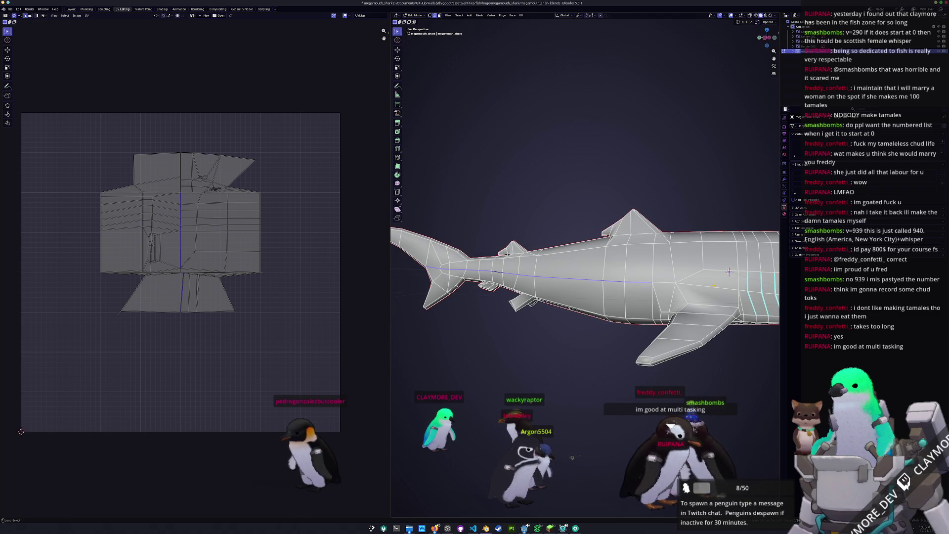
pyautogui.moveTo(729, 271)
pyautogui.keyDown('shift'); pyautogui.mouseDown(button='middle')
pyautogui.moveTo(548, 260)
pyautogui.moveTo(631, 279)
pyautogui.moveTo(519, 277)
pyautogui.moveTo(607, 275)
pyautogui.moveTo(600, 340)
pyautogui.moveTo(616, 310)
pyautogui.moveTo(638, 308)
pyautogui.mouseUp(button='middle'); pyautogui.keyUp('shift')
pyautogui.scroll(2, 552, 261)
pyautogui.hotkey('alt', 'z')
pyautogui.hotkey('alt', 'z')
pyautogui.hotkey('alt', 'z')
pyautogui.scroll(-4, 603, 296)
pyautogui.hotkey('alt', 'z')
pyautogui.scroll(2, 598, 337)
pyautogui.rightClick(600, 341)
pyautogui.click(600, 341)
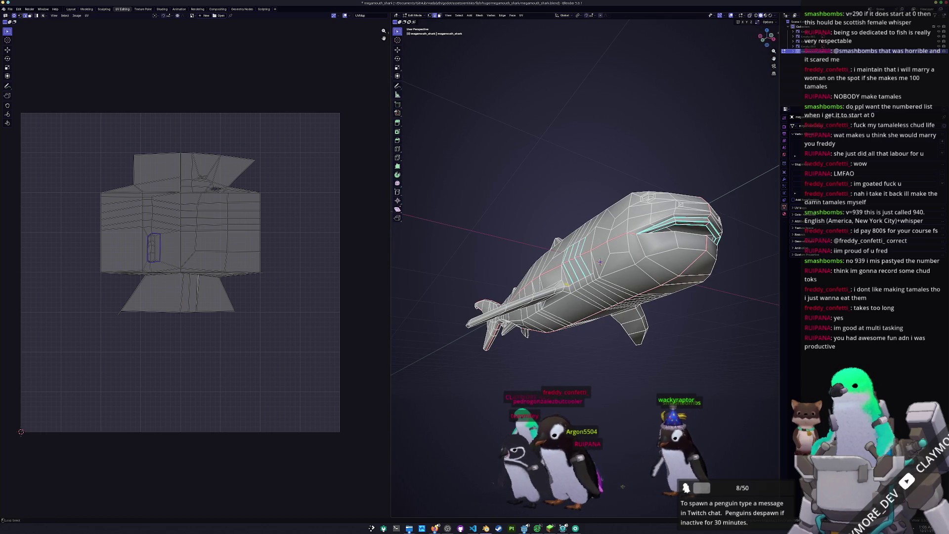
pyautogui.rightClick(566, 302)
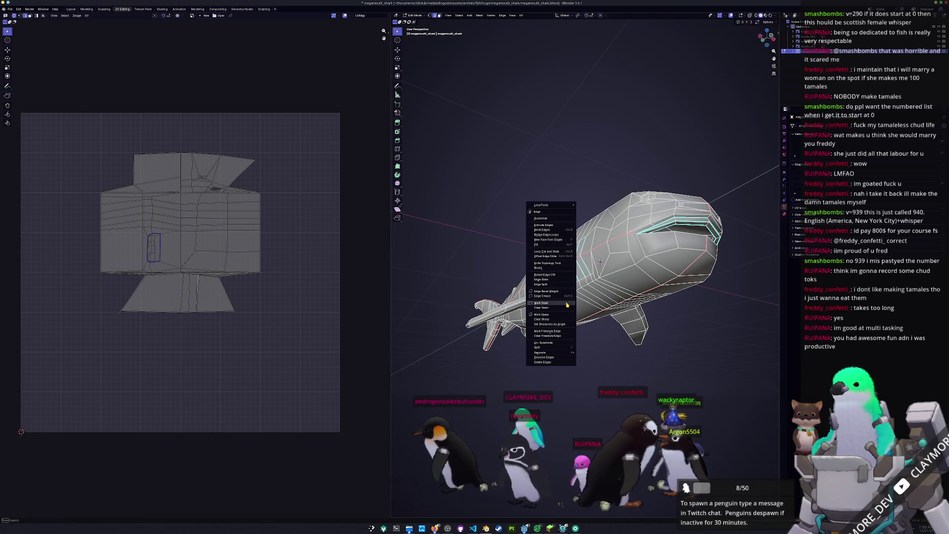
# - Mark the selected loop and the gill slit edge loops as seams
pyautogui.click(566, 305)
pyautogui.moveTo(566, 305); pyautogui.dragTo(585, 319, button='middle')
pyautogui.scroll(5, 593, 326)
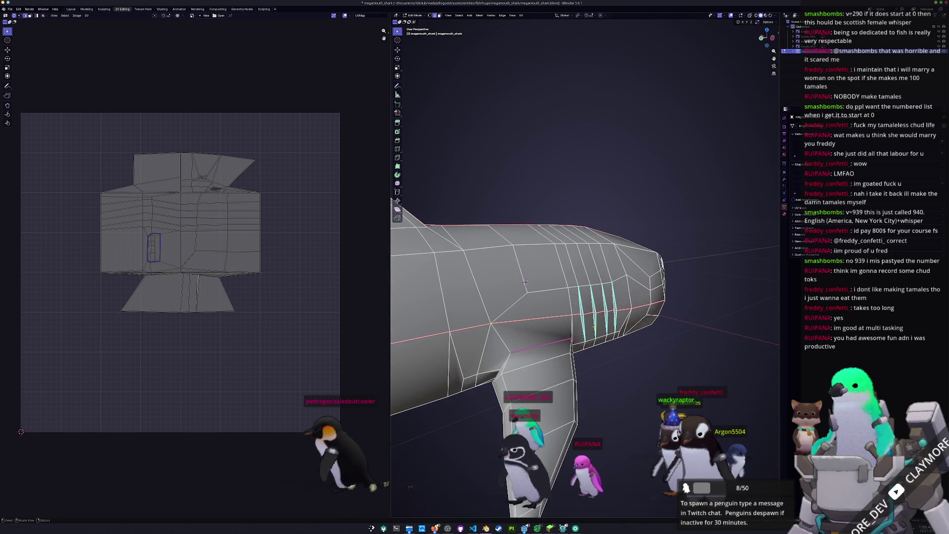
pyautogui.scroll(3, 594, 327)
pyautogui.scroll(-1, 587, 330)
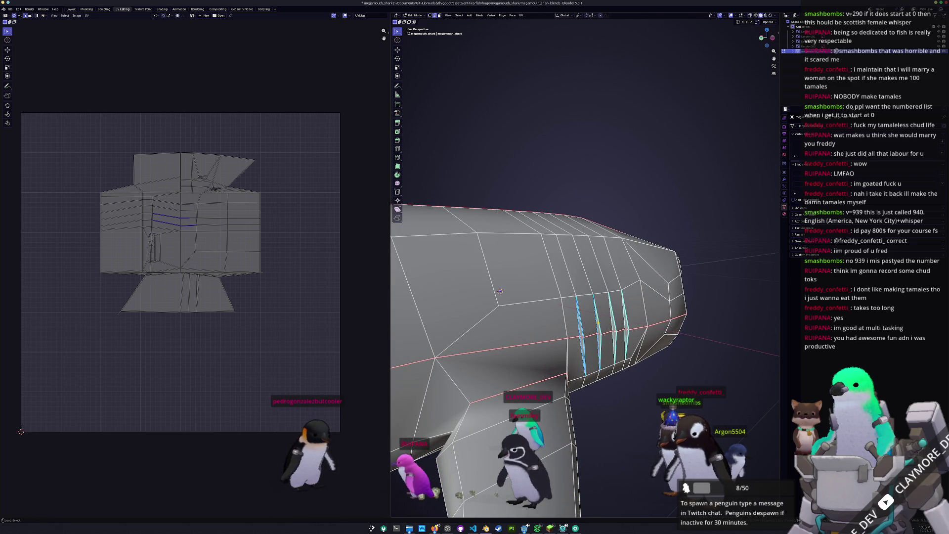
pyautogui.keyDown('alt'); pyautogui.keyDown('shift'); pyautogui.click(613, 321); pyautogui.keyUp('shift'); pyautogui.keyUp('alt')
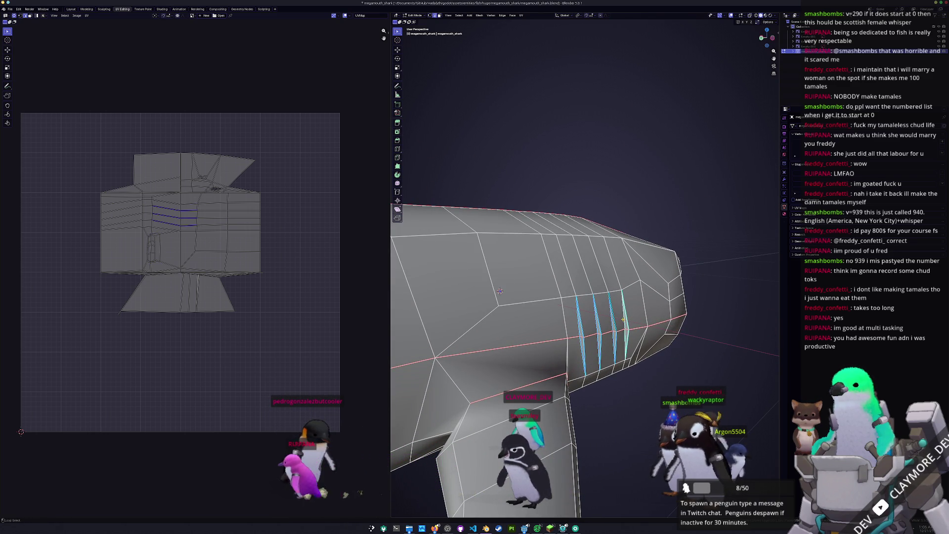
pyautogui.rightClick(627, 318)
pyautogui.click(627, 319)
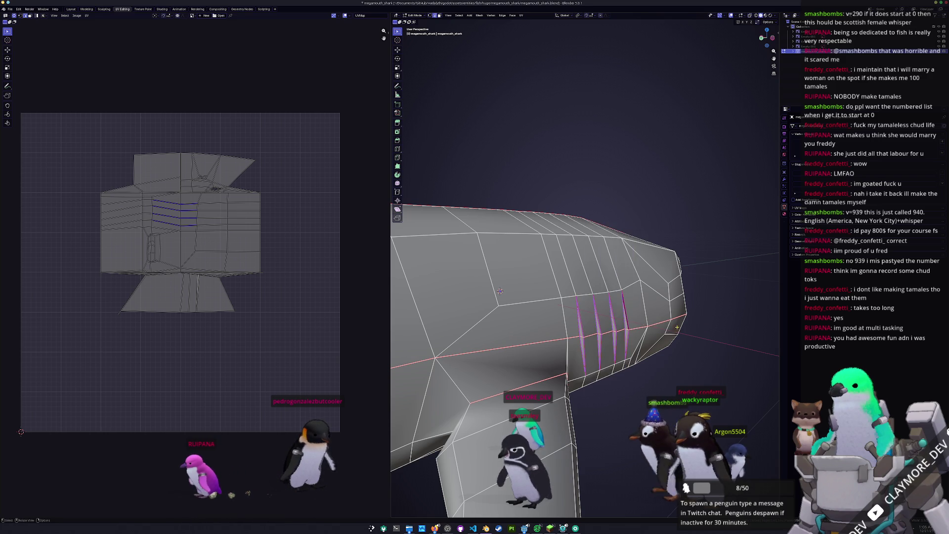
# - Orbit to the shark's back and deselect the gill edge loops
pyautogui.moveTo(627, 319); pyautogui.dragTo(626, 330, button='middle')
pyautogui.scroll(-5, 627, 284)
pyautogui.scroll(6, 627, 284)
pyautogui.moveTo(626, 285)
pyautogui.mouseDown(button='middle')
pyautogui.moveTo(533, 304)
pyautogui.moveTo(663, 264)
pyautogui.mouseUp(button='middle')
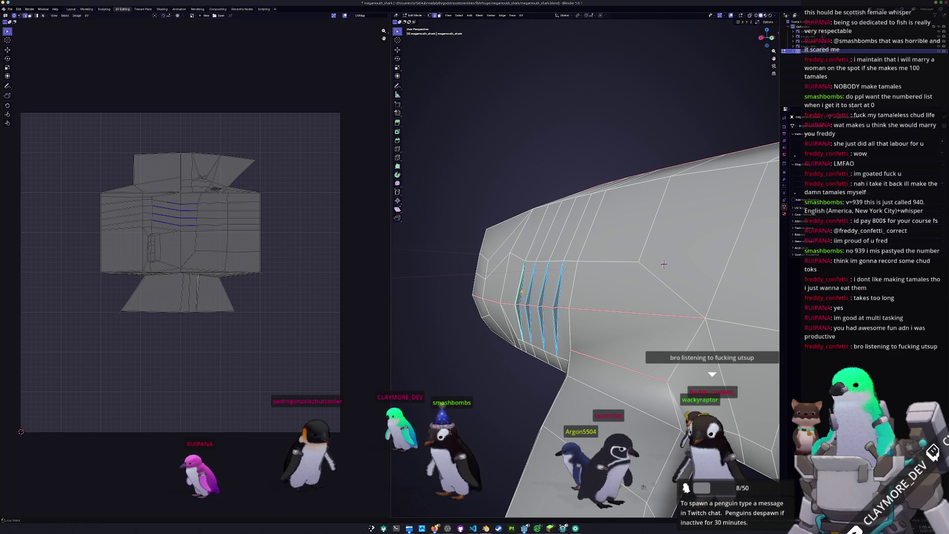
pyautogui.hotkey('ctrl', 'z')
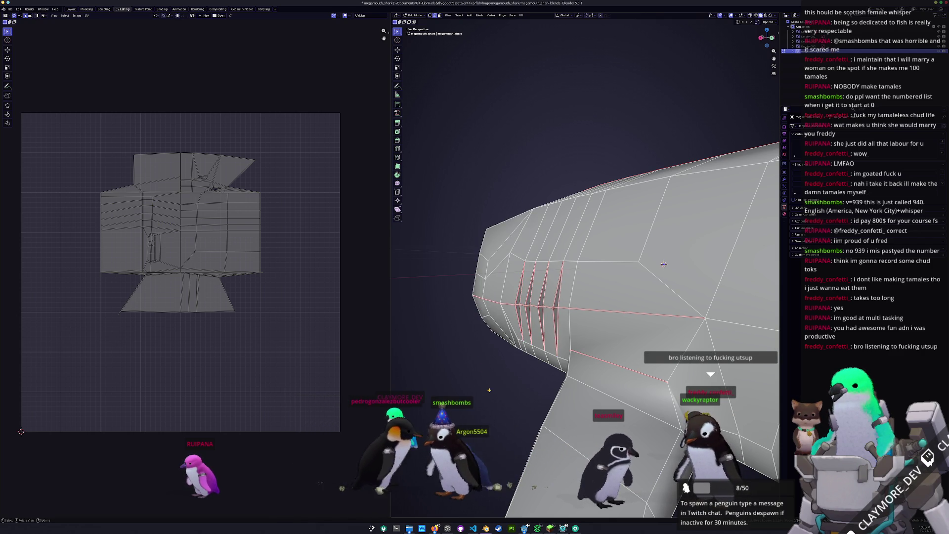
pyautogui.moveTo(434, 528)
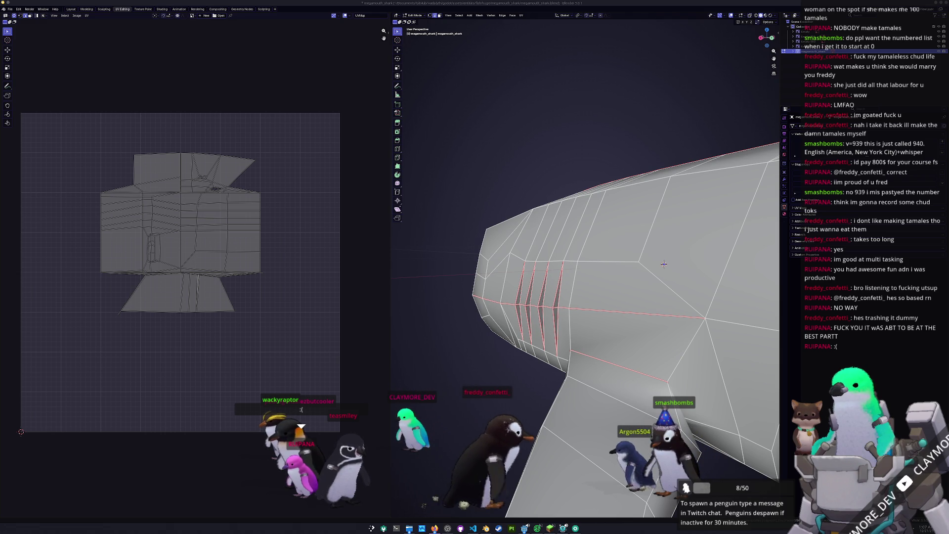
# - Return to Object Mode and save the shark file
pyautogui.press('Tab')
pyautogui.scroll(-5, 503, 361)
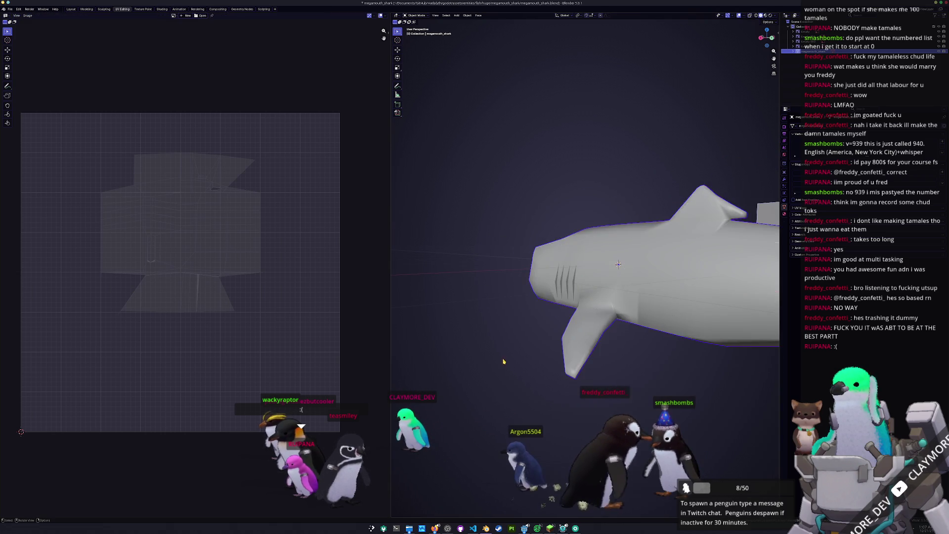
pyautogui.hotkey('ctrl', 's')
pyautogui.moveTo(503, 361)
pyautogui.mouseDown(button='middle')
pyautogui.moveTo(597, 332)
pyautogui.moveTo(583, 314)
pyautogui.moveTo(519, 330)
pyautogui.moveTo(564, 286)
pyautogui.mouseUp(button='middle')
# - Mark a body edge loop as a seam through the Ctrl+E Edge menu
pyautogui.press('Tab')
pyautogui.scroll(4, 597, 332)
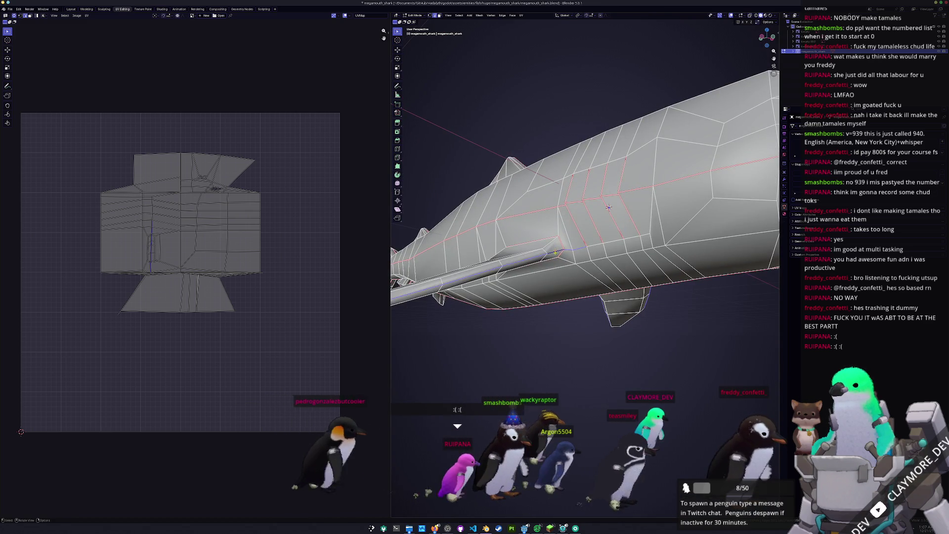
pyautogui.scroll(-5, 608, 207)
pyautogui.moveTo(609, 207)
pyautogui.mouseDown(button='middle')
pyautogui.moveTo(595, 296)
pyautogui.moveTo(639, 292)
pyautogui.moveTo(611, 288)
pyautogui.moveTo(619, 318)
pyautogui.moveTo(546, 316)
pyautogui.moveTo(617, 332)
pyautogui.moveTo(536, 319)
pyautogui.moveTo(536, 272)
pyautogui.mouseUp(button='middle')
pyautogui.scroll(3, 654, 273)
pyautogui.hotkey('ctrl', 'e')
pyautogui.click(617, 334)
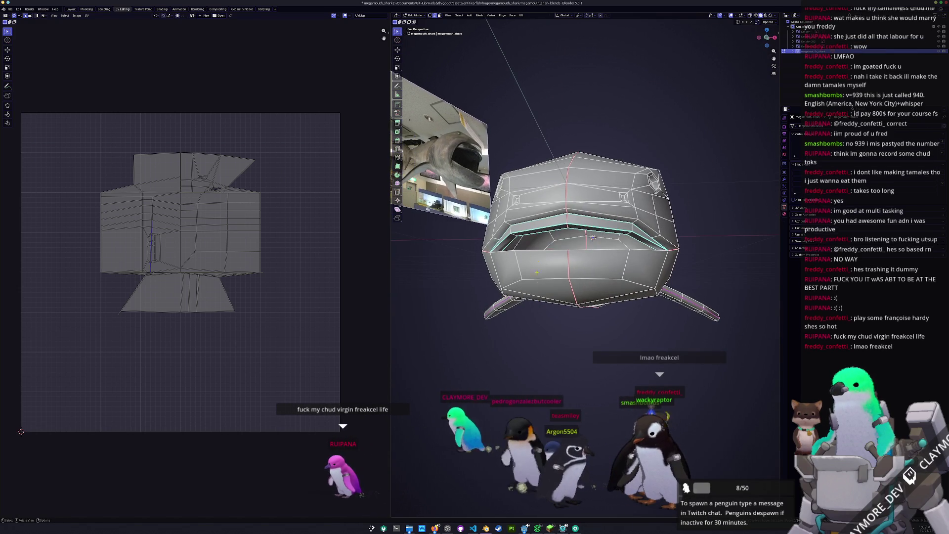
# - Inspect the head from front and underneath, bringing up the edge options over it
pyautogui.moveTo(593, 237); pyautogui.dragTo(598, 269, button='middle')
pyautogui.rightClick(594, 265)
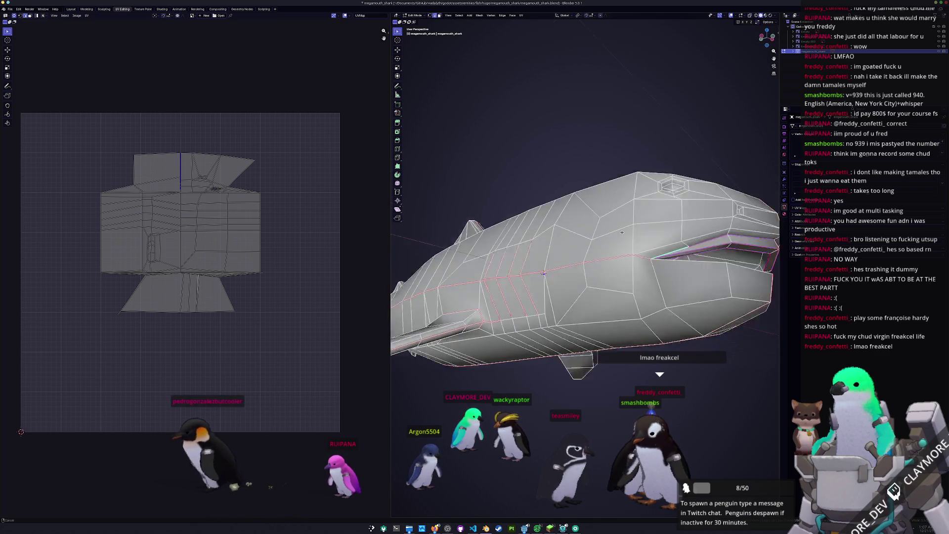
pyautogui.scroll(10, 628, 278)
pyautogui.scroll(-10, 628, 278)
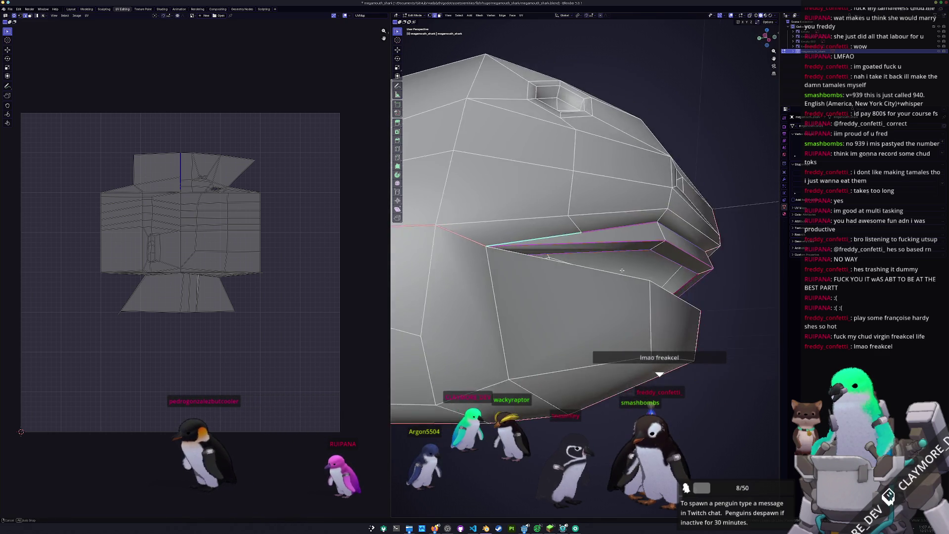
pyautogui.scroll(5, 567, 248)
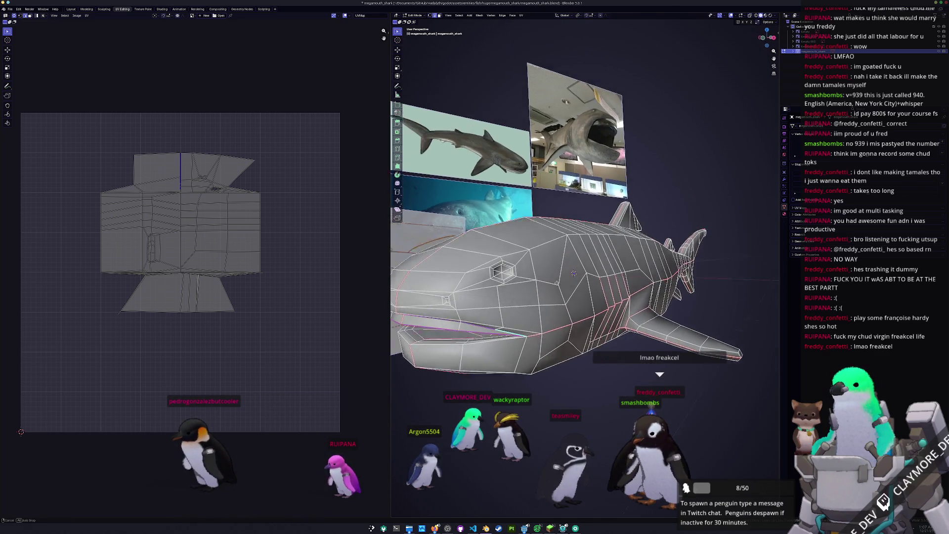
pyautogui.moveTo(567, 248); pyautogui.dragTo(626, 264, button='middle')
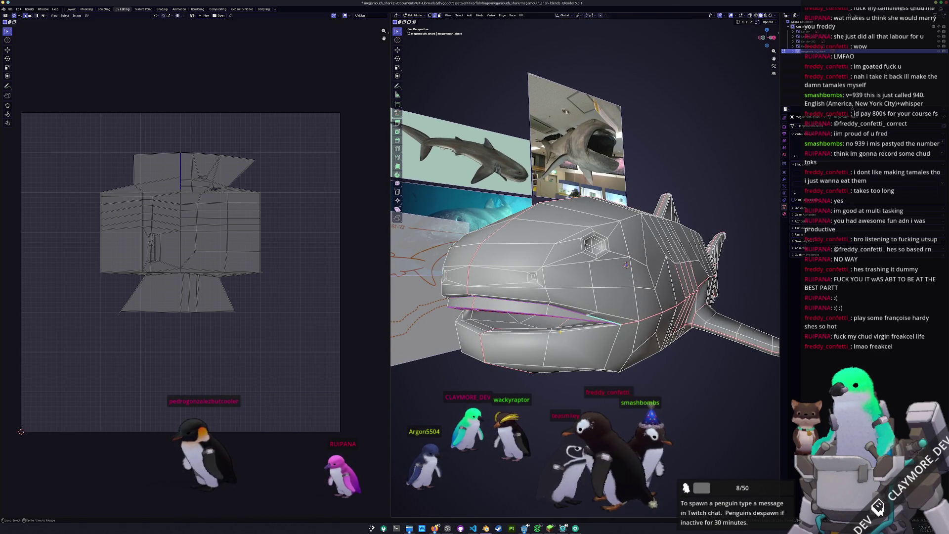
pyautogui.rightClick(558, 228)
pyautogui.moveTo(558, 229)
pyautogui.mouseDown(button='middle')
pyautogui.moveTo(590, 334)
pyautogui.moveTo(603, 328)
pyautogui.moveTo(615, 346)
pyautogui.mouseUp(button='middle')
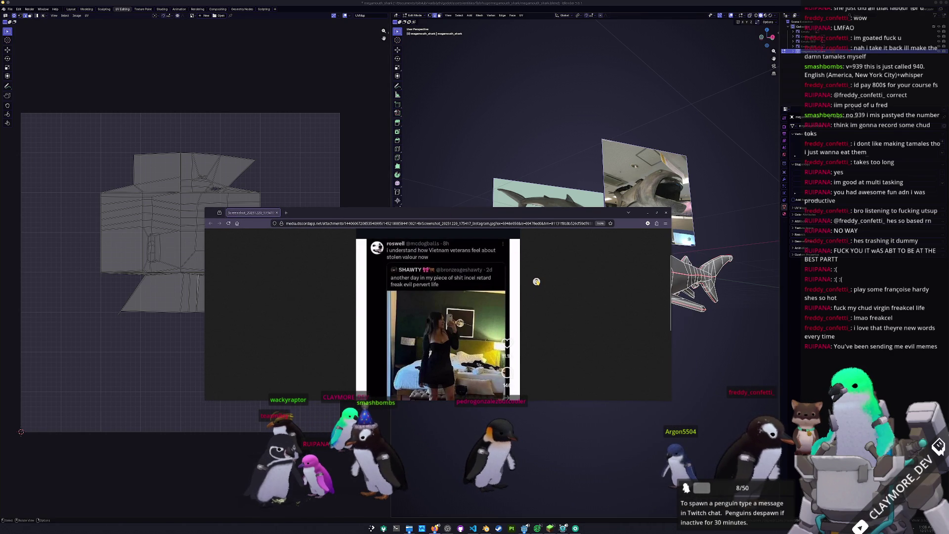
# - Scroll through the shared screenshot and close the Firefox window with Ctrl+W
pyautogui.scroll(2, 536, 282)
pyautogui.scroll(-2, 408, 283)
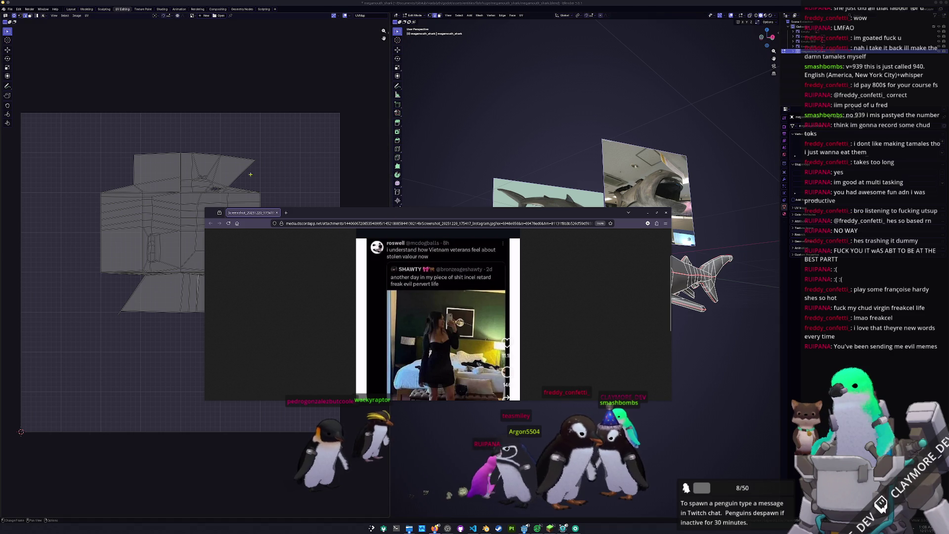
pyautogui.hotkey('ctrl', 'w')
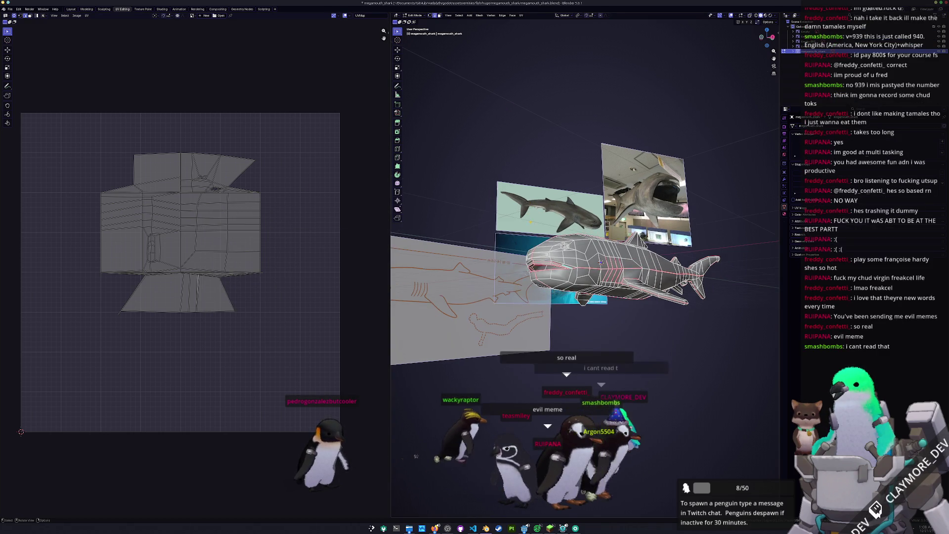
pyautogui.moveTo(600, 263)
pyautogui.mouseDown(button='middle')
pyautogui.moveTo(591, 246)
pyautogui.moveTo(571, 255)
pyautogui.moveTo(714, 201)
pyautogui.moveTo(676, 235)
pyautogui.moveTo(500, 241)
pyautogui.moveTo(524, 238)
pyautogui.mouseUp(button='middle')
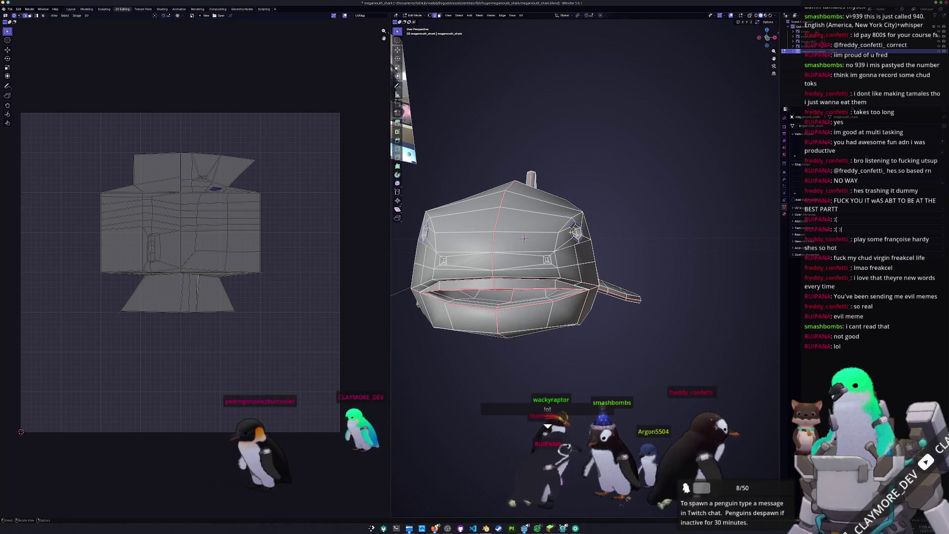
pyautogui.scroll(3, 524, 239)
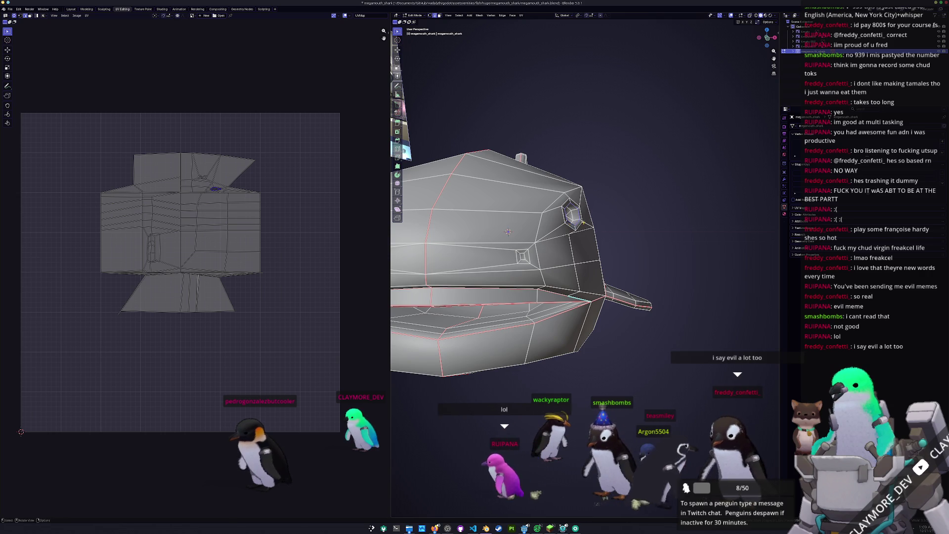
pyautogui.moveTo(508, 231)
pyautogui.mouseDown(button='middle')
pyautogui.moveTo(595, 238)
pyautogui.moveTo(560, 244)
pyautogui.moveTo(531, 224)
pyautogui.moveTo(556, 223)
pyautogui.moveTo(555, 287)
pyautogui.mouseUp(button='middle')
pyautogui.press('Tab')
pyautogui.press('Tab')
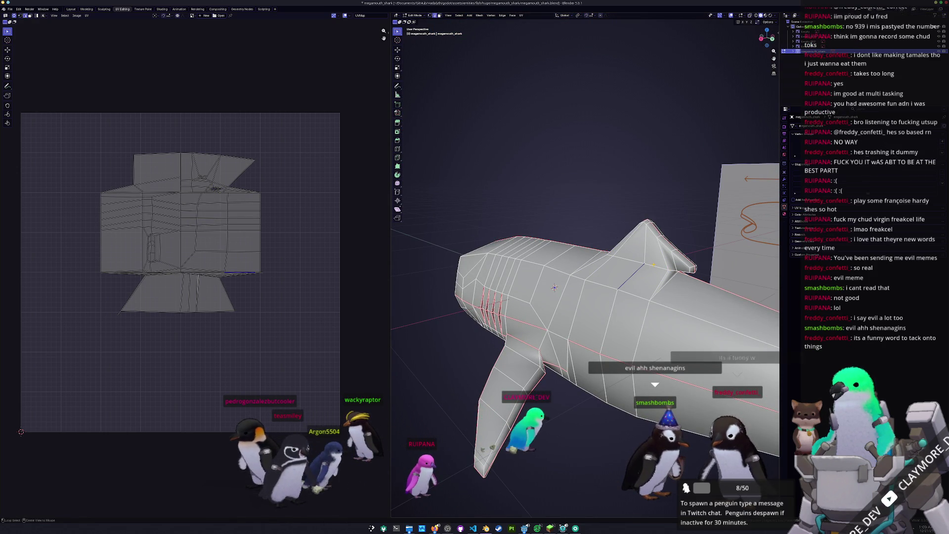
pyautogui.moveTo(554, 287)
pyautogui.mouseDown(button='middle')
pyautogui.moveTo(686, 271)
pyautogui.moveTo(505, 184)
pyautogui.moveTo(558, 244)
pyautogui.moveTo(533, 301)
pyautogui.moveTo(524, 374)
pyautogui.moveTo(578, 270)
pyautogui.mouseUp(button='middle')
pyautogui.rightClick(685, 271)
pyautogui.click(686, 271)
pyautogui.rightClick(544, 227)
pyautogui.click(545, 227)
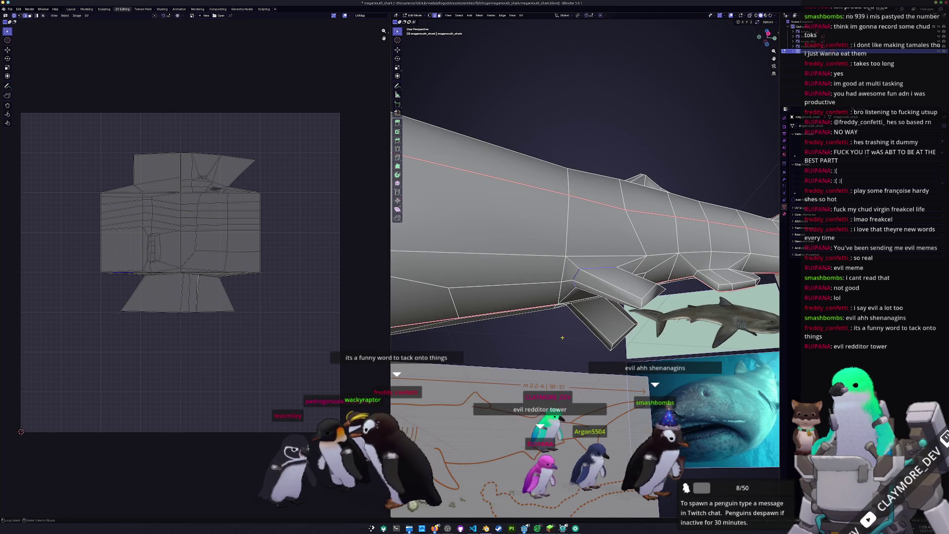
pyautogui.moveTo(562, 337)
pyautogui.mouseDown(button='middle')
pyautogui.moveTo(584, 389)
pyautogui.moveTo(590, 315)
pyautogui.moveTo(543, 308)
pyautogui.moveTo(548, 343)
pyautogui.mouseUp(button='middle')
pyautogui.rightClick(584, 388)
pyautogui.click(584, 388)
pyautogui.rightClick(607, 330)
pyautogui.click(607, 330)
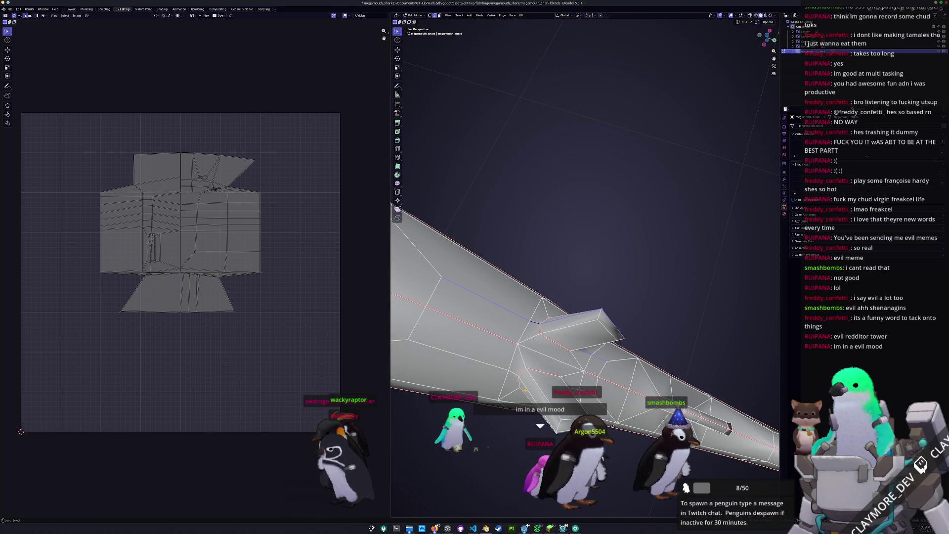
pyautogui.moveTo(525, 389)
pyautogui.mouseDown(button='middle')
pyautogui.moveTo(529, 346)
pyautogui.moveTo(650, 228)
pyautogui.moveTo(571, 236)
pyautogui.moveTo(579, 239)
pyautogui.mouseUp(button='middle')
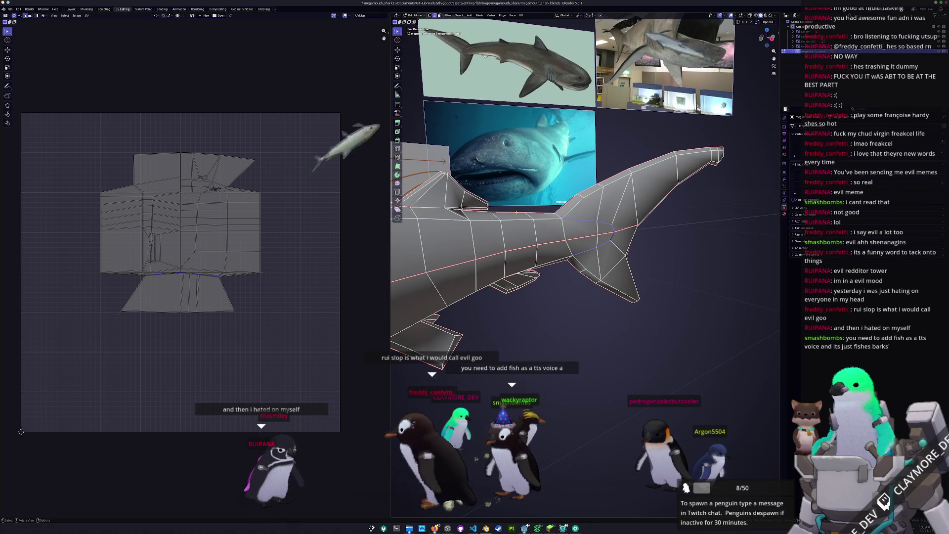
pyautogui.moveTo(580, 240)
pyautogui.mouseDown(button='middle')
pyautogui.moveTo(595, 229)
pyautogui.moveTo(596, 299)
pyautogui.moveTo(778, 327)
pyautogui.moveTo(702, 277)
pyautogui.mouseUp(button='middle')
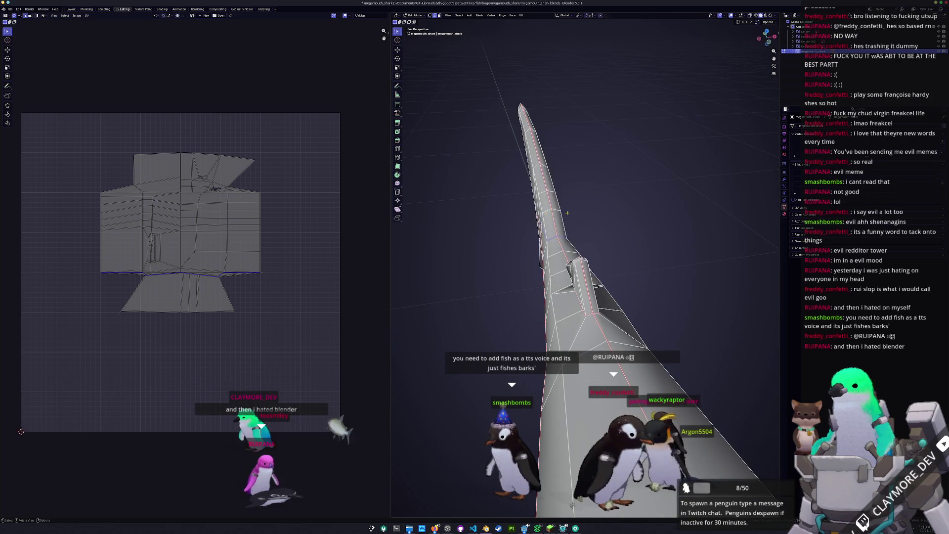
# - Select the whole shark mesh and unwrap it with Minimum Stretch
pyautogui.rightClick(568, 213)
pyautogui.press('Escape')
pyautogui.moveTo(568, 213); pyautogui.dragTo(593, 213, button='middle')
pyautogui.press('a')
pyautogui.click(520, 15)
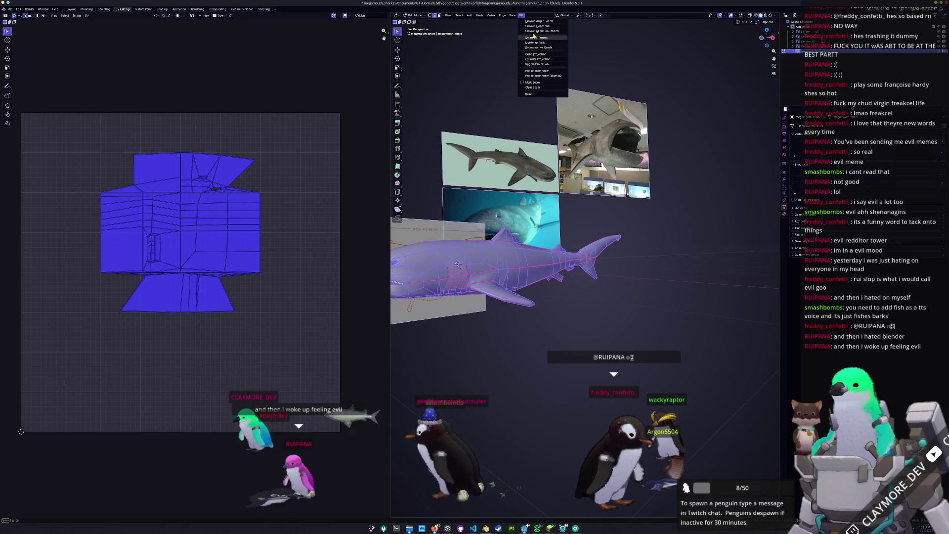
pyautogui.click(535, 31)
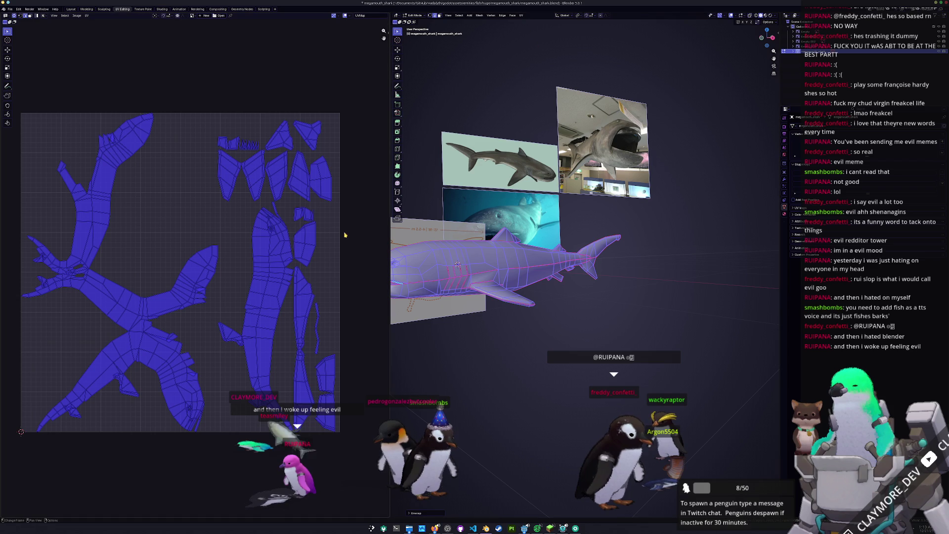
pyautogui.click(187, 323)
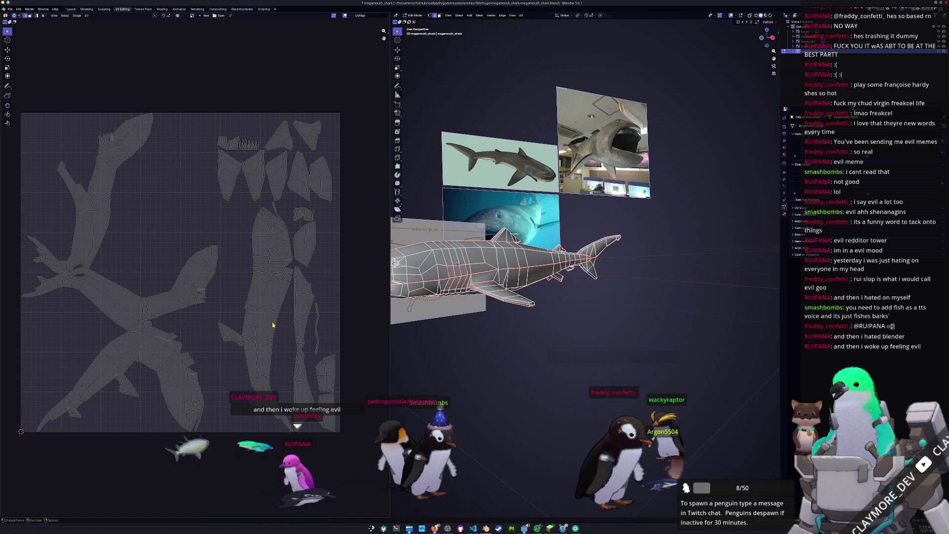
# - Orbit and zoom around the shark to inspect the unwrapped result
pyautogui.moveTo(558, 297)
pyautogui.mouseDown(button='middle')
pyautogui.moveTo(558, 232)
pyautogui.moveTo(510, 265)
pyautogui.moveTo(333, 303)
pyautogui.mouseUp(button='middle')
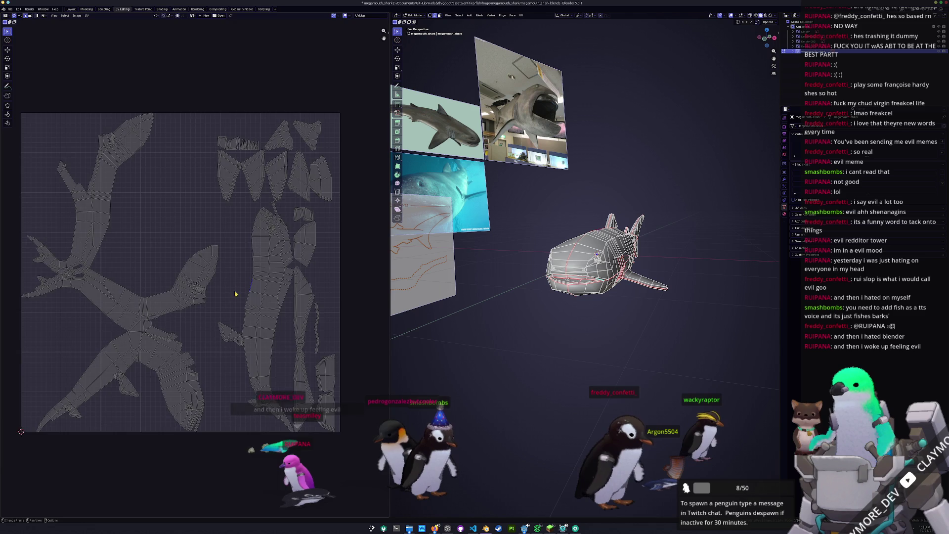
pyautogui.scroll(4, 235, 293)
pyautogui.scroll(-2, 260, 275)
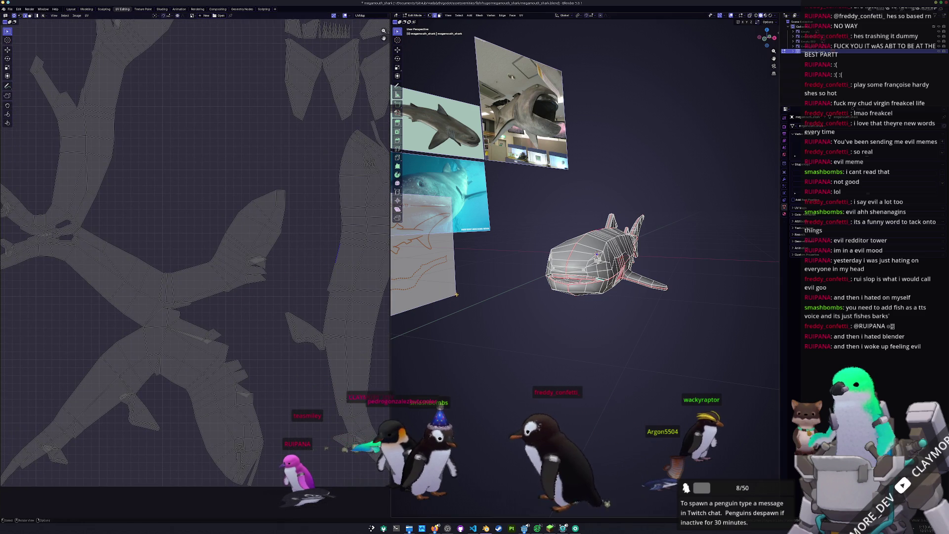
pyautogui.moveTo(457, 294); pyautogui.dragTo(502, 318, button='middle')
pyautogui.scroll(5, 590, 271)
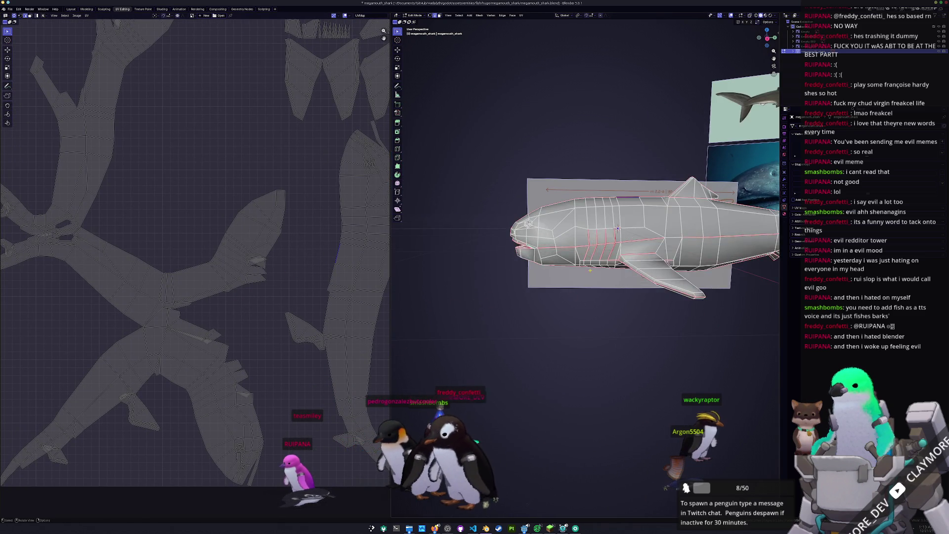
pyautogui.moveTo(589, 270)
pyautogui.keyDown('shift'); pyautogui.mouseDown(button='middle')
pyautogui.moveTo(548, 273)
pyautogui.moveTo(539, 262)
pyautogui.moveTo(555, 274)
pyautogui.mouseUp(button='middle'); pyautogui.keyUp('shift')
pyautogui.scroll(-3, 548, 274)
pyautogui.scroll(4, 554, 274)
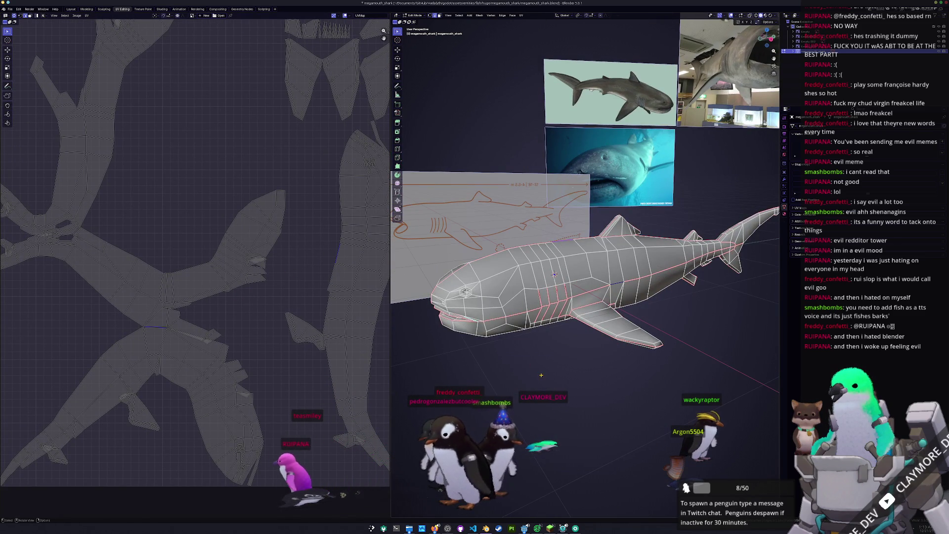
pyautogui.moveTo(541, 375)
pyautogui.mouseDown(button='middle')
pyautogui.moveTo(522, 384)
pyautogui.moveTo(541, 384)
pyautogui.mouseUp(button='middle')
# - Select all and re-unwrap the mesh into separate fin and body islands, then deselect
pyautogui.press('a')
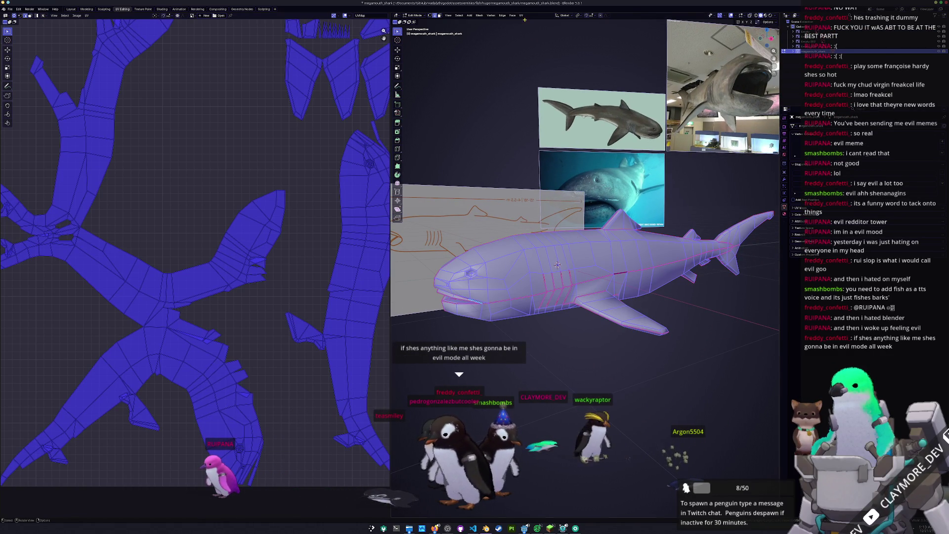
pyautogui.click(521, 15)
pyautogui.click(532, 31)
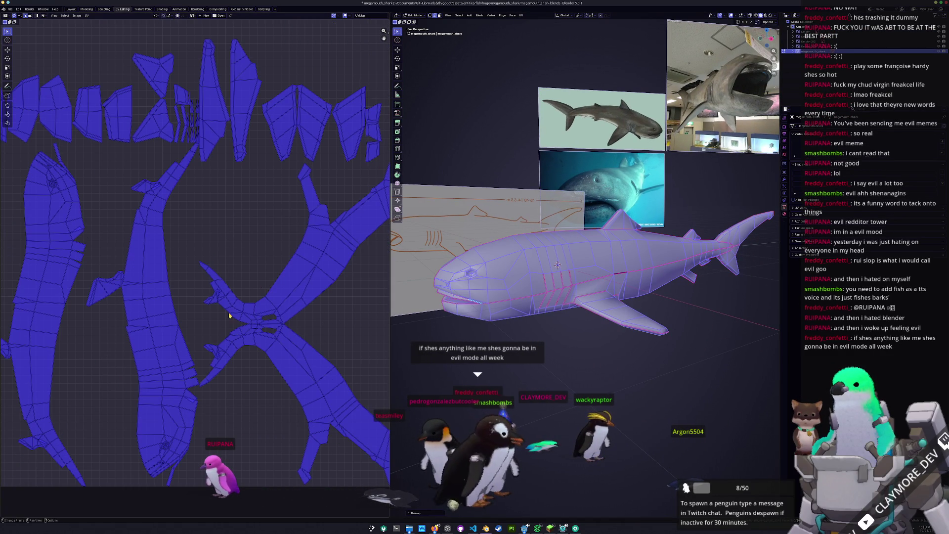
pyautogui.click(269, 326)
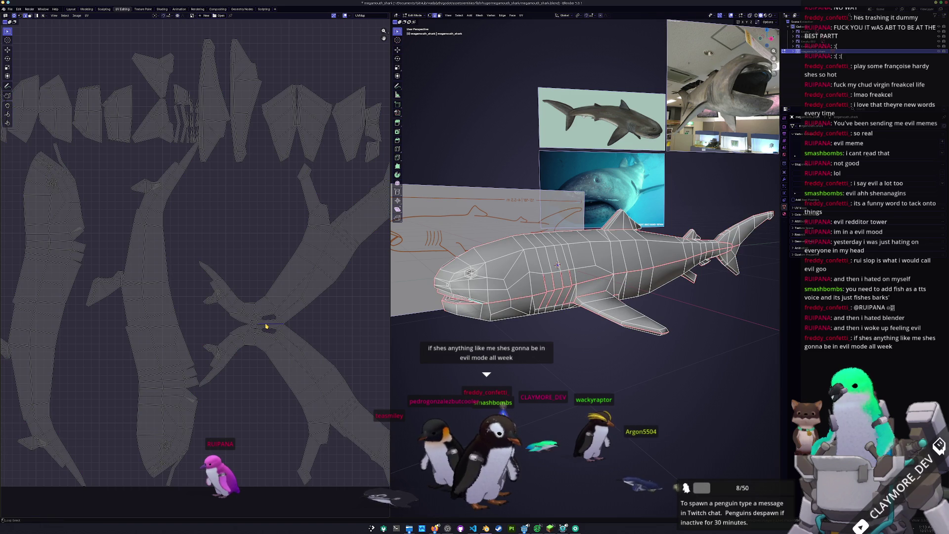
pyautogui.scroll(5, 255, 325)
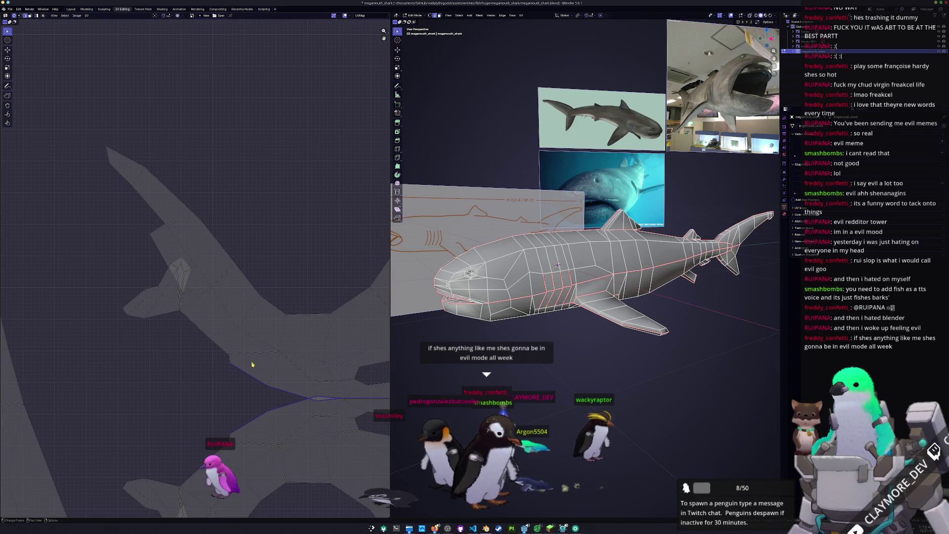
# - Mark the chosen edges as a seam, then re-unwrap the whole shark with UV > Unwrap
pyautogui.moveTo(524, 257)
pyautogui.mouseDown(button='middle')
pyautogui.moveTo(530, 338)
pyautogui.moveTo(568, 370)
pyautogui.mouseUp(button='middle')
pyautogui.rightClick(569, 371)
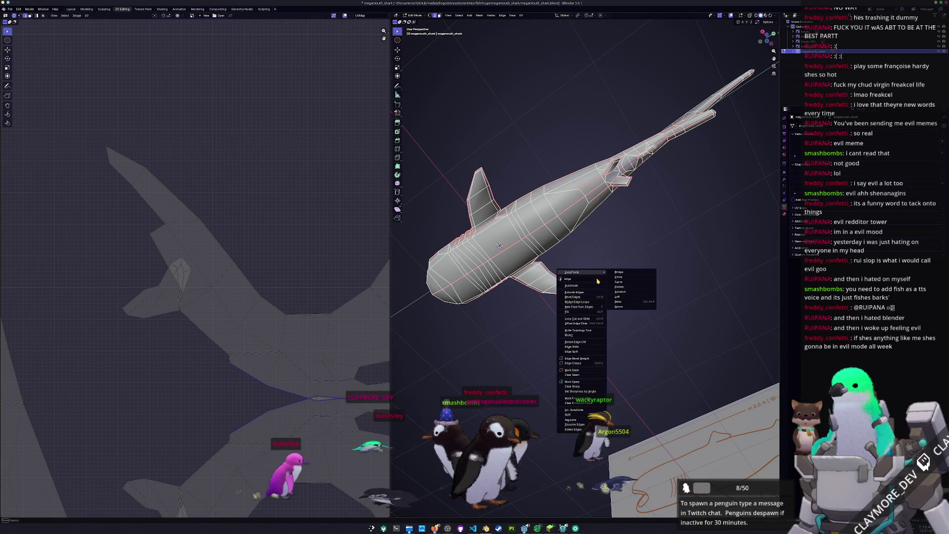
pyautogui.click(569, 370)
pyautogui.press('a')
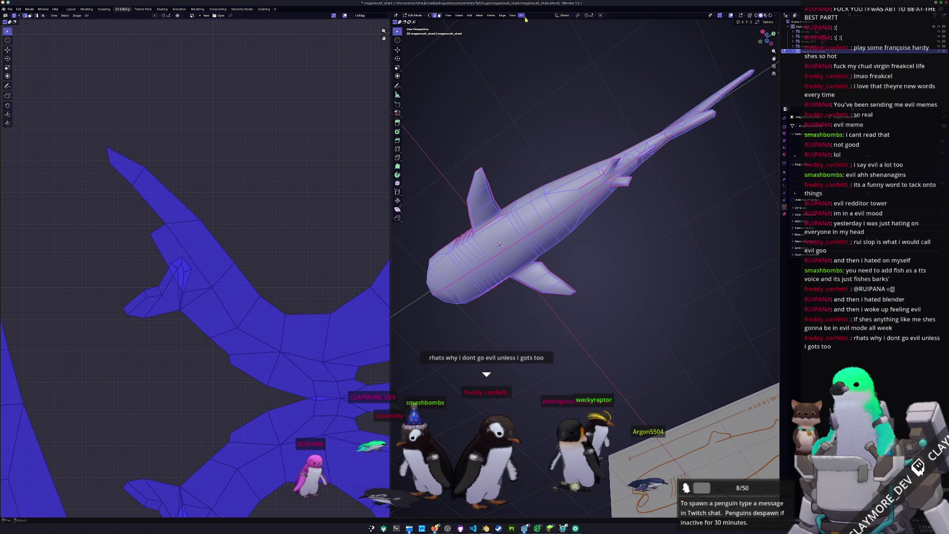
pyautogui.click(523, 15)
pyautogui.click(536, 31)
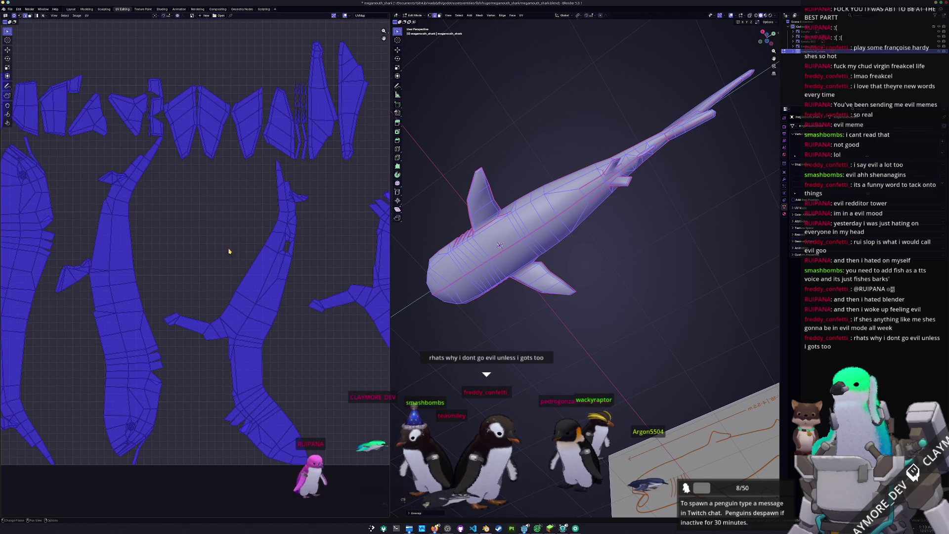
# - Deselect everything and bring the lower UV islands into view, skipping to the next music track
pyautogui.click(160, 246)
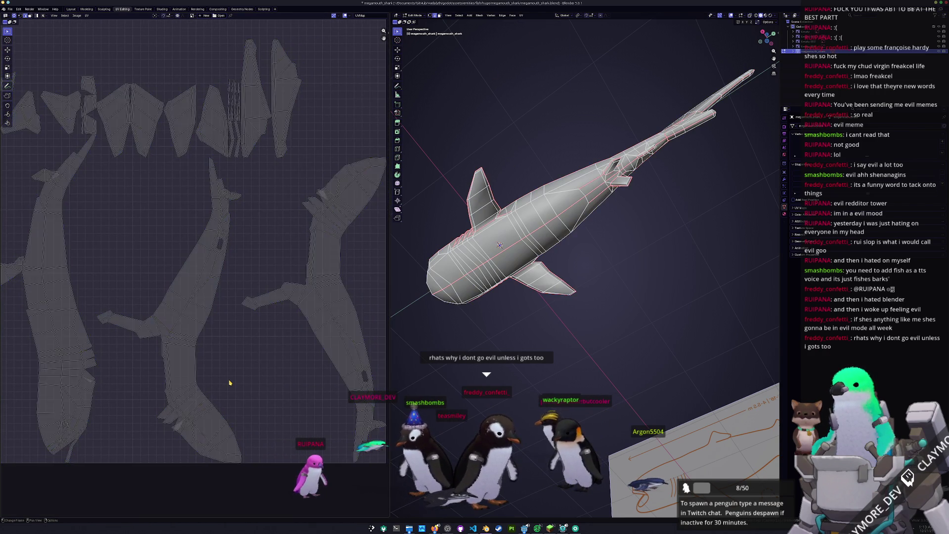
pyautogui.scroll(5, 257, 277)
pyautogui.moveTo(260, 302); pyautogui.dragTo(303, 258, button='middle')
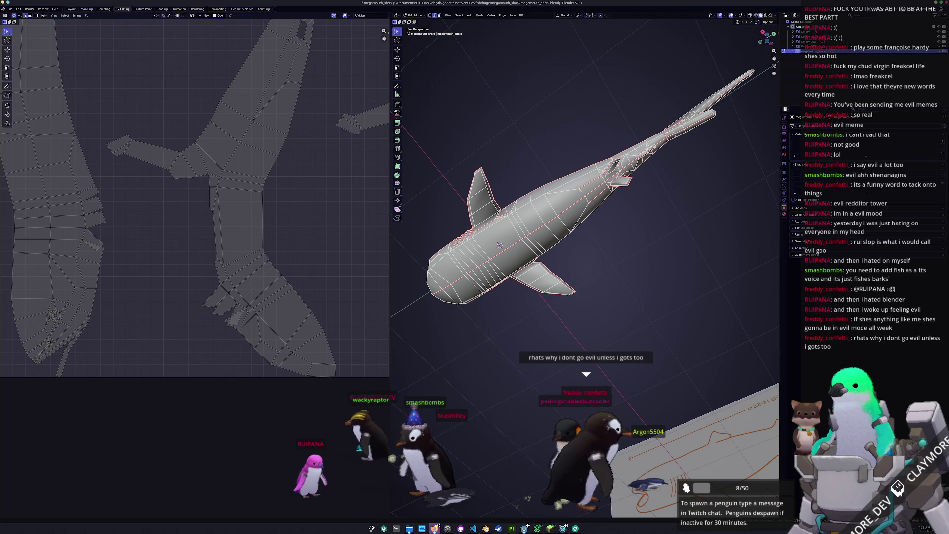
pyautogui.moveTo(435, 528)
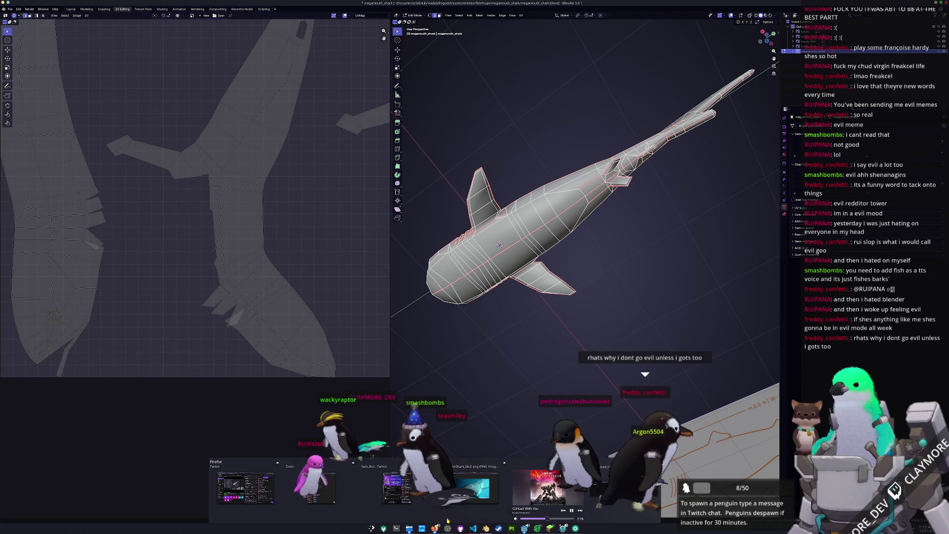
pyautogui.click(580, 510)
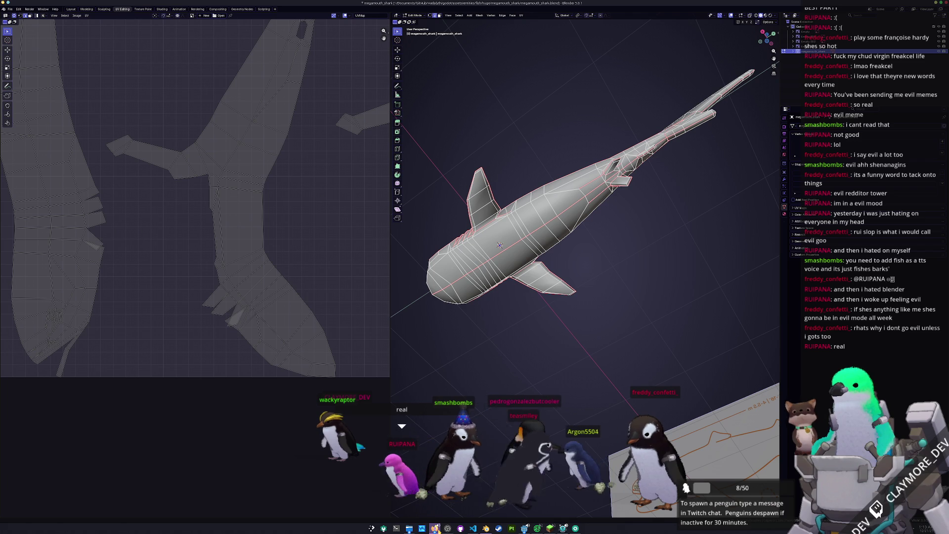
pyautogui.moveTo(435, 528)
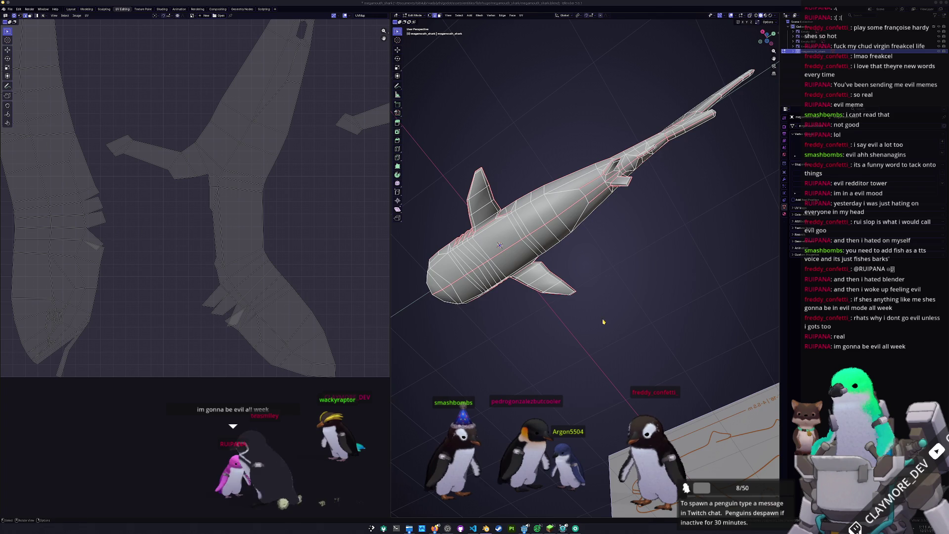
pyautogui.scroll(-4, 227, 238)
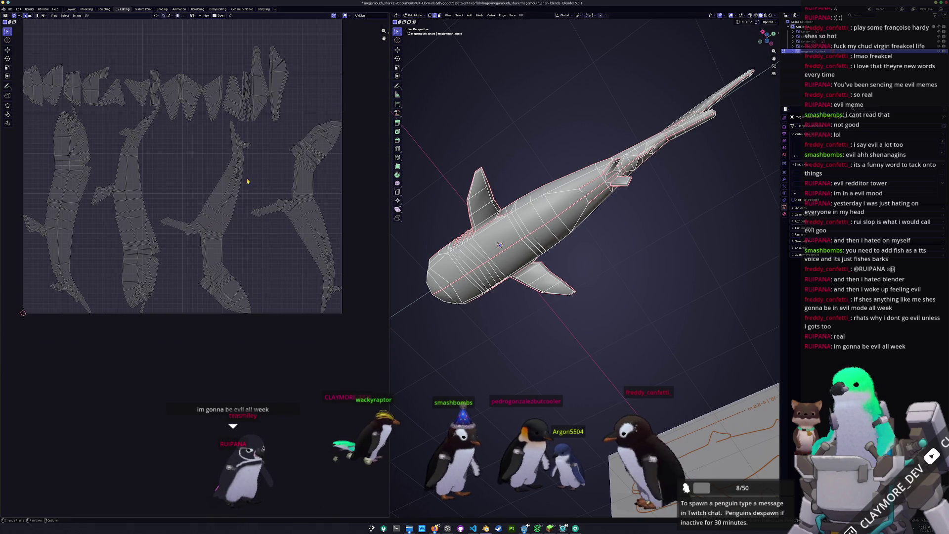
pyautogui.scroll(3, 239, 226)
pyautogui.scroll(2, 241, 262)
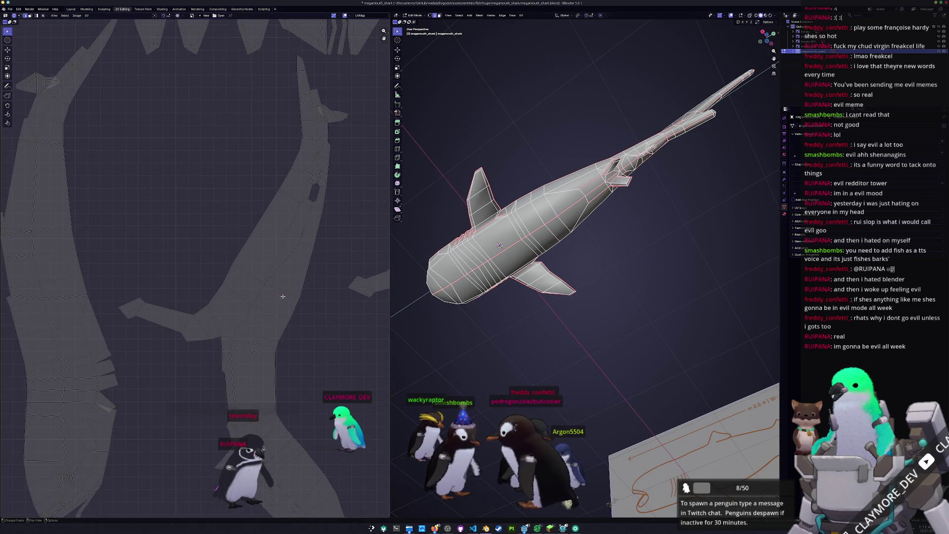
# - Orbit to view the shark from behind and turn on X-ray to reveal hidden edges
pyautogui.moveTo(500, 245)
pyautogui.mouseDown(button='middle')
pyautogui.moveTo(578, 223)
pyautogui.moveTo(561, 183)
pyautogui.mouseUp(button='middle')
pyautogui.moveTo(566, 241)
pyautogui.mouseDown(button='middle')
pyautogui.moveTo(564, 252)
pyautogui.moveTo(535, 246)
pyautogui.moveTo(506, 259)
pyautogui.moveTo(564, 287)
pyautogui.moveTo(616, 363)
pyautogui.moveTo(675, 330)
pyautogui.mouseUp(button='middle')
pyautogui.scroll(5, 499, 264)
pyautogui.hotkey('alt', 'z')
# - From a low side view, select the whole shark, re-unwrap it with UV > Unwrap, then deselect
pyautogui.moveTo(583, 248); pyautogui.dragTo(519, 231, button='middle')
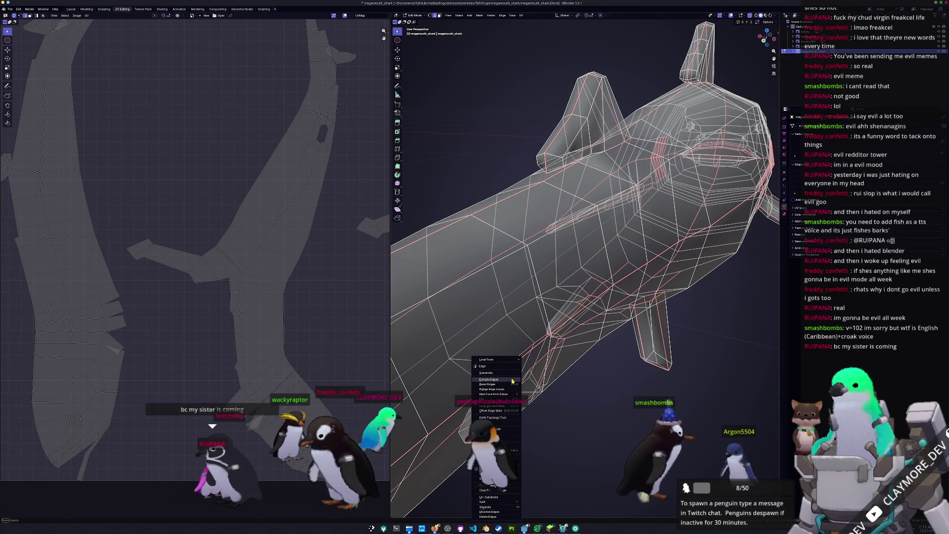
pyautogui.moveTo(518, 231)
pyautogui.mouseDown(button='middle')
pyautogui.moveTo(474, 296)
pyautogui.moveTo(521, 381)
pyautogui.moveTo(585, 270)
pyautogui.moveTo(631, 287)
pyautogui.moveTo(562, 323)
pyautogui.moveTo(544, 257)
pyautogui.mouseUp(button='middle')
pyautogui.press('a')
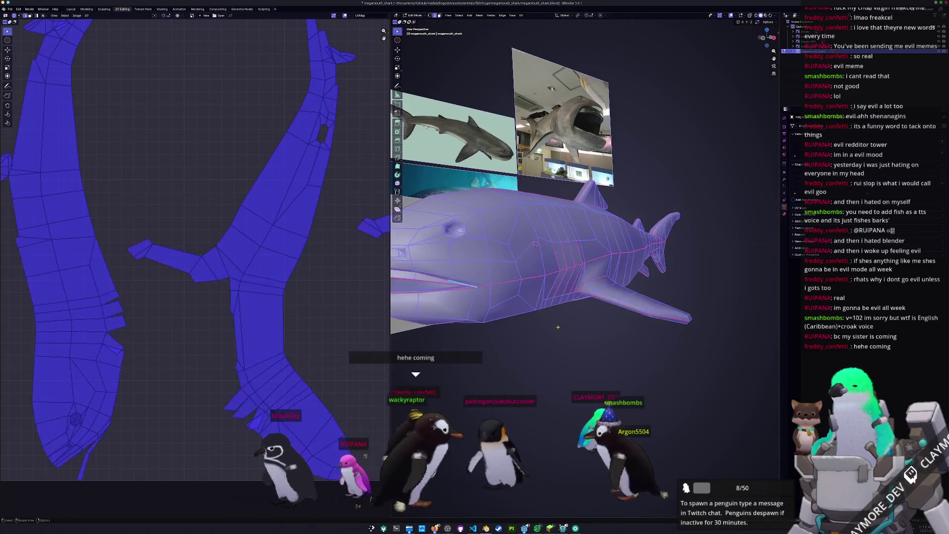
pyautogui.rightClick(524, 227)
pyautogui.click(521, 16)
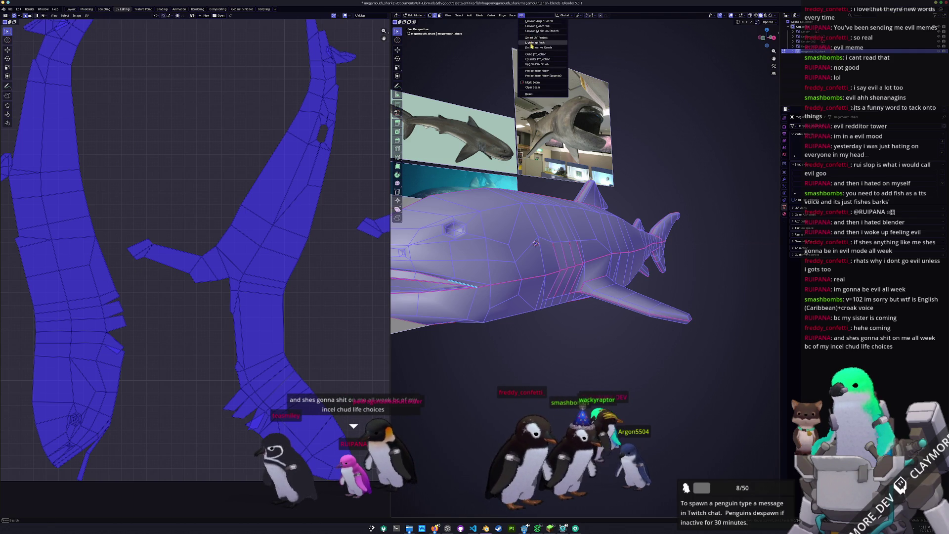
pyautogui.click(540, 31)
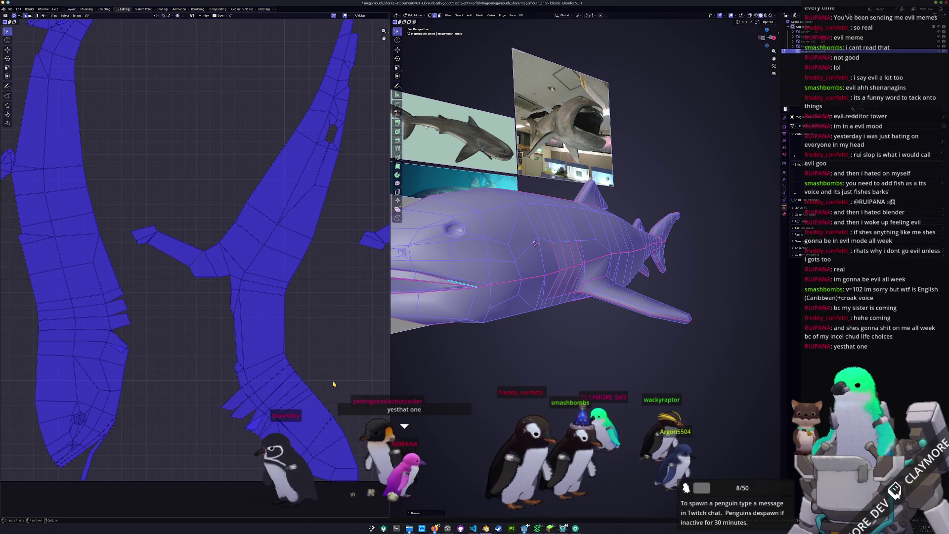
pyautogui.hotkey('alt', 'a')
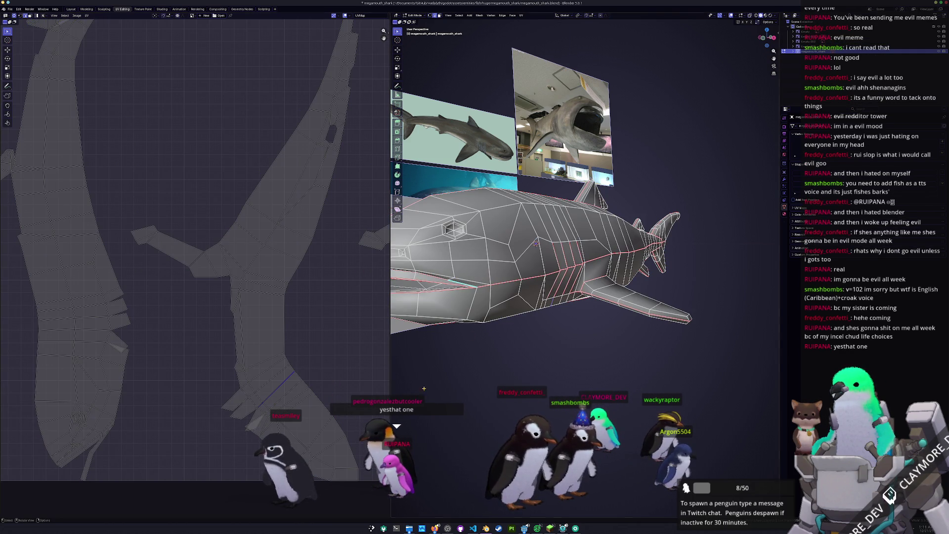
# - Orbit around the shark's side, front and underside to inspect the new seams
pyautogui.moveTo(424, 388); pyautogui.dragTo(531, 257, button='middle')
pyautogui.scroll(4, 530, 258)
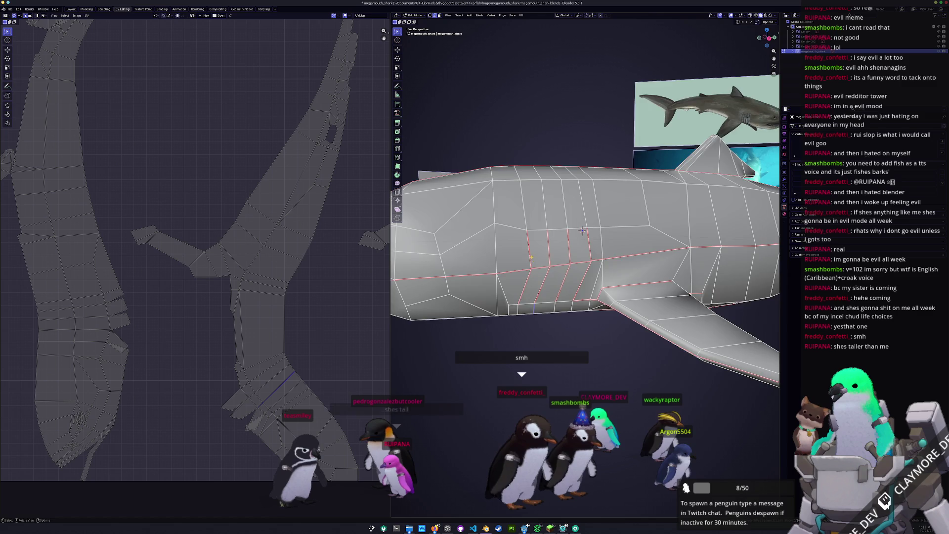
pyautogui.moveTo(582, 230); pyautogui.dragTo(584, 236, button='middle')
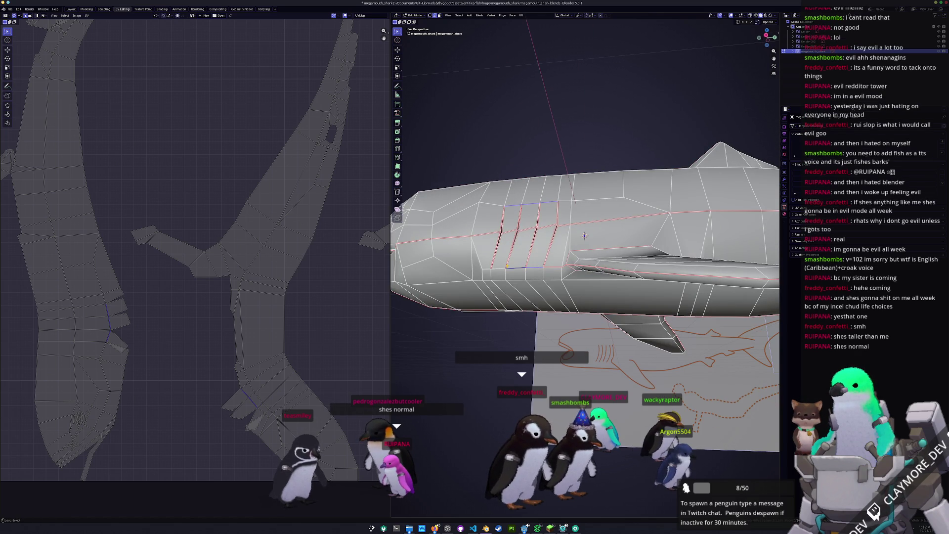
pyautogui.rightClick(514, 260)
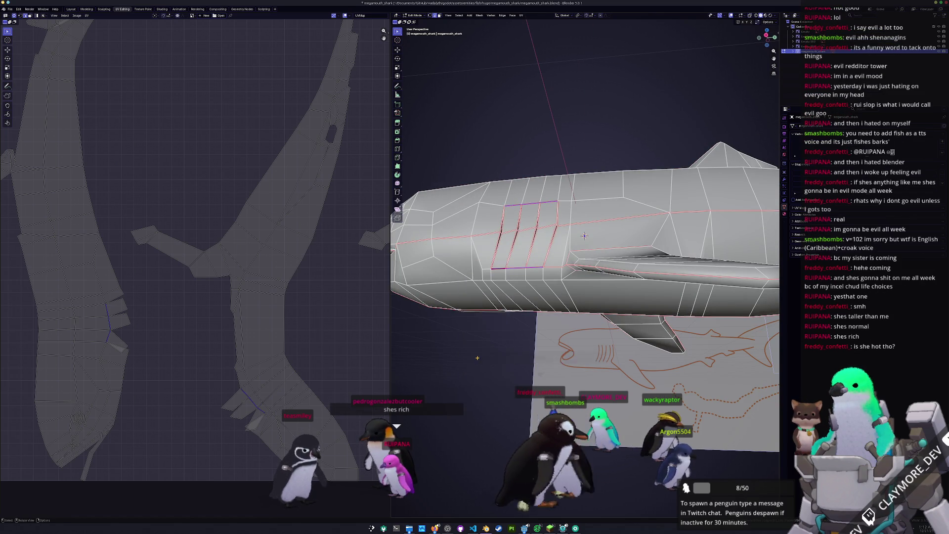
pyautogui.moveTo(544, 296)
pyautogui.mouseDown(button='middle')
pyautogui.moveTo(525, 359)
pyautogui.moveTo(544, 316)
pyautogui.mouseUp(button='middle')
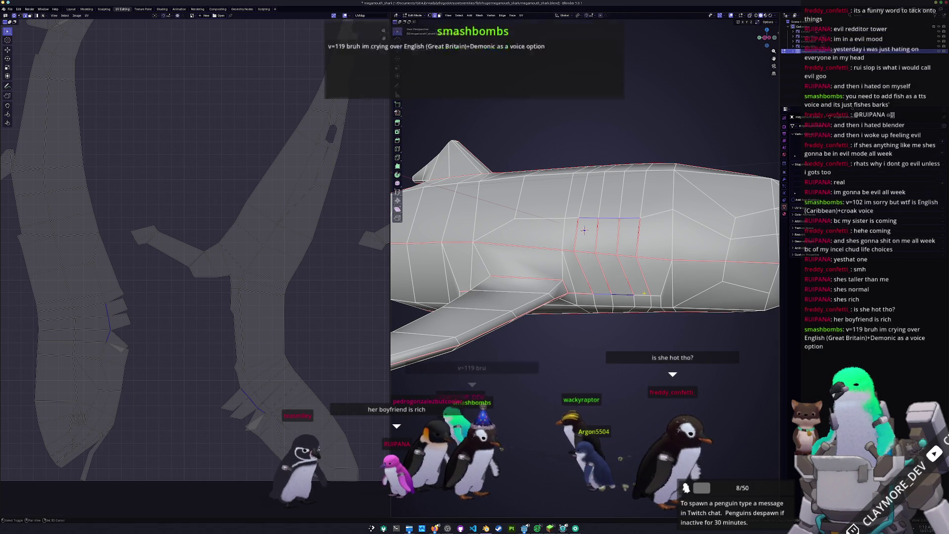
pyautogui.rightClick(617, 197)
pyautogui.scroll(-4, 617, 222)
# - Unwrap the whole shark along its seams once more, then deselect and view it at three-quarters
pyautogui.press('a')
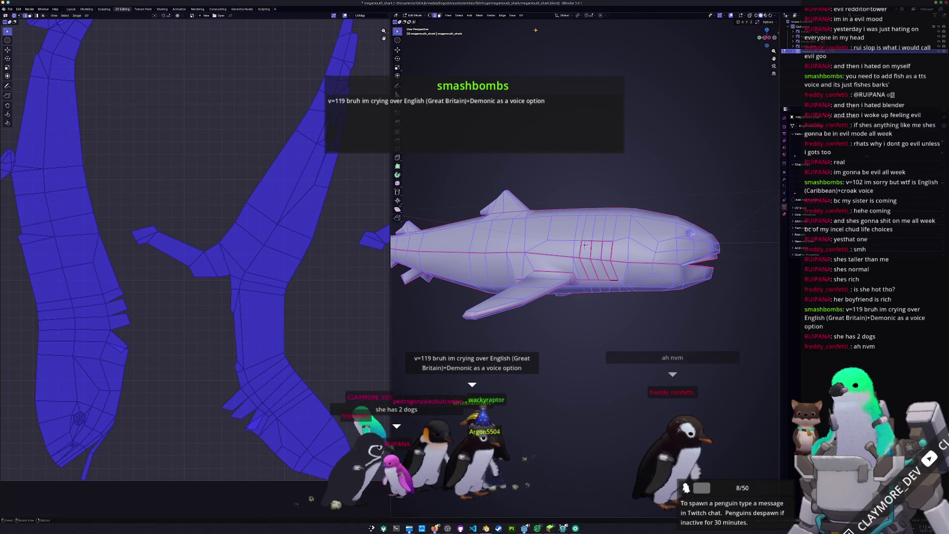
pyautogui.click(521, 16)
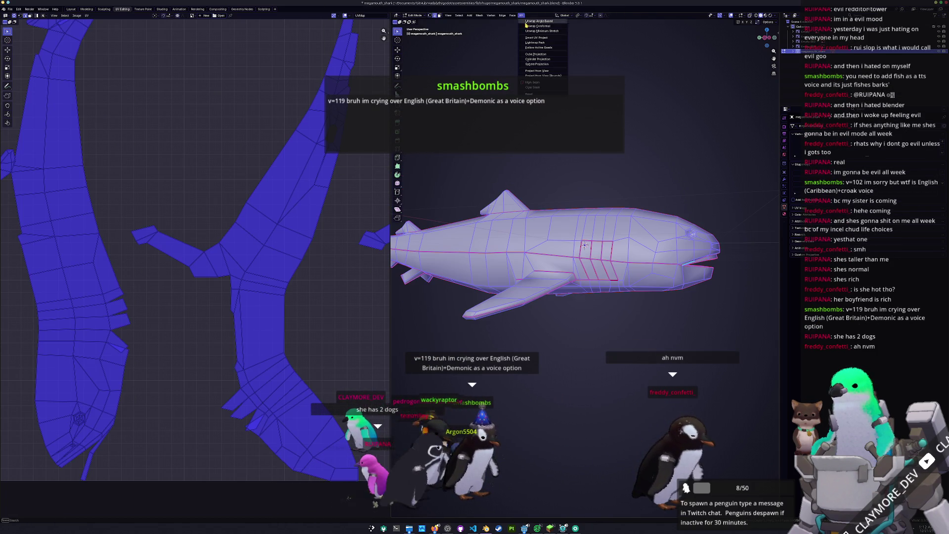
pyautogui.click(538, 21)
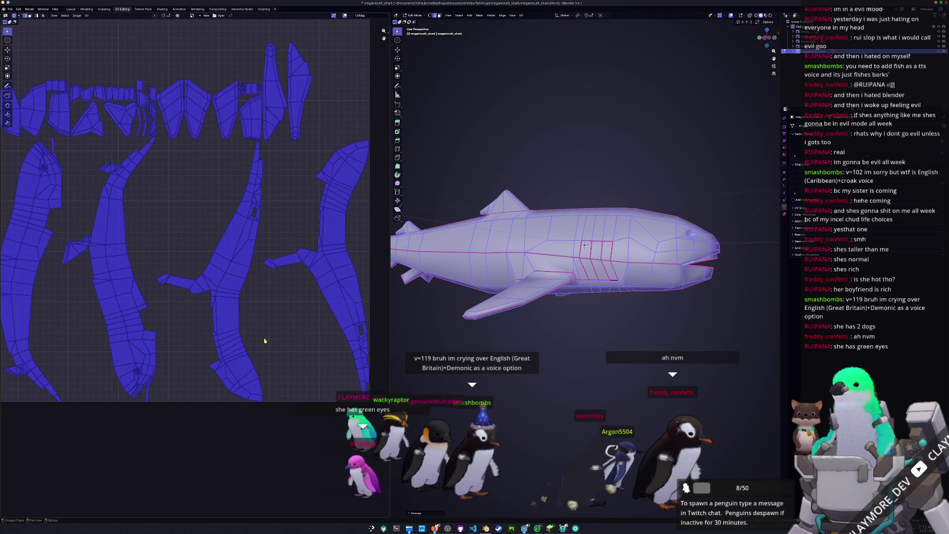
pyautogui.hotkey('alt', 'a')
pyautogui.moveTo(435, 341); pyautogui.dragTo(469, 312, button='middle')
# - Re-unwrap the whole shark with Smart UV Project
pyautogui.press('a')
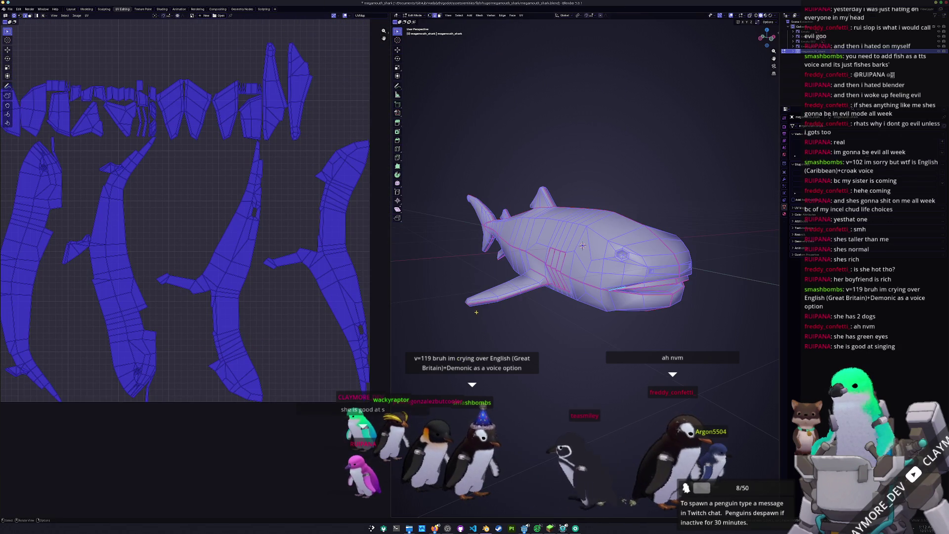
pyautogui.rightClick(463, 308)
pyautogui.click(521, 16)
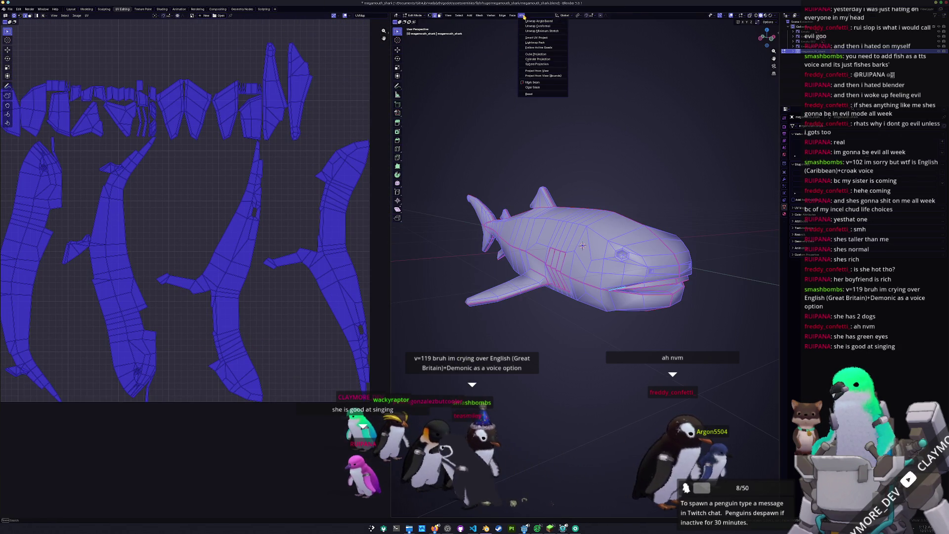
pyautogui.click(534, 38)
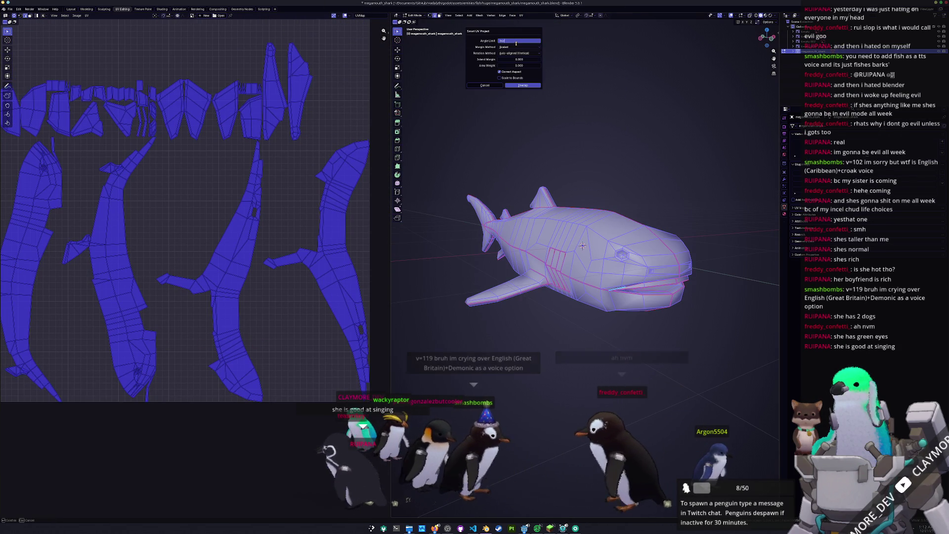
pyautogui.press('Return')
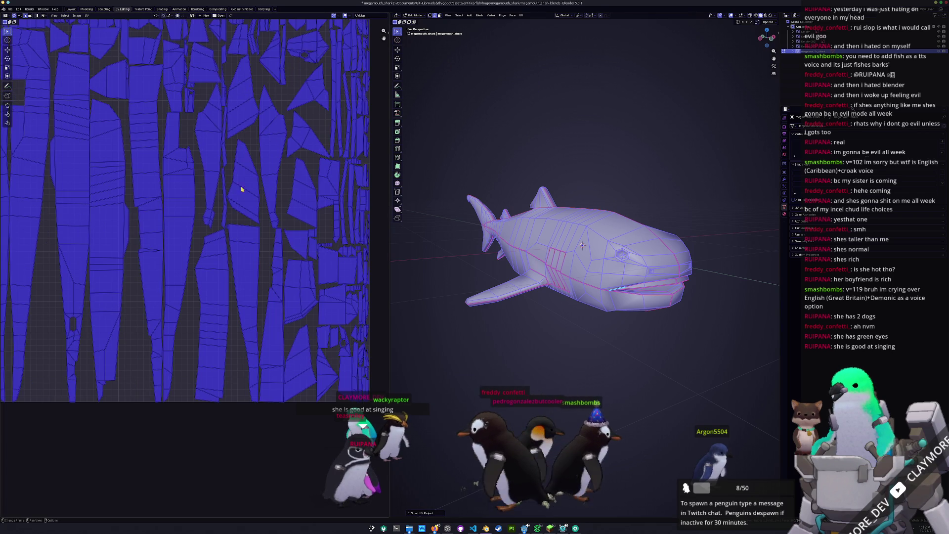
pyautogui.scroll(-5, 242, 189)
# - Pack the UV islands with UVPackmaster3, stop the search, save and return to Object Mode
pyautogui.press('n')
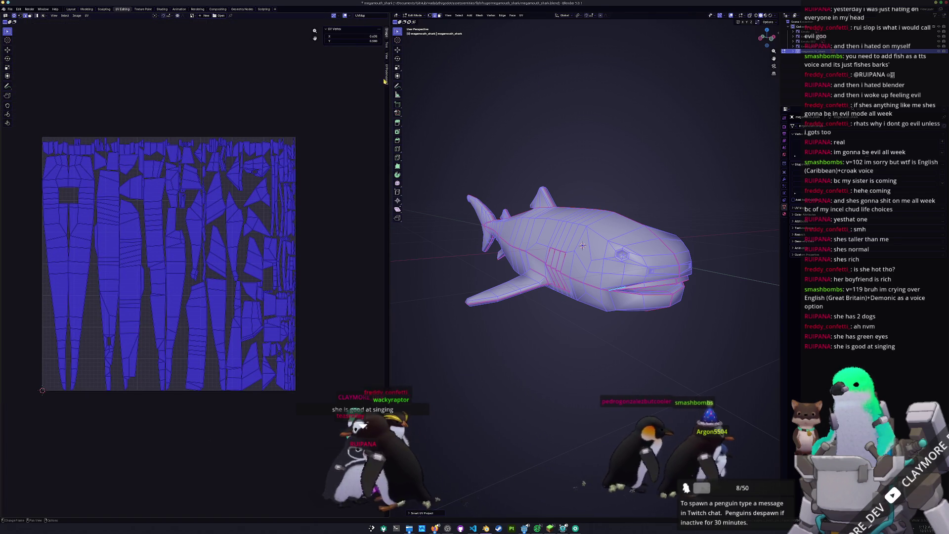
pyautogui.click(386, 81)
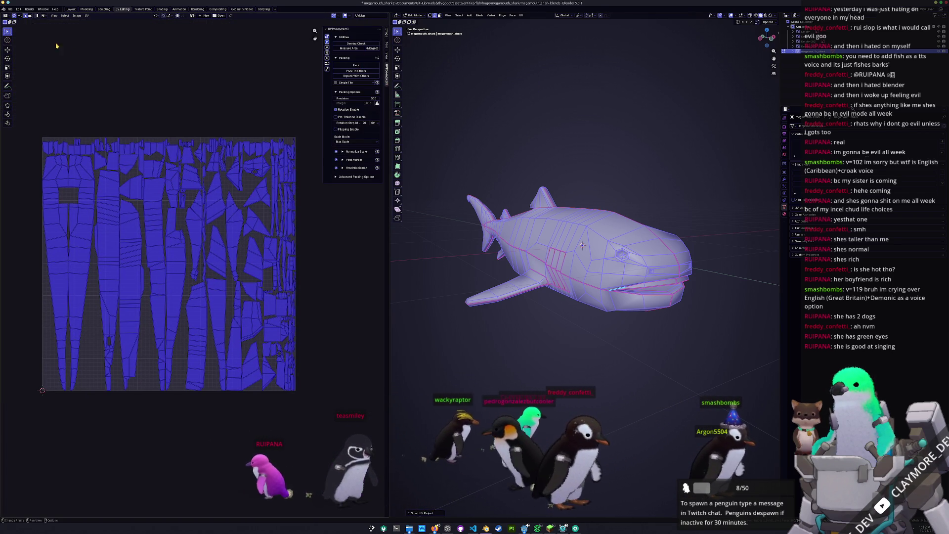
pyautogui.click(355, 64)
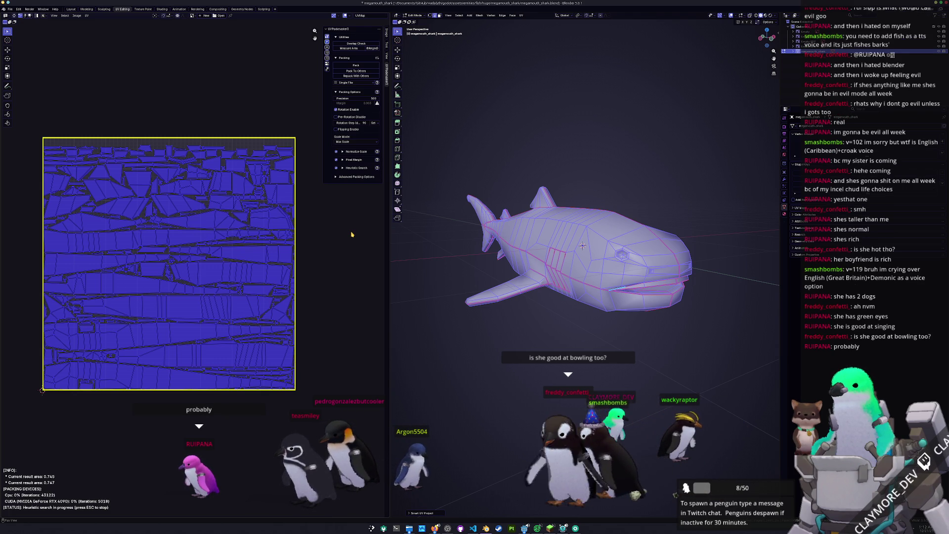
pyautogui.moveTo(445, 295)
pyautogui.mouseDown(button='middle')
pyautogui.moveTo(647, 342)
pyautogui.moveTo(637, 330)
pyautogui.mouseUp(button='middle')
pyautogui.press('Escape')
pyautogui.hotkey('ctrl', 's')
pyautogui.press('Tab')
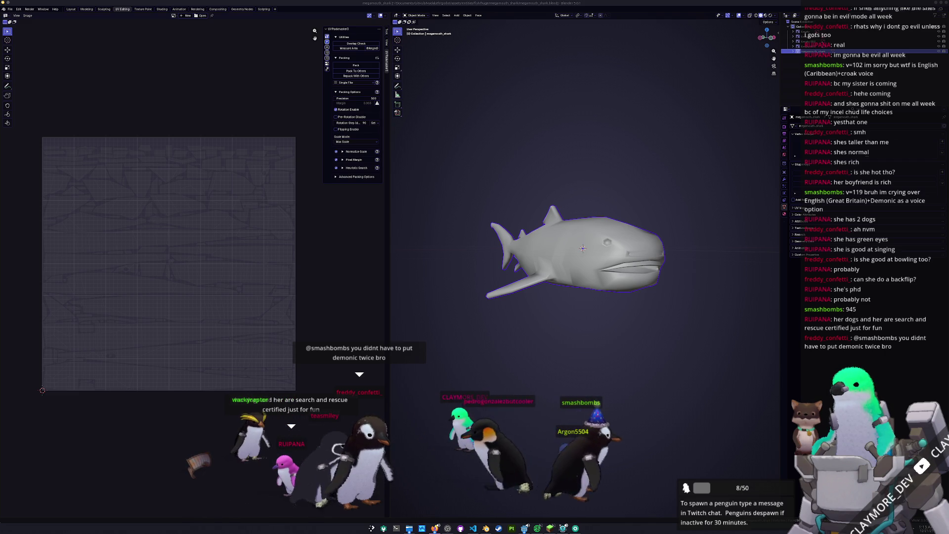
# - Bring the Kate voice list document forward and scroll to its top
pyautogui.hotkey('alt', 'Tab')
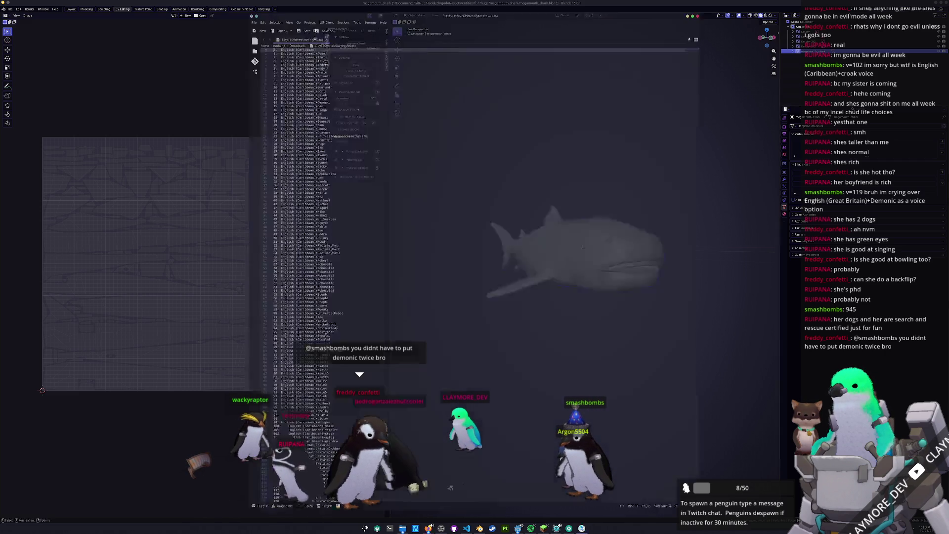
pyautogui.click(400, 273)
pyautogui.scroll(7, 399, 273)
pyautogui.keyDown('ctrl'); pyautogui.scroll(4, 400, 273); pyautogui.keyUp('ctrl')
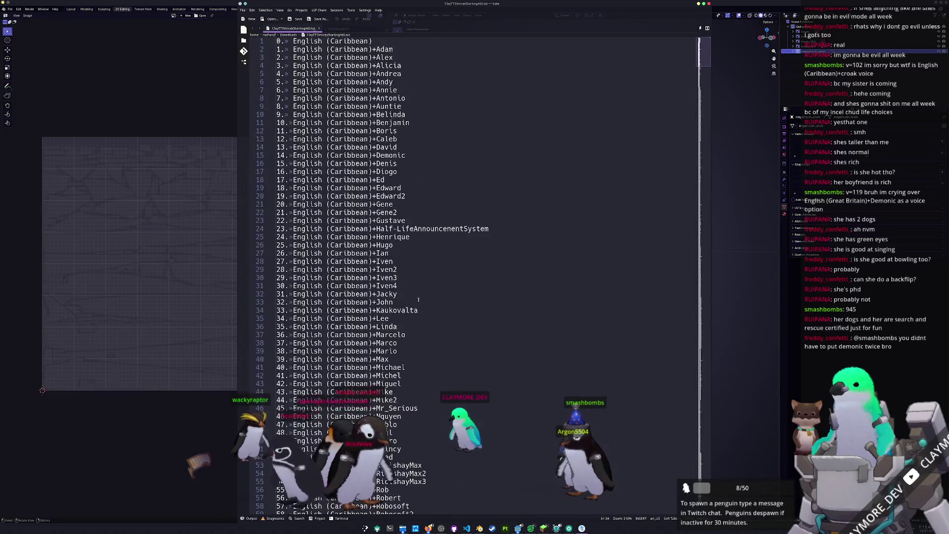
pyautogui.keyDown('ctrl'); pyautogui.scroll(7, 437, 303); pyautogui.keyUp('ctrl')
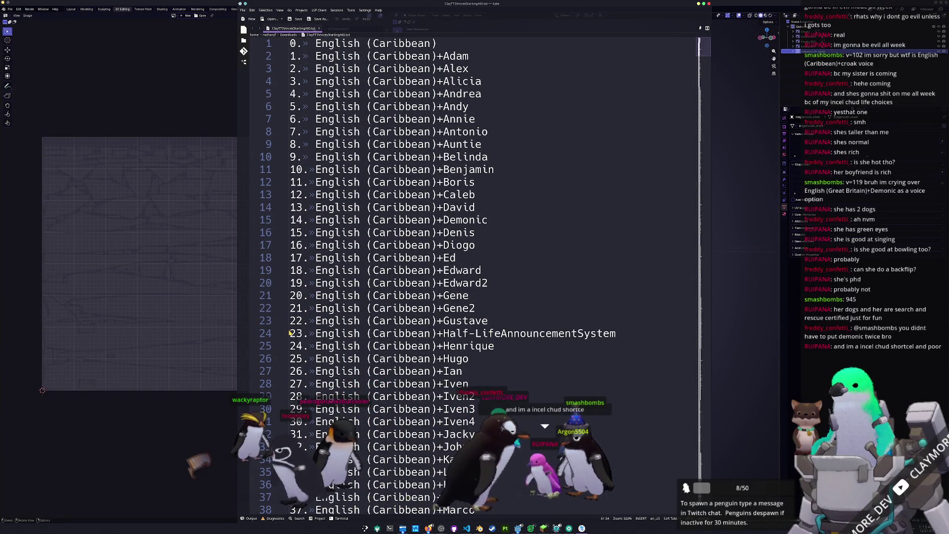
# - Click the Half-LifeAnnouncementSystem and Hugo entries, then scroll down through the English voice variants
pyautogui.click(591, 333)
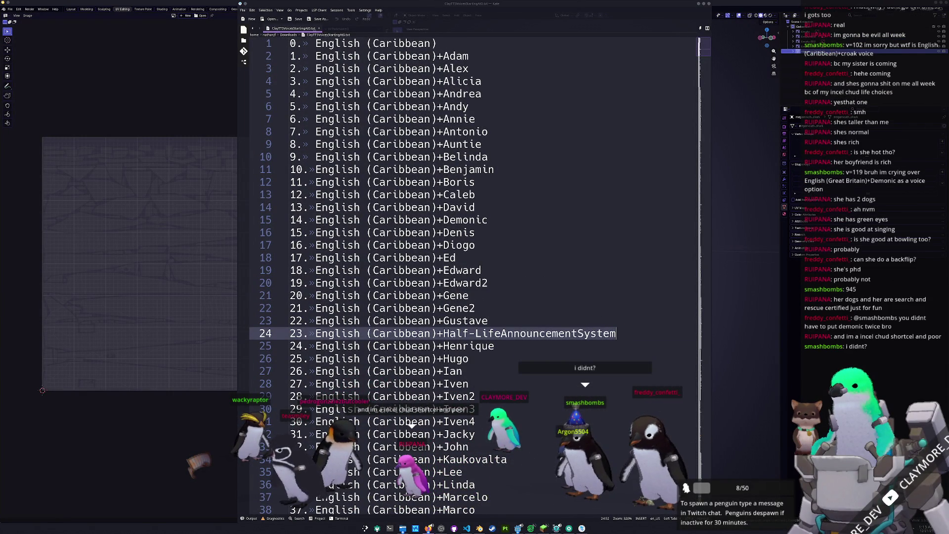
pyautogui.click(569, 354)
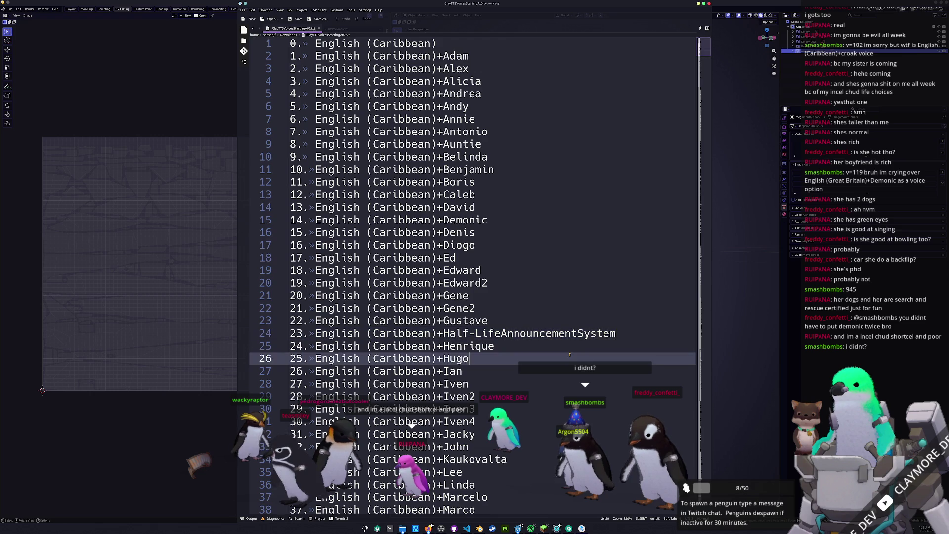
pyautogui.scroll(-1, 583, 320)
pyautogui.scroll(1, 376, 258)
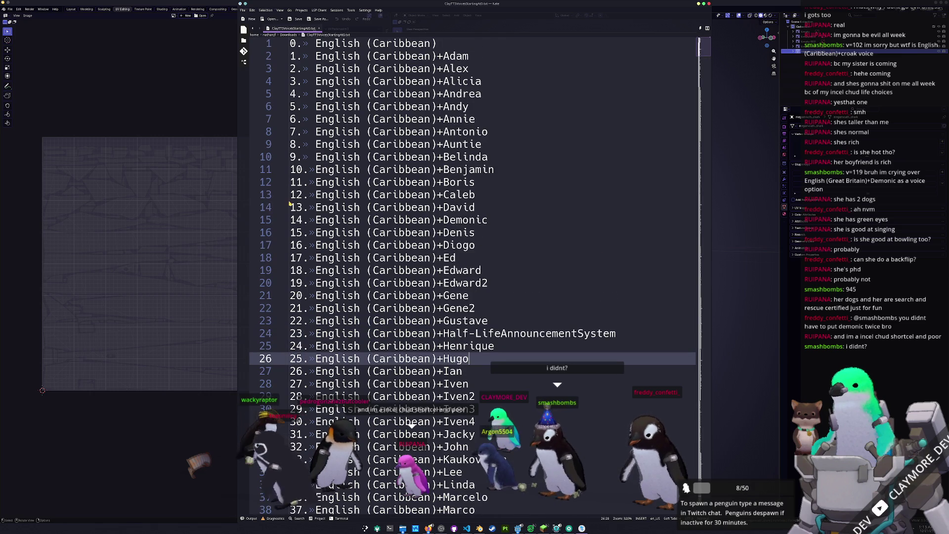
pyautogui.scroll(-7, 441, 256)
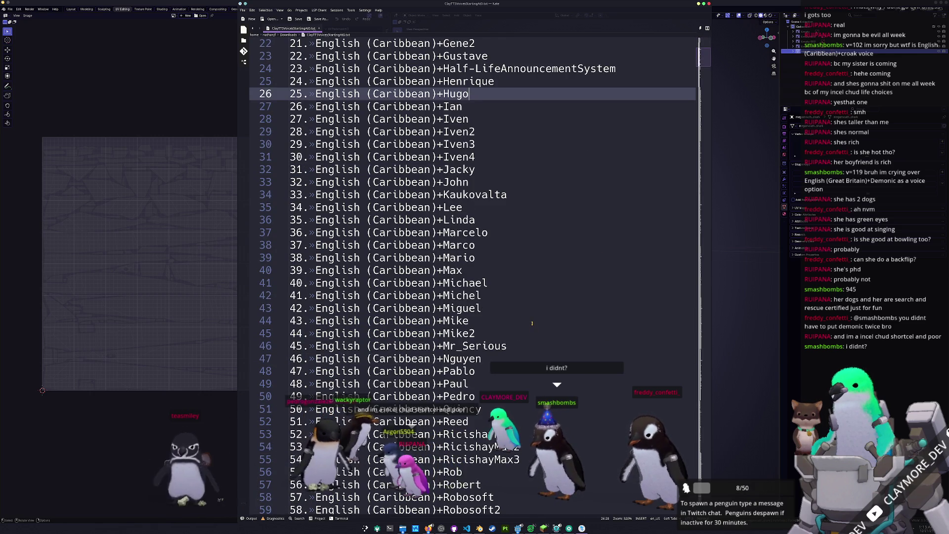
pyautogui.scroll(-1, 532, 324)
pyautogui.scroll(-2, 531, 323)
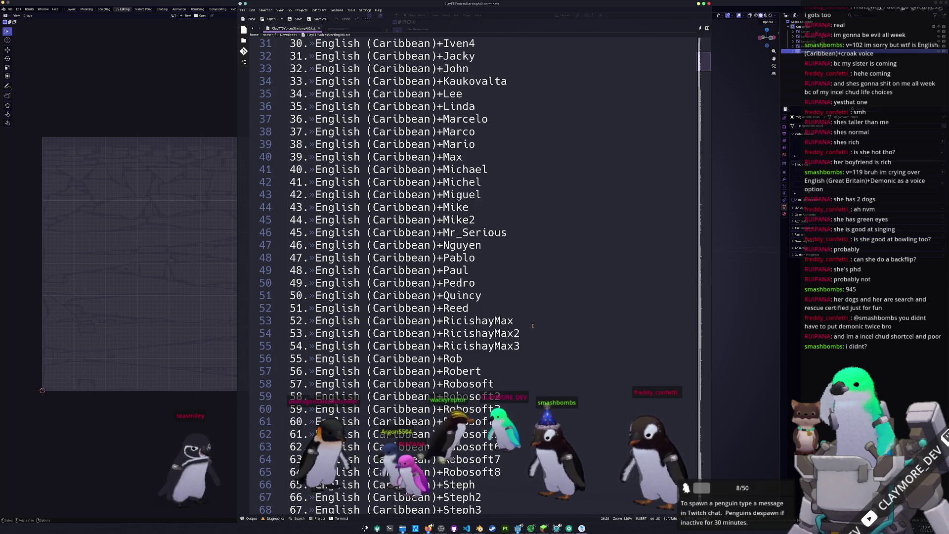
pyautogui.scroll(-1, 533, 326)
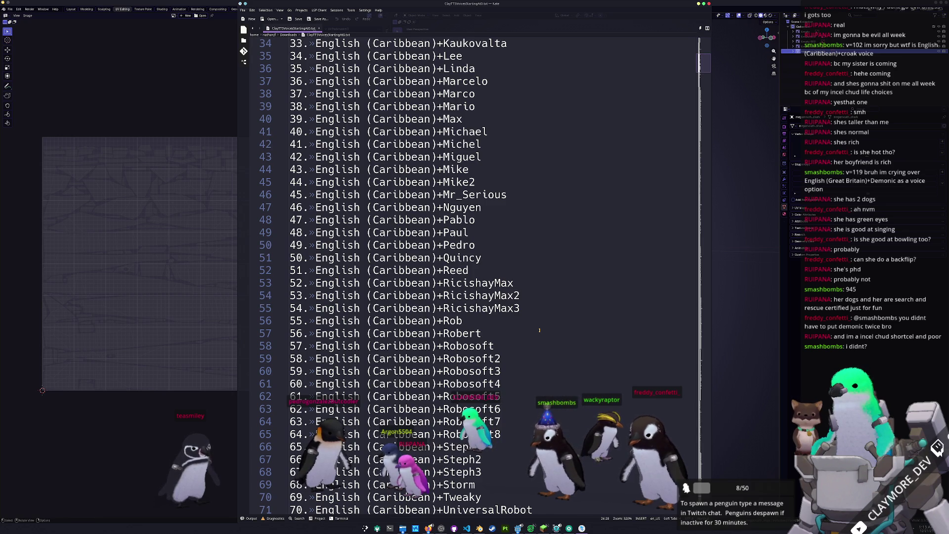
pyautogui.scroll(-10, 540, 330)
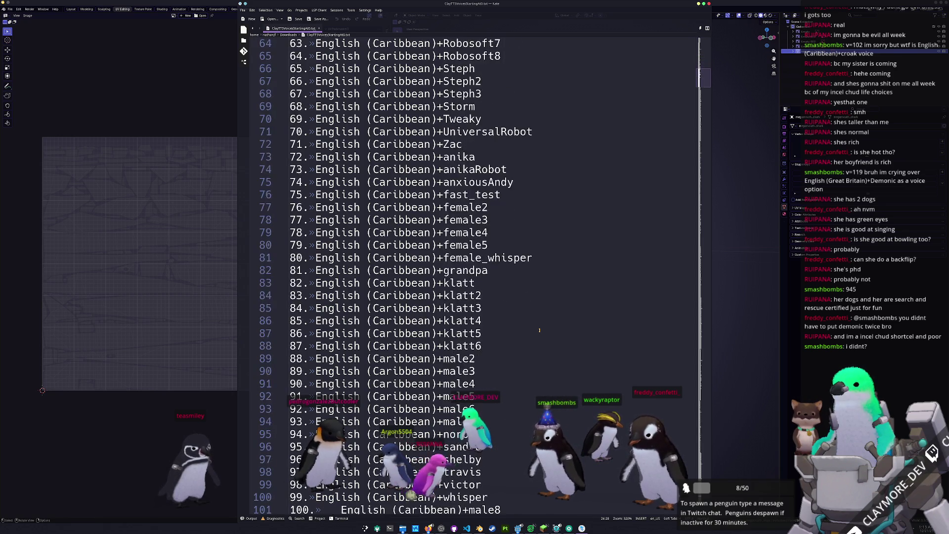
pyautogui.scroll(-8, 539, 330)
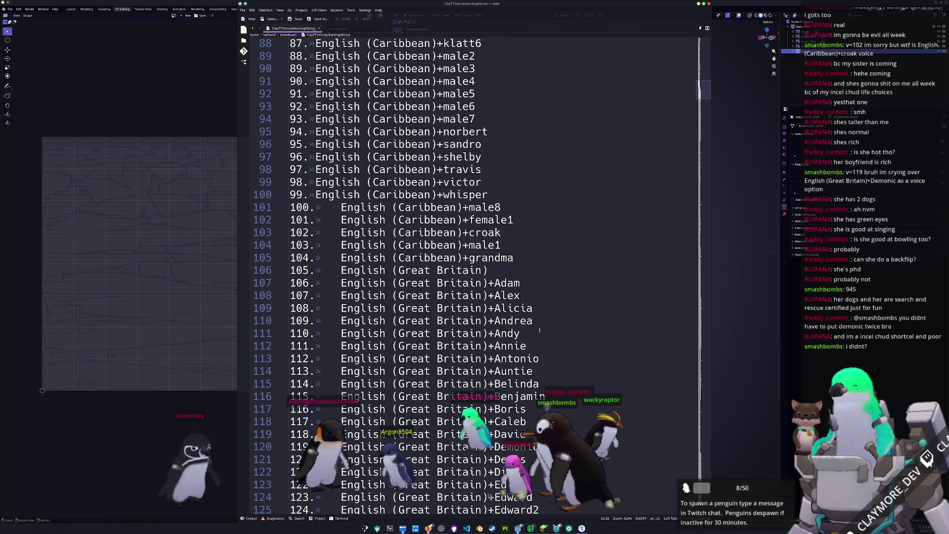
pyautogui.scroll(-3, 540, 330)
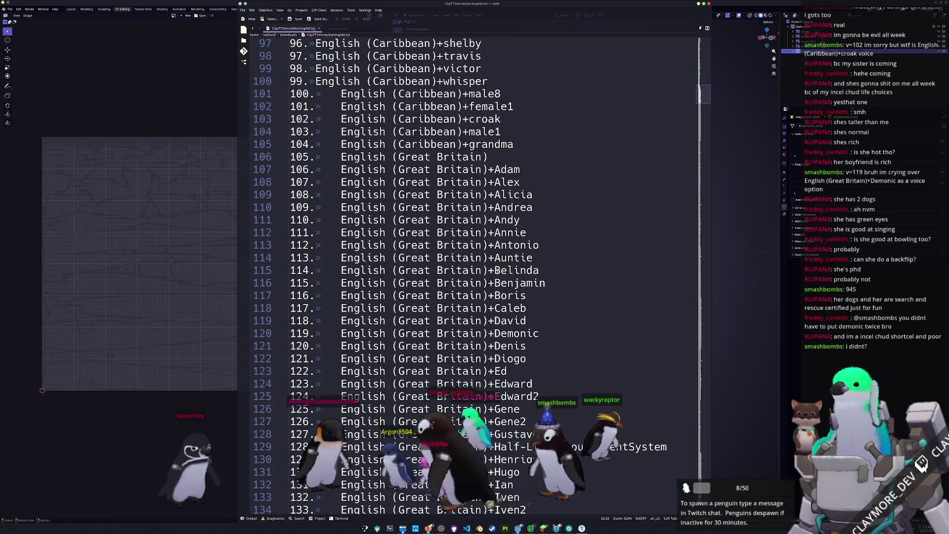
pyautogui.scroll(-2, 493, 295)
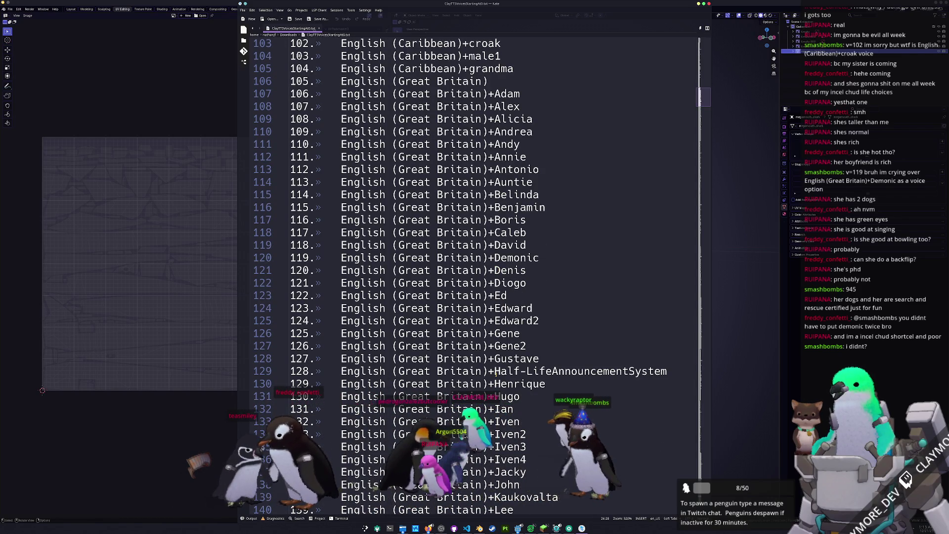
pyautogui.scroll(-11, 495, 372)
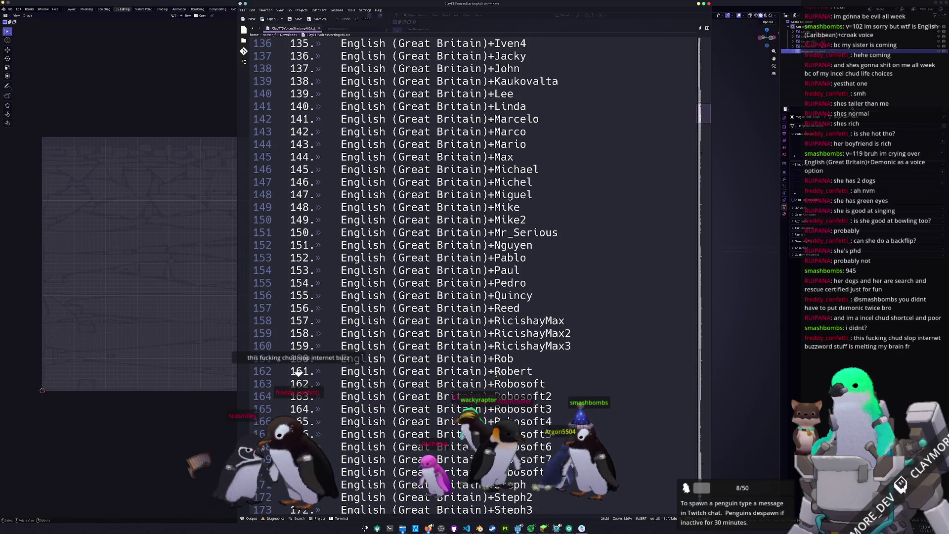
pyautogui.scroll(-20, 496, 371)
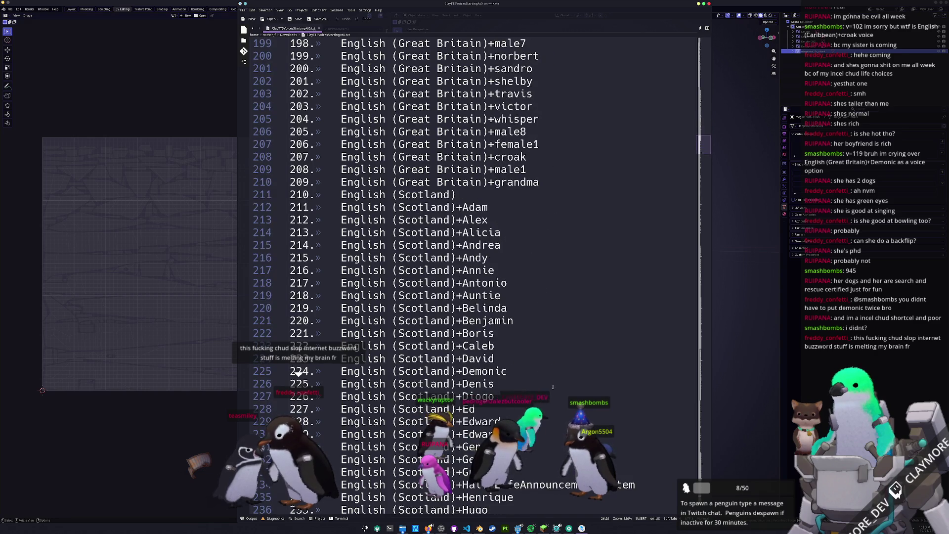
pyautogui.scroll(-7, 553, 387)
pyautogui.scroll(-18, 571, 363)
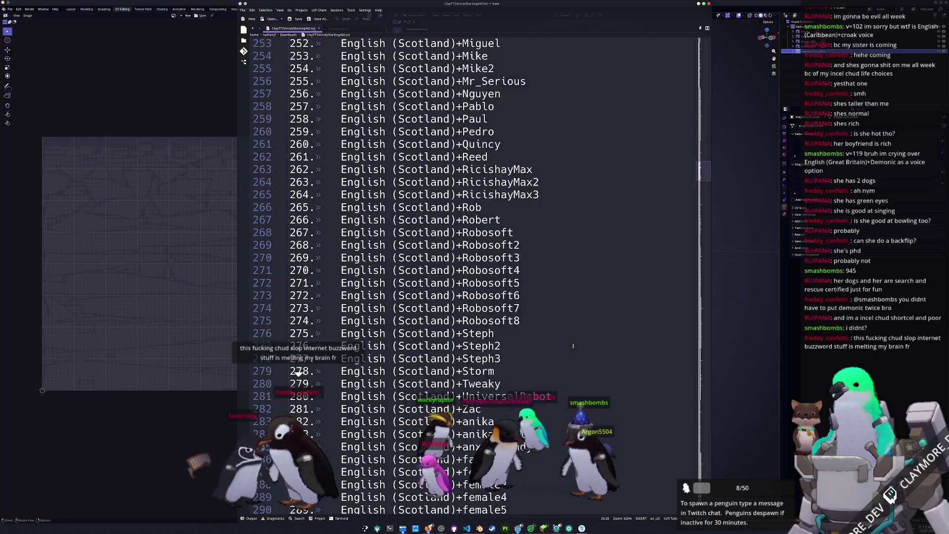
pyautogui.scroll(-20, 573, 340)
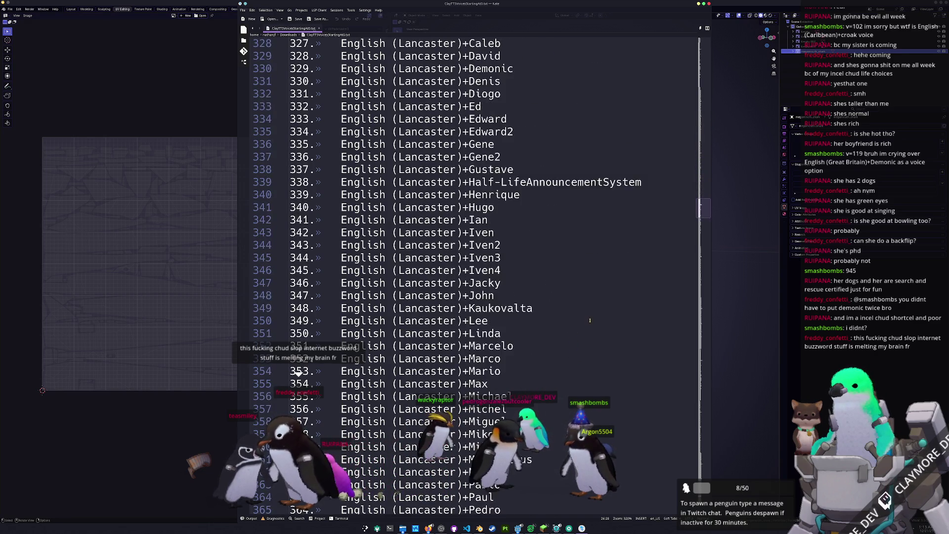
pyautogui.scroll(-14, 583, 312)
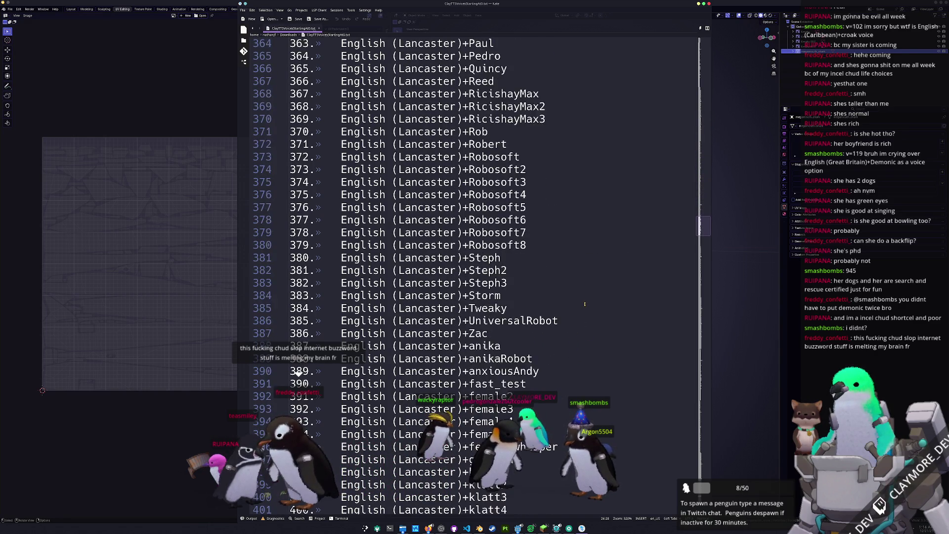
pyautogui.scroll(-16, 588, 300)
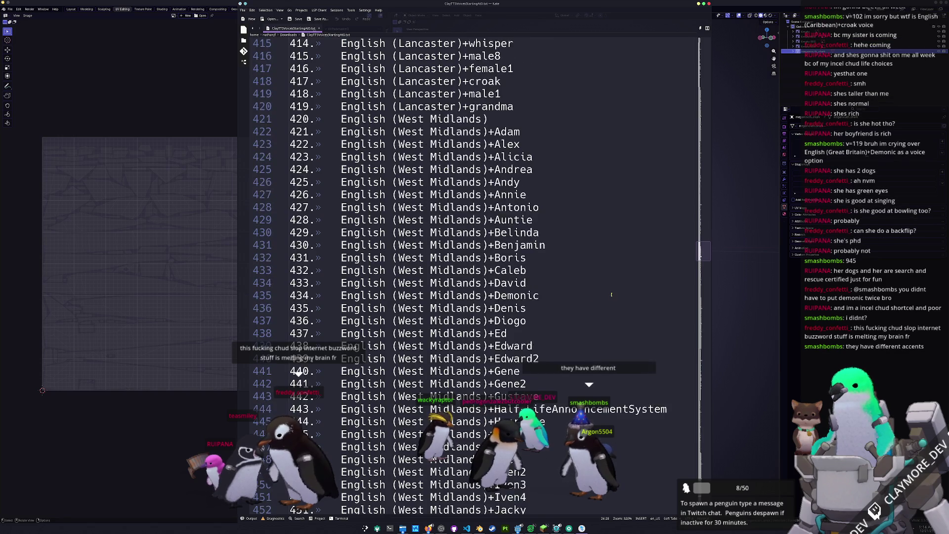
pyautogui.scroll(-17, 616, 294)
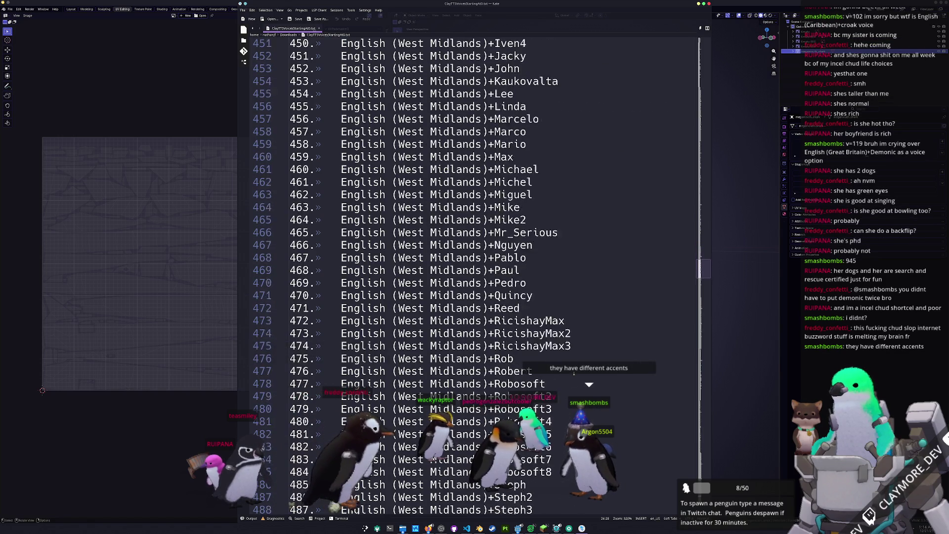
pyautogui.scroll(-9, 609, 356)
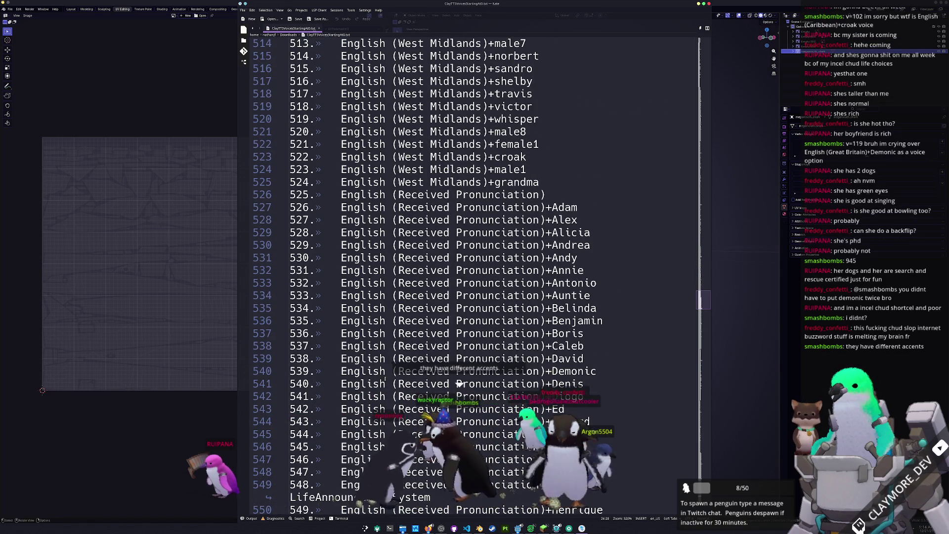
# - Select the 'English (Received Pronunciation)+Demonic' line, then drag the scrollbar back to the top
pyautogui.click(600, 370)
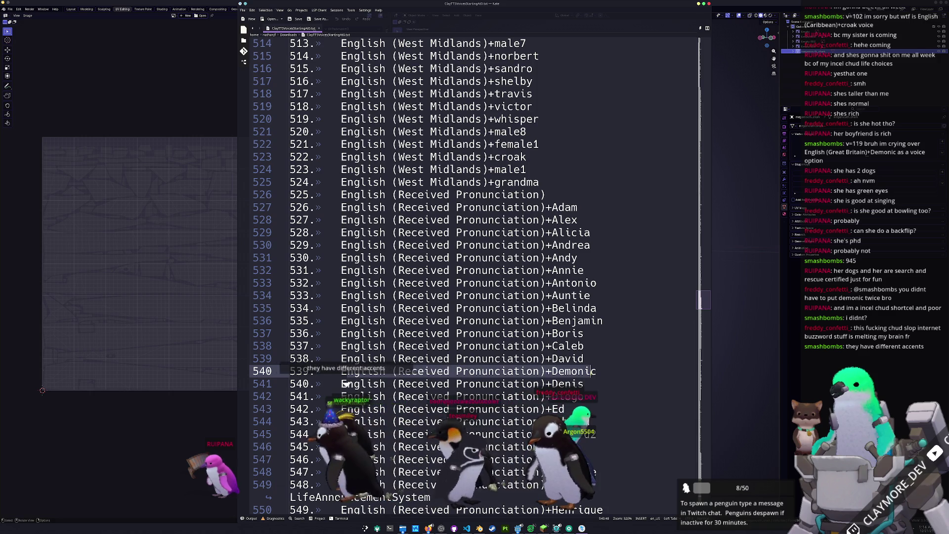
pyautogui.moveTo(598, 370); pyautogui.dragTo(337, 371)
pyautogui.scroll(-5, 463, 374)
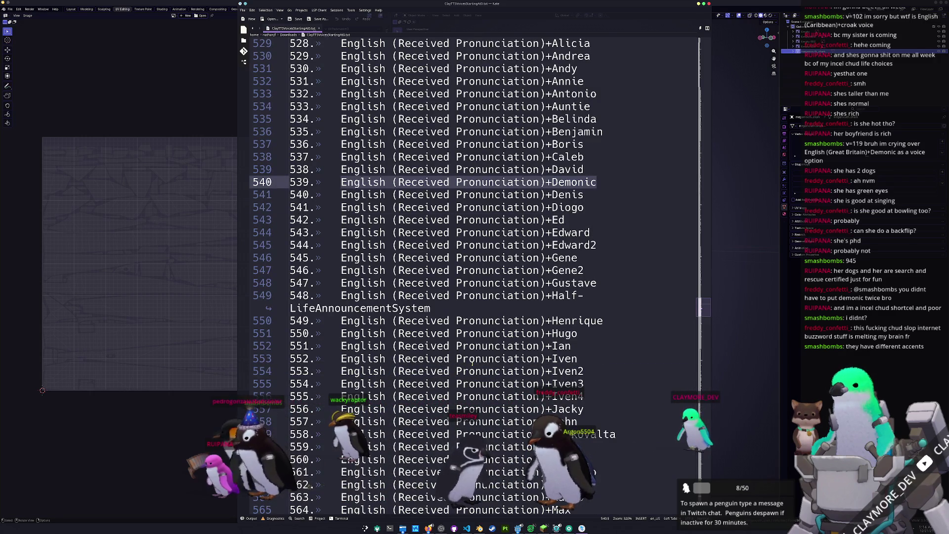
pyautogui.scroll(2, 472, 362)
pyautogui.scroll(-6, 644, 314)
pyautogui.moveTo(701, 317)
pyautogui.mouseDown()
pyautogui.moveTo(701, 497)
pyautogui.moveTo(712, 464)
pyautogui.moveTo(710, 133)
pyautogui.moveTo(706, 89)
pyautogui.moveTo(673, 46)
pyautogui.mouseUp()
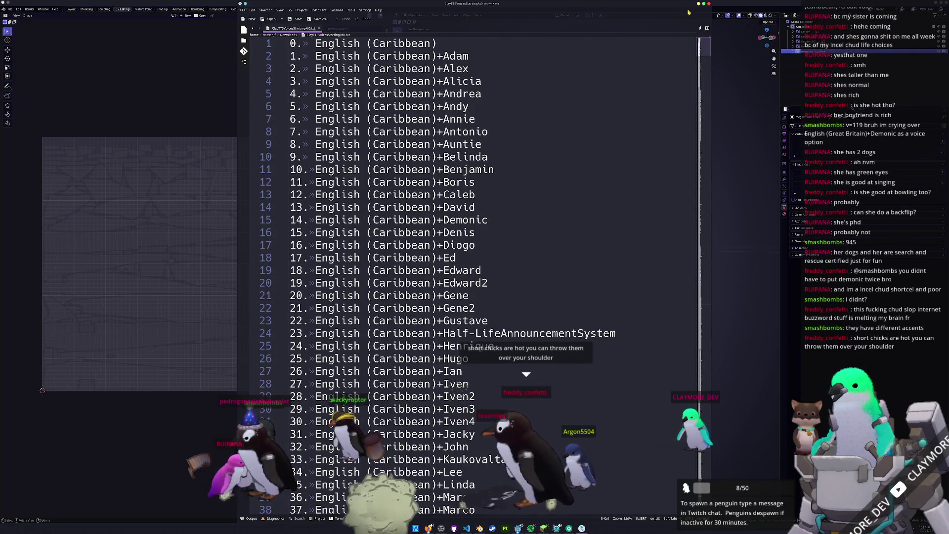
# - Return to Blender, toggle the shark through Edit Mode and save the file
pyautogui.hotkey('alt', 'Tab')
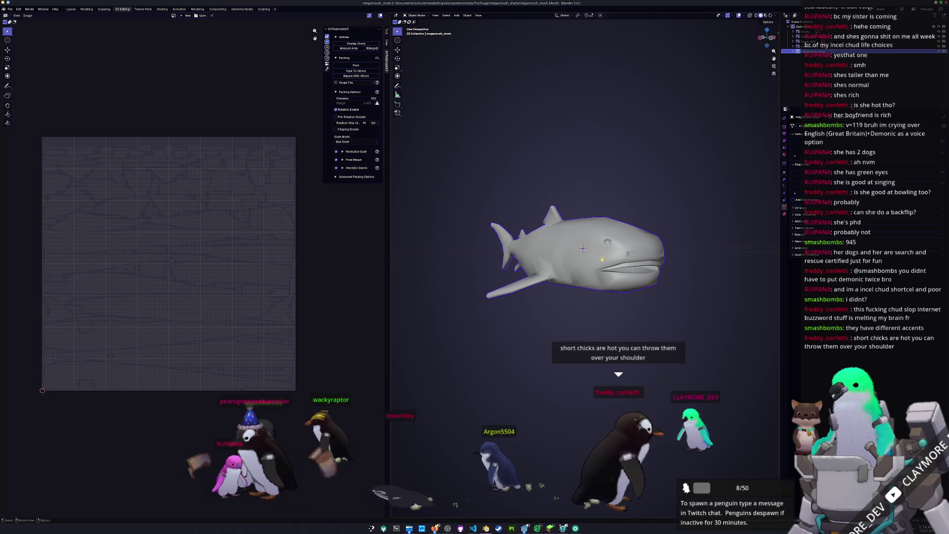
pyautogui.moveTo(666, 79)
pyautogui.mouseDown(button='middle')
pyautogui.moveTo(621, 267)
pyautogui.moveTo(631, 268)
pyautogui.moveTo(574, 227)
pyautogui.mouseUp(button='middle')
pyautogui.press('Tab')
pyautogui.press('Tab')
pyautogui.hotkey('ctrl', 's')
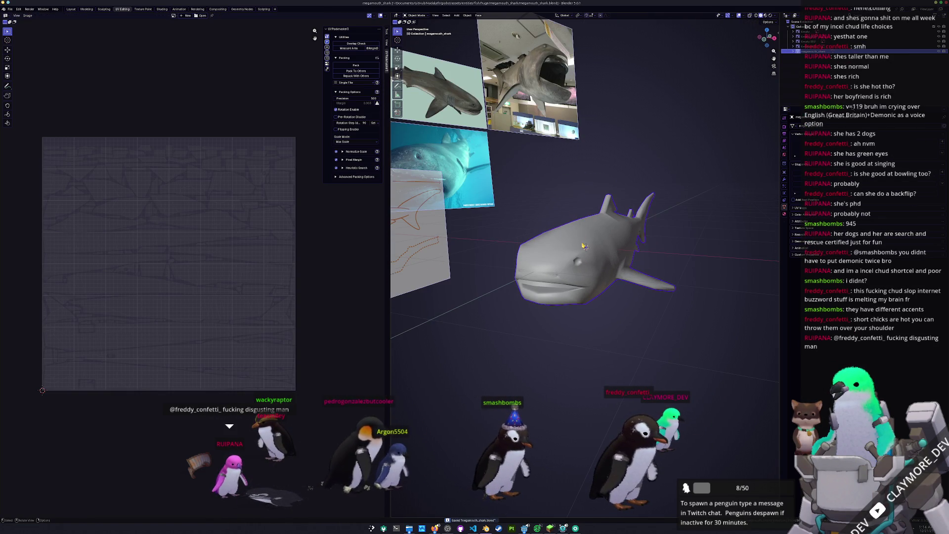
pyautogui.press('Tab')
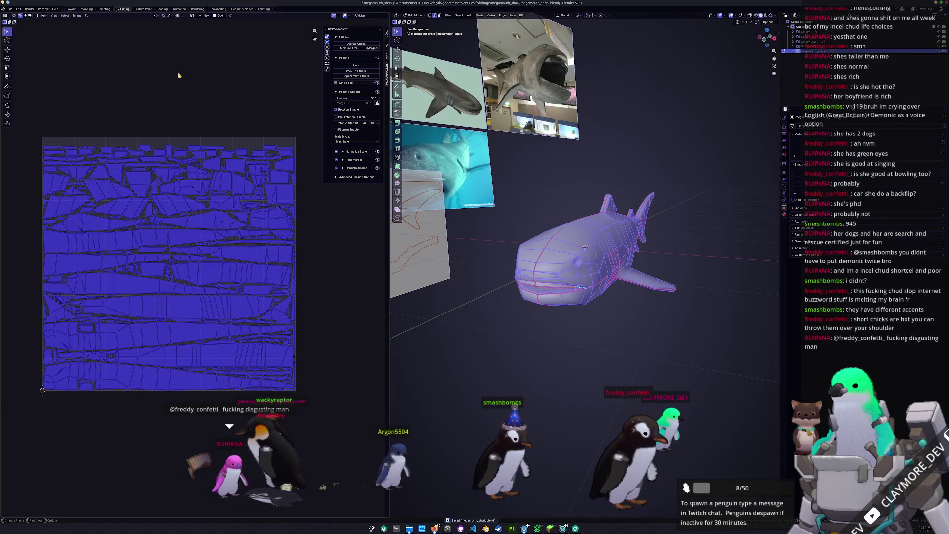
# - Switch to the Shading workspace and show the shark's Material properties
pyautogui.click(162, 9)
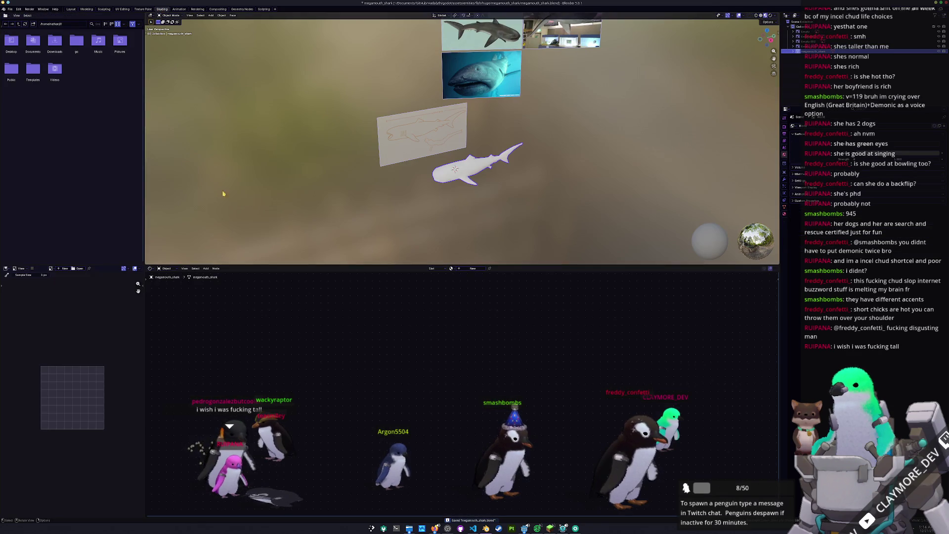
pyautogui.scroll(2, 479, 175)
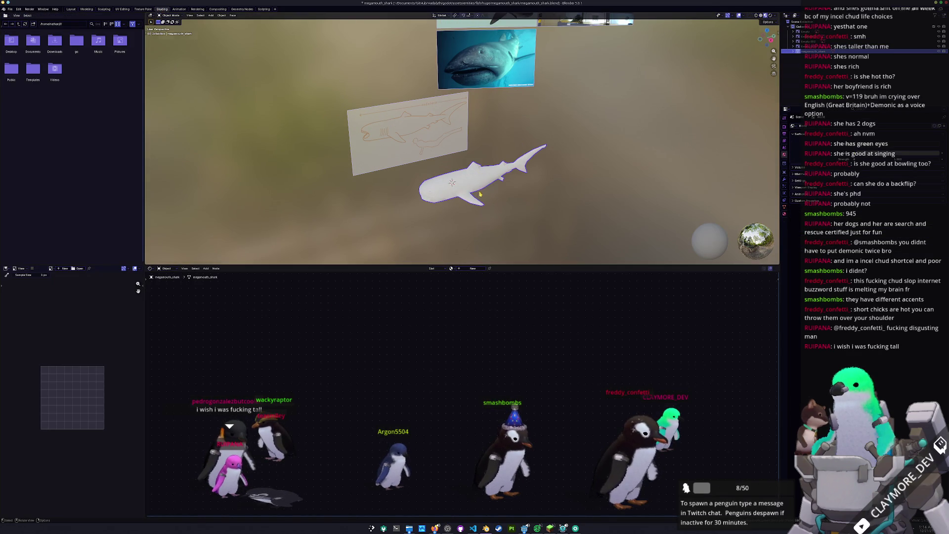
pyautogui.moveTo(479, 194); pyautogui.dragTo(552, 127, button='middle')
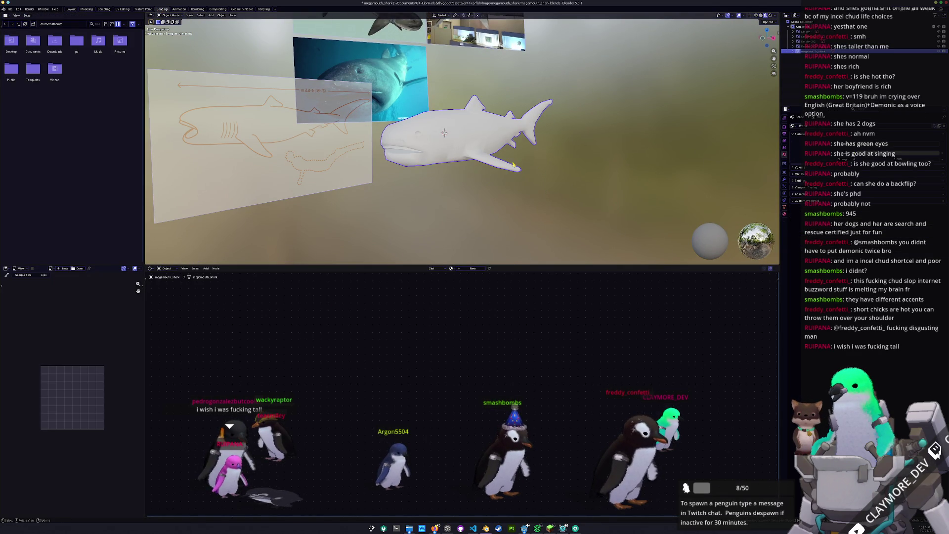
pyautogui.moveTo(501, 144); pyautogui.dragTo(561, 174, button='middle')
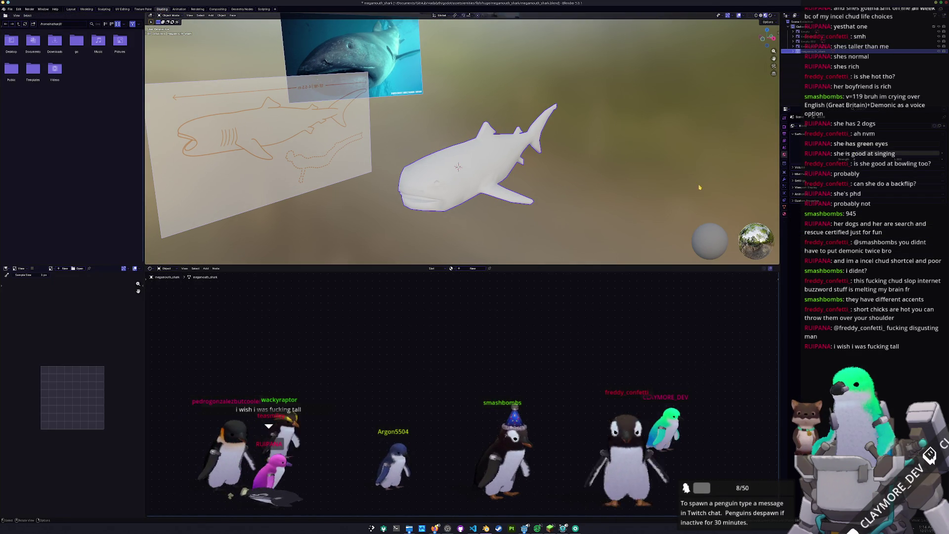
pyautogui.click(784, 213)
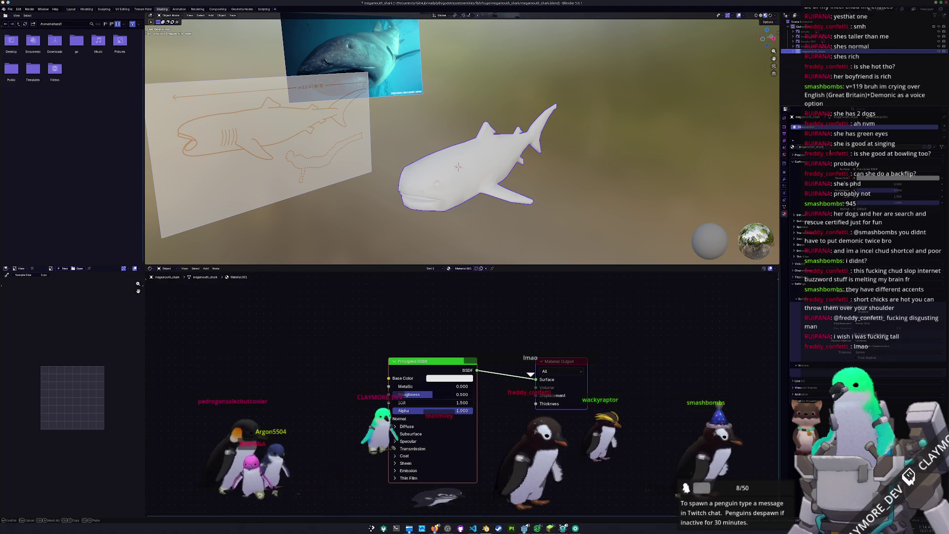
# - Confirm the material name megamouth_shark, apply all transforms to the shark, and save
pyautogui.press('Return')
pyautogui.hotkey('ctrl', 'a')
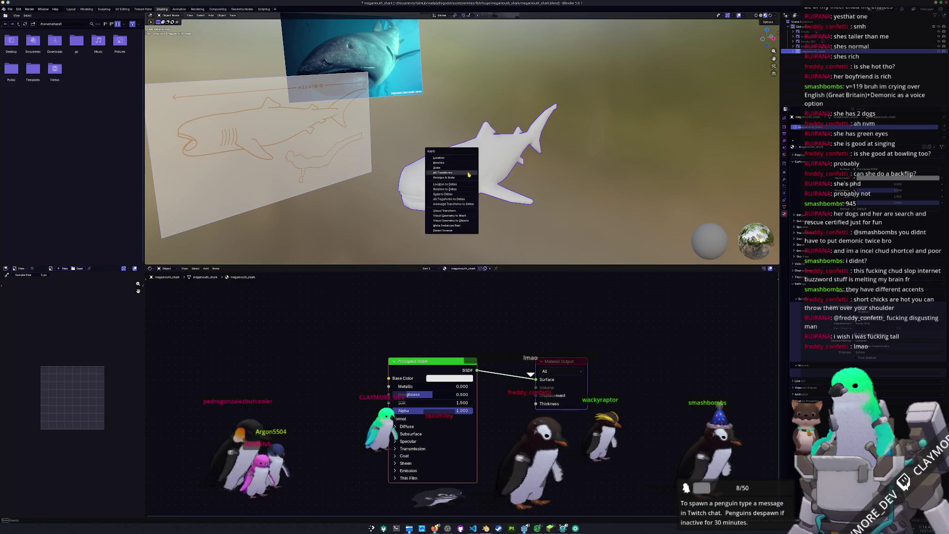
pyautogui.click(465, 177)
pyautogui.hotkey('ctrl', 's')
# - Add a Texture Coordinate node and link its Generated output to the material Surface
pyautogui.hotkey('shift', 'a')
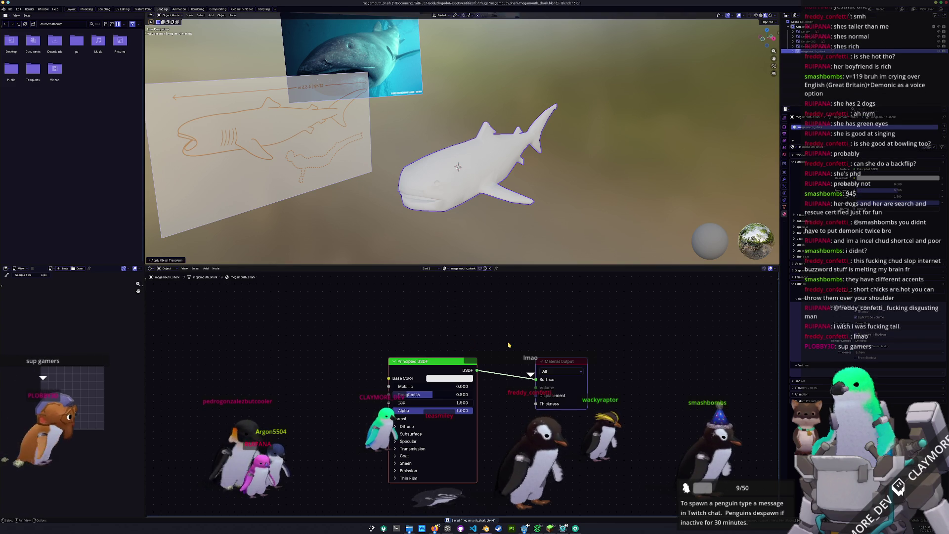
pyautogui.click(521, 352)
pyautogui.click(278, 309)
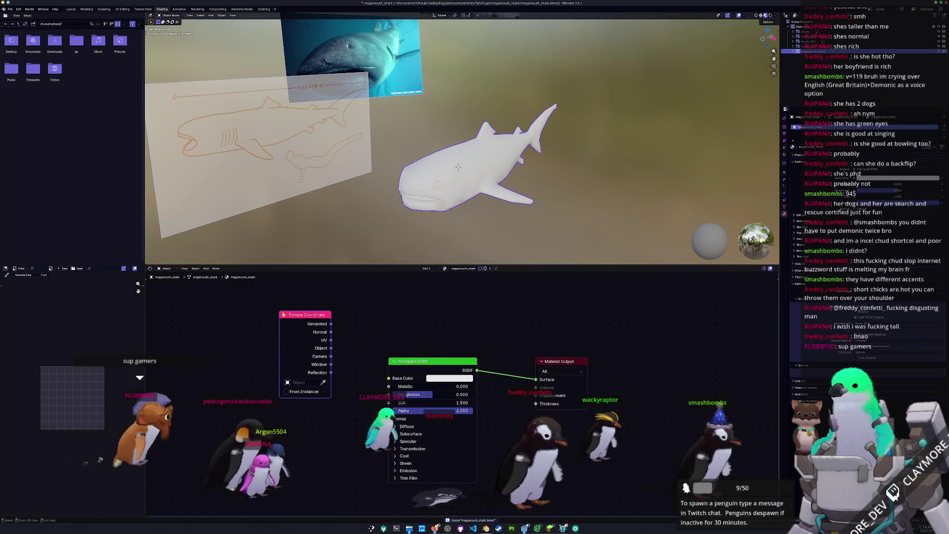
pyautogui.moveTo(331, 324); pyautogui.dragTo(535, 379)
# - Add a Color Attribute node reading Color, check the mesh's color attributes, and save
pyautogui.hotkey('shift', 'a')
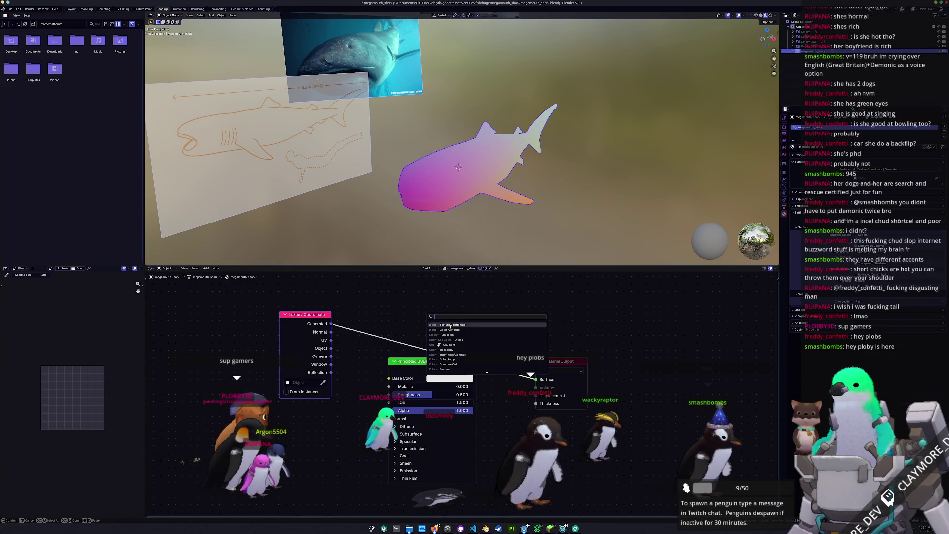
pyautogui.click(457, 330)
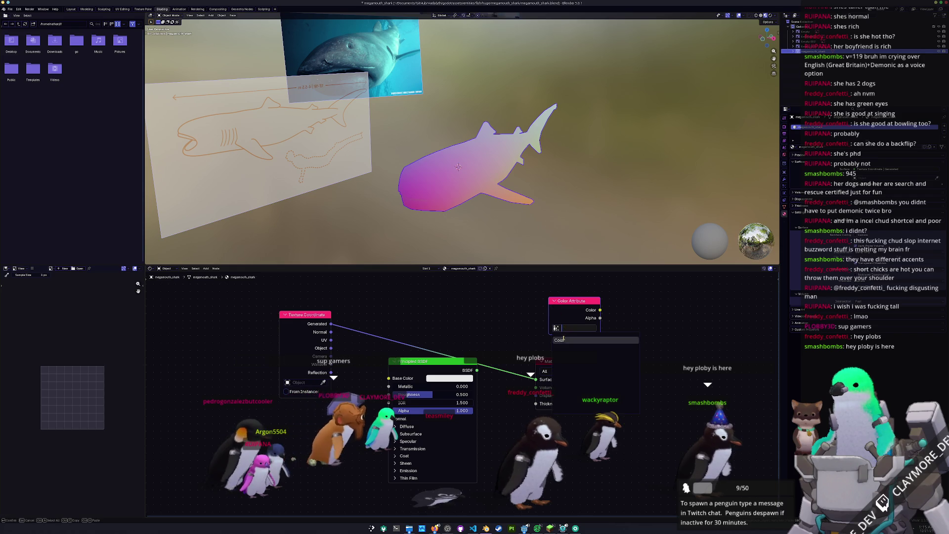
pyautogui.click(564, 340)
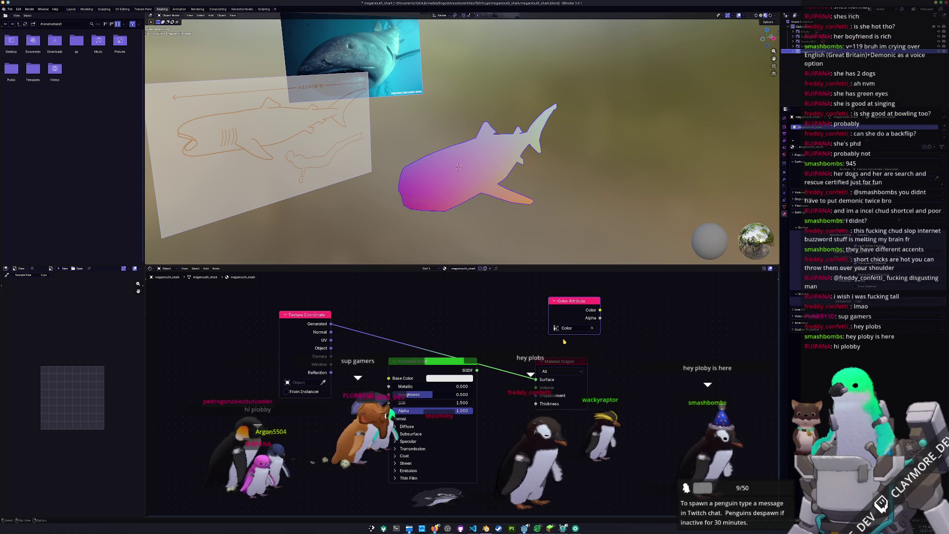
pyautogui.click(784, 206)
pyautogui.moveTo(635, 190); pyautogui.dragTo(557, 181, button='middle')
pyautogui.hotkey('ctrl', 's')
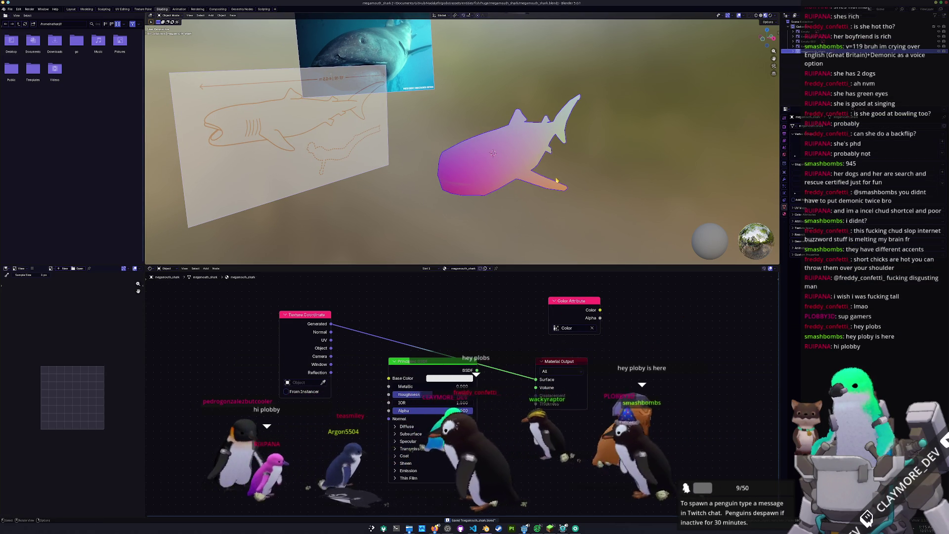